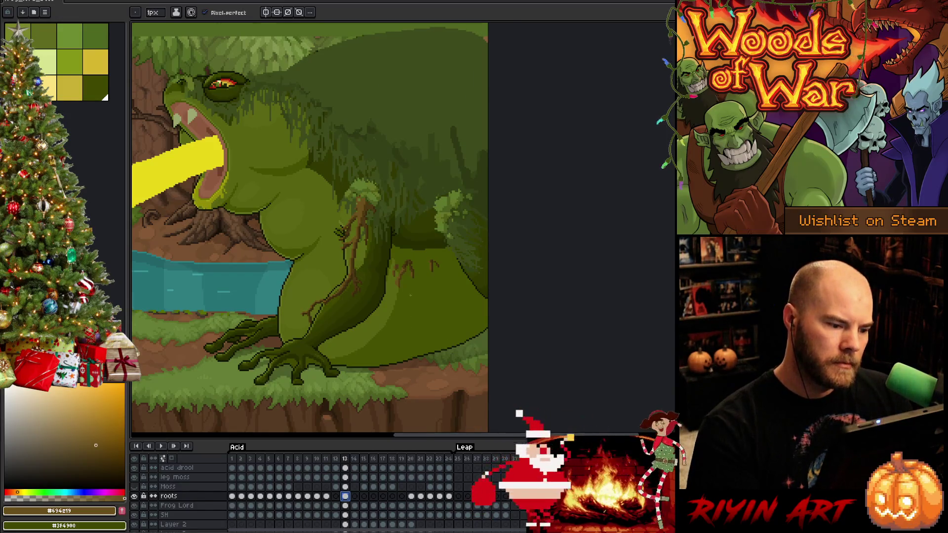
scroll(410, 294, "up", 1)
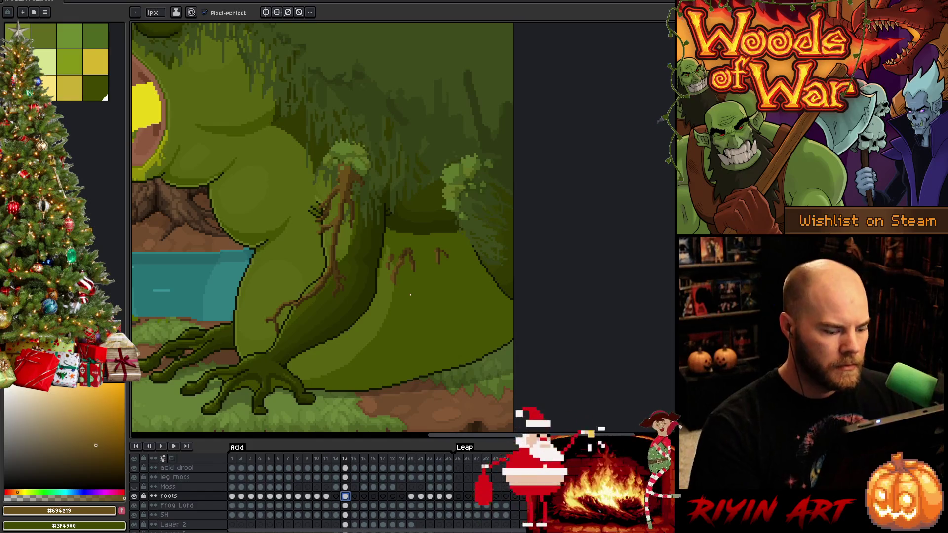
Marquee-select the small root strands on the far leg and shift them up and right
key("m")
left_click_drag(491, 230, 381, 307)
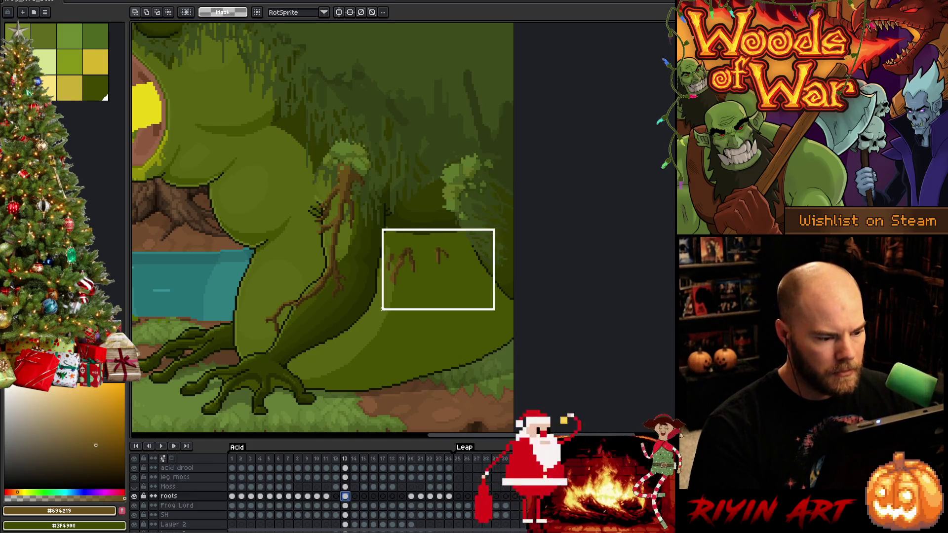
left_click_drag(452, 262, 494, 243)
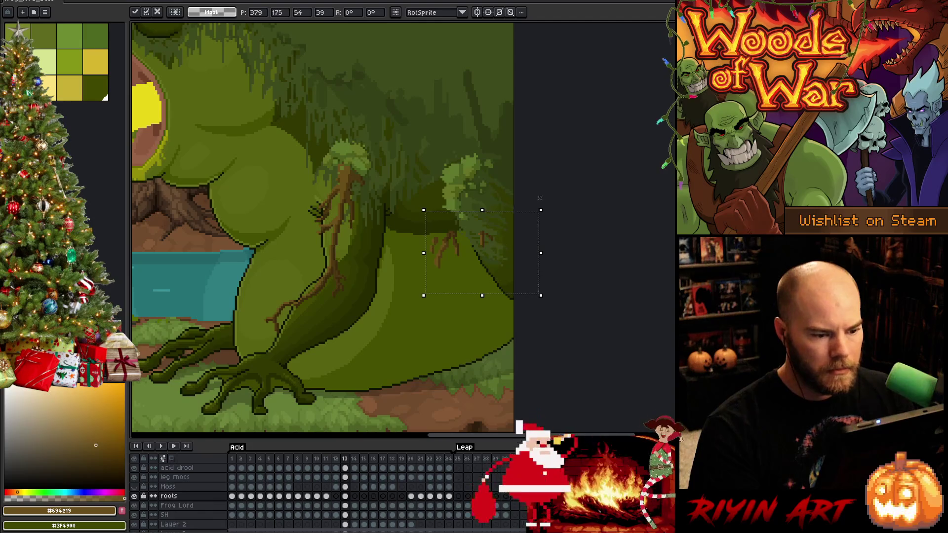
key("comma")
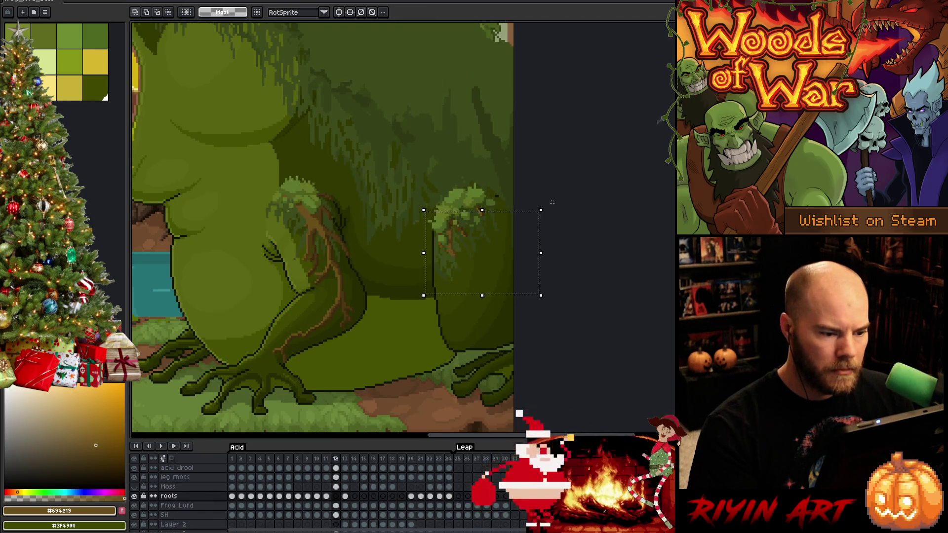
key("period")
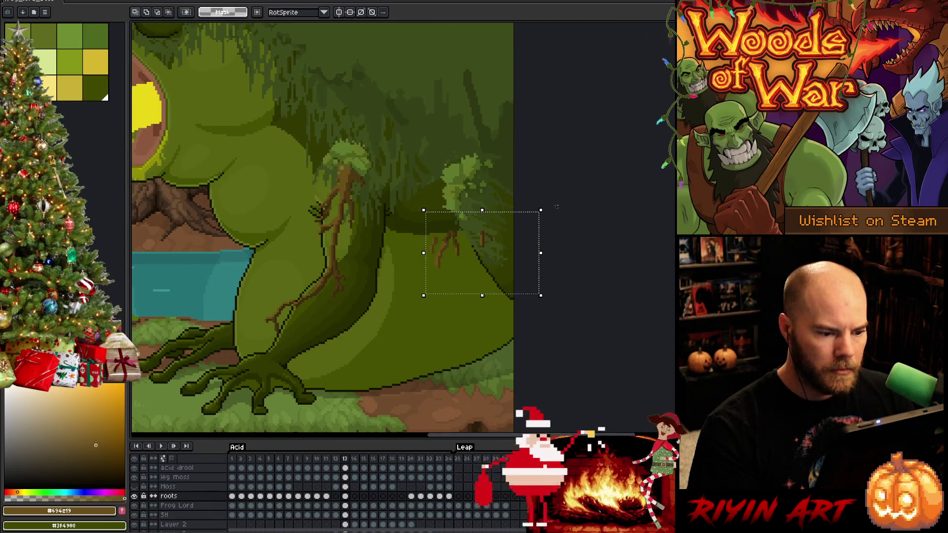
Rotate the selected roots to about 56 degrees and raise them into the moss clump
left_click_drag(548, 208, 516, 202)
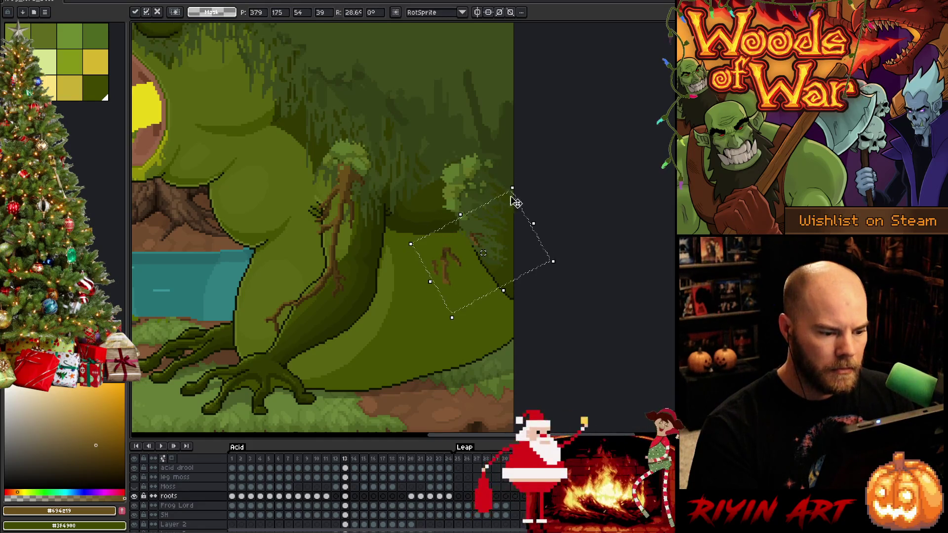
left_click_drag(479, 249, 501, 190)
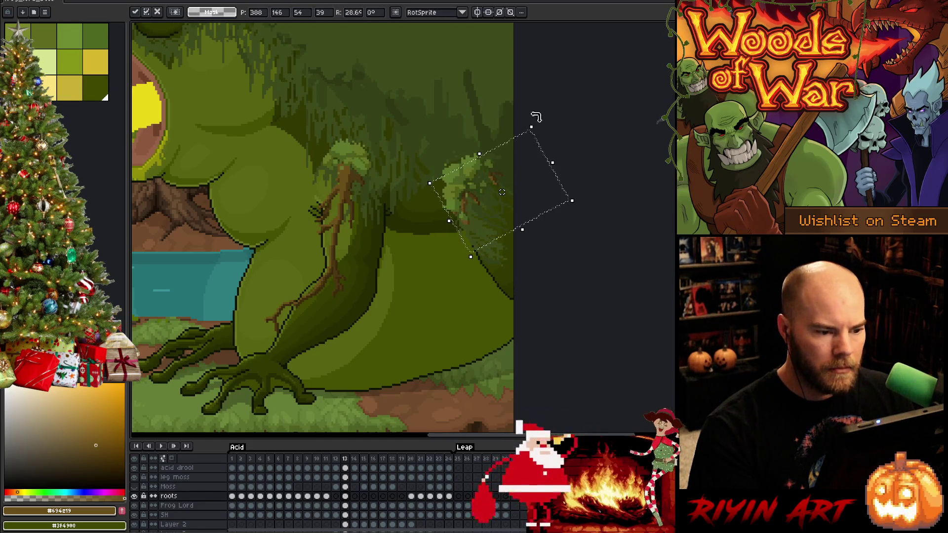
left_click_drag(537, 124, 513, 118)
left_click_drag(487, 186, 486, 181)
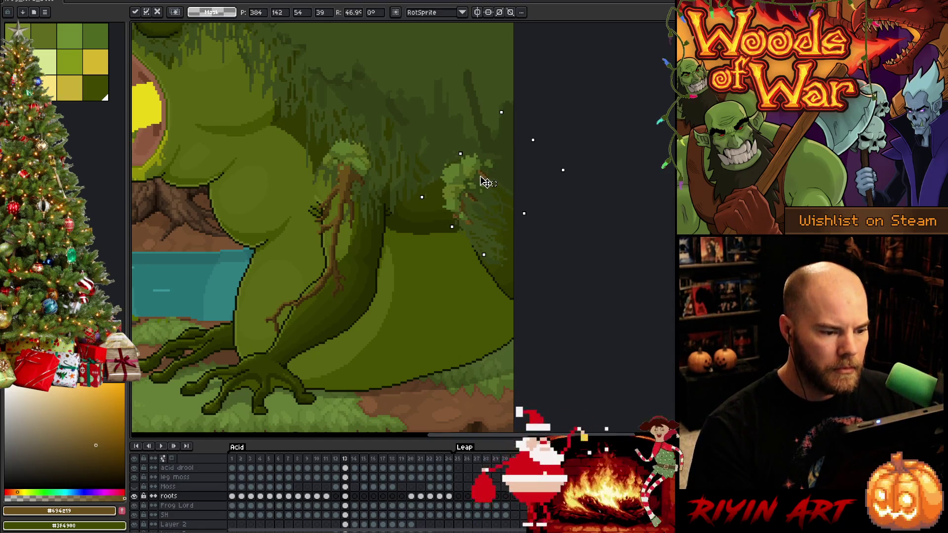
left_click_drag(503, 106, 488, 111)
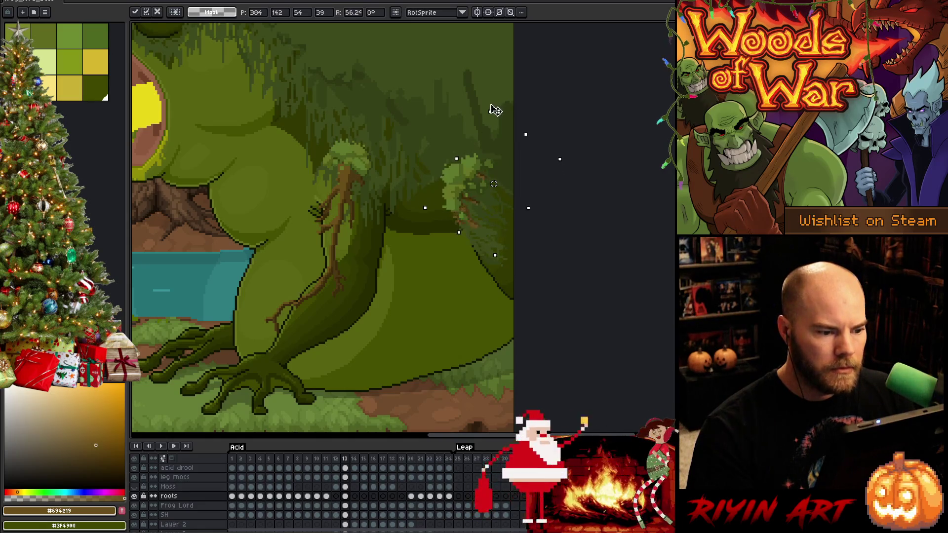
left_click_drag(483, 183, 488, 181)
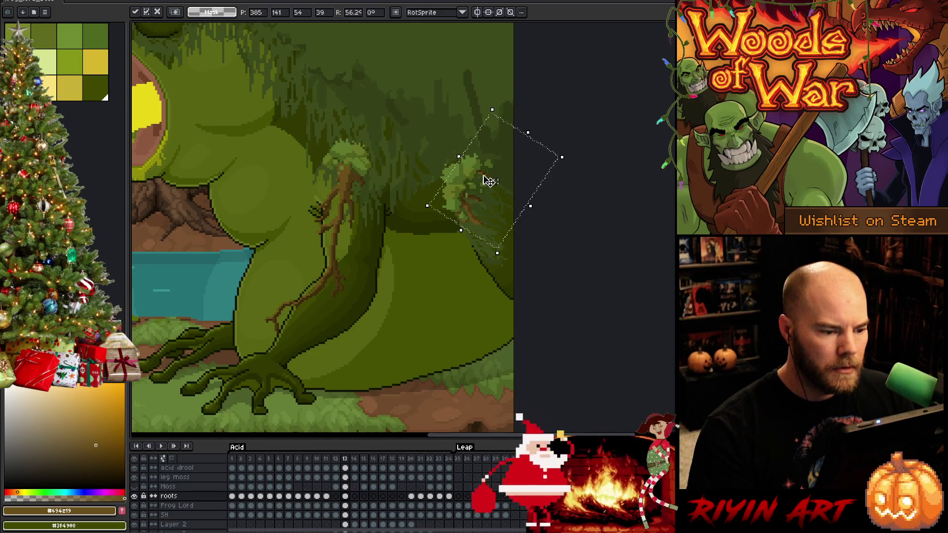
Commit the rotation and flip between frames 12 and 13 to check the roots
key("comma")
key("period")
key("comma")
key("period")
key("comma")
key("period")
key("comma")
key("period")
key("comma")
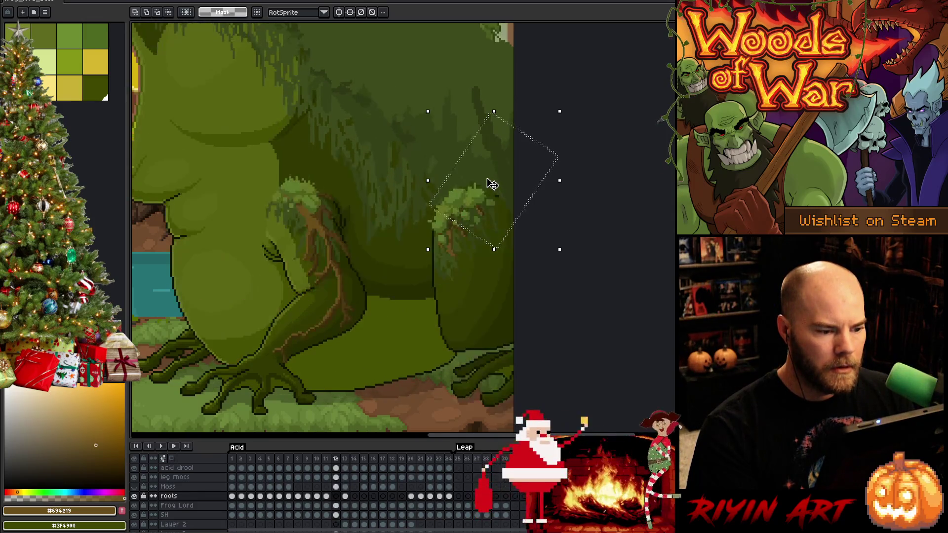
key("period")
key("comma")
key("period")
key("comma")
key("period")
key("comma")
key("period")
key("ctrl+d")
key("comma")
key("period")
key("comma")
key("period")
key("comma")
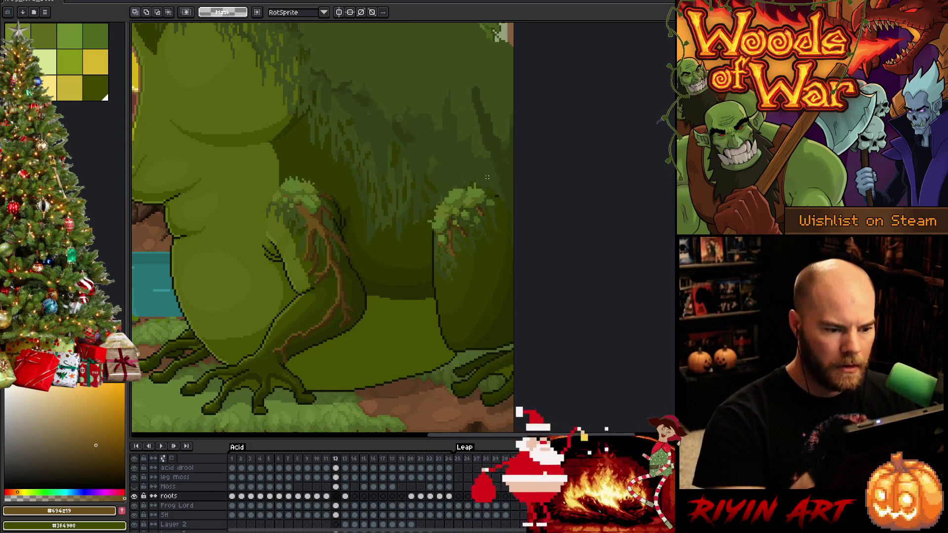
Switch to the pencil with a green colour picked from the moss clump
key("b")
left_click(497, 194, "alt")
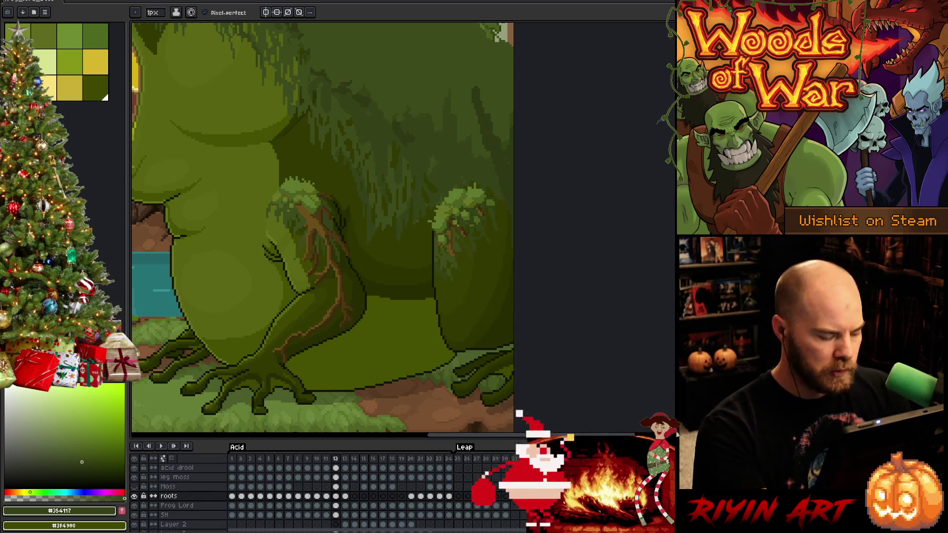
key("Left")
Return to frame 13 and marquee-select the root-covered front leg
key("Right")
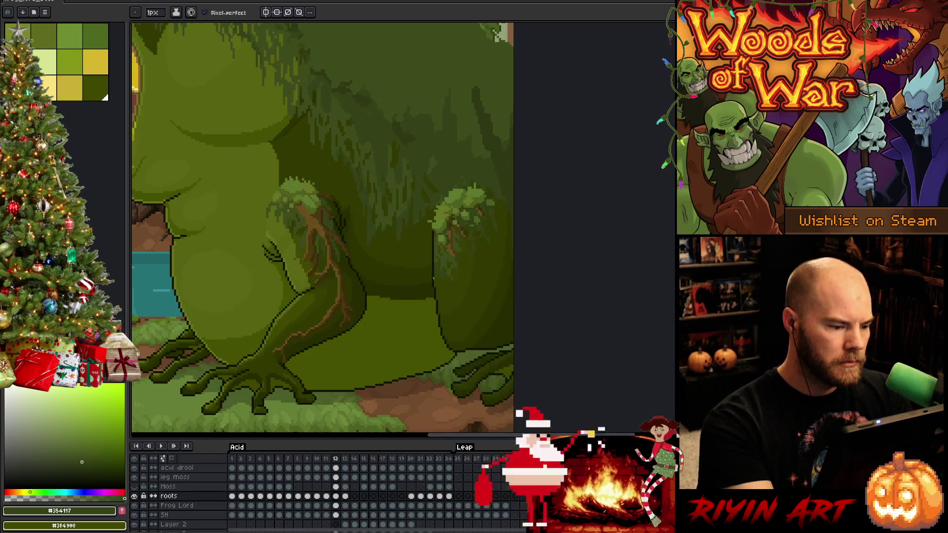
key("Right")
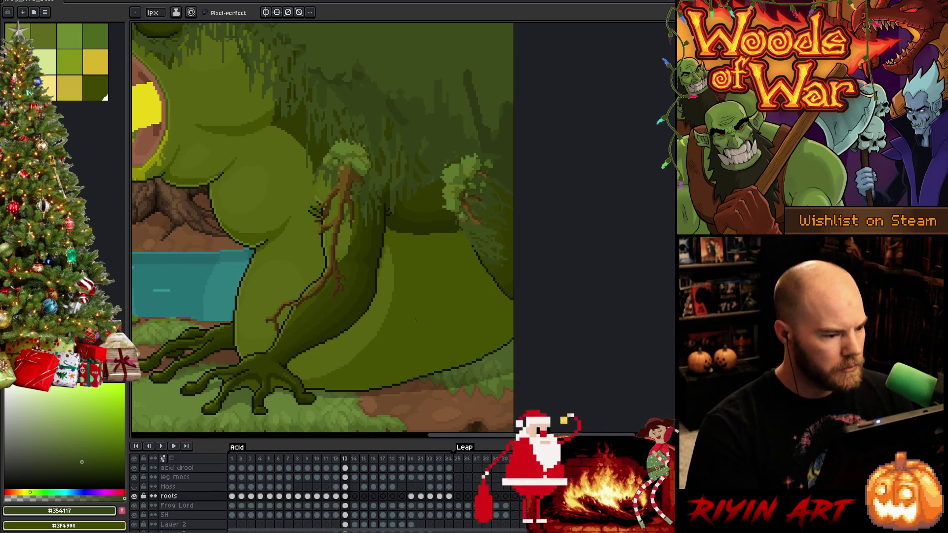
key("m")
left_click_drag(206, 120, 380, 367)
Nudge the selected leg three pixels down and two pixels right
key("Right")
key("Down")
key("Right")
key("Down")
key("Right")
key("Down")
key("Left")
key("Left")
Commit the move, step through neighbouring frames to check, then restore the leg selection
key("comma")
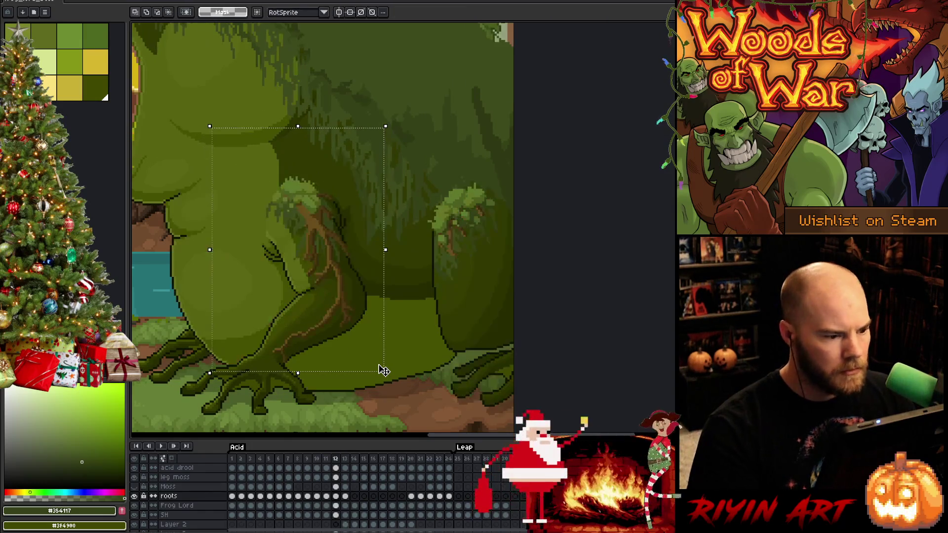
key("comma")
key("comma")
key("comma")
key("Return")
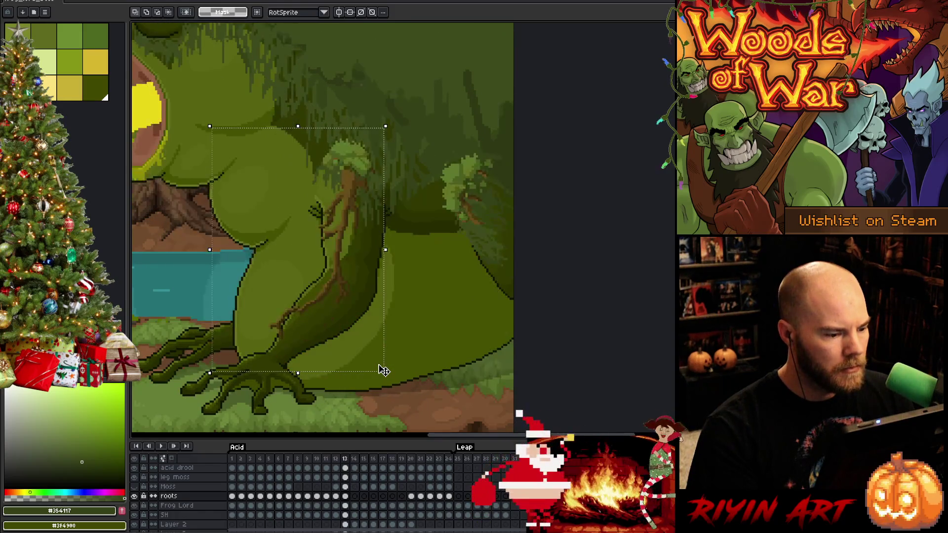
left_click(448, 274)
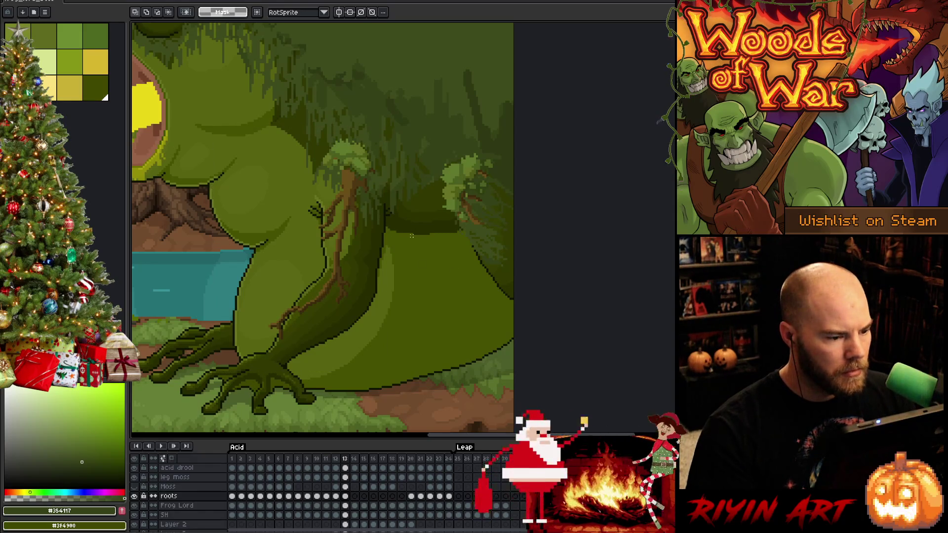
key("ctrl+shift+d")
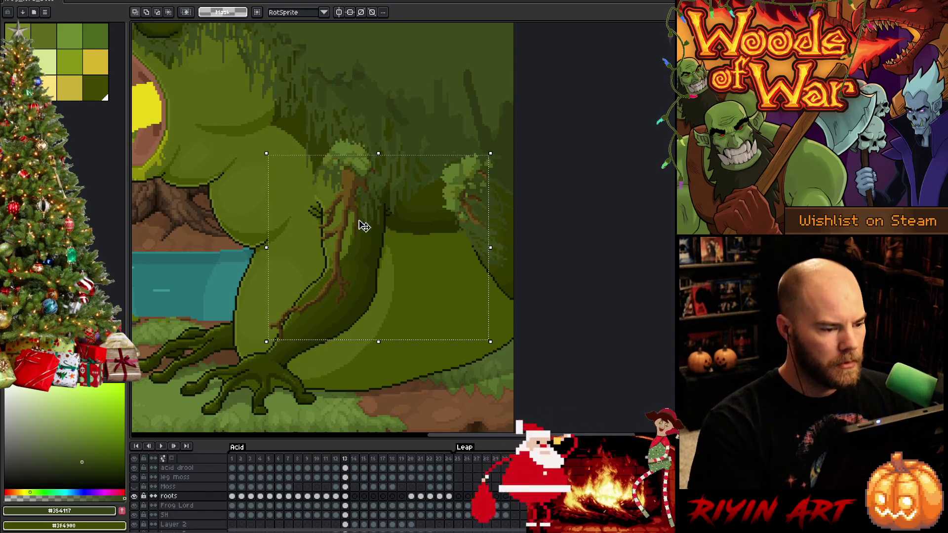
Reselect the front leg tightly and tilt it about 9 degrees, shifting it slightly right
left_click(264, 147)
left_click_drag(241, 130, 375, 345)
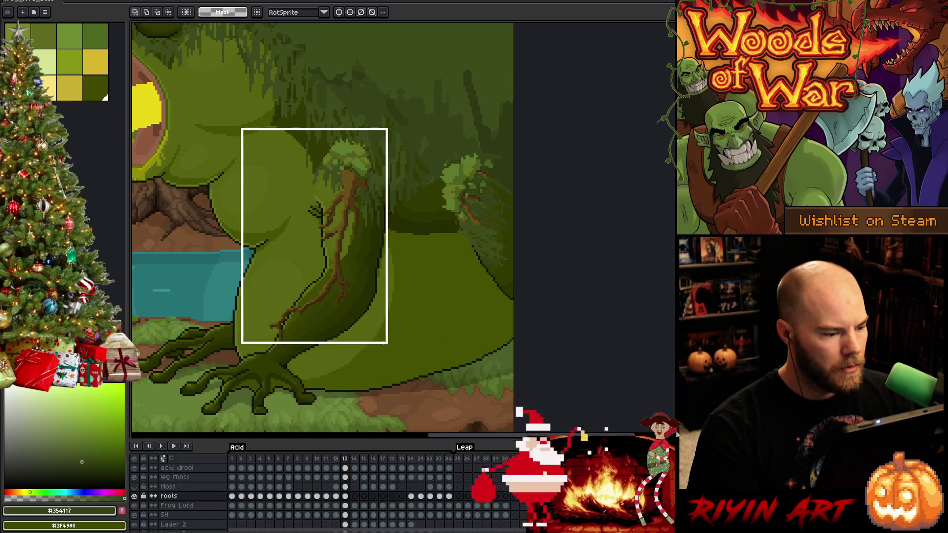
mouse_move(208, 95)
left_mouse_down()
mouse_move(284, 275)
mouse_move(294, 278)
left_mouse_up()
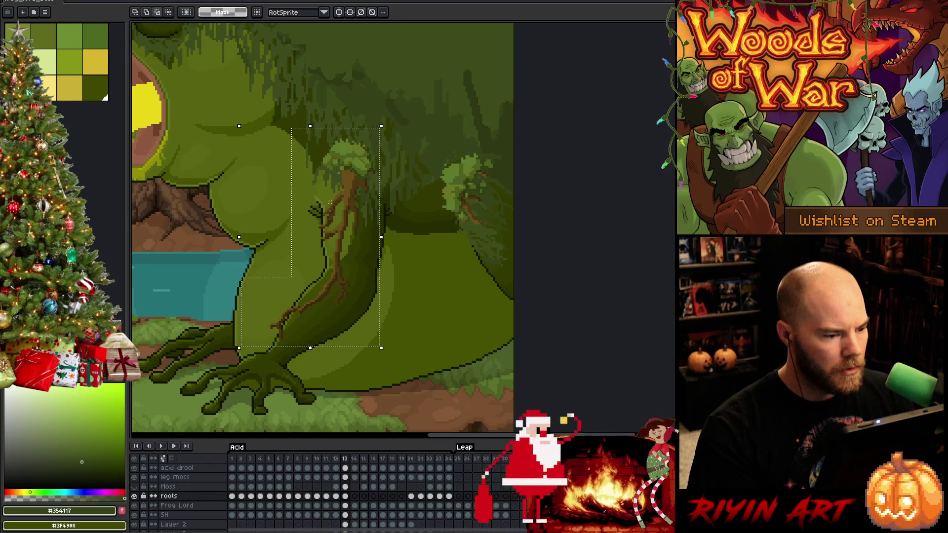
left_click_drag(386, 121, 374, 116)
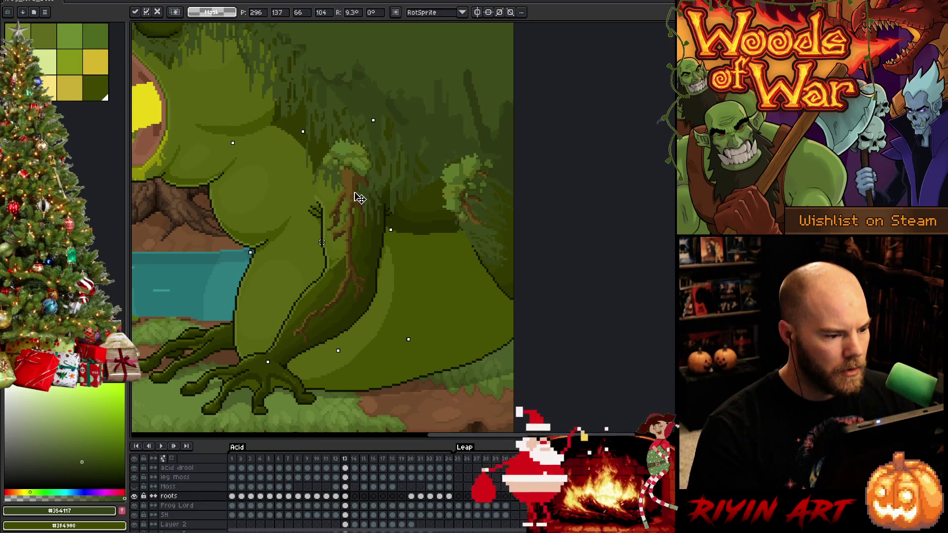
left_click_drag(356, 198, 359, 197)
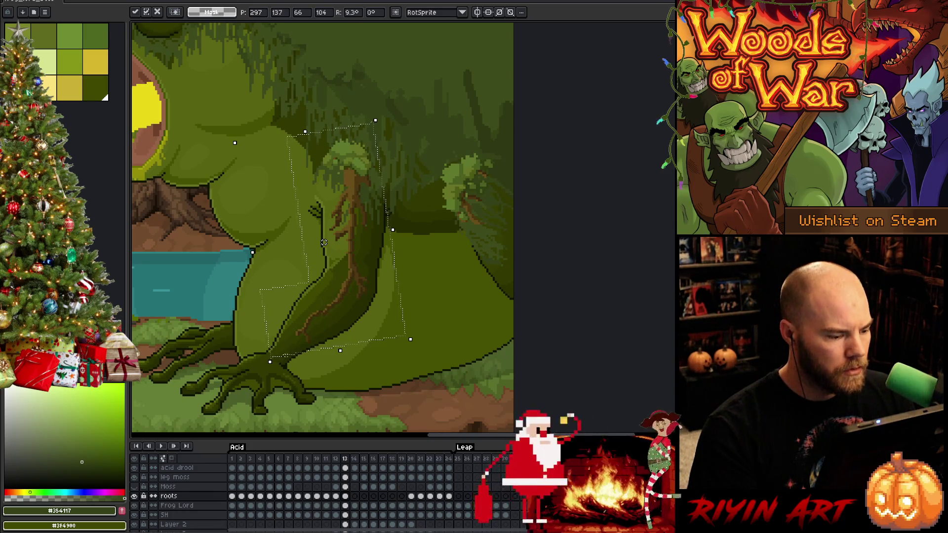
Stretch the leg a little longer downward, nudge it up-left and commit the transform
mouse_move(340, 351)
left_mouse_down()
mouse_move(344, 368)
mouse_move(338, 364)
left_mouse_up()
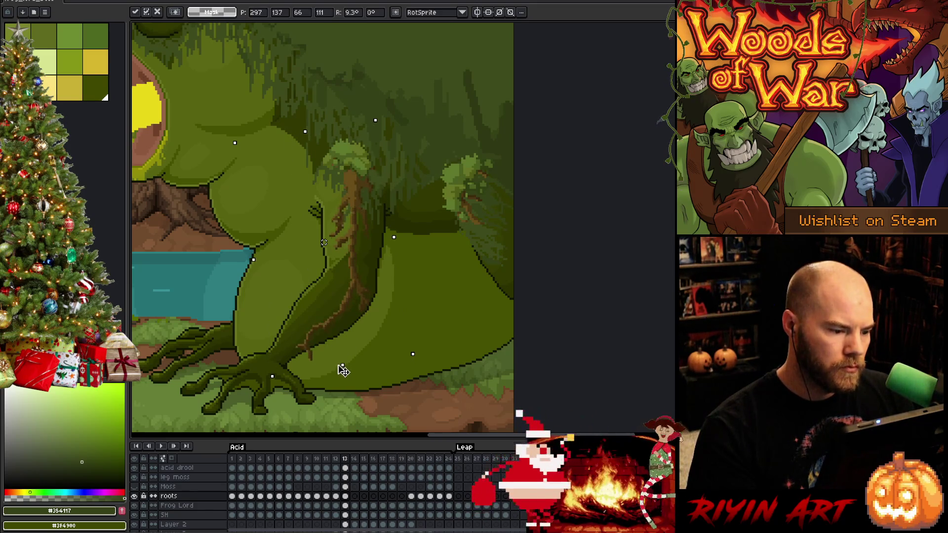
key("Left")
key("Up")
key("Up")
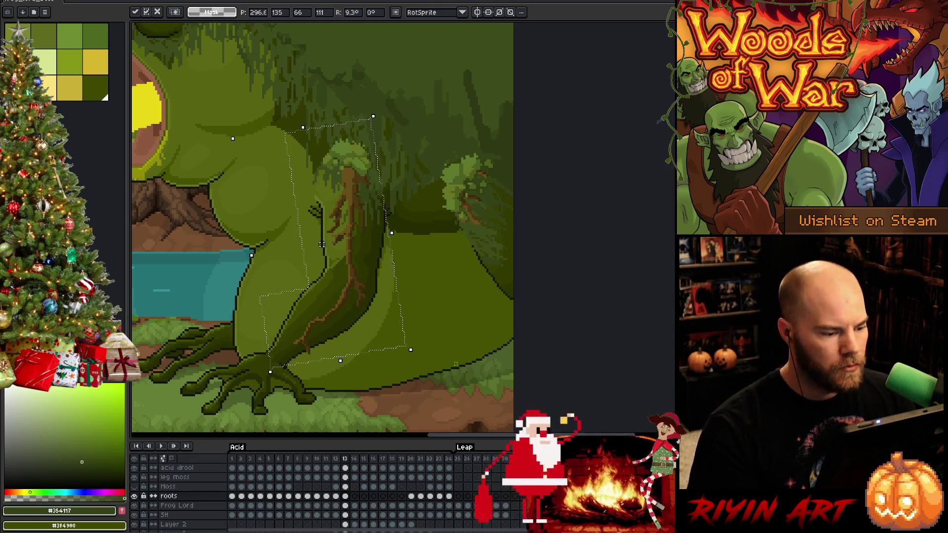
key("ctrl+d")
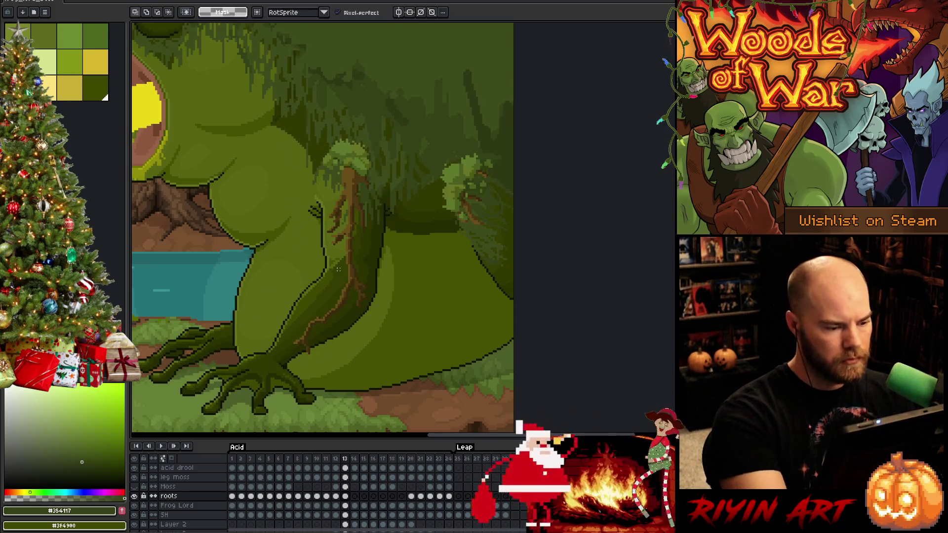
Adjust the lower part of the leg, then flip between frames 12 and 13 to compare
left_click_drag(357, 274, 248, 384)
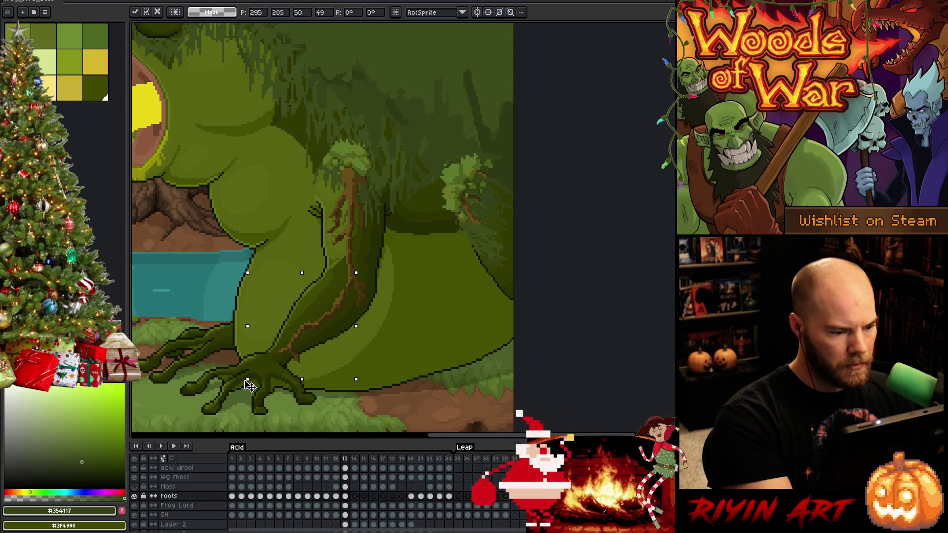
key("Return")
key("Right")
key("Left")
key("Left")
key("Right")
key("Left")
key("Right")
key("Left")
key("Right")
key("Left")
key("Right")
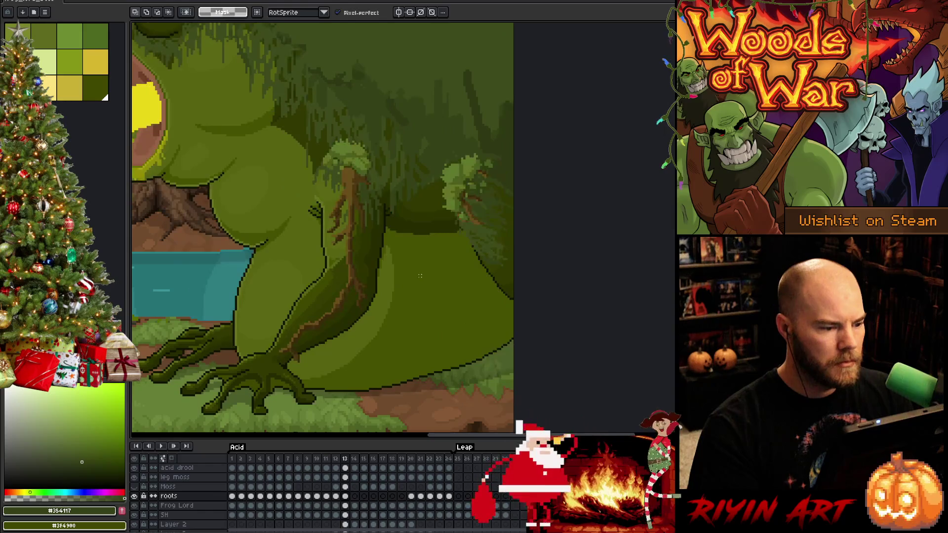
key("Left")
key("Right")
key("Left")
key("Right")
key("Left")
Back on frame 13, select a tall area around the front leg for the next edit
key("Right")
key("e")
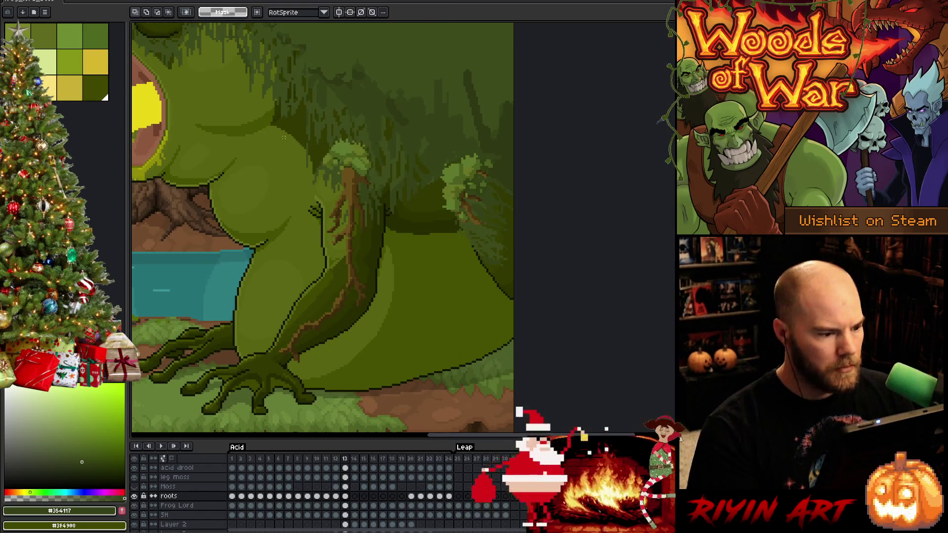
left_click_drag(321, 171, 398, 263)
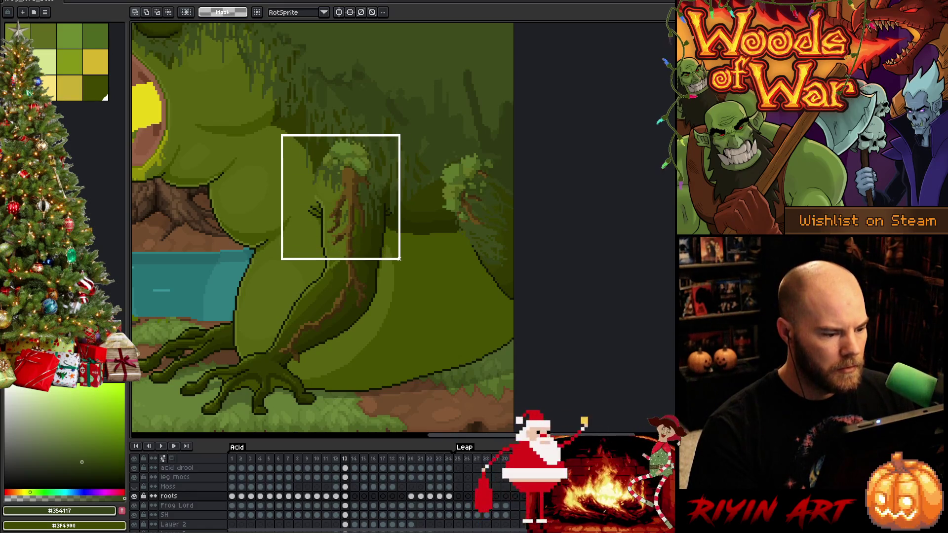
Clear the selection around the rooted leg and flip between frames 12 and 13 to compare
left_click_drag(225, 78, 400, 251)
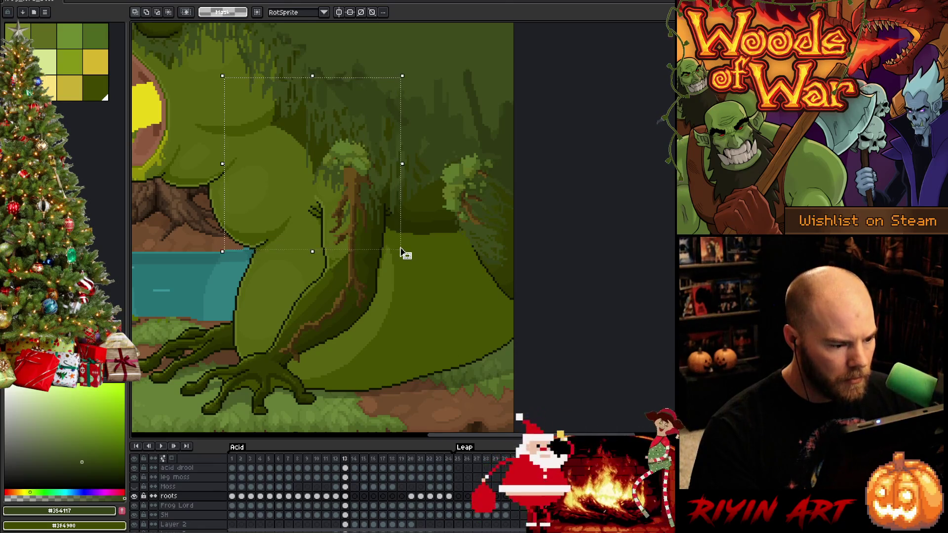
left_click(430, 259)
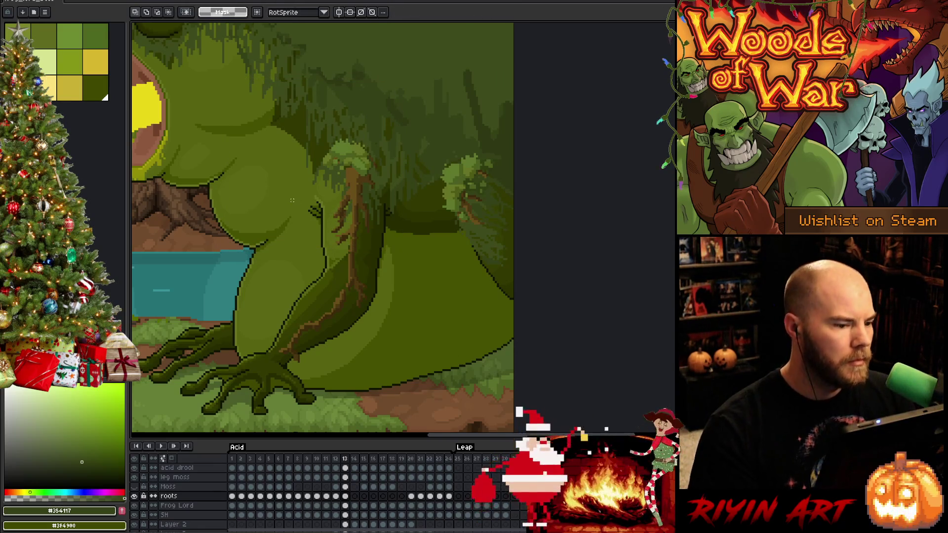
key("Right")
key("Left")
key("Right")
key("Left")
key("Left")
key("Right")
key("Left")
key("Right")
key("Left")
Step through frames 11–13 checking the leg roots, stopping on frame 12
key("Right")
key("Left")
key("Left")
key("Left")
key("Right")
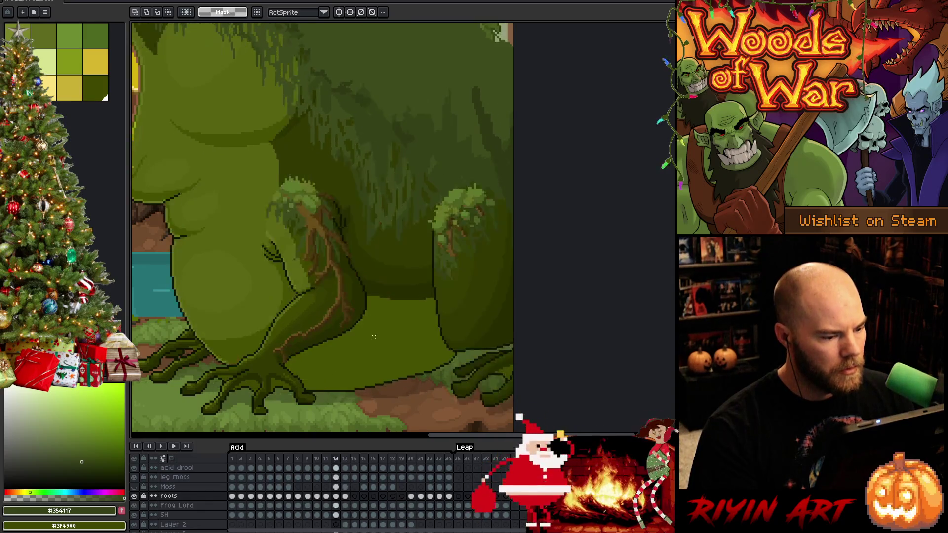
key("Right")
key("Left")
key("Right")
key("Right")
key("Left")
key("Right")
key("Left")
key("Left")
key("Right")
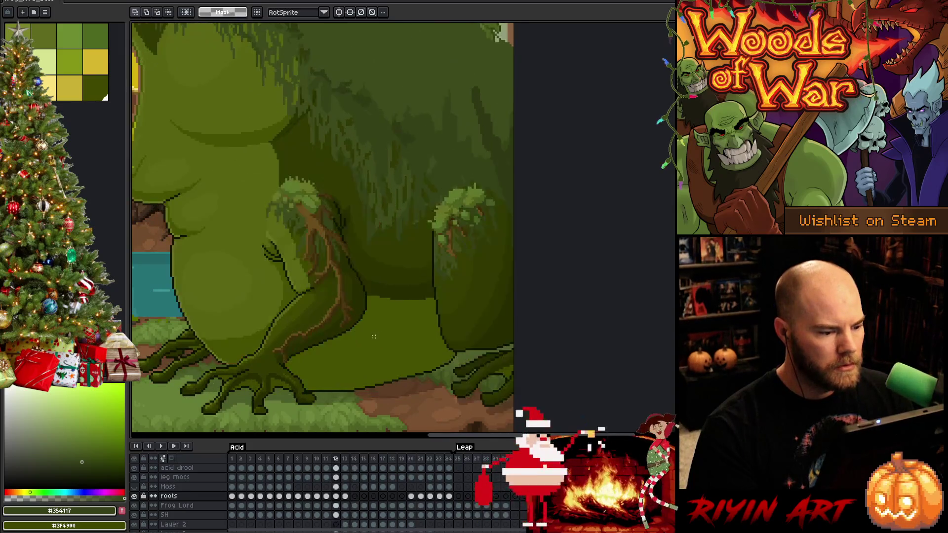
key("Right")
key("Right")
key("Left")
key("Left")
key("Right")
key("Left")
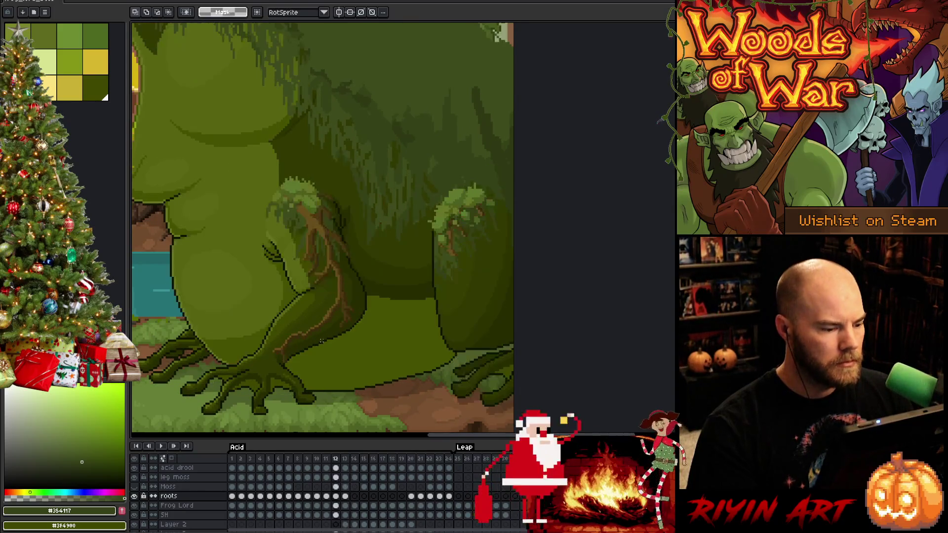
scroll(321, 341, "up", 1)
key("Right")
scroll(463, 286, "up", 1)
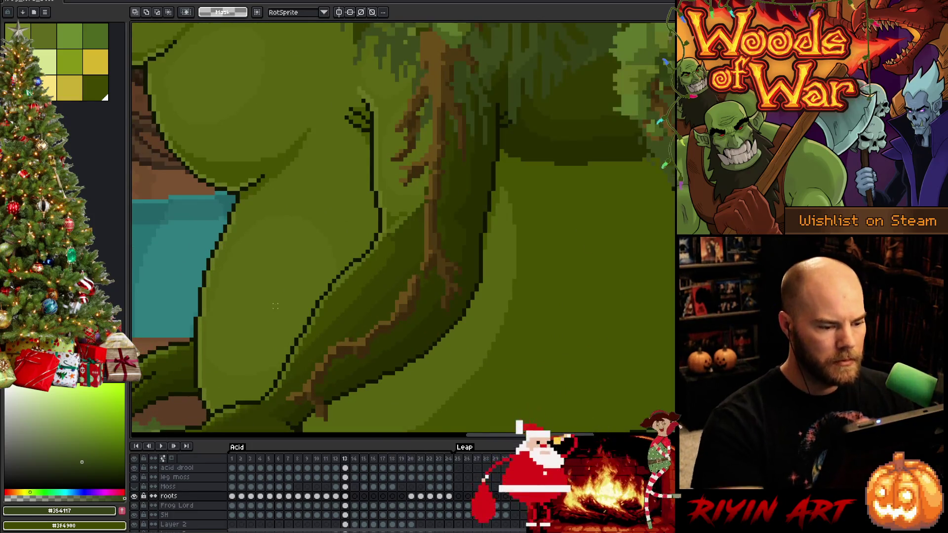
Return to frame 13, centre the rooted leg in view and save the animation
key("space")
left_click_drag(464, 286, 476, 256)
key("ctrl+s")
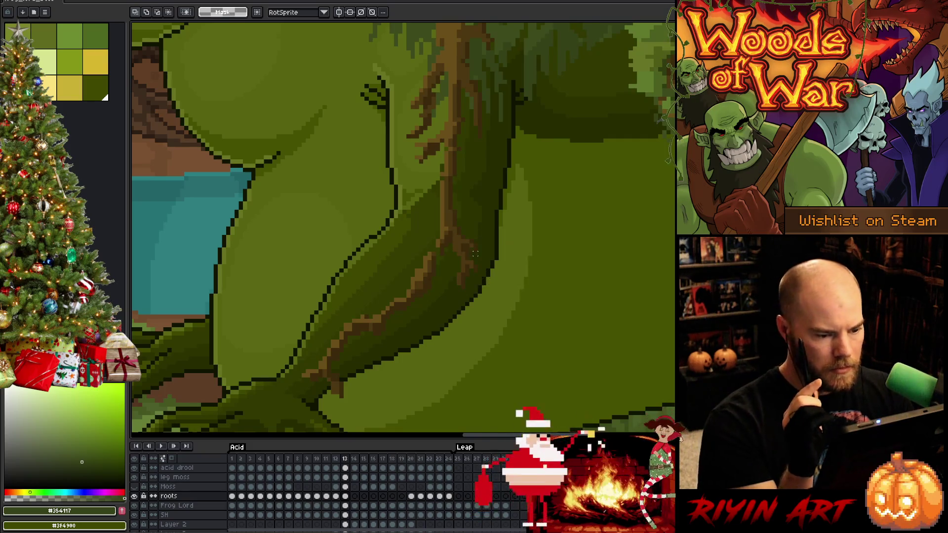
Sample the leg green and root browns and pencil single pixels into the upper root strand
key("b")
left_click(434, 246, "alt")
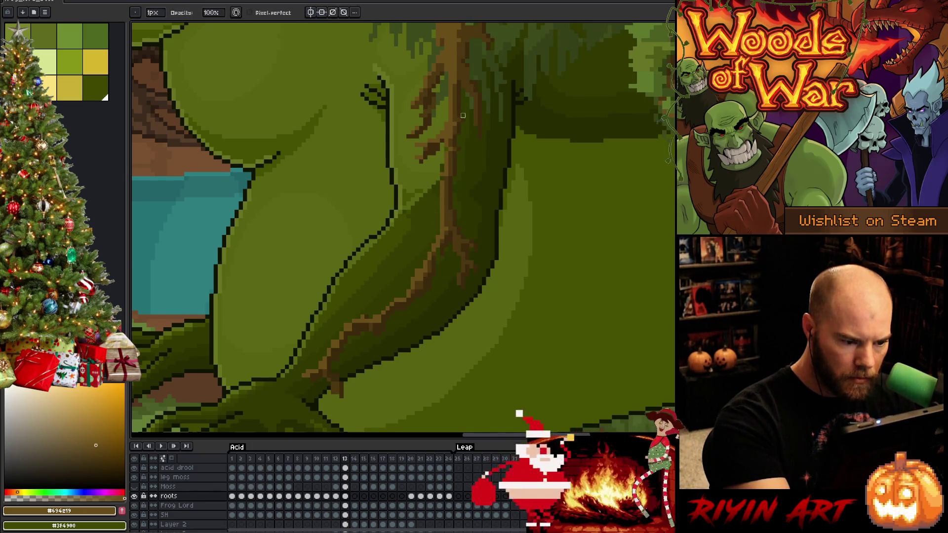
left_click(437, 252, "alt")
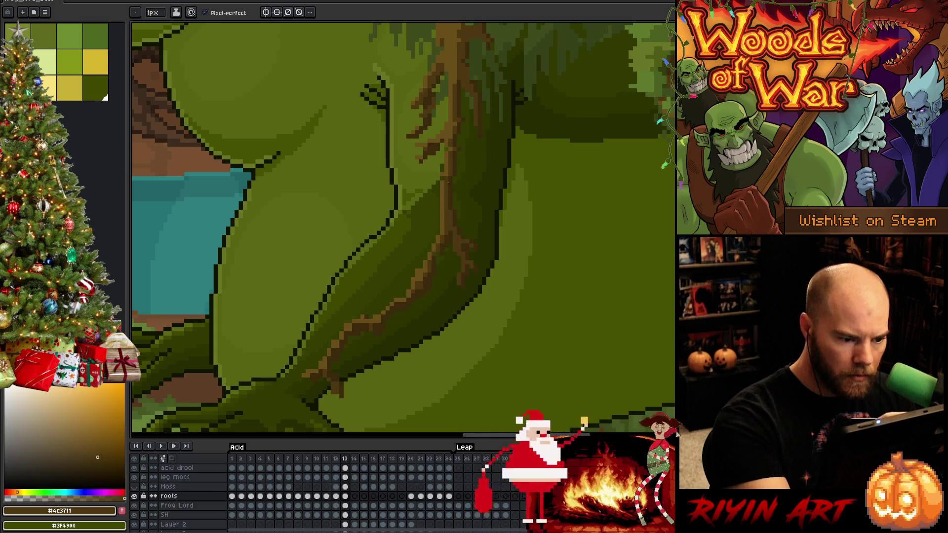
left_click(438, 254, "alt")
left_click(429, 254, "alt")
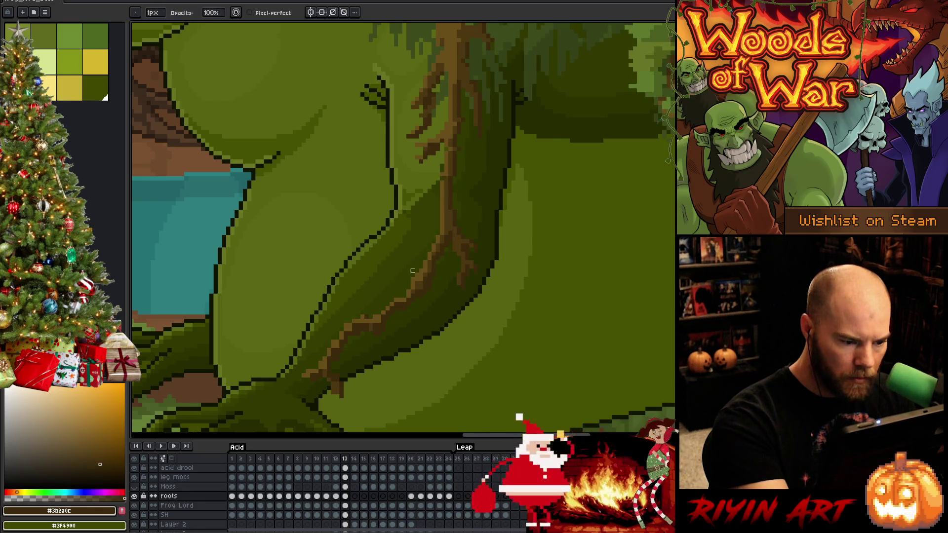
left_click(421, 245, "alt")
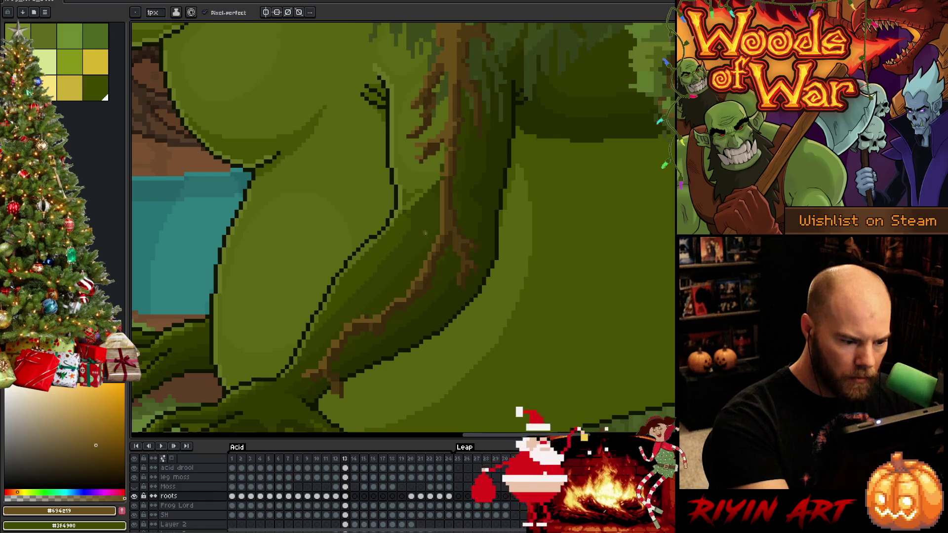
left_click(420, 284, "alt")
key("alt")
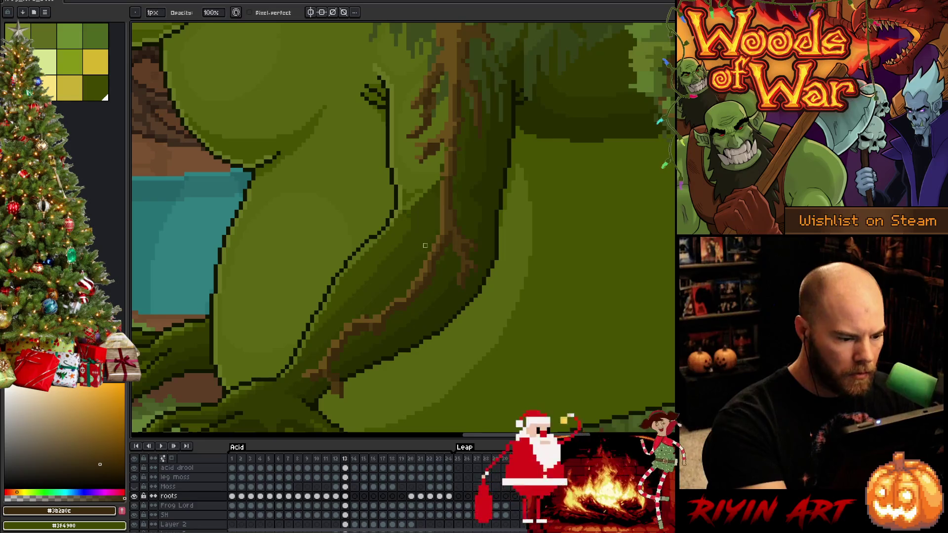
Pick dark and light browns and dot them into the lower root branch on frame 13
left_click(366, 317, "alt")
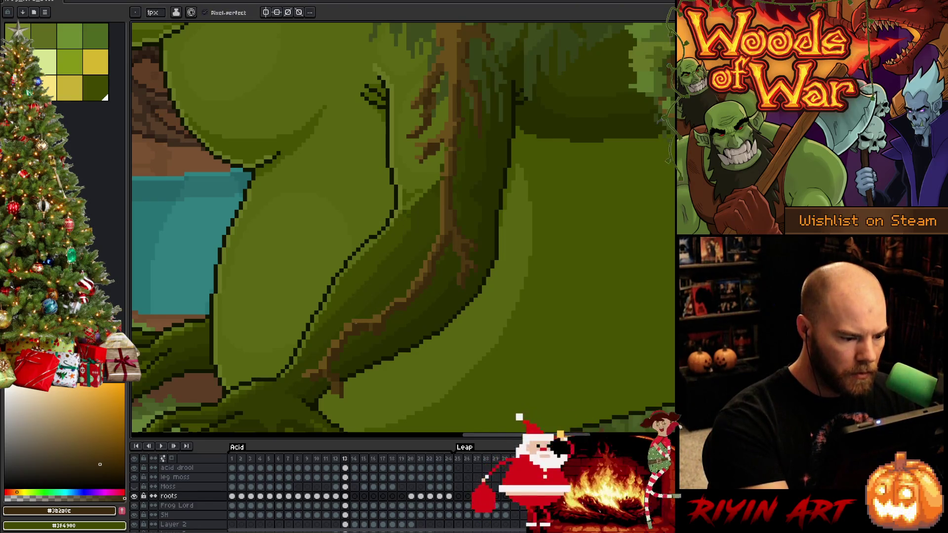
left_click(354, 326, "alt")
key("alt")
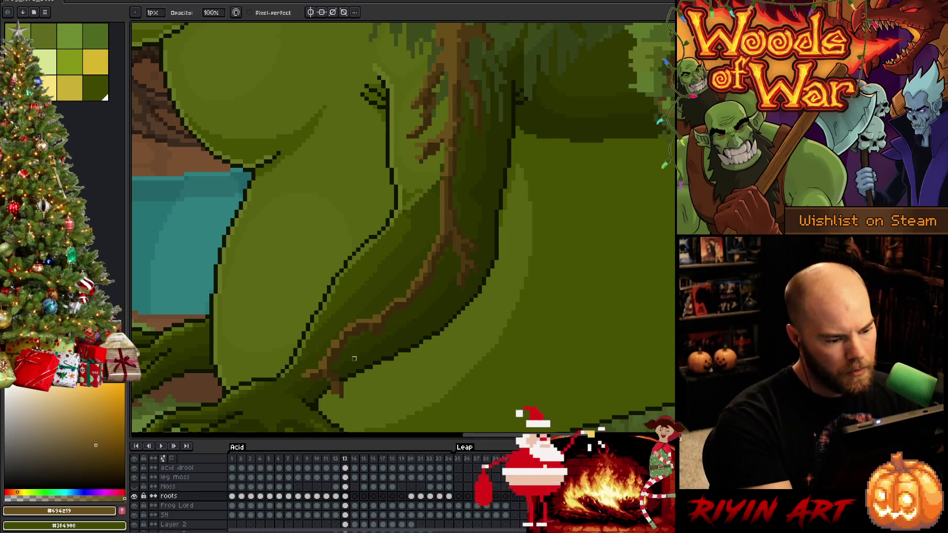
key("alt")
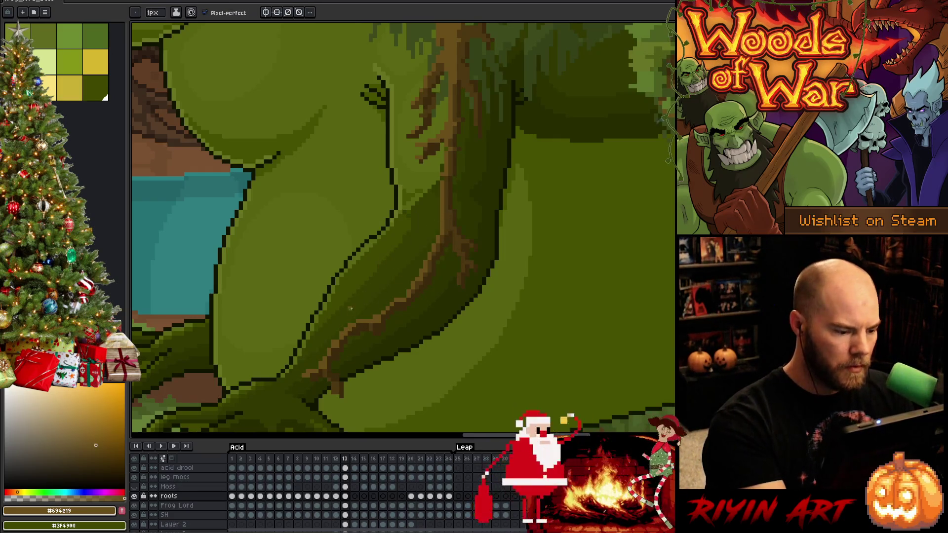
key("alt")
left_click(345, 341, "alt")
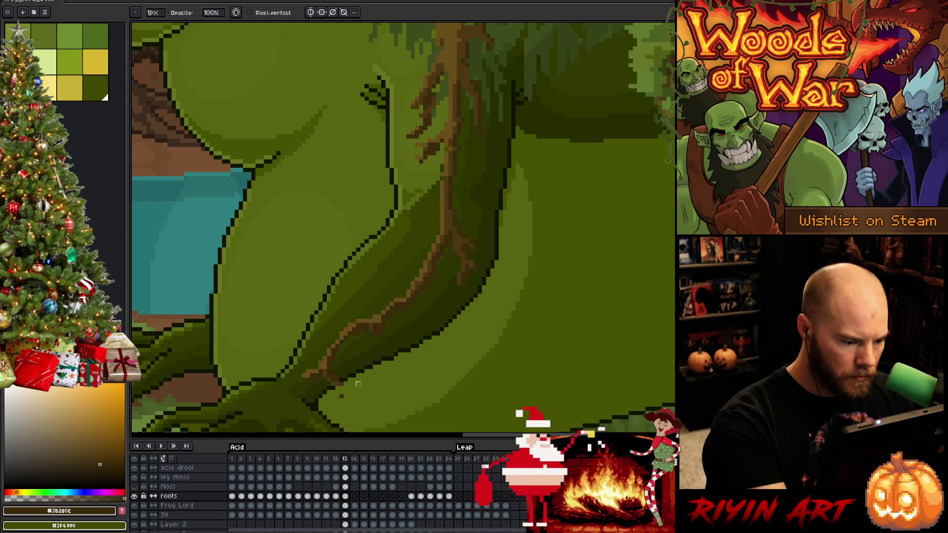
left_click(377, 319, "alt")
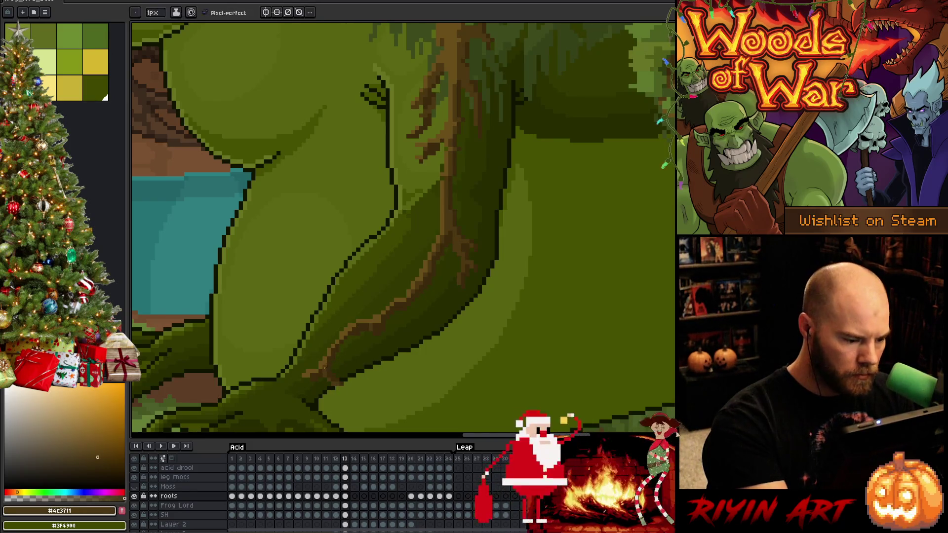
Flip between frames 12 and 13 and add a darker brown pixel where the roots mismatch
key("comma")
key("period")
key("comma")
key("period")
key("b")
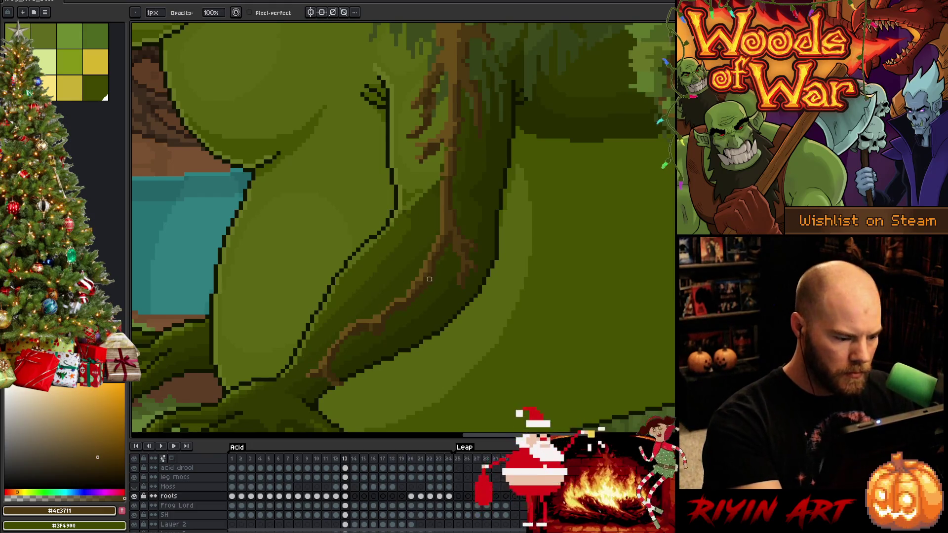
key("comma")
key("period")
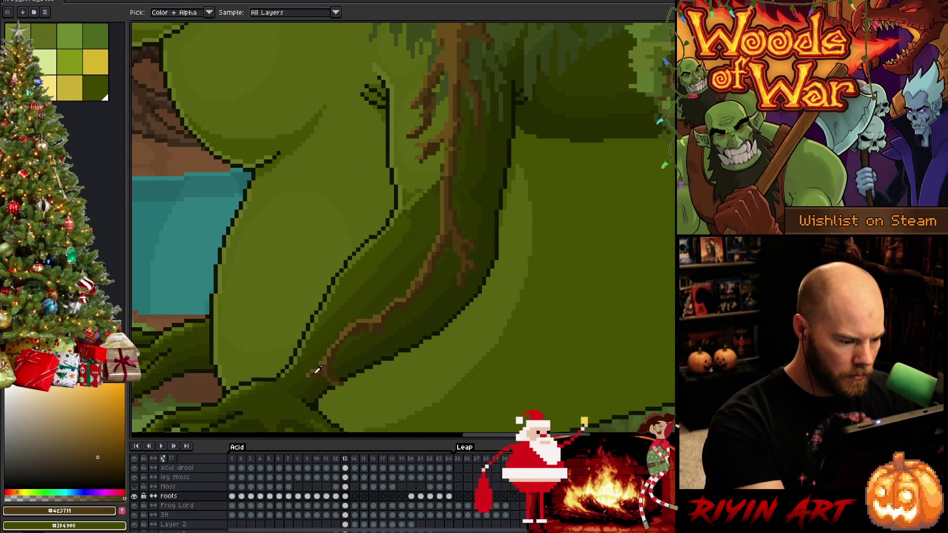
left_click(383, 308, "alt")
key("comma")
key("period")
key("comma")
key("period")
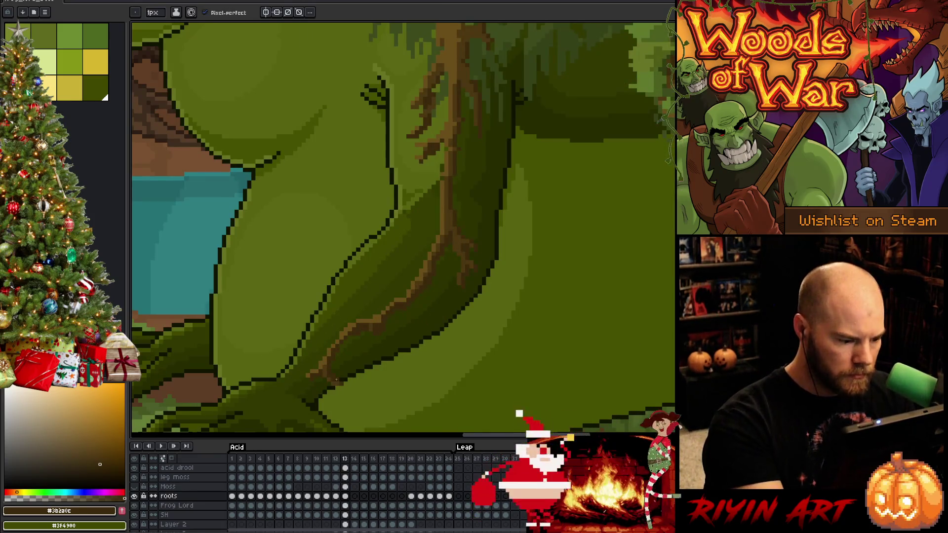
Adjust the root tip with lighter and darker browns, checking it repeatedly against frame 12
left_click(330, 375, "alt")
key("comma")
key("period")
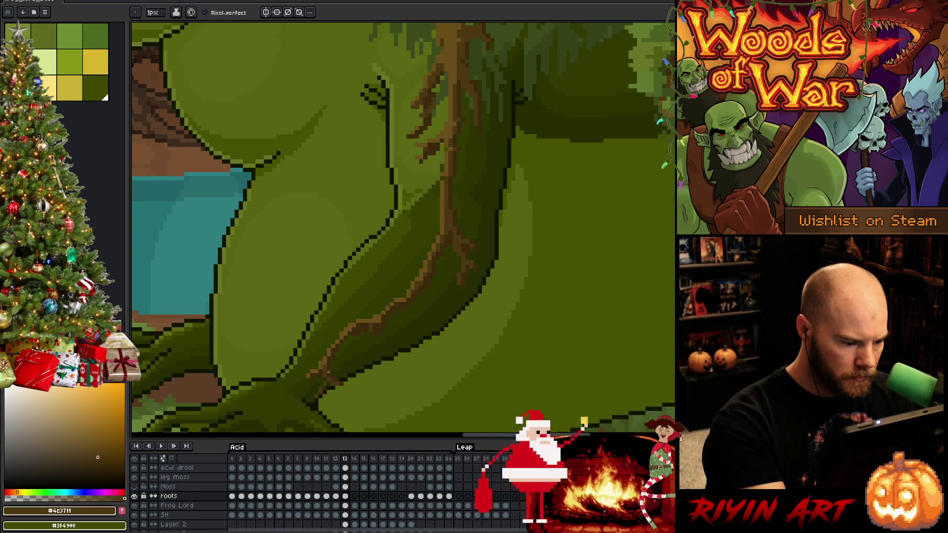
left_click(328, 376, "alt")
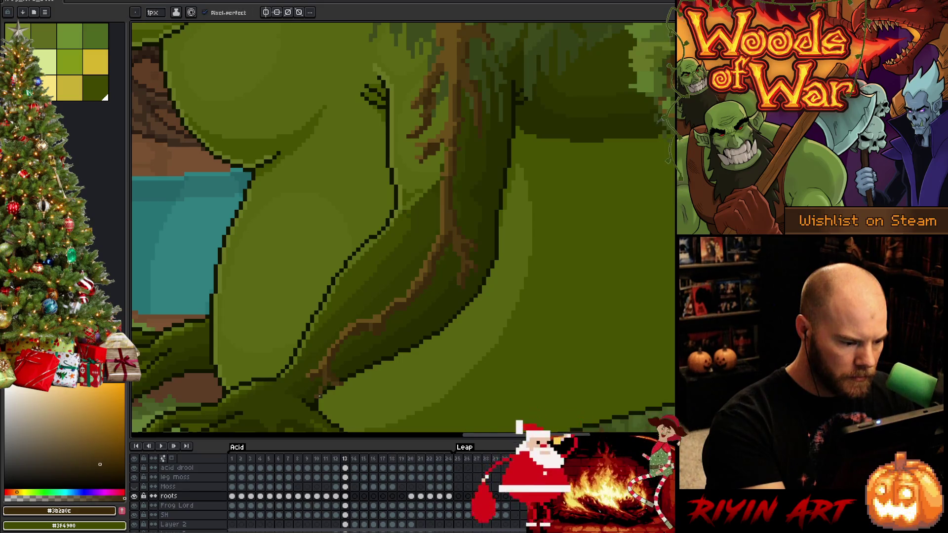
key("b")
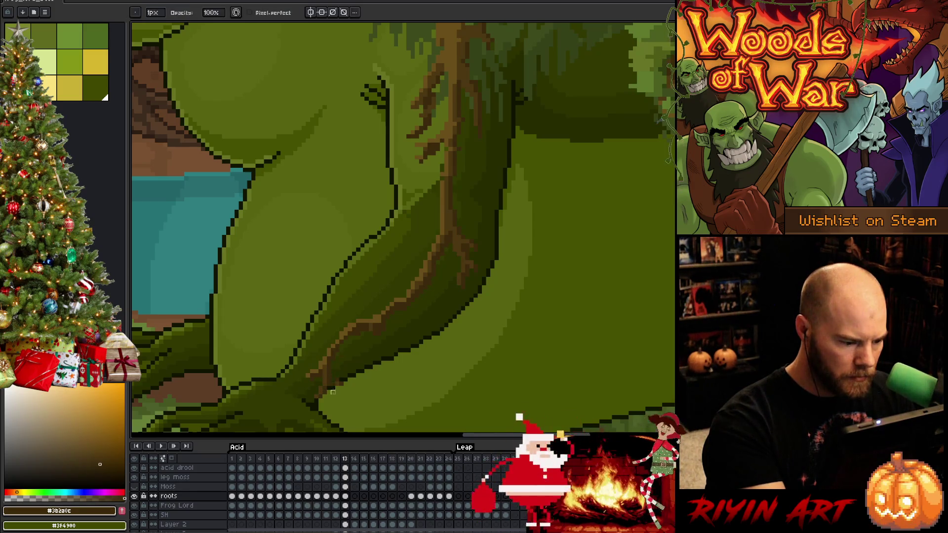
key("comma")
key("period")
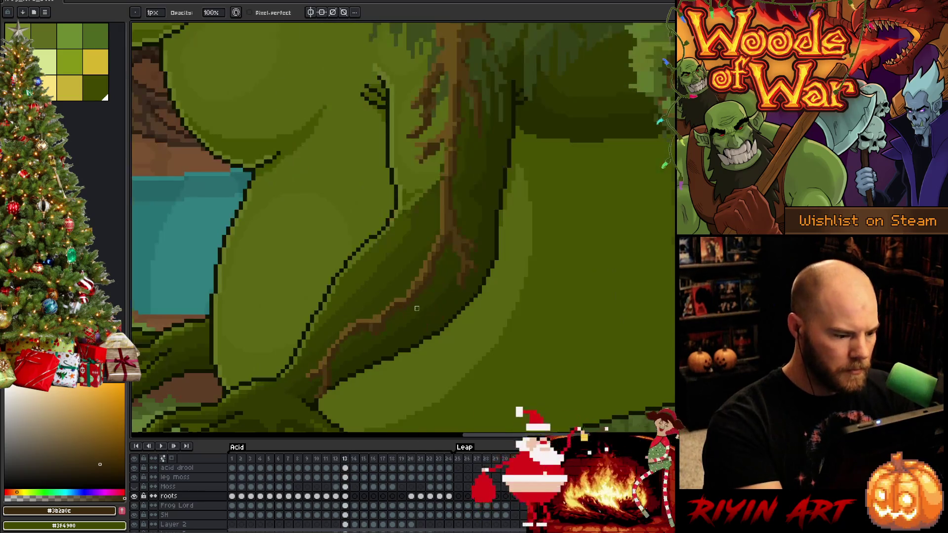
key("comma")
key("period")
key("comma")
key("period")
key("comma")
key("period")
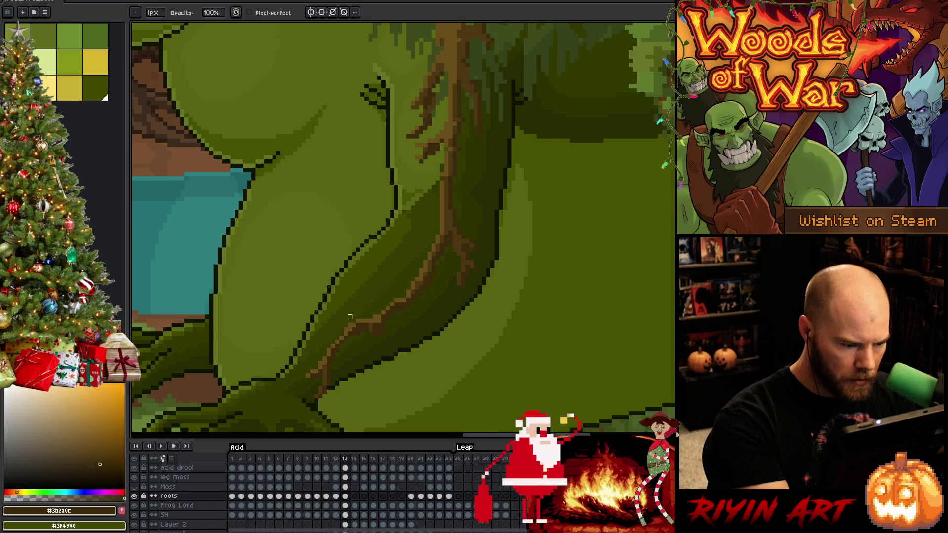
Erase a stray pixel on the root branch and step through frames 12 and 13 to check it
key("e")
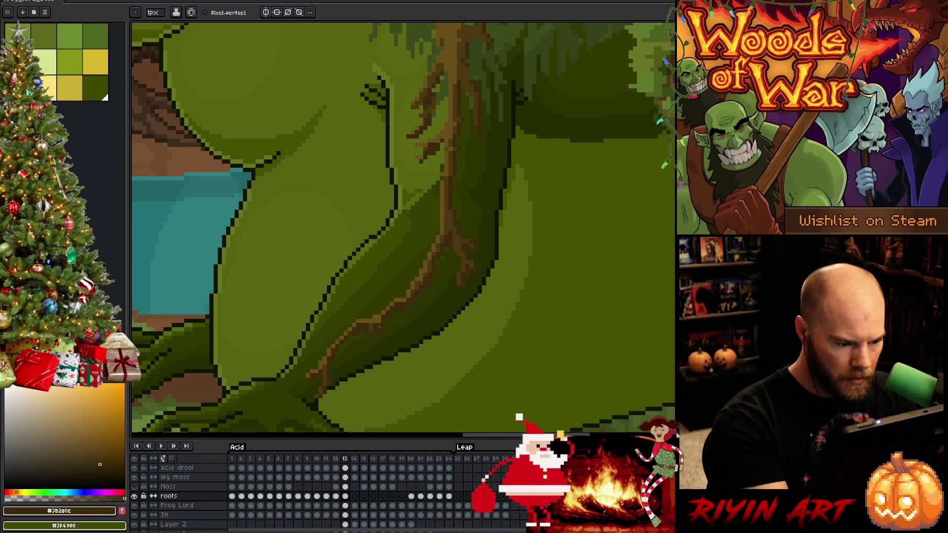
left_click(378, 322)
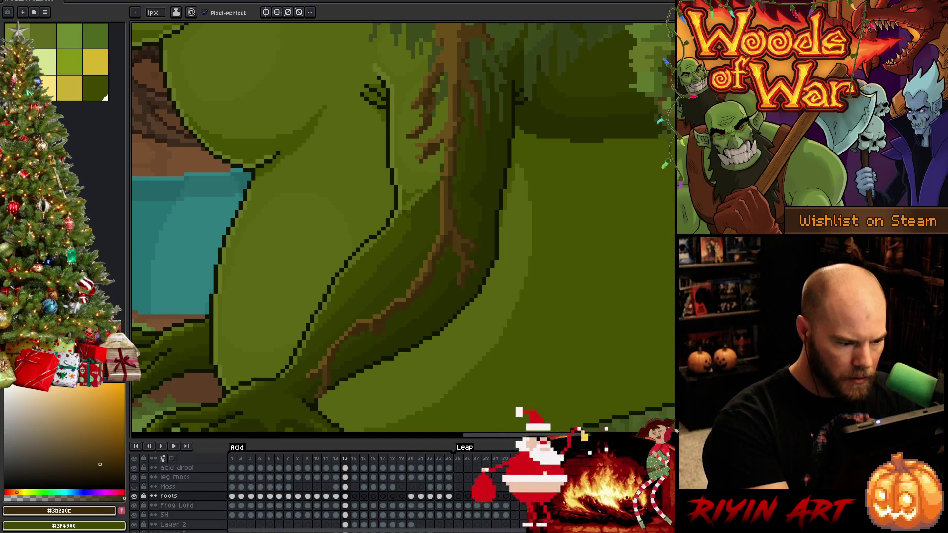
key("b")
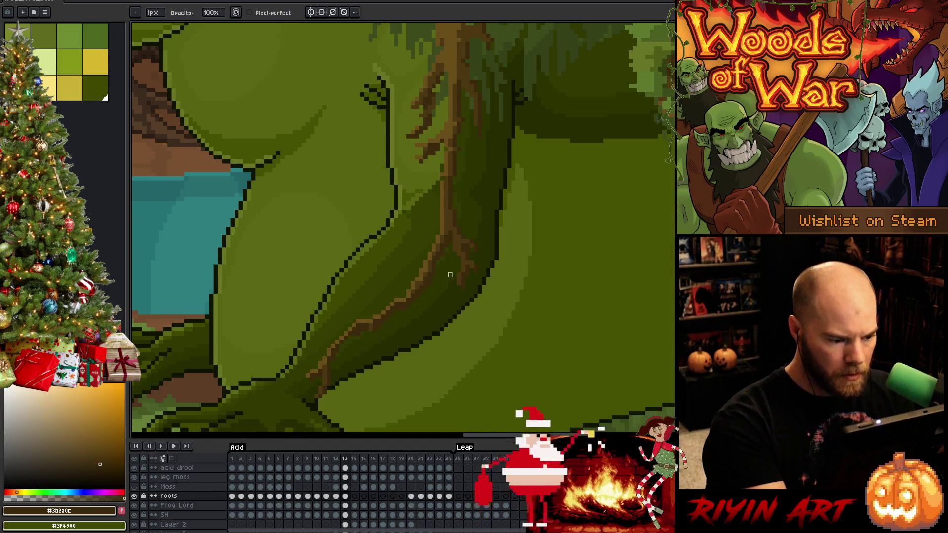
key("Right")
key("Left")
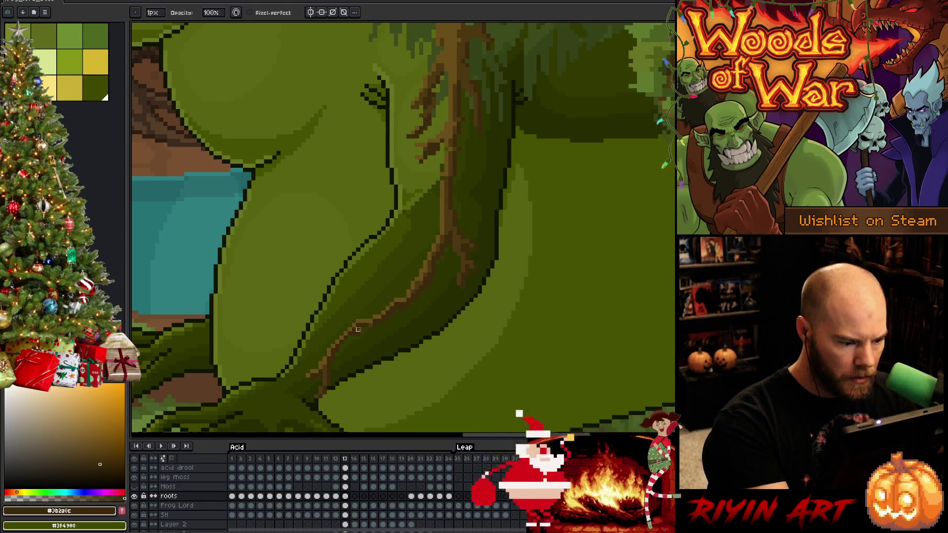
key("Left")
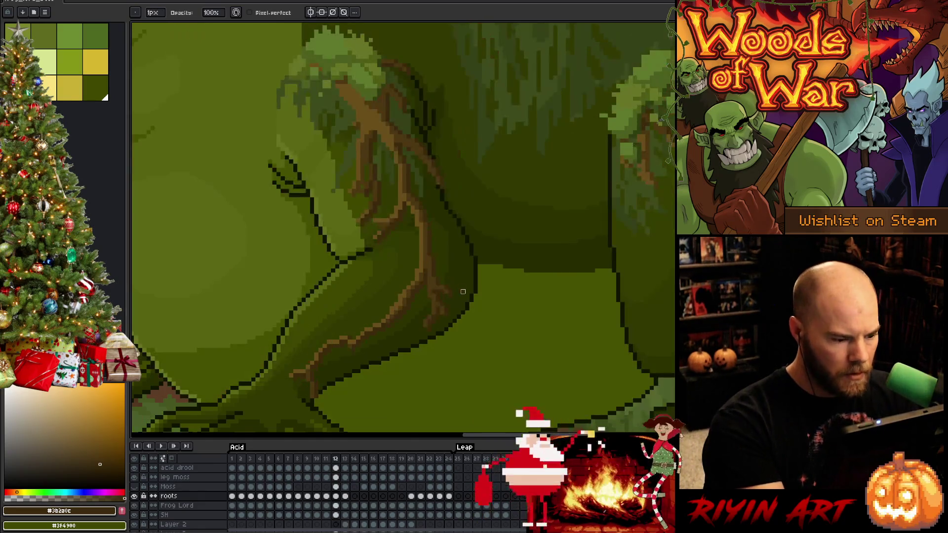
key("Right")
key("Left")
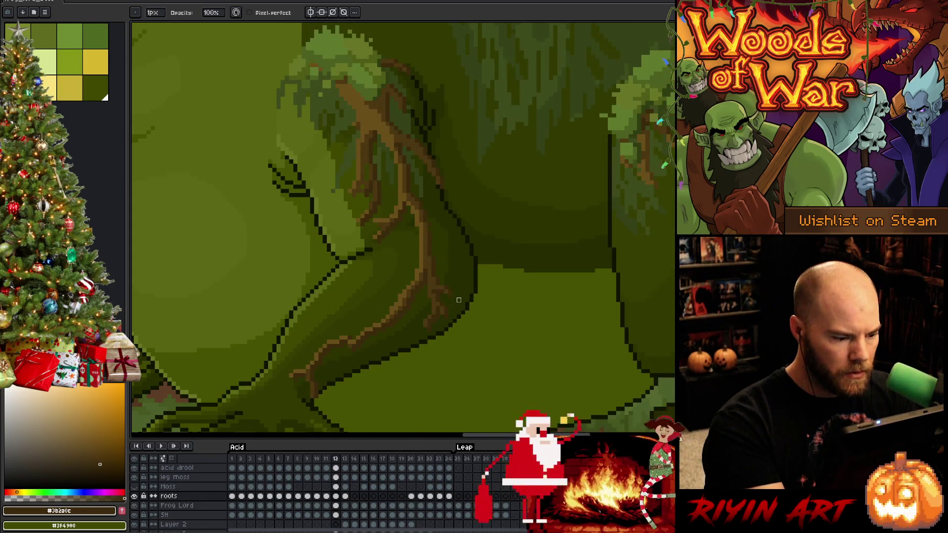
key("Right")
Flip the frames back and forth, including frame 11, to judge the root motion, ending on 13
key("Left")
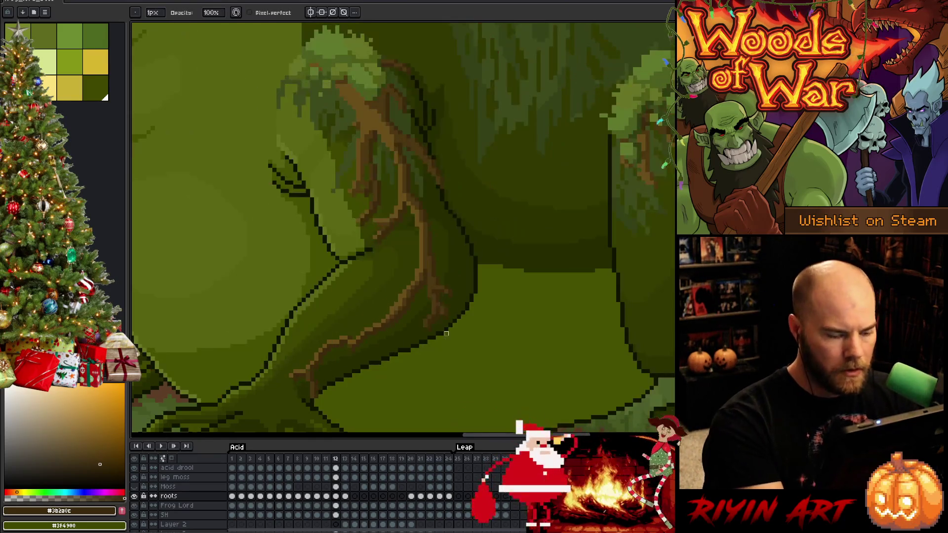
key("Right")
key("Left")
key("Right")
key("Left")
key("Right")
key("Left")
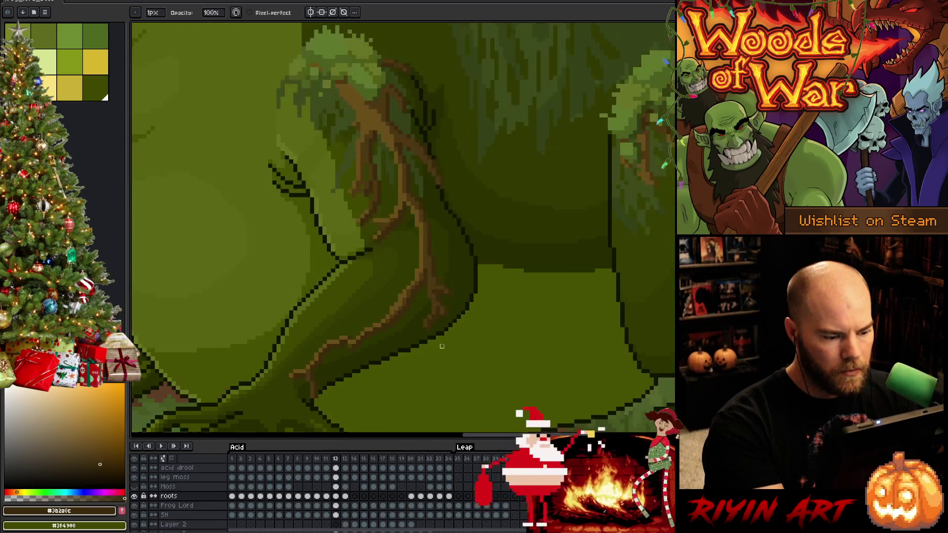
key("Left")
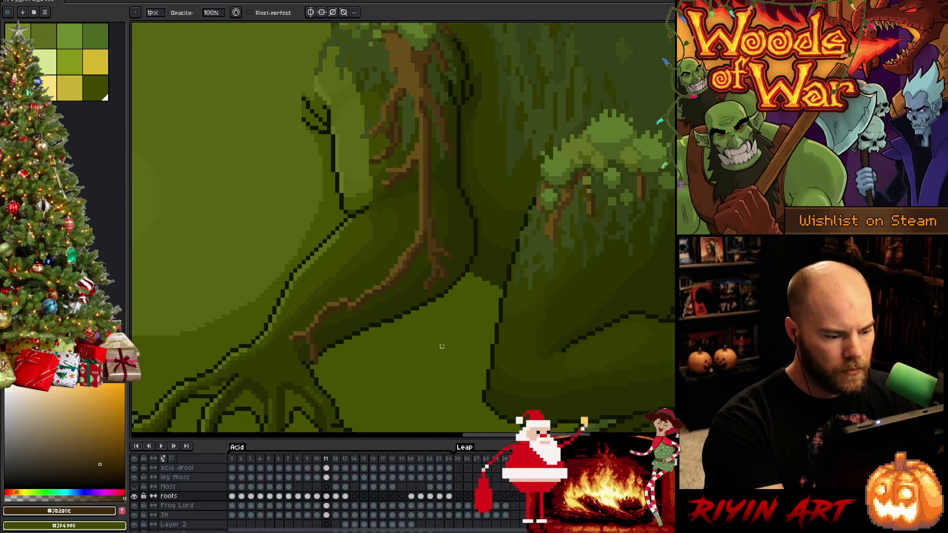
key("Right")
key("Right")
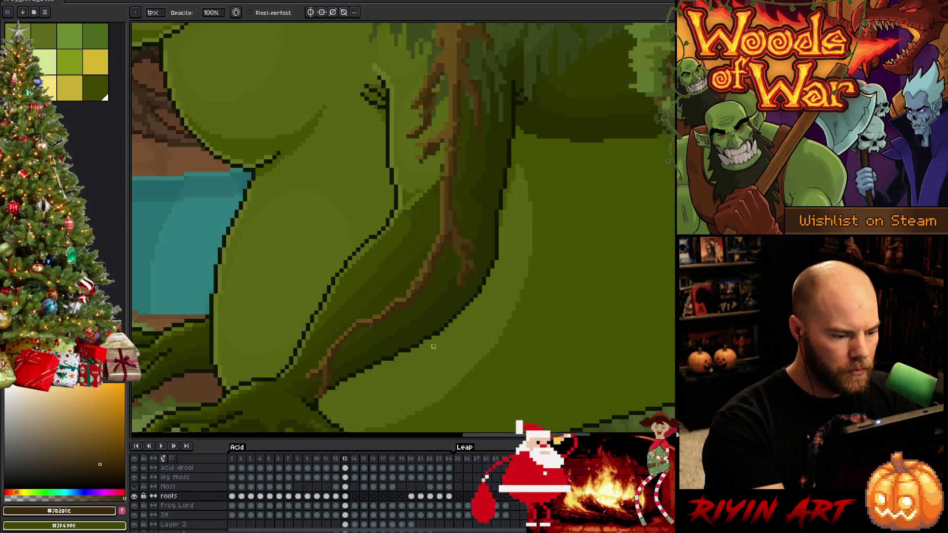
With the eraser ready, compare the roots on frames 12 and 13 by toggling between them
key("e")
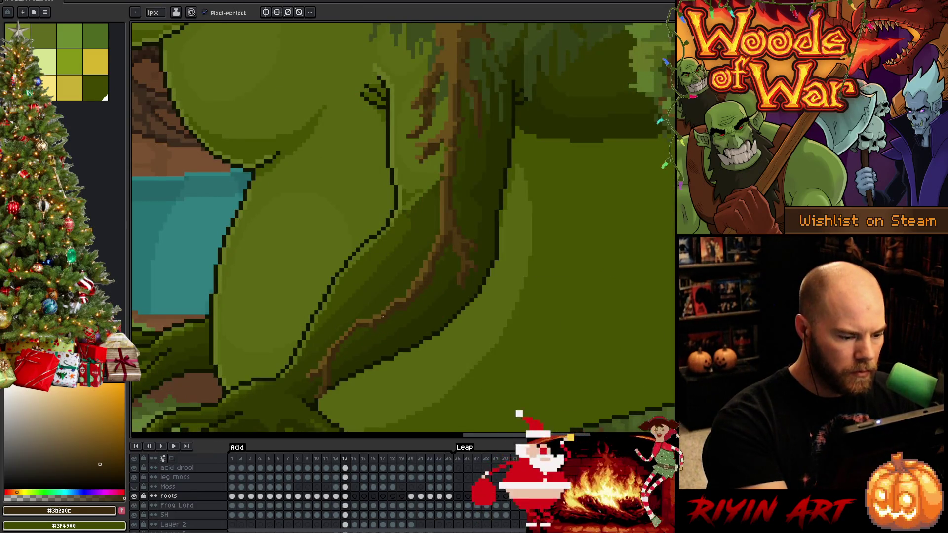
key("Left")
key("Right")
key("Left")
key("Right")
key("Left")
key("Right")
key("Left")
key("Right")
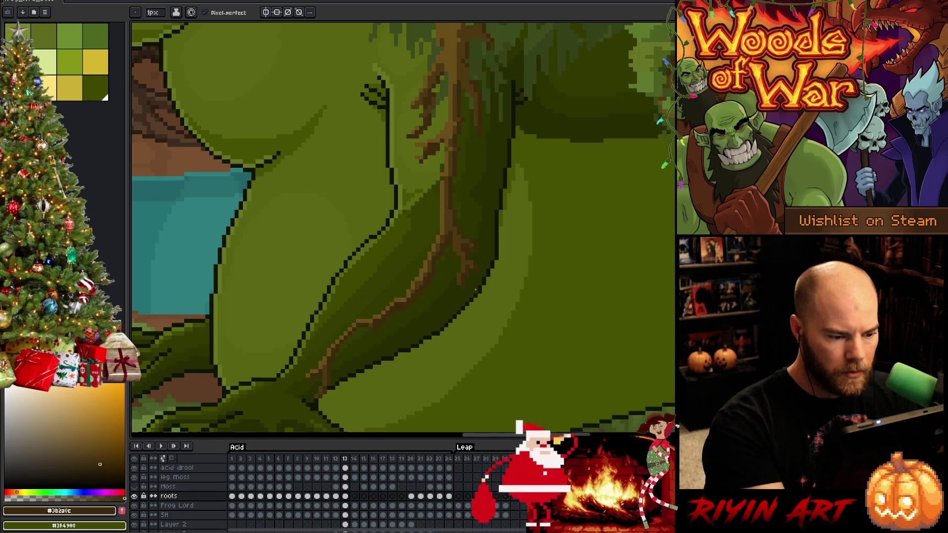
Finish the frame comparison on frame 13 and bring the upper-leg roots into view
key("Left")
key("Right")
key("Left")
key("Right")
key("Left")
key("Right")
left_click_drag(477, 199, 487, 282)
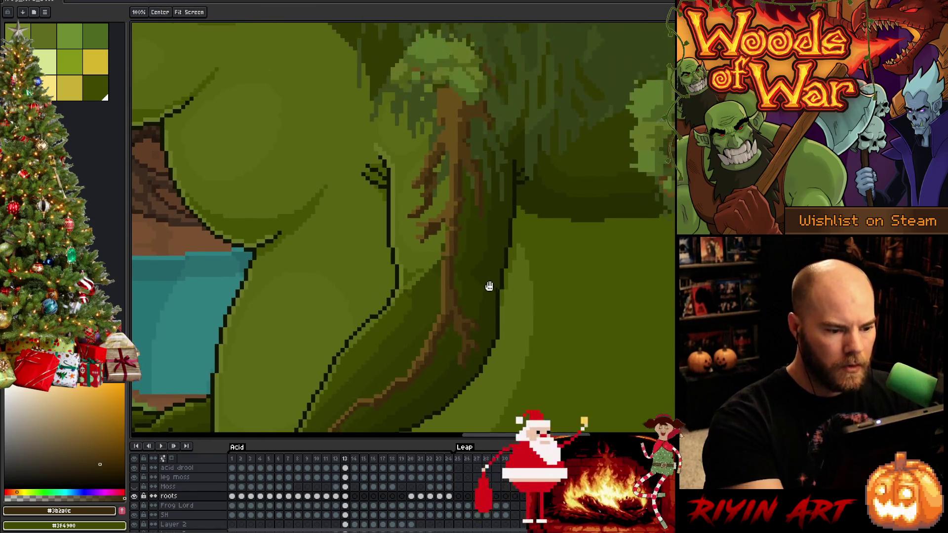
Bring the moss clump into view and eyedrop a dark brown from the roots to draw with
key("b")
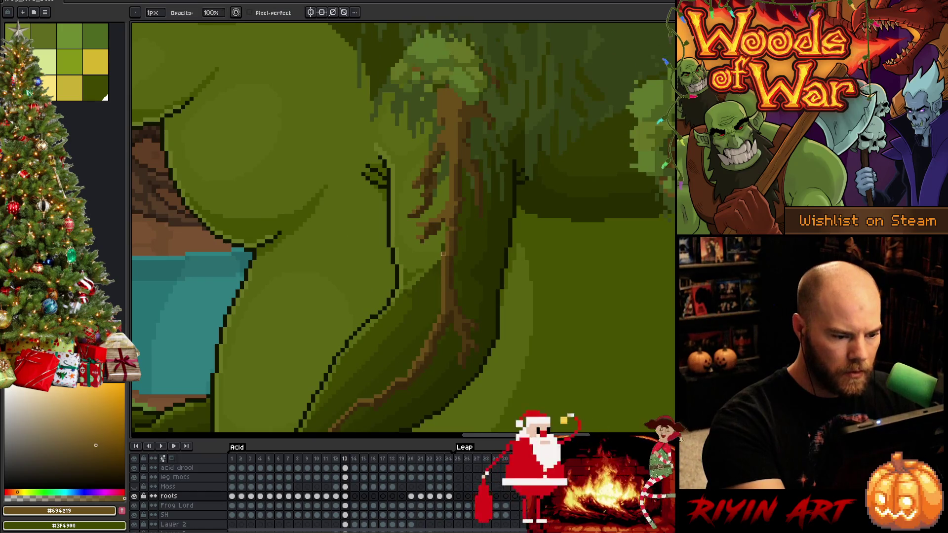
left_click_drag(471, 233, 459, 265)
key("e")
key("m")
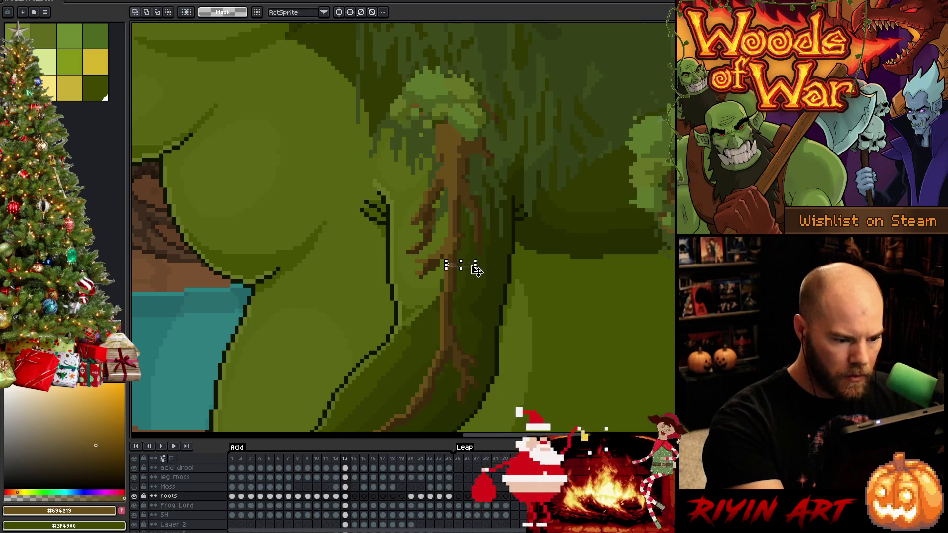
key("i")
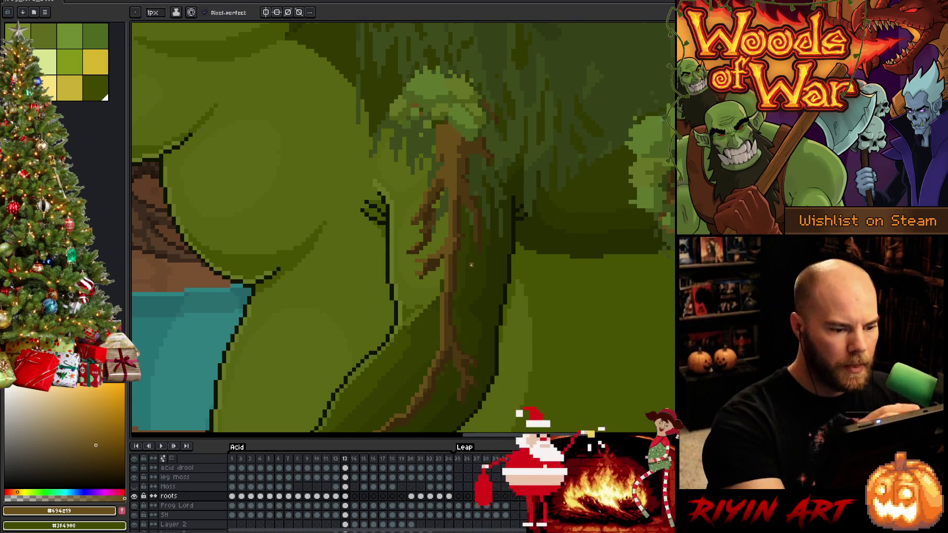
left_click(458, 229)
key("b")
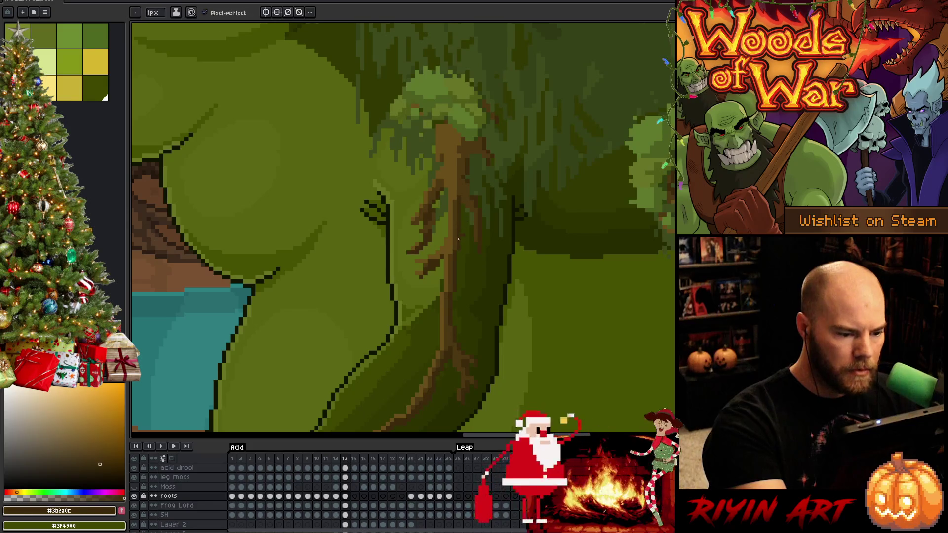
key("e")
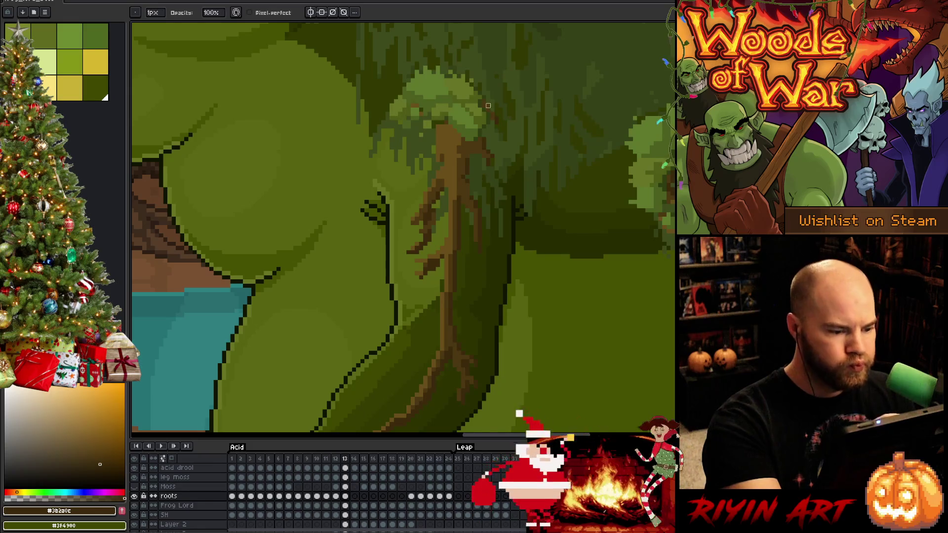
Add a darker brown beneath the moss clump and flip frames 12/13 to compare the roots
left_click_drag(463, 245, 489, 321)
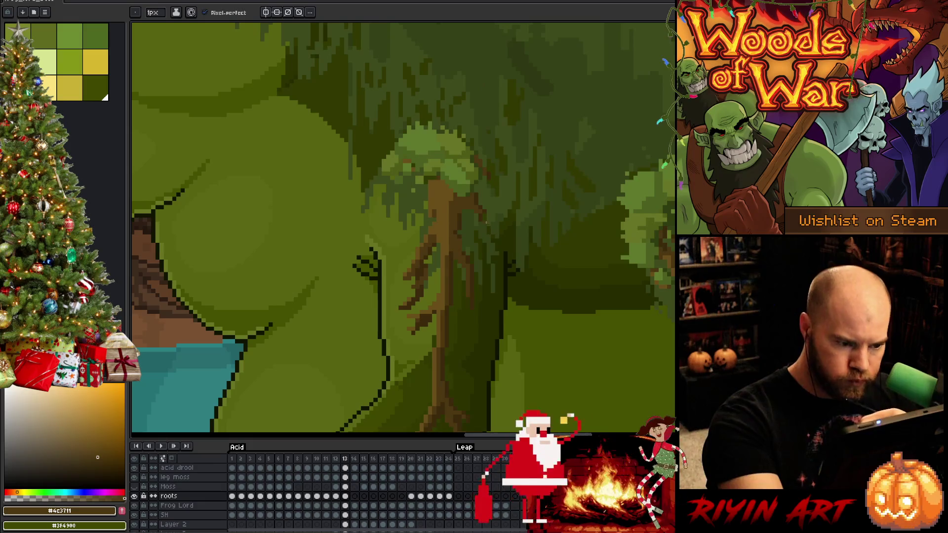
left_click(488, 172)
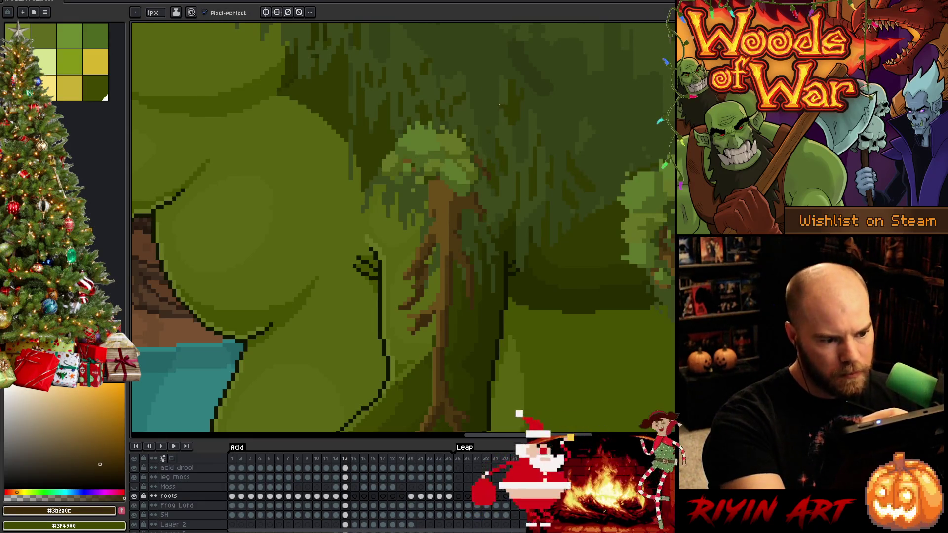
key("Right")
key("Left")
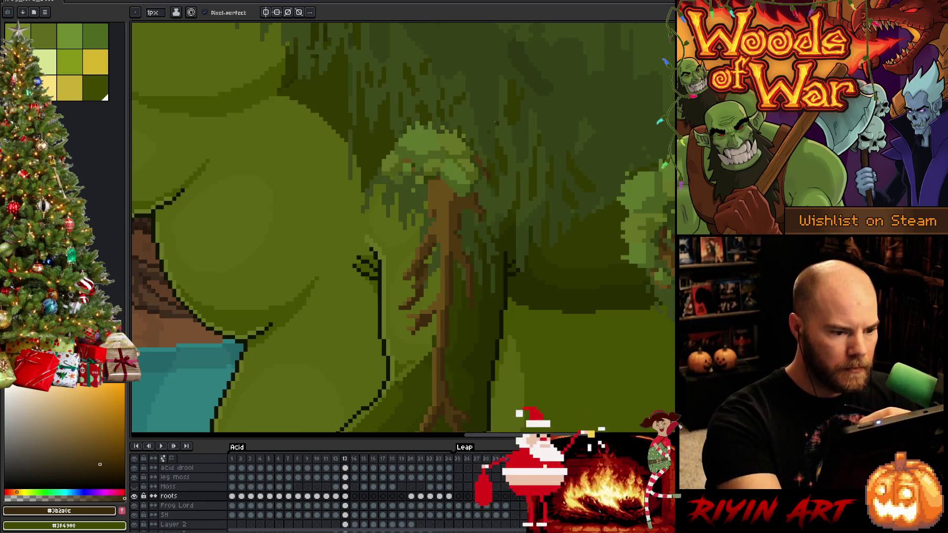
key("Left")
key("Right")
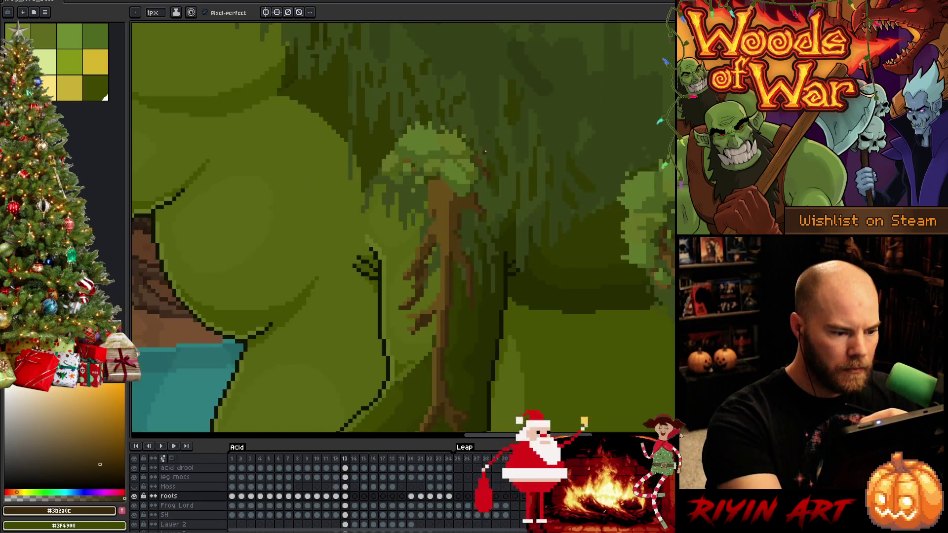
key("Left")
key("Right")
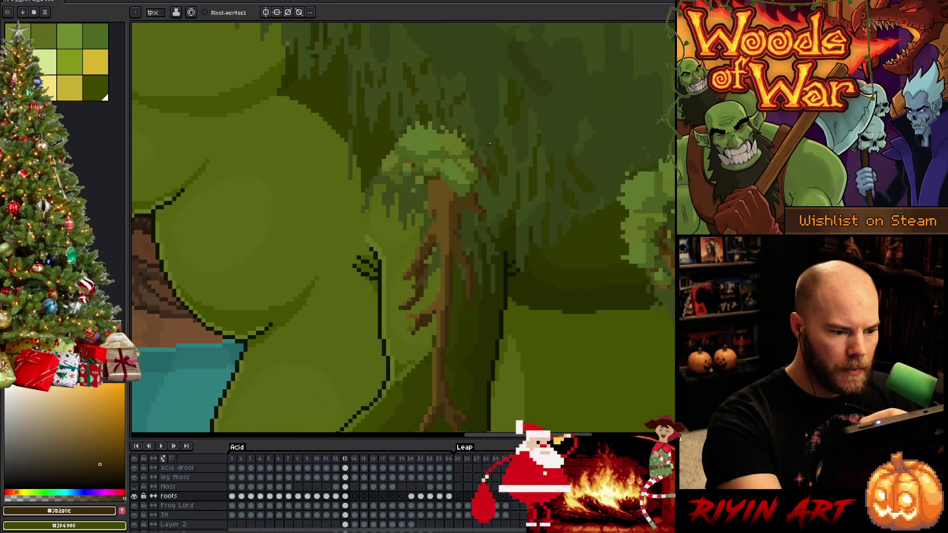
key("Left")
key("Right")
key("Left")
key("Right")
Touch the roots with a lighter and a darker brown, save the animation, and step to frame 12
left_click(437, 296, "alt")
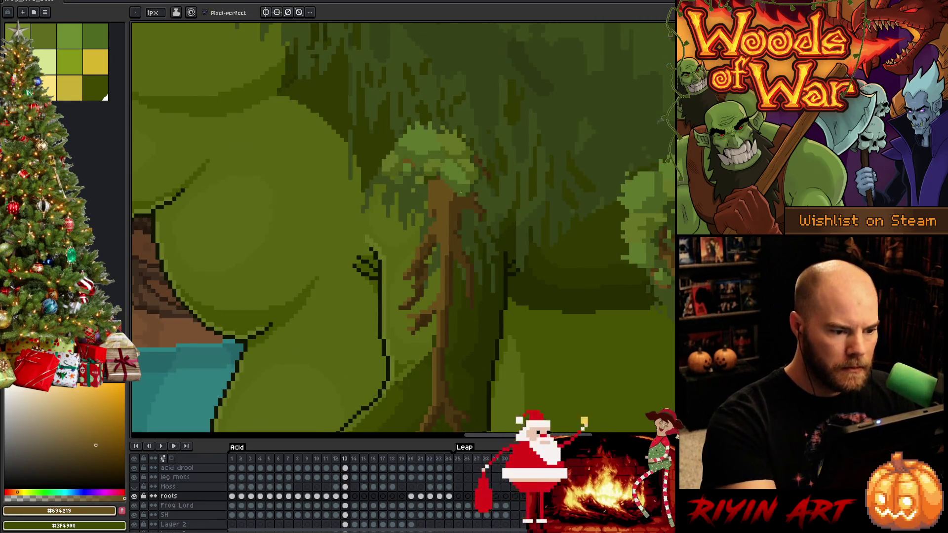
left_click(432, 179, "alt")
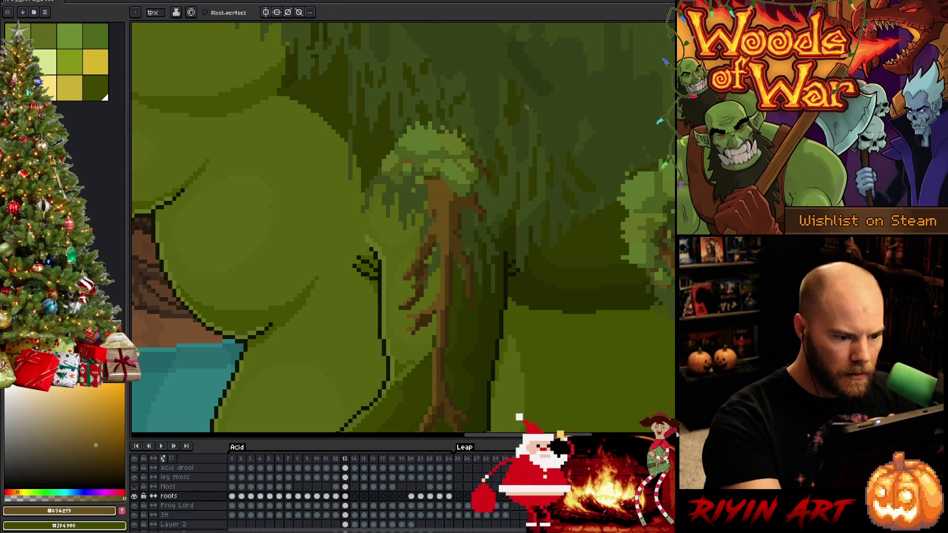
key("ctrl+s")
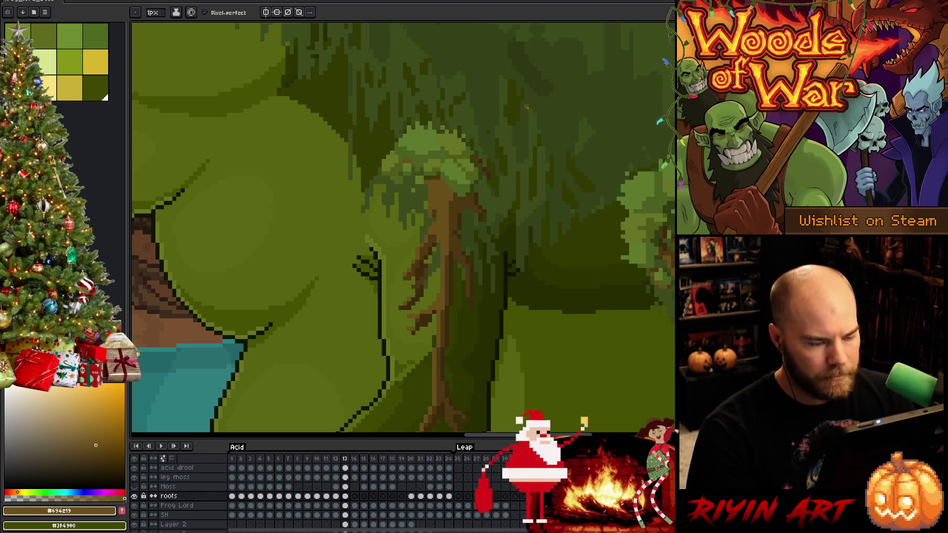
key("comma")
key("period")
key("comma")
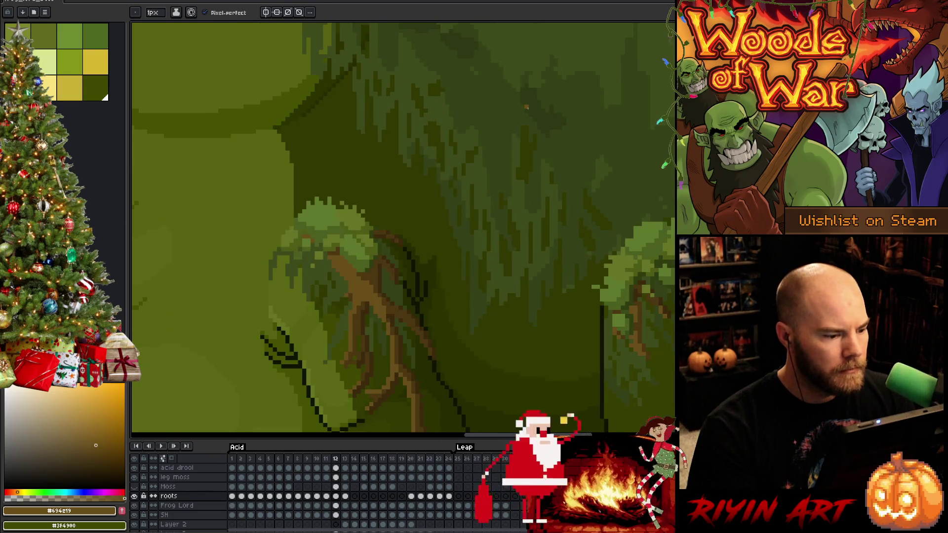
Flip between frames 11, 12 and 13 to check the front-leg roots against their neighbours
key("period")
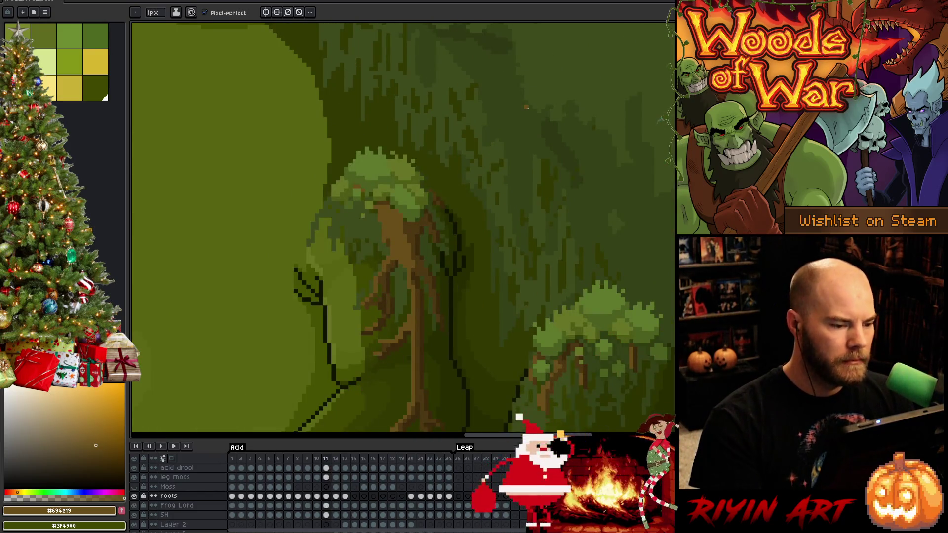
key("comma")
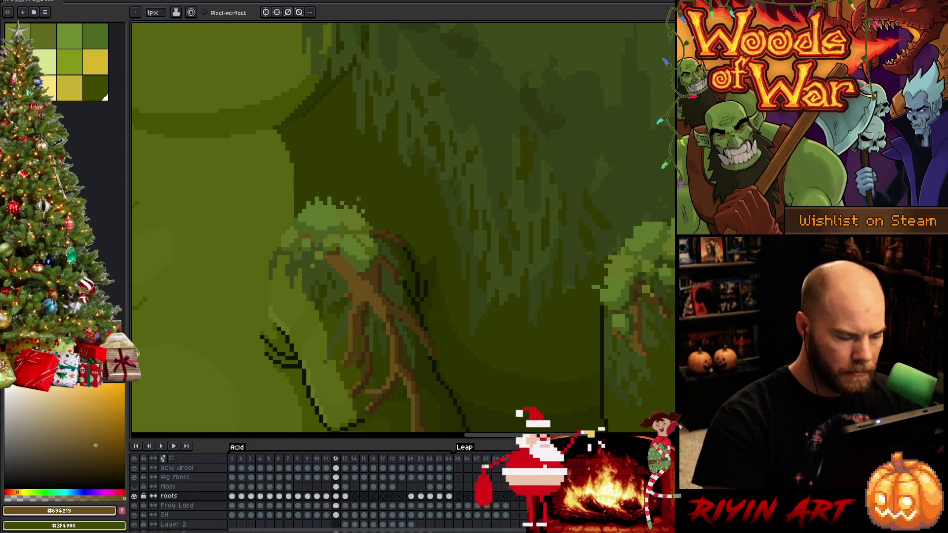
key("period")
key("comma")
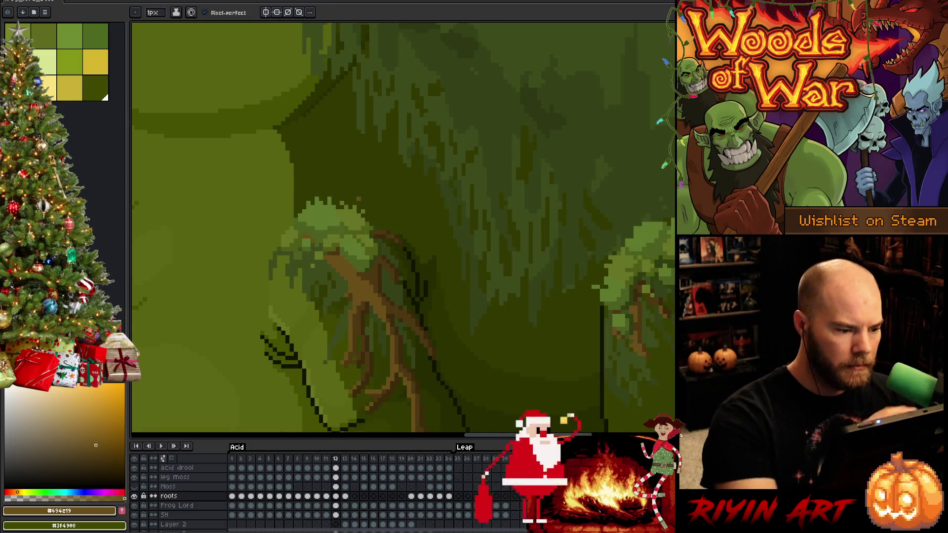
key("b")
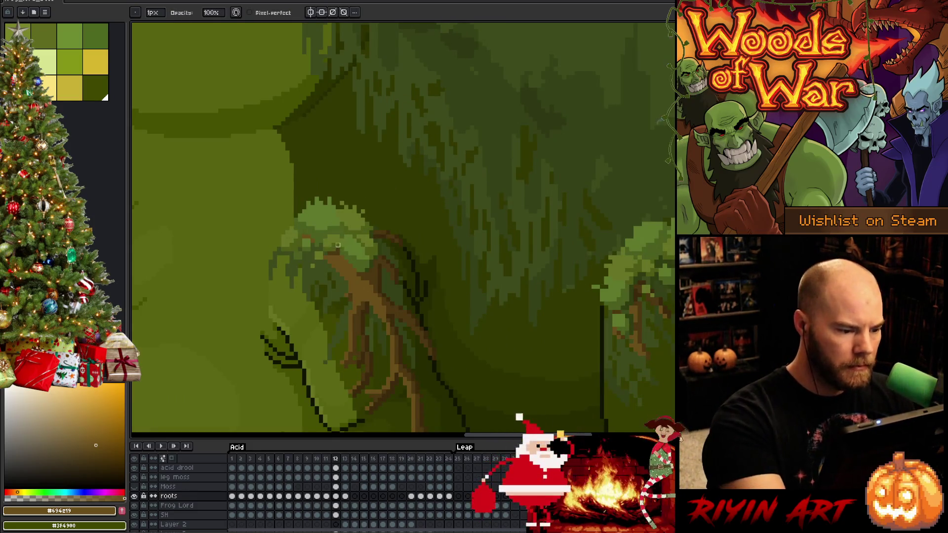
key("comma")
key("e")
key("period")
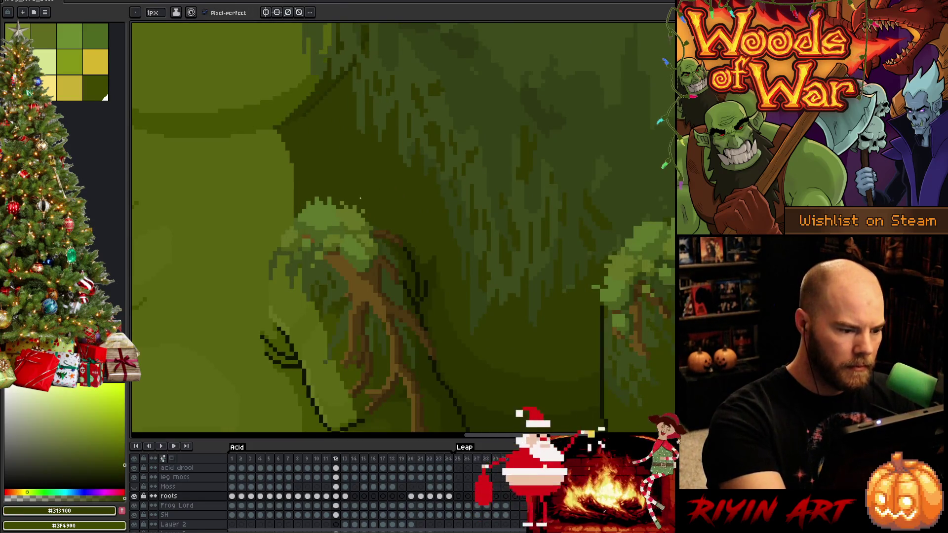
key("comma")
key("comma")
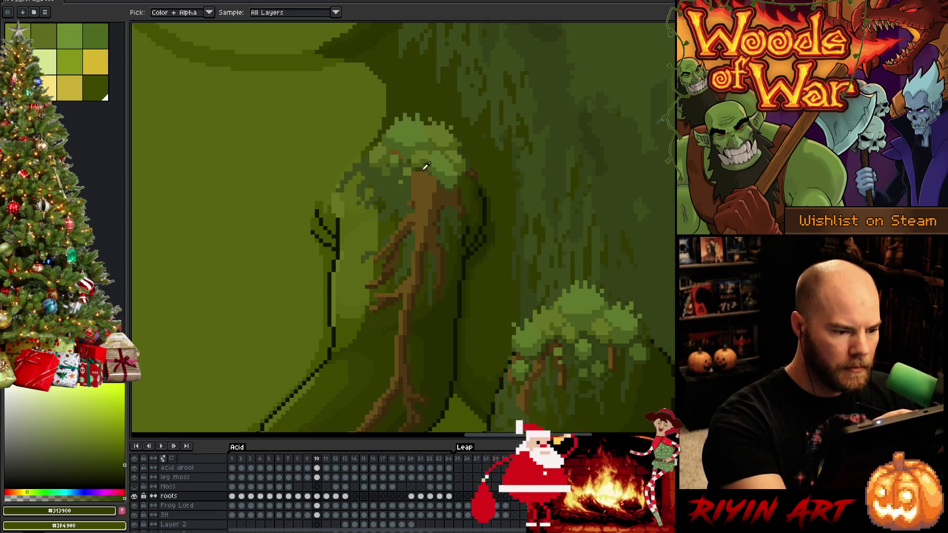
Sample brown #4c3711 and dark olive #313900, then step through to frame 14 and back to 13
left_click(410, 296, "alt")
left_click(457, 109, "alt")
key("period")
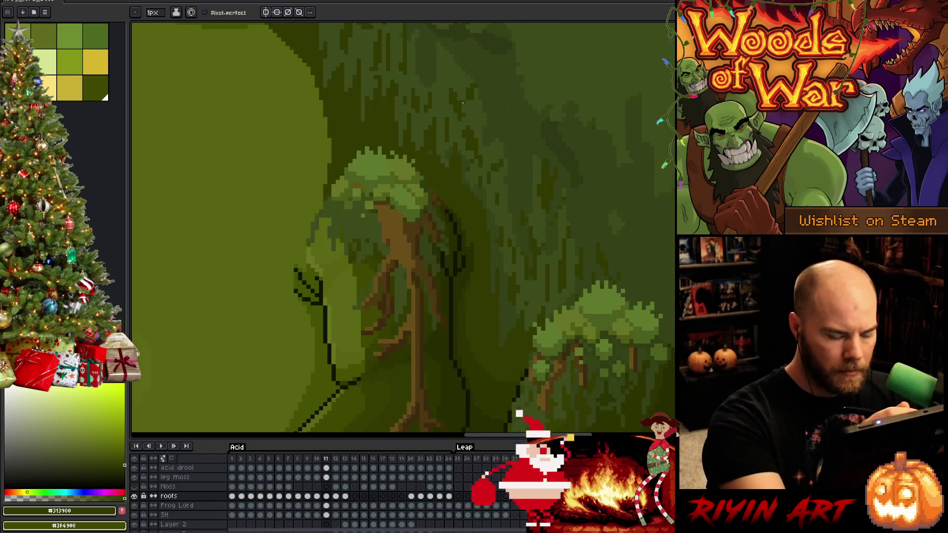
key("period")
key("period")
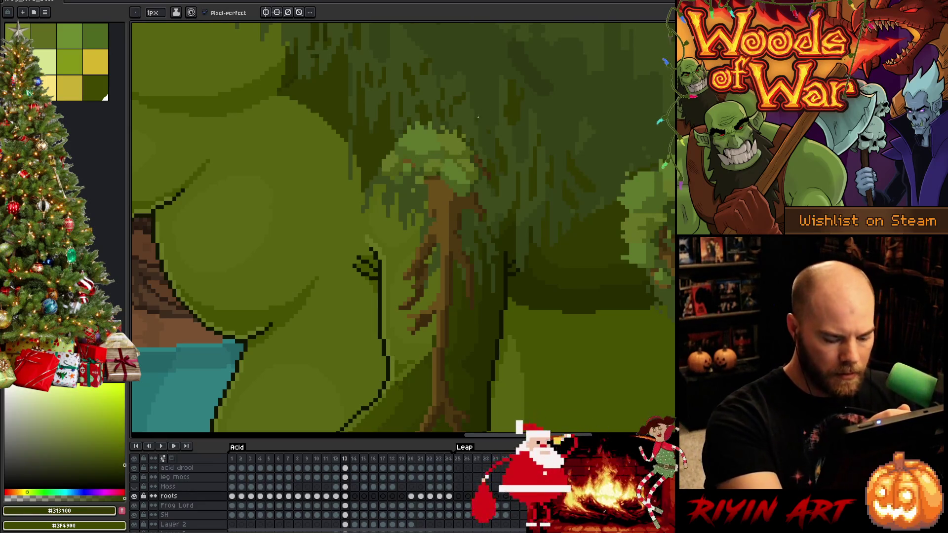
key("period")
key("comma")
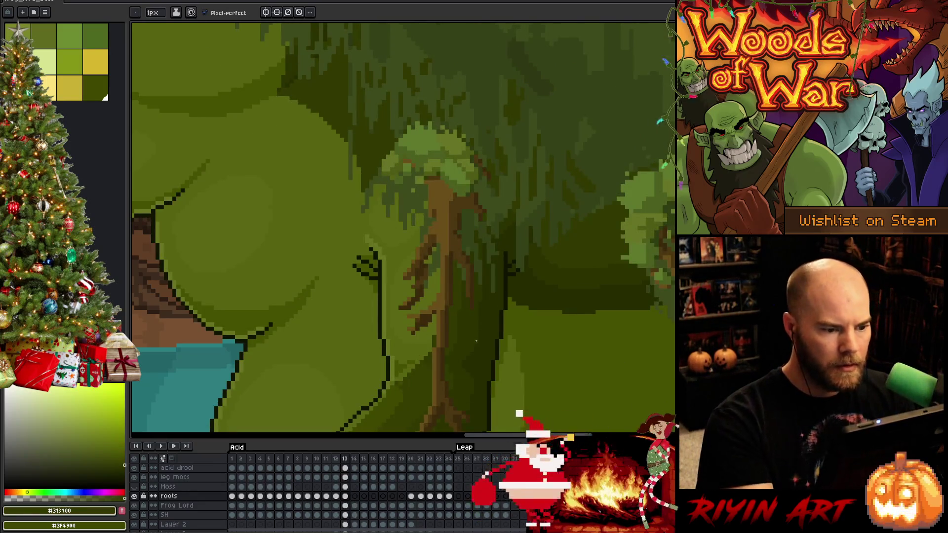
scroll(476, 341, "down", 3)
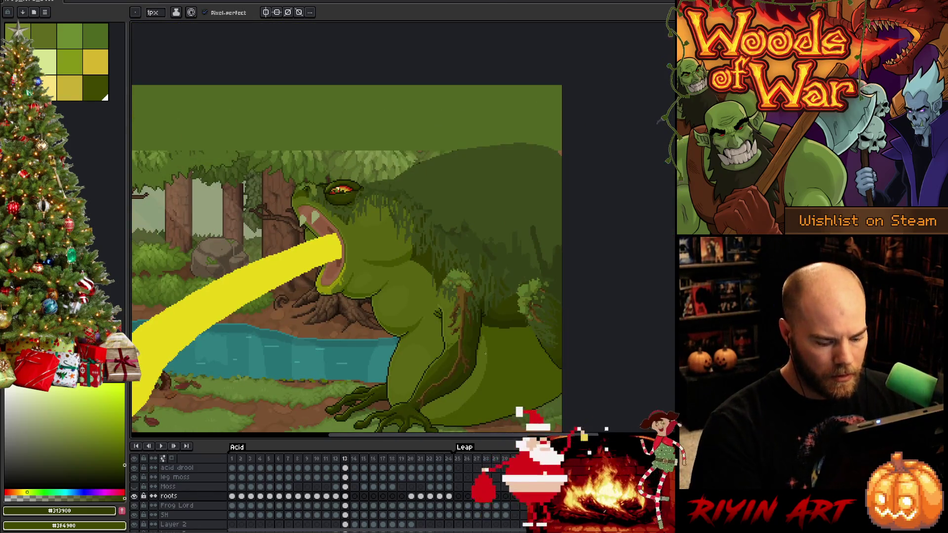
scroll(480, 371, "up", 1)
scroll(454, 303, "up", 1)
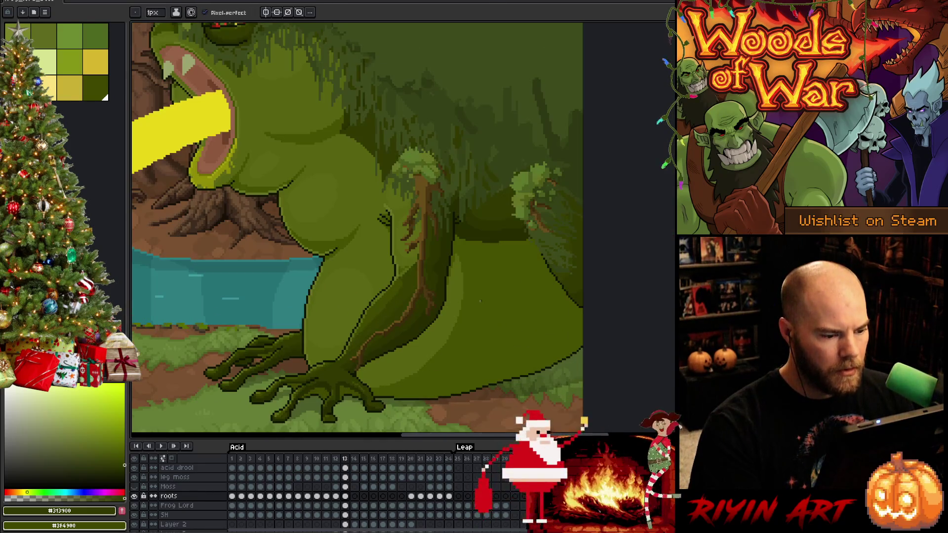
key("comma")
key("period")
scroll(436, 275, "up", 1)
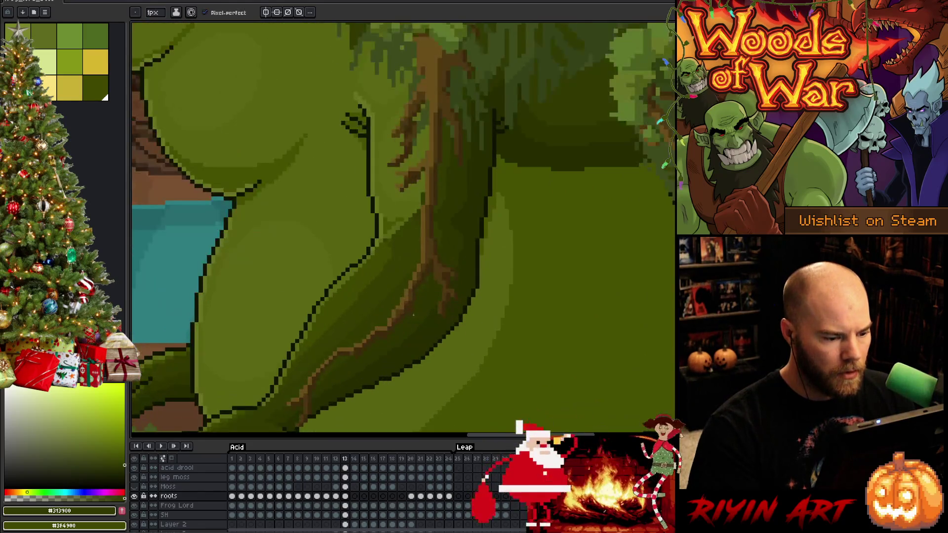
Play the animation to preview the motion and move up to the leg moss layer with the marquee tool
key("b")
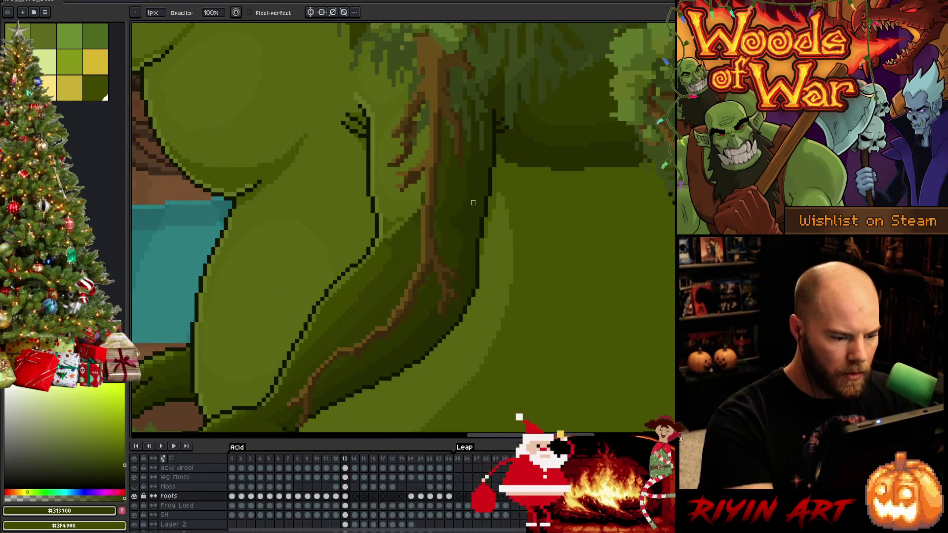
scroll(472, 203, "down", 3)
key("Return")
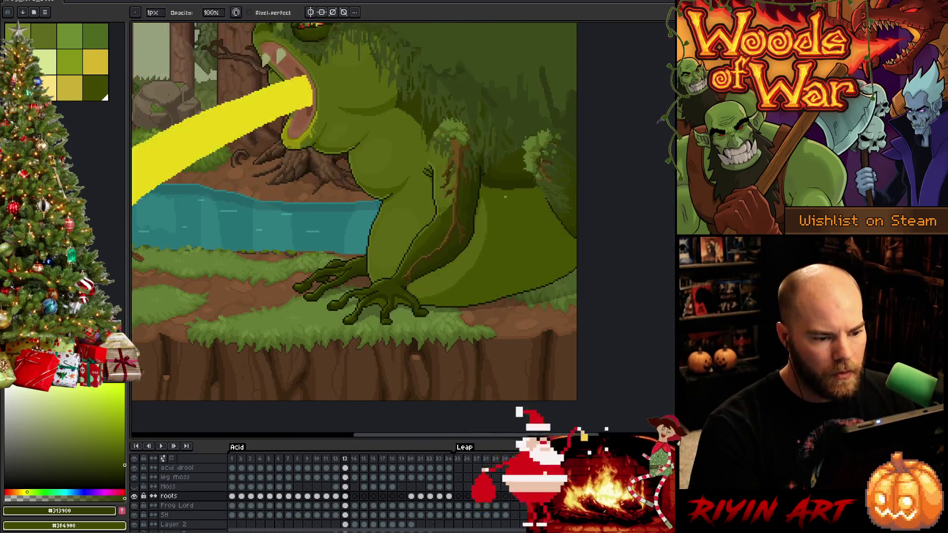
scroll(460, 208, "up", 1)
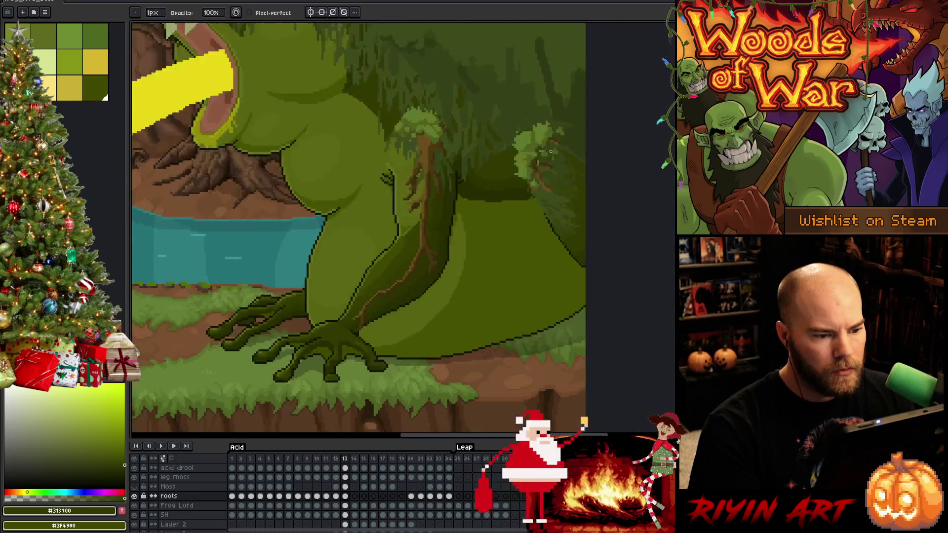
scroll(421, 216, "up", 2)
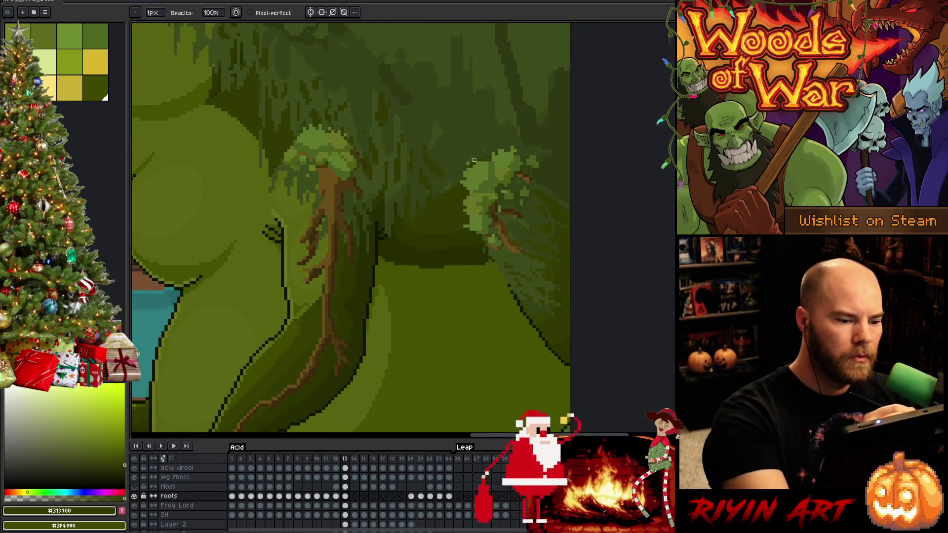
key("m")
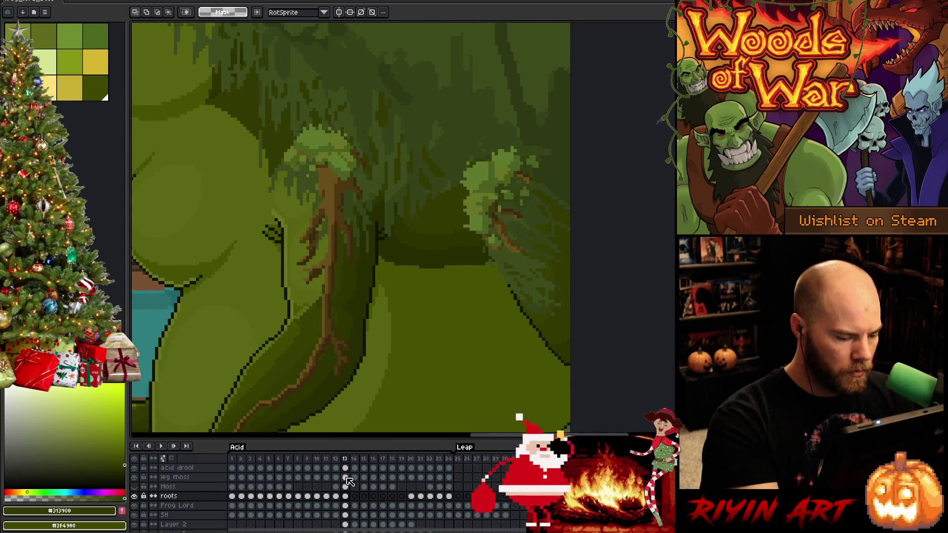
key("alt+Up")
key("alt+Up")
Make and drop a small selection on the moss, return to the pencil and save the file
left_click_drag(448, 144, 476, 167)
left_click(461, 154)
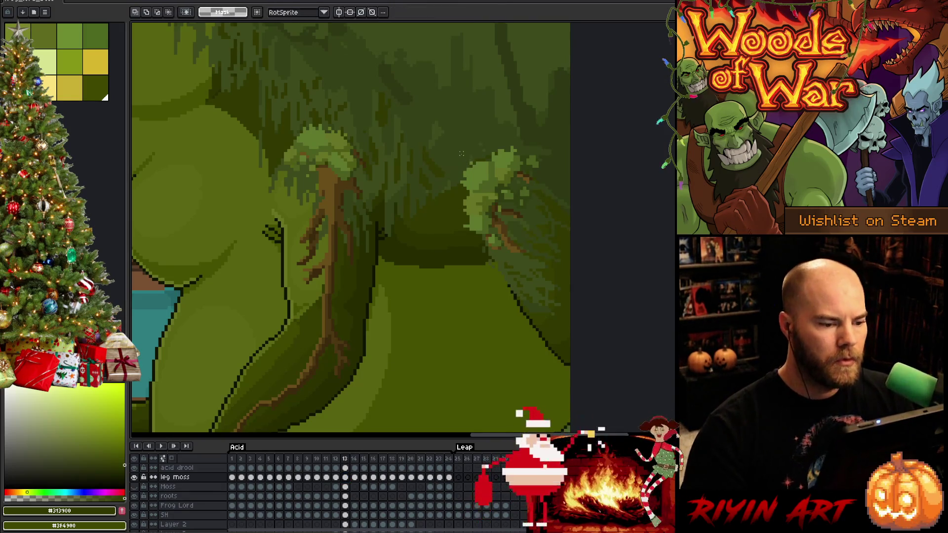
left_click_drag(461, 153, 480, 142)
key("b")
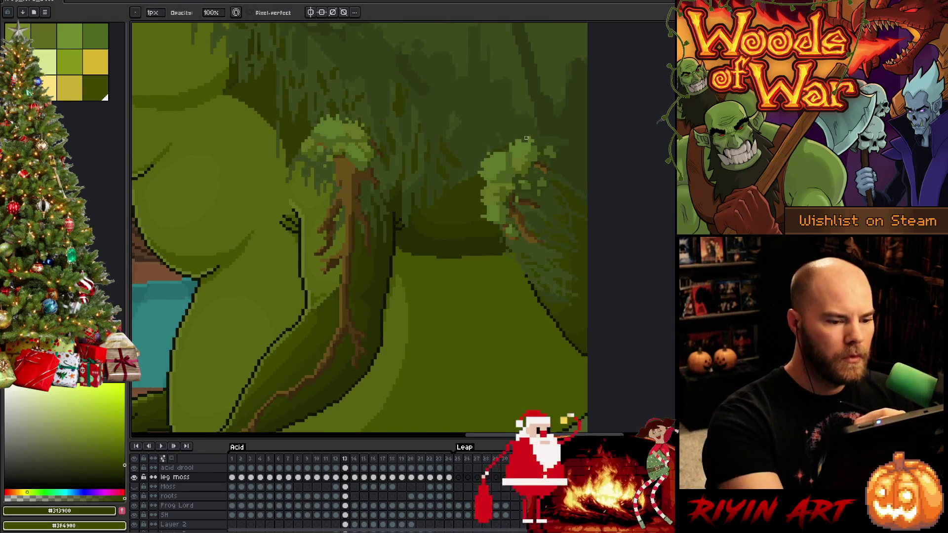
key("ctrl+s")
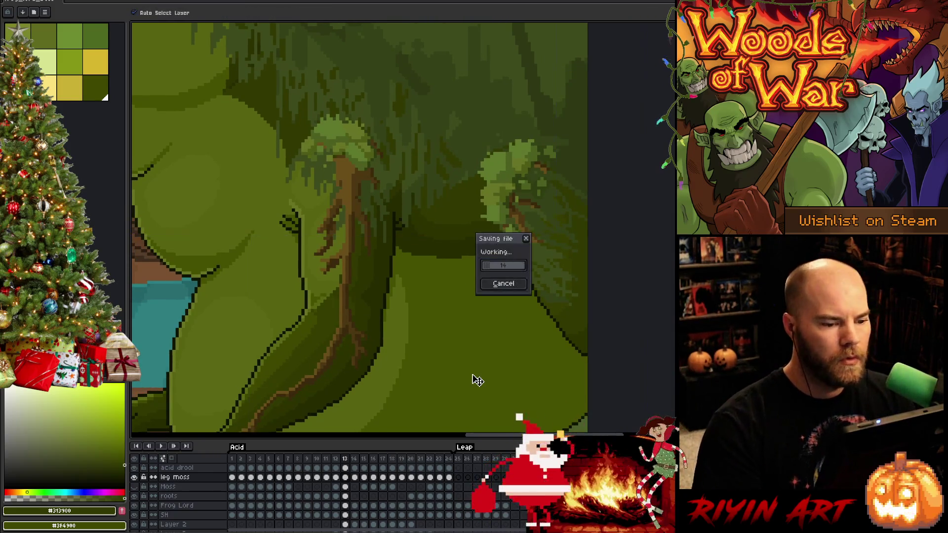
Eyedrop a moss green from the leg as the drawing colour, save, and check frames 12 and 13
key("alt")
left_click(525, 178, "alt")
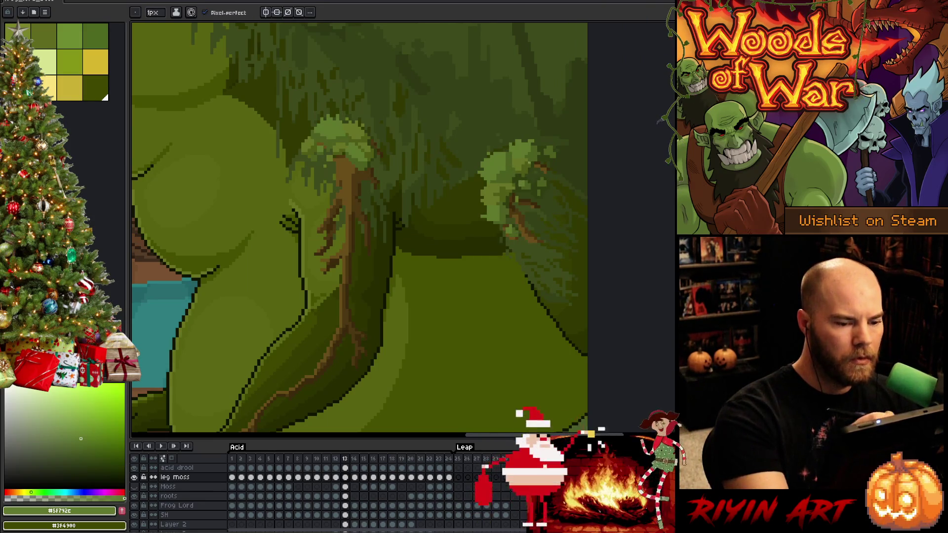
key("ctrl")
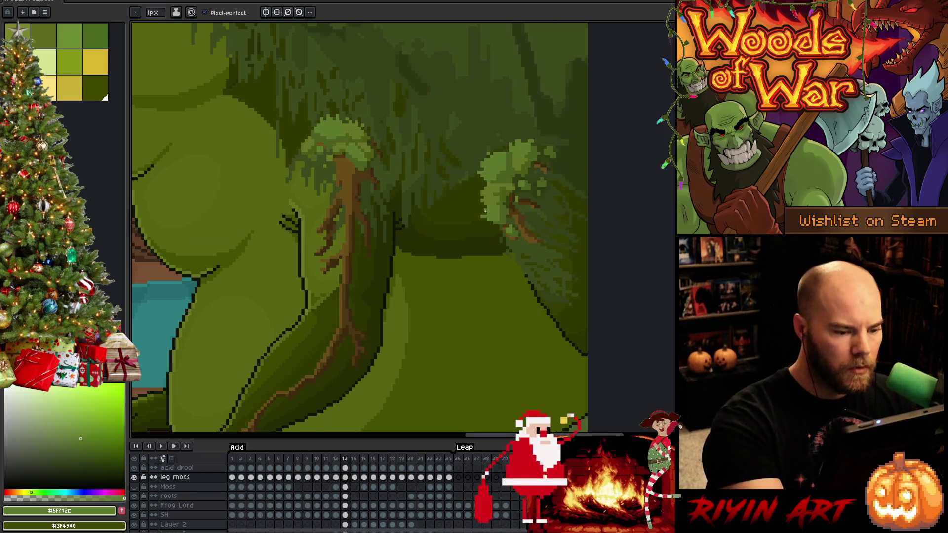
key("ctrl+s")
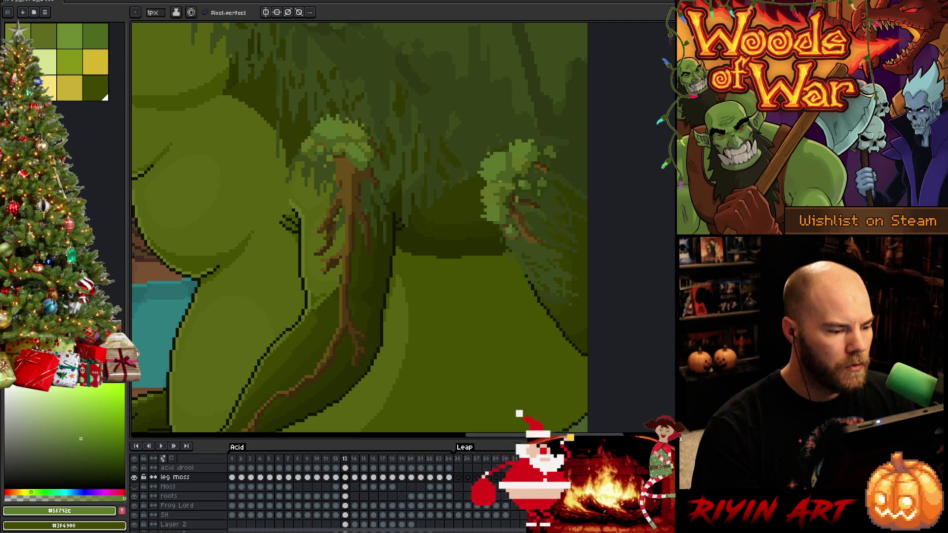
key("comma")
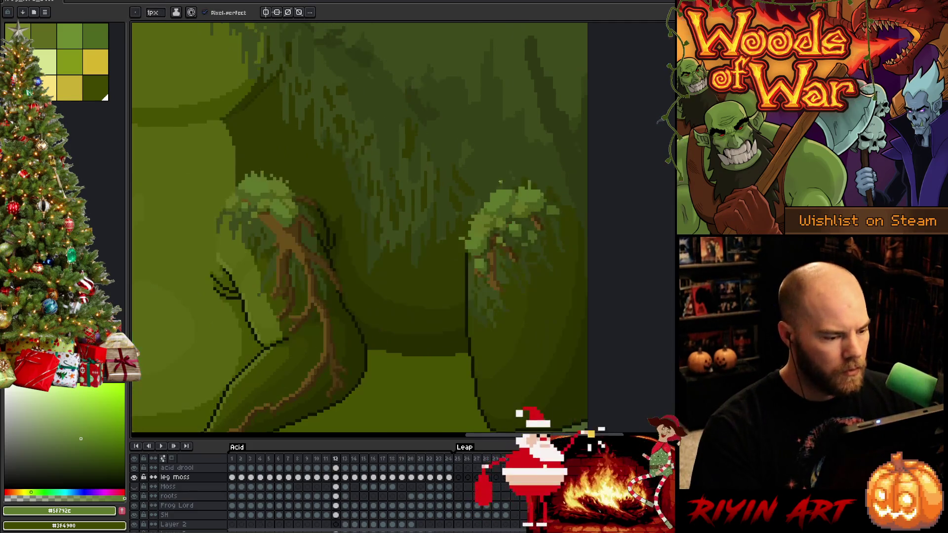
key("period")
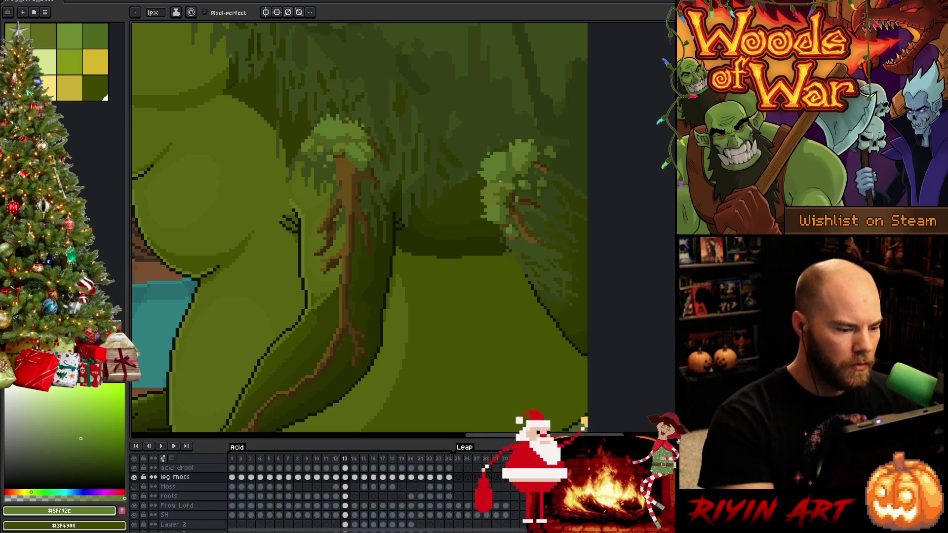
Make the roots layer the active one on frame 13 and return to the pencil
key("b")
key("v")
left_click(338, 266)
key("b")
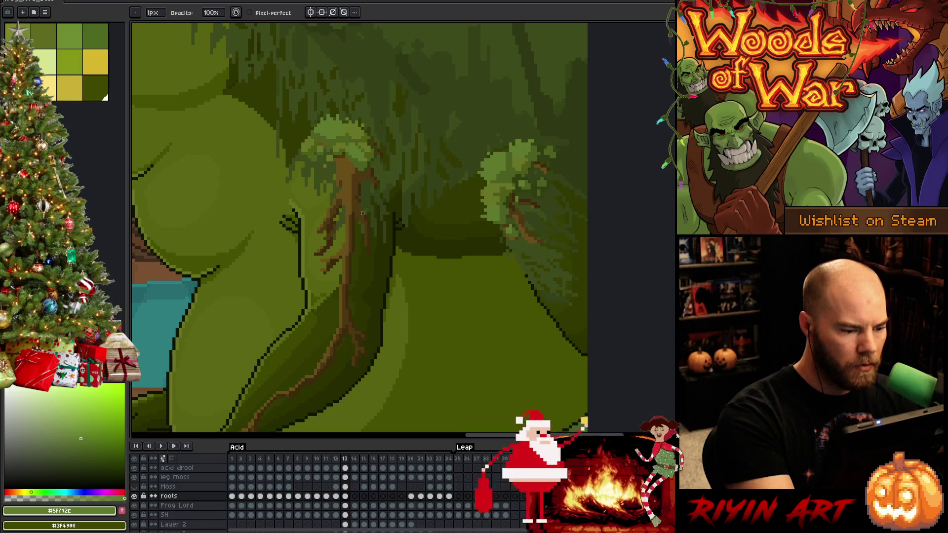
Flip between frames 12 and 13 repeatedly to compare the rooted legs
key("Left")
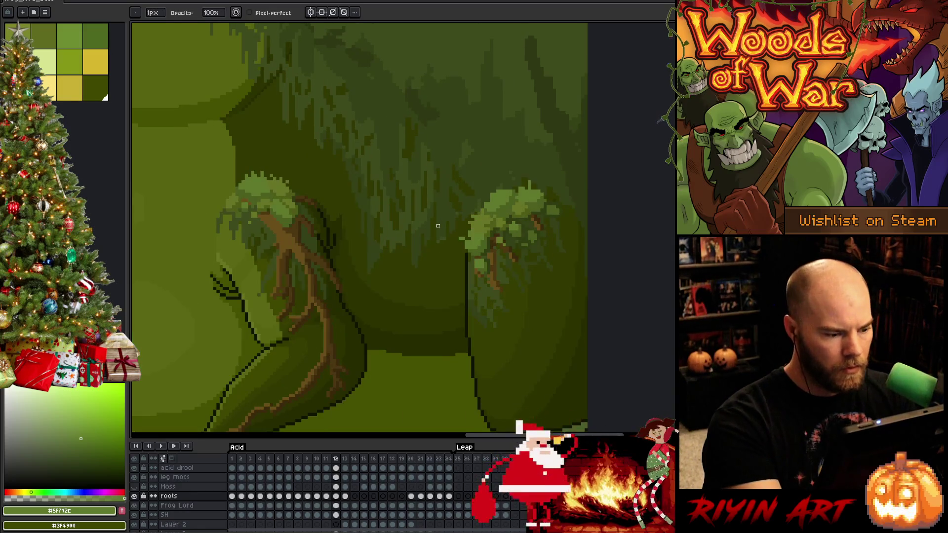
key("Right")
key("Left")
key("Right")
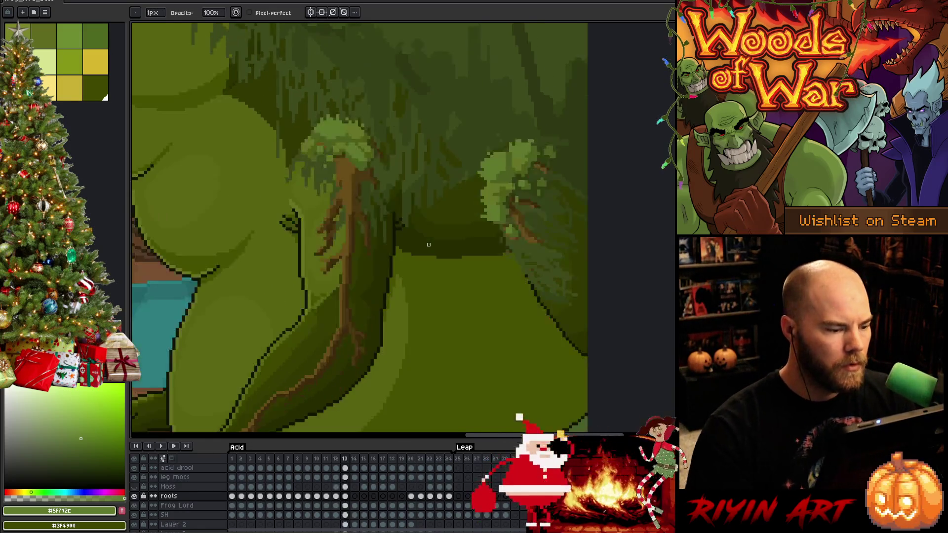
key("Left")
key("Right")
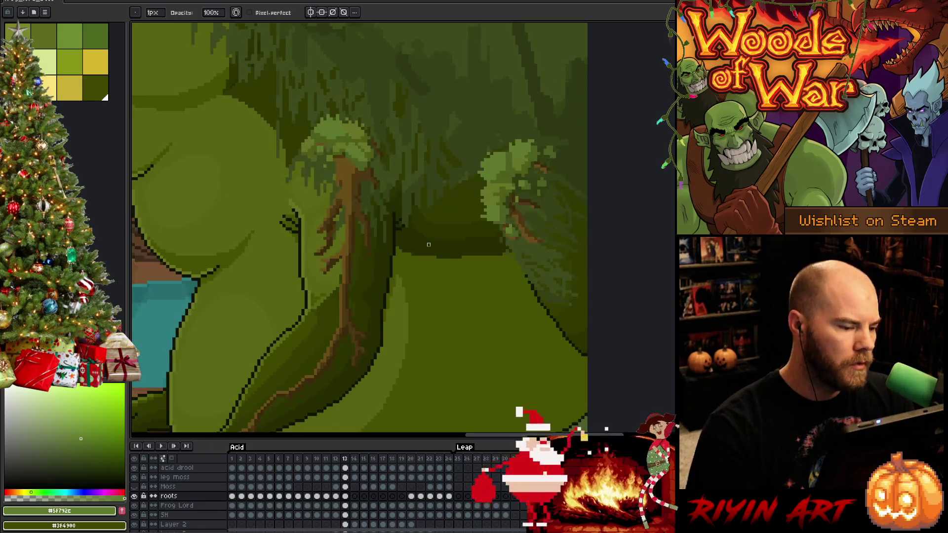
key("e")
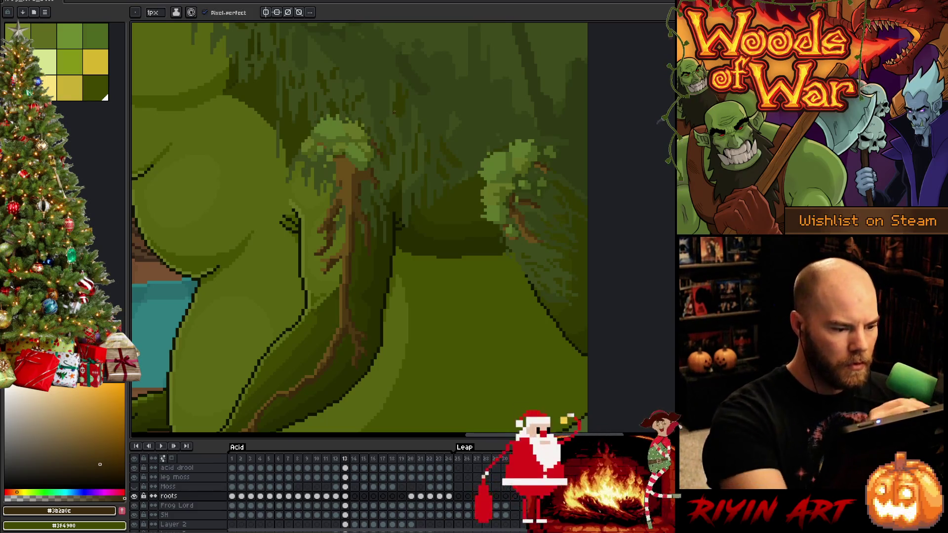
key("Left")
key("Right")
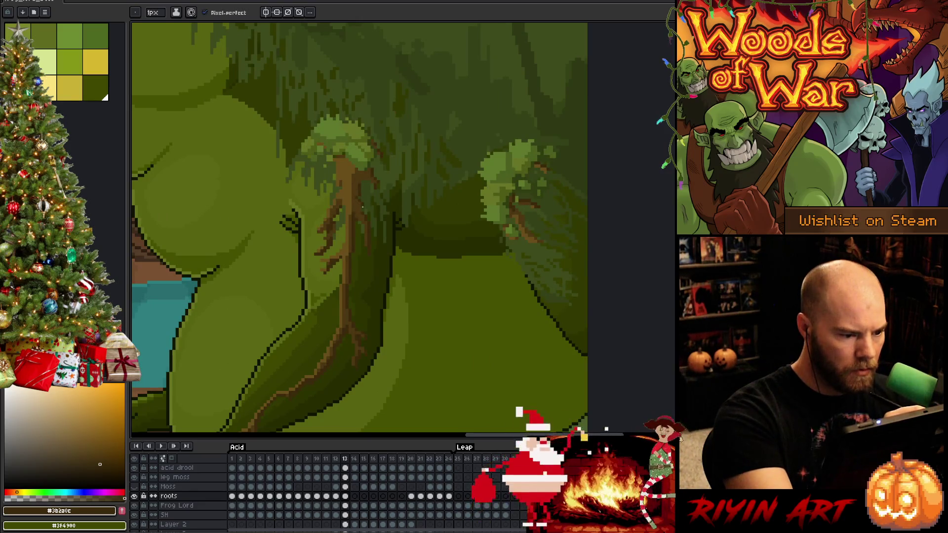
key("Left")
key("Right")
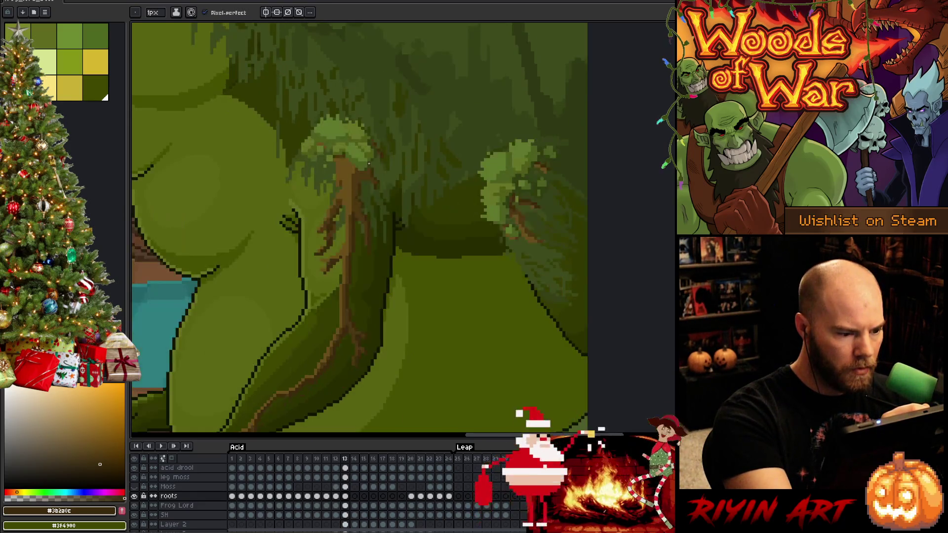
key("Left")
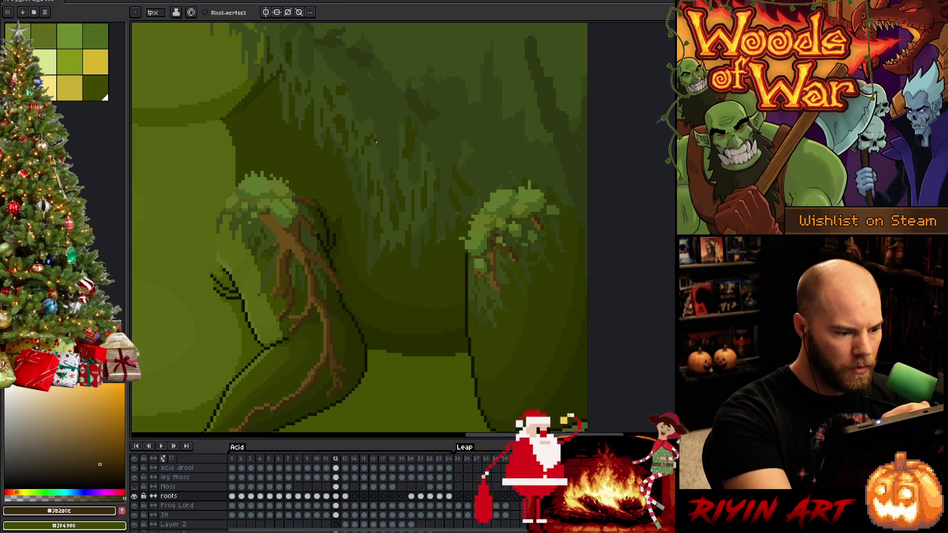
key("Right")
key("Left")
key("Right")
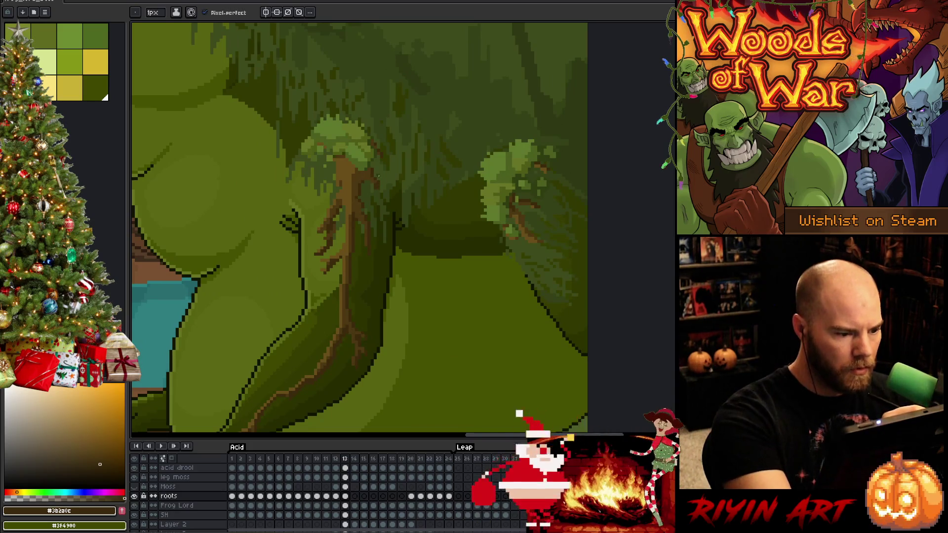
Sample the trunk's brown #4c3711 as the drawing colour and save the animation
left_click(375, 181, "alt")
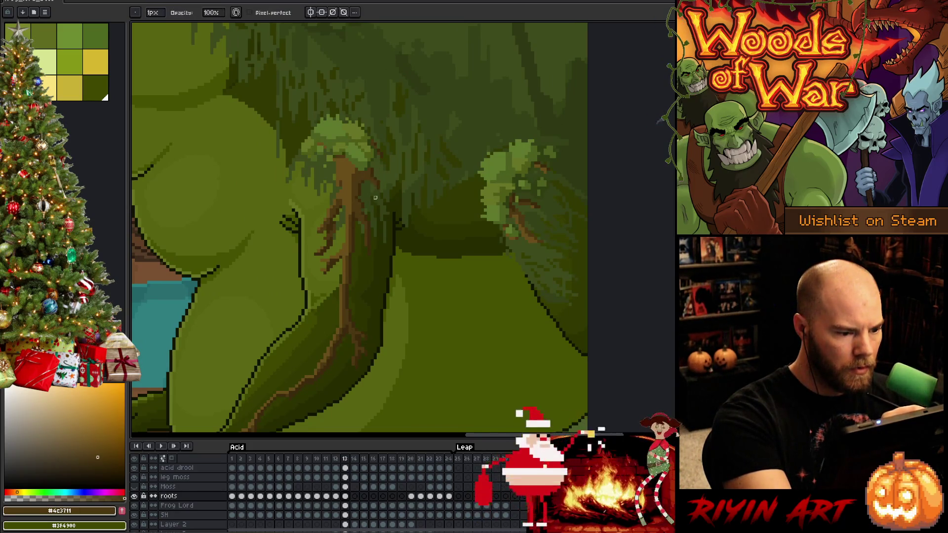
key("ctrl+s")
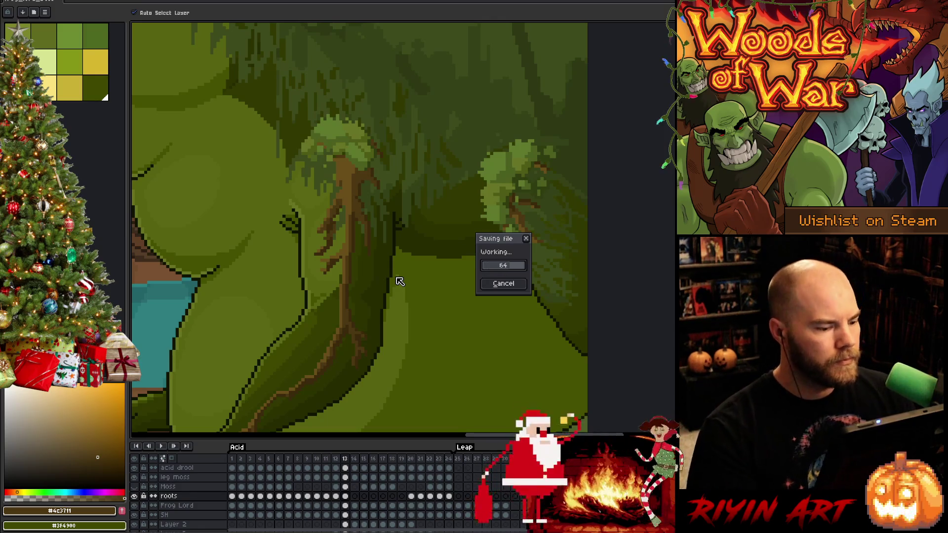
scroll(363, 293, "down", 5)
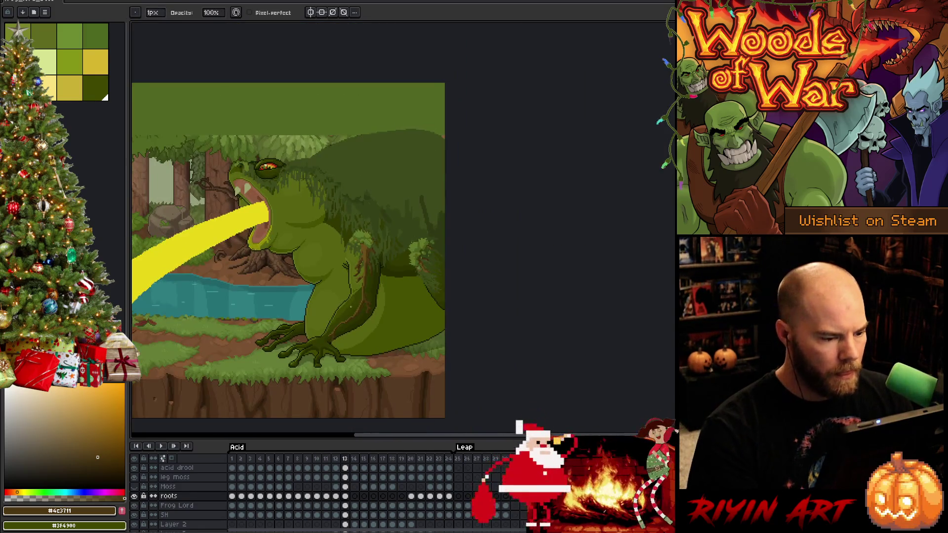
Compare the acid frame 13 against frame 12 before editing the leg root
key("Left")
key("Right")
key("Left")
key("Right")
key("Left")
key("Right")
key("Left")
key("Right")
scroll(354, 304, "up", 1)
scroll(354, 304, "up", 1)
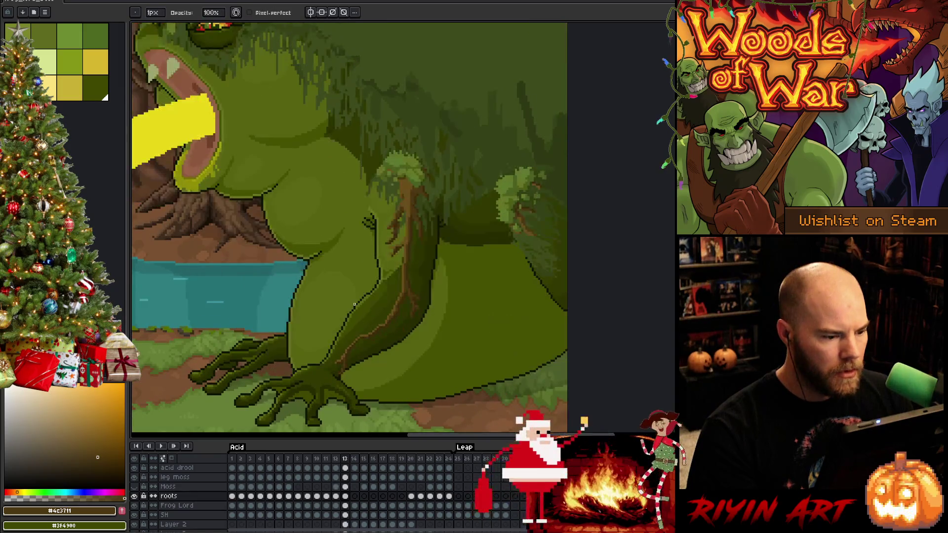
key("Left")
key("Right")
scroll(397, 277, "up", 2)
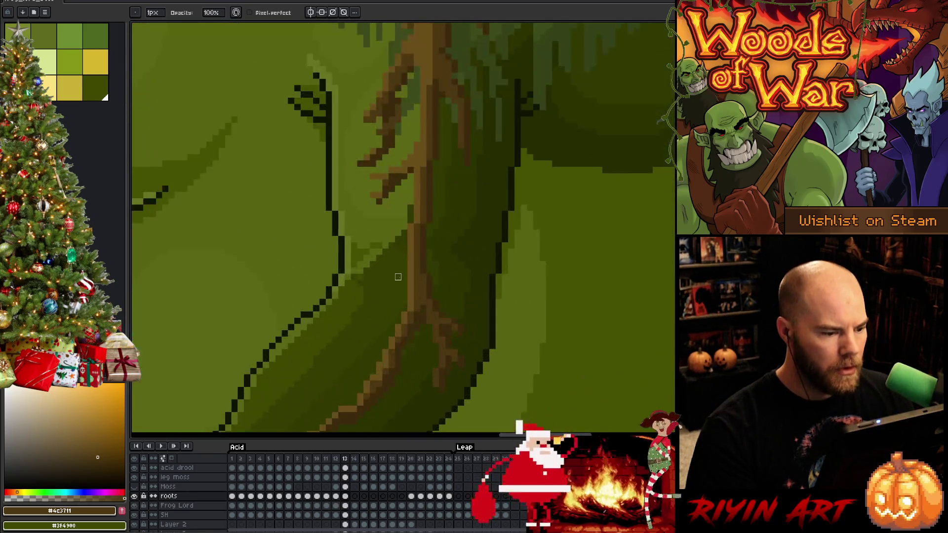
Lasso the root branch on the front leg, move it lower, and check it against frame 12
key("q")
left_click_drag(418, 137, 408, 175)
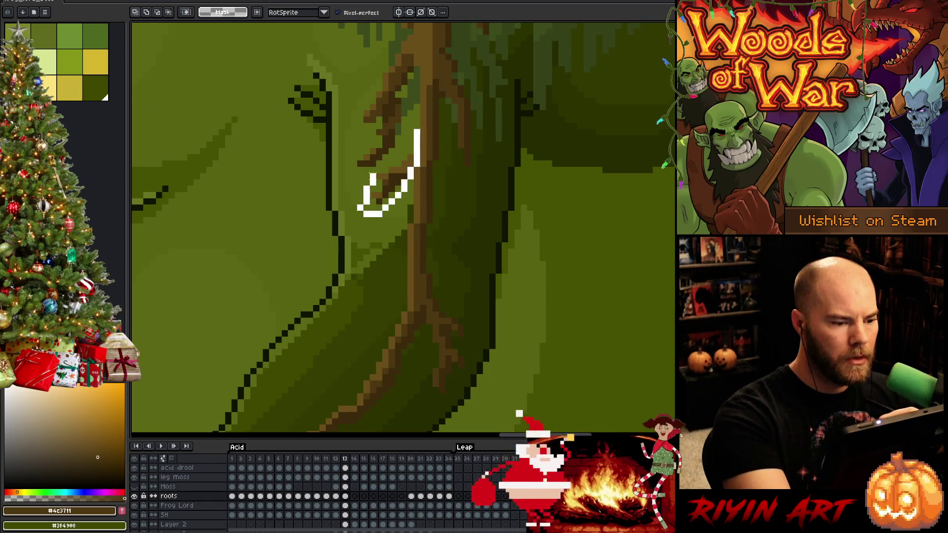
key("Down")
key("Down")
key("Down")
key("Down")
key("Left")
key("Right")
key("Left")
scroll(404, 171, "down", 3)
key("Right")
key("Left")
key("Right")
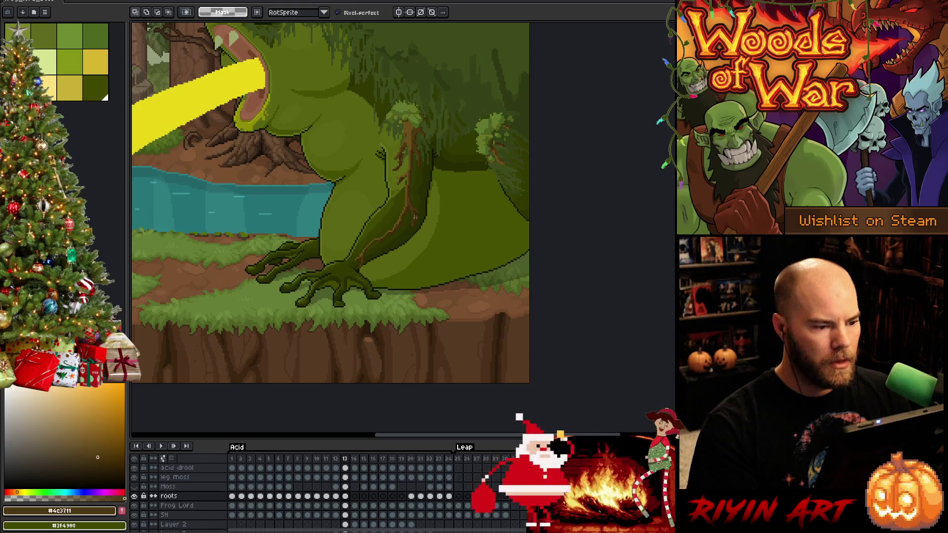
Flip frames 12 and 13 to judge the branch position on the leg
key("Left")
key("Right")
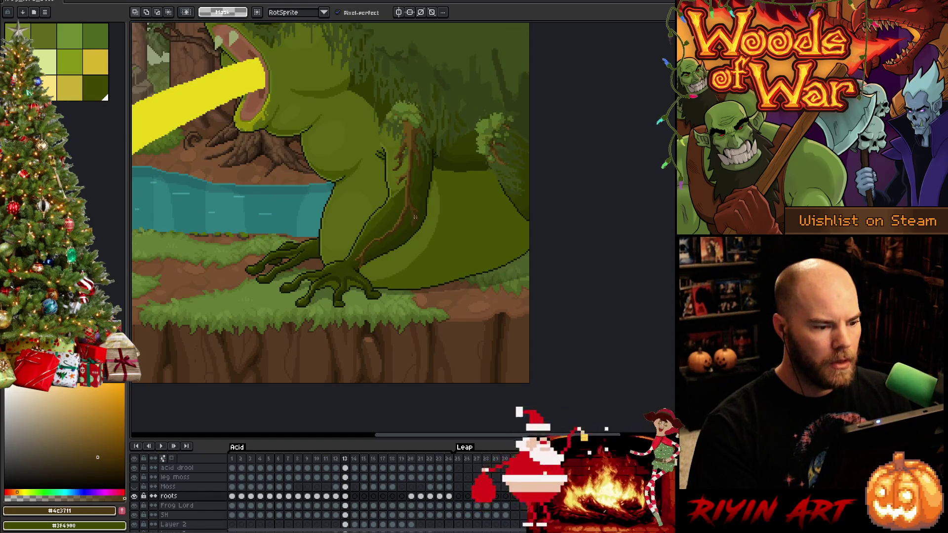
scroll(415, 218, "up", 3)
key("Left")
scroll(402, 161, "up", 2)
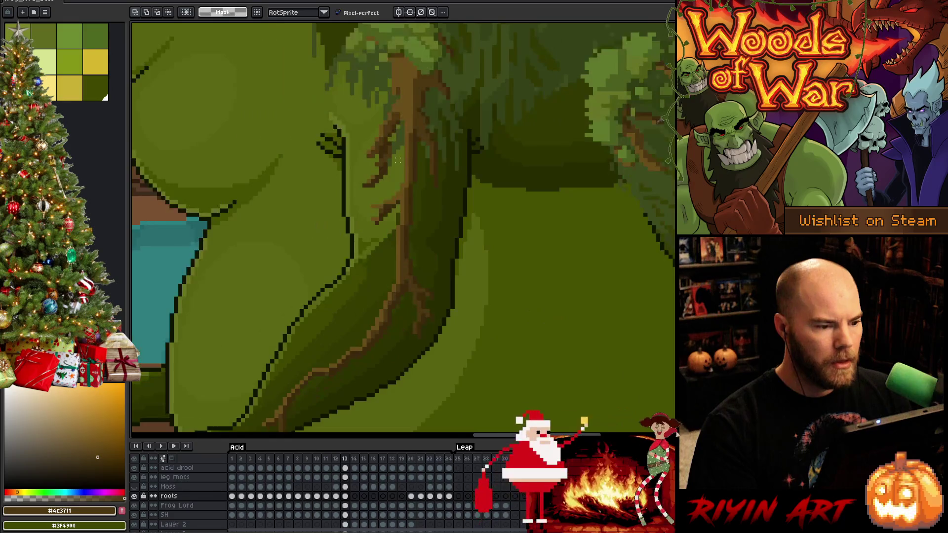
key("Right")
key("Left")
key("Right")
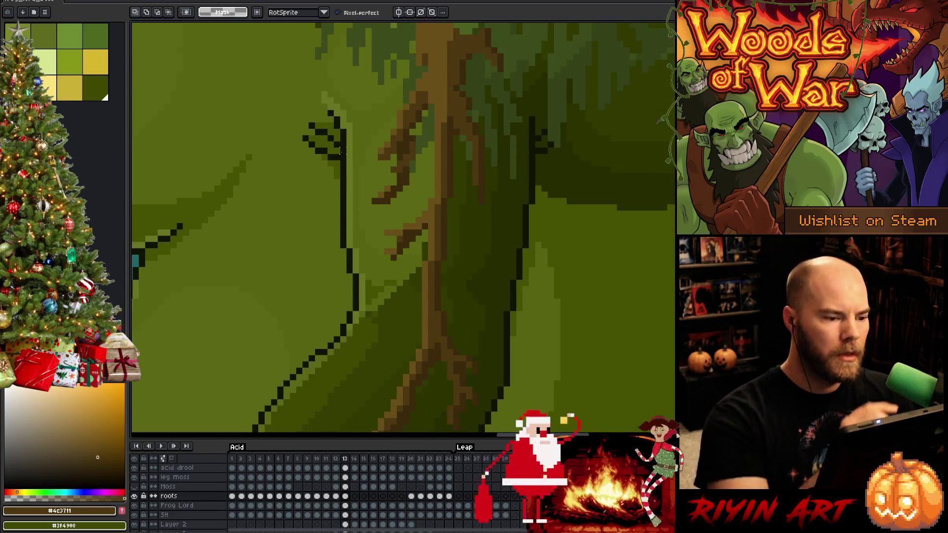
Reselect the lower-left branch strokes beside the trunk, nudge them, and commit the move
left_click_drag(417, 133, 365, 223)
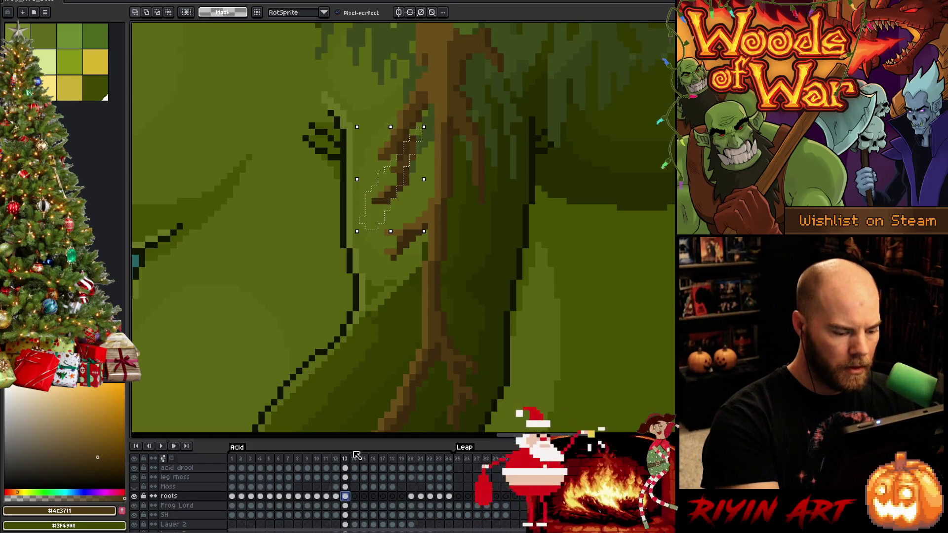
left_click(137, 510)
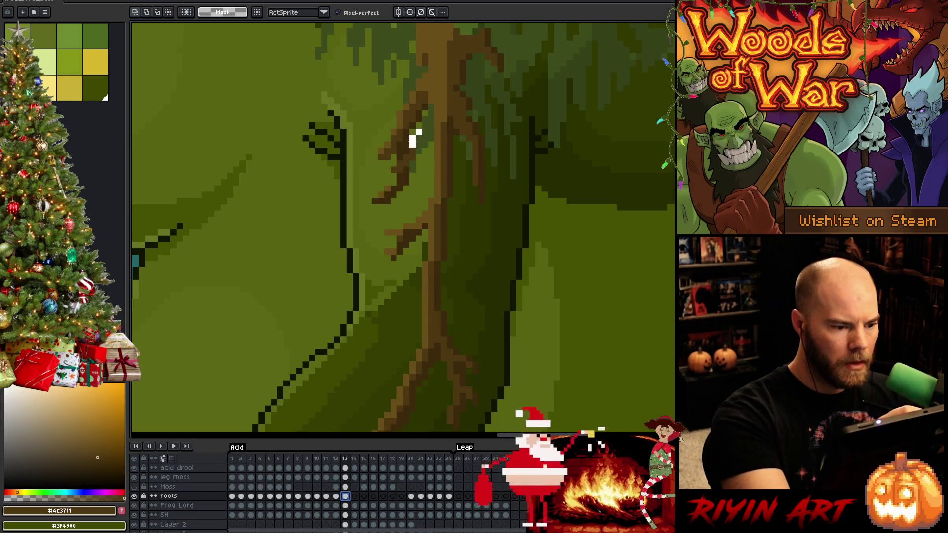
mouse_move(415, 138)
left_mouse_down()
mouse_move(418, 153)
mouse_move(402, 184)
left_mouse_up()
key("Return")
key("b")
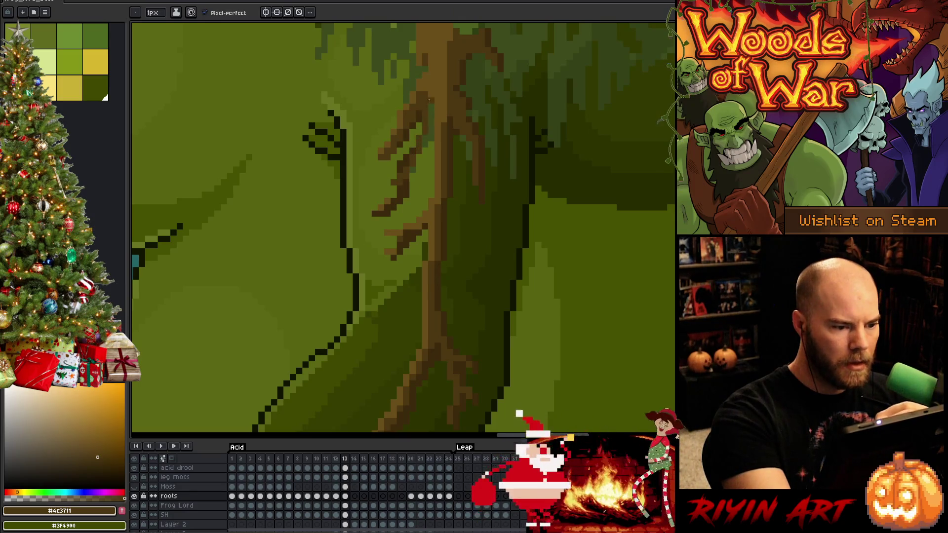
Sample the root's darker brown and paint it along the root's left edge
key("Right")
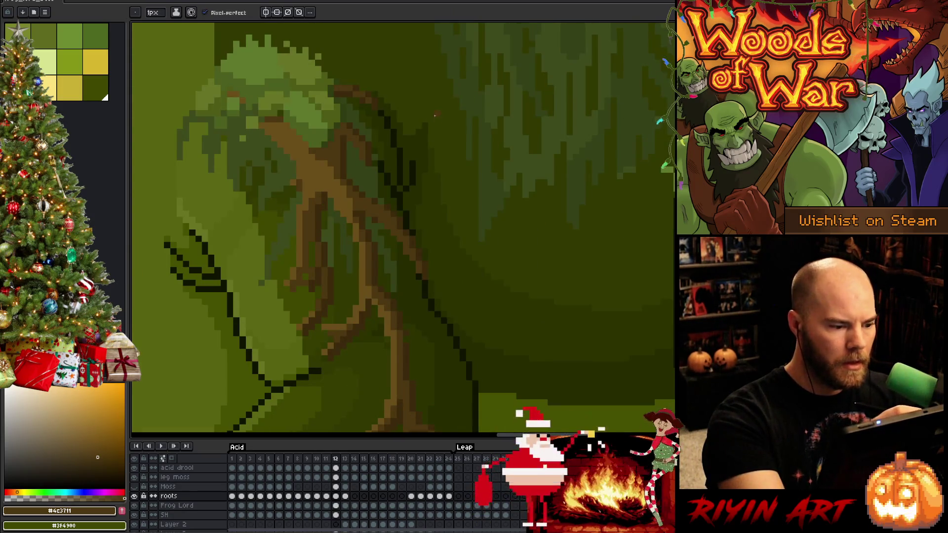
key("Left")
left_click(418, 162, "alt")
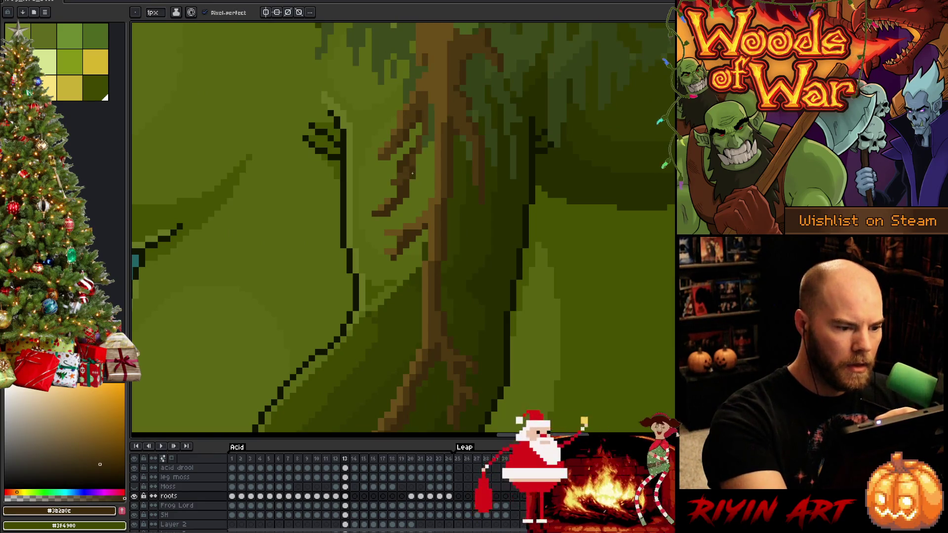
left_click(432, 139)
left_click_drag(432, 130, 432, 105)
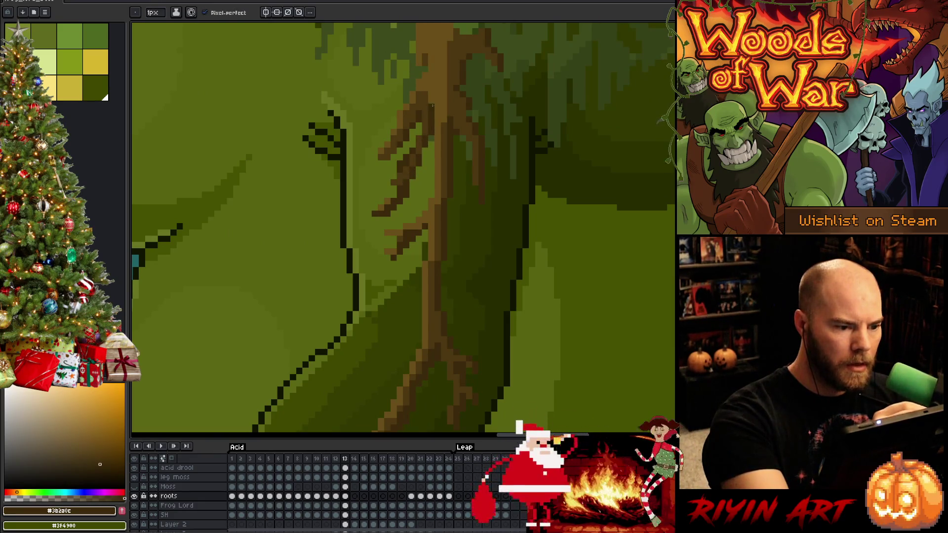
Toggle frames 12 and 13 to check the shaded, repositioned roots, ending on frame 13
key("Right")
key("Left")
scroll(426, 213, "down", 2)
scroll(426, 213, "down", 2)
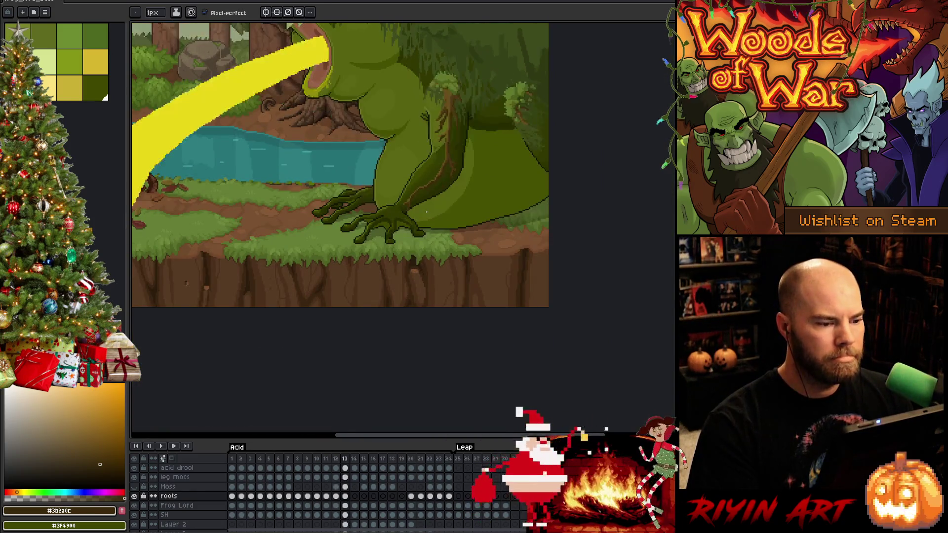
key("Left")
key("Right")
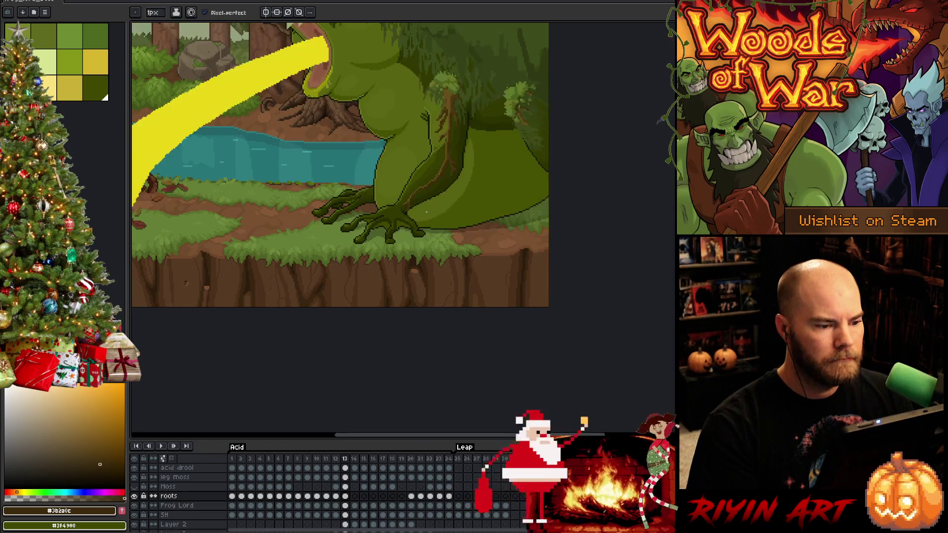
scroll(425, 212, "up", 3)
key("Left")
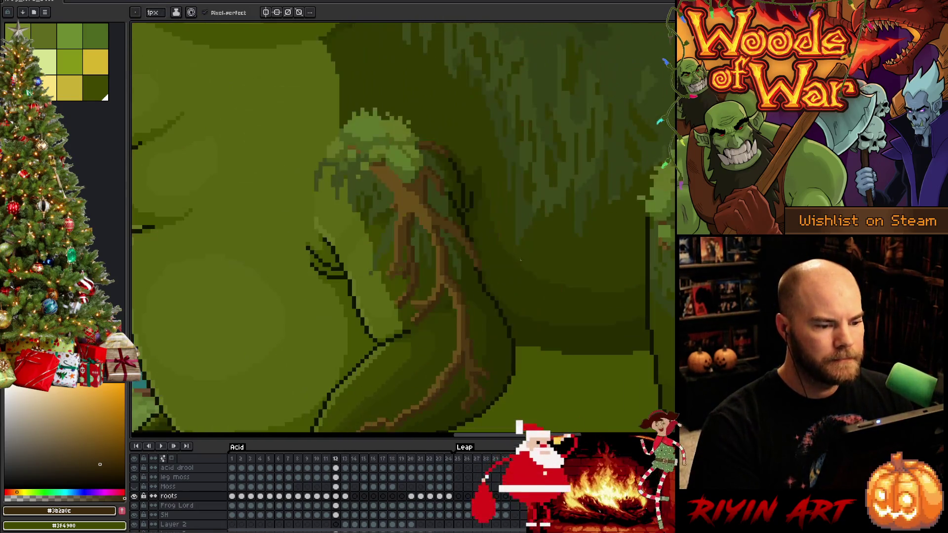
key("Right")
scroll(388, 272, "down", 3)
key("Left")
key("Right")
key("Left")
key("Right")
key("Left")
key("Right")
key("Left")
key("Right")
key("Left")
key("Right")
key("Left")
key("Right")
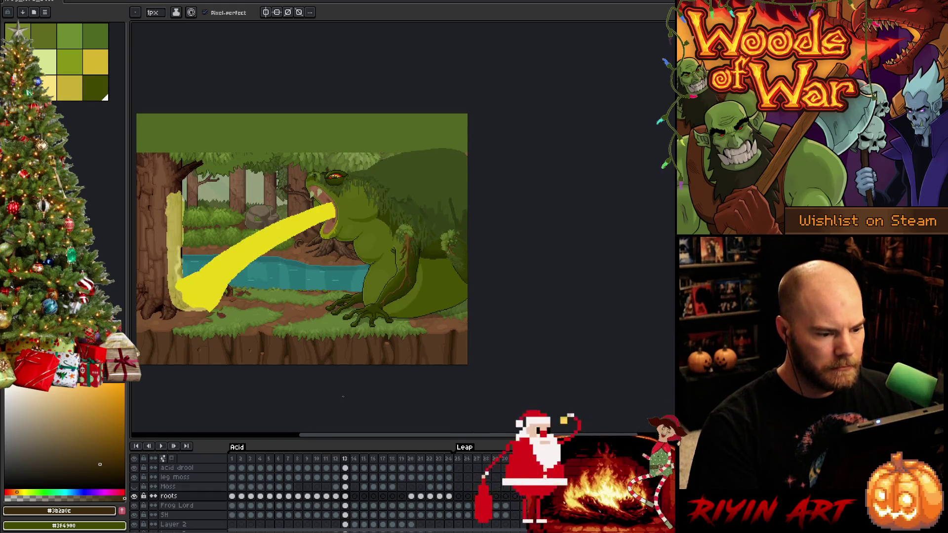
Flip through neighbouring frames to check the animation and settle on frame 13
key("Left")
scroll(452, 274, "up", 2)
scroll(452, 274, "up", 1)
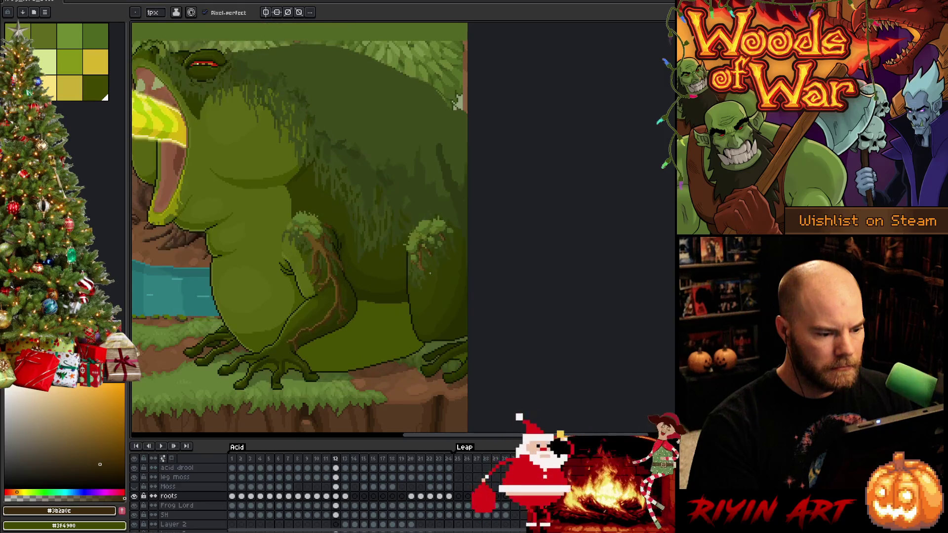
key("Right")
key("Right")
key("Left")
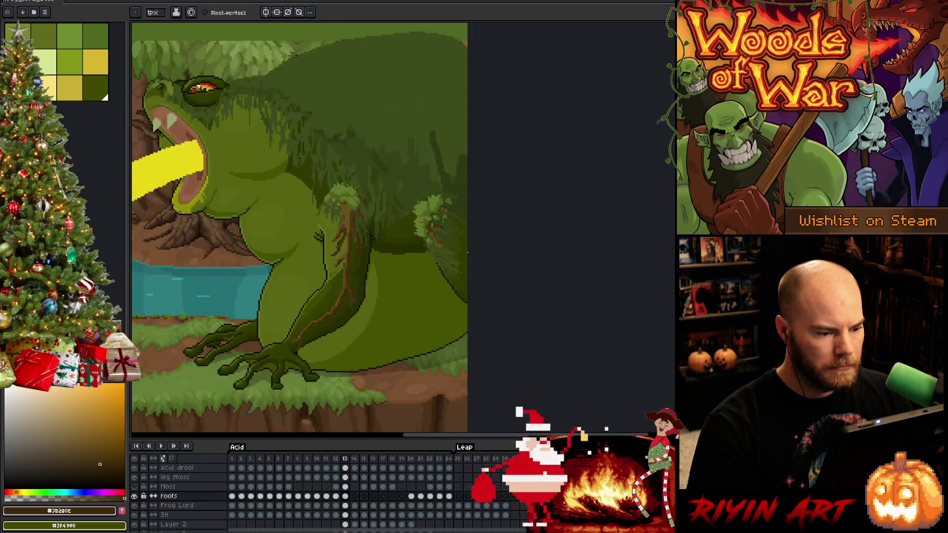
key("Left")
key("Left")
key("Right")
key("Right")
key("Left")
key("Right")
key("Left")
key("Right")
key("Left")
key("Left")
key("Right")
key("Right")
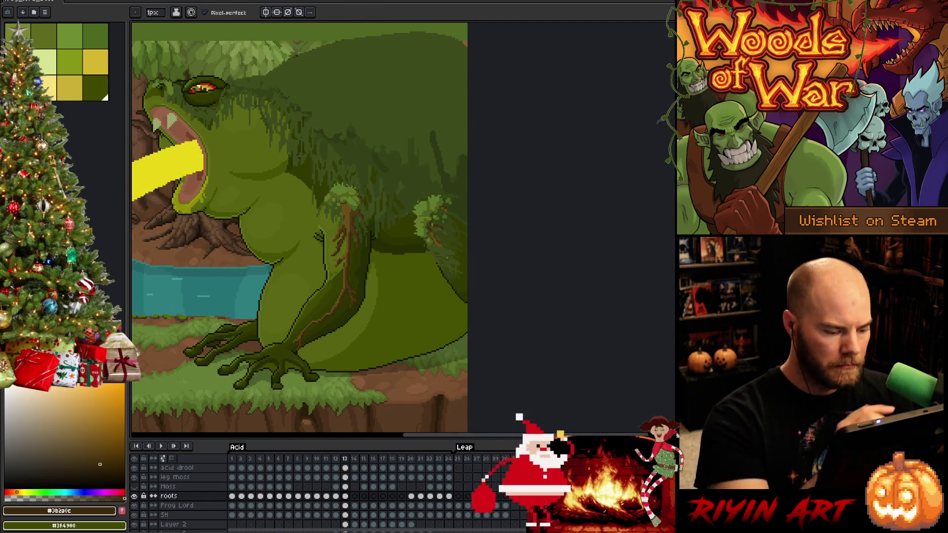
Make the Frog Lord layer's frame-13 cel active with the selection tool ready
left_click(346, 505)
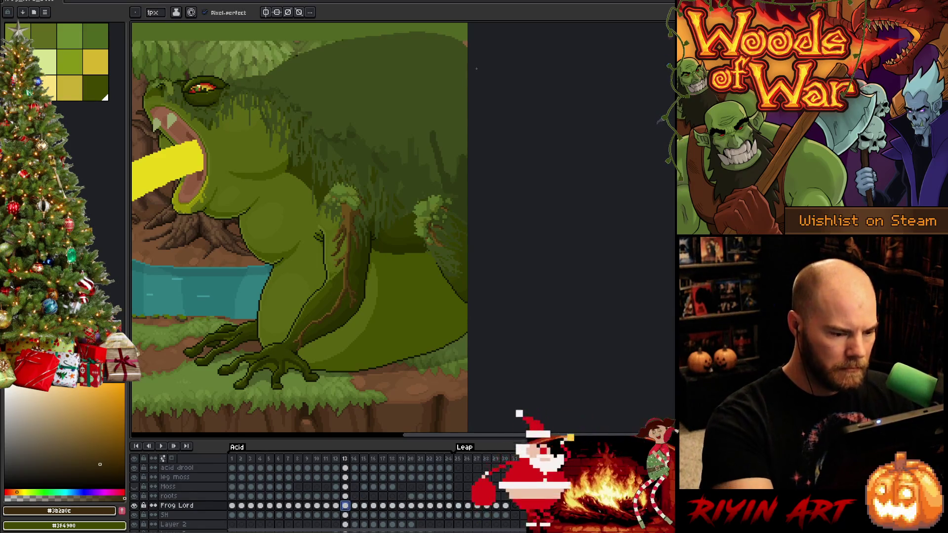
key("m")
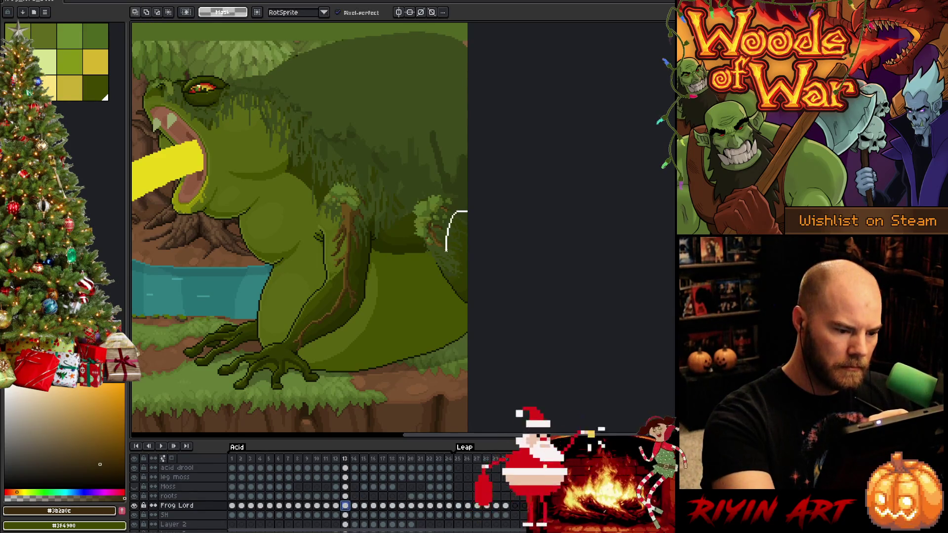
Lasso the body patch beside the hind leg and shift it up and right a pixel or two
mouse_move(446, 278)
left_mouse_down()
mouse_move(459, 286)
mouse_move(459, 262)
left_mouse_up()
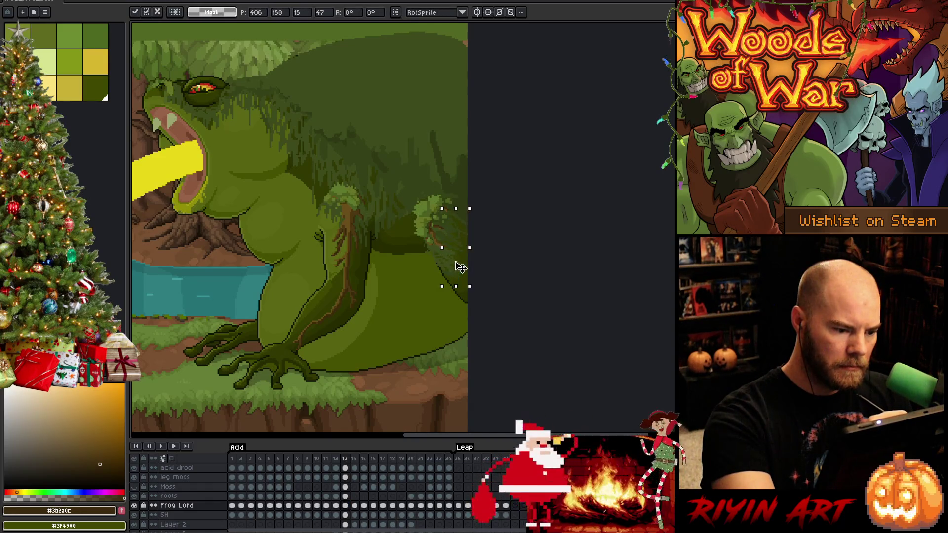
key("Return")
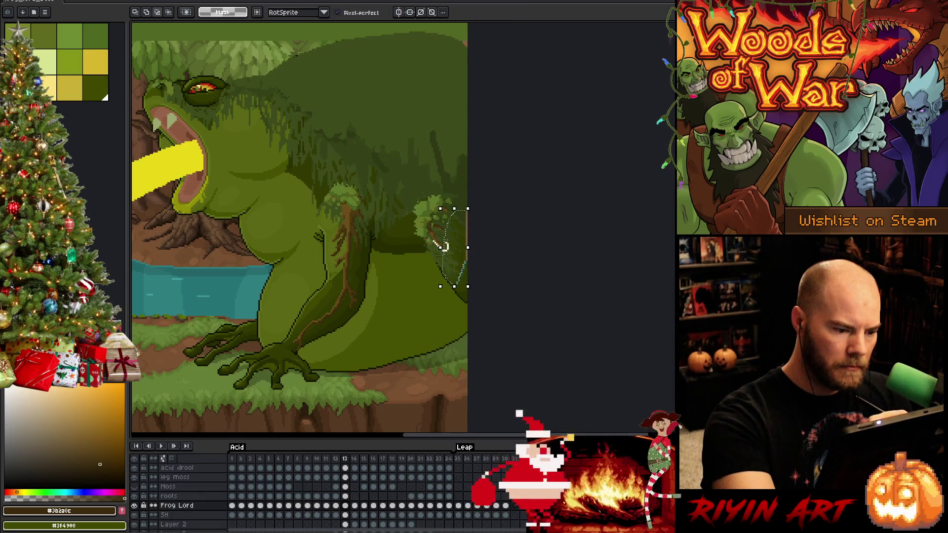
left_click_drag(458, 254, 458, 252)
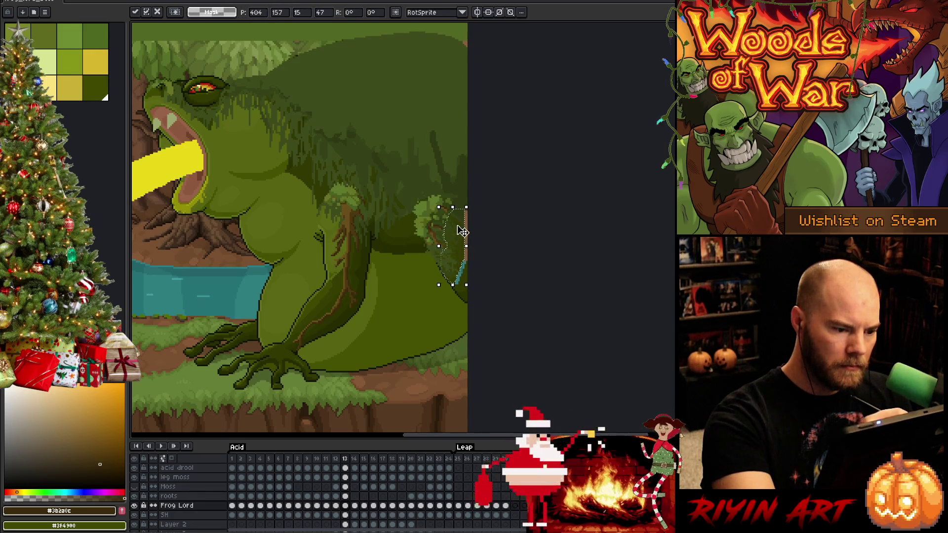
left_click_drag(460, 248, 461, 251)
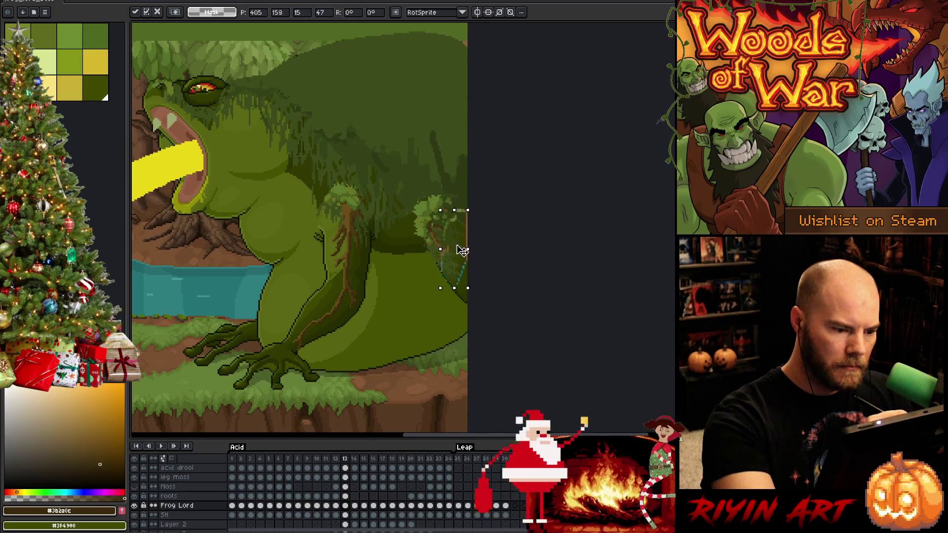
key("Return")
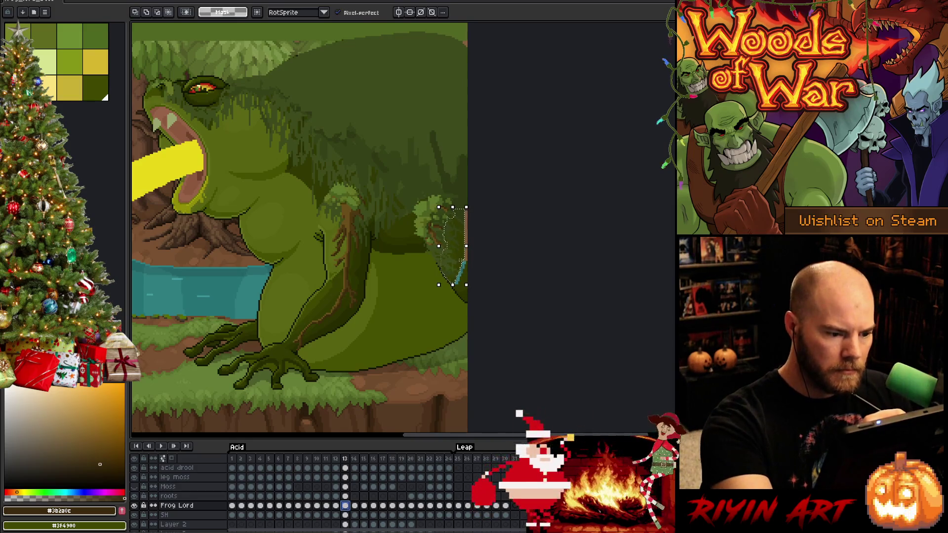
Deselect the moved patch and return to pencil drawing with olive green
key("ctrl+d")
key("b")
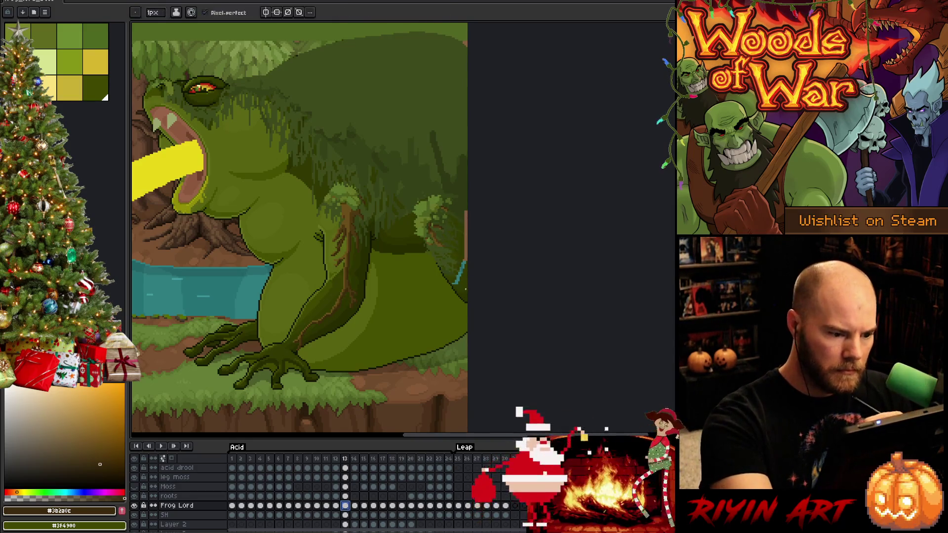
key("g")
key("b")
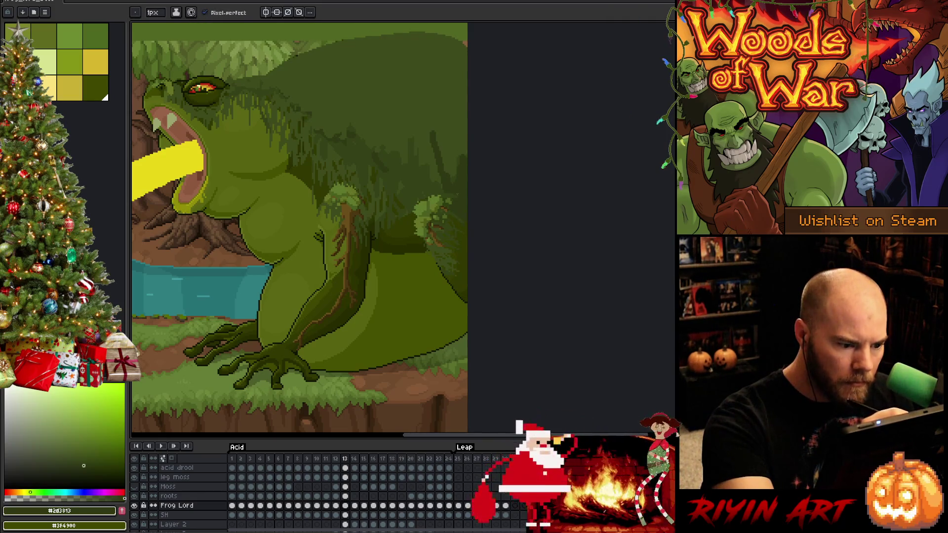
scroll(454, 207, "up", 3)
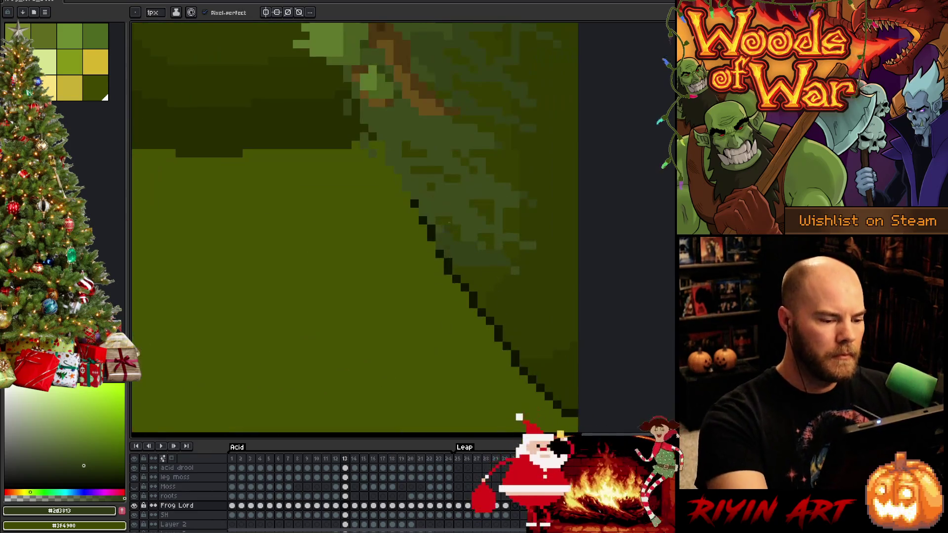
Pick the dark outline colour and step through frames 10–13 to compare poses
key("alt")
left_click(437, 234, "alt")
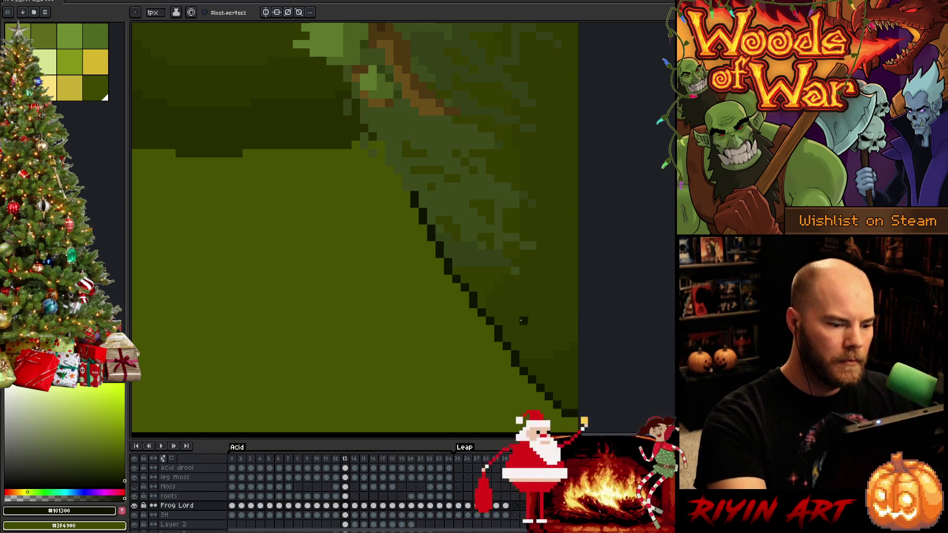
scroll(423, 70, "down", 5)
key("comma")
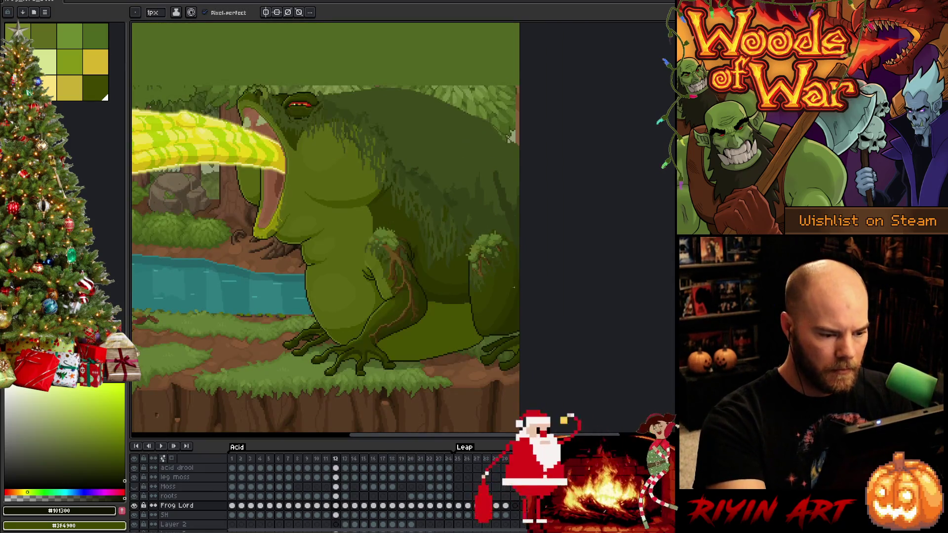
key("comma")
scroll(446, 291, "up", 4)
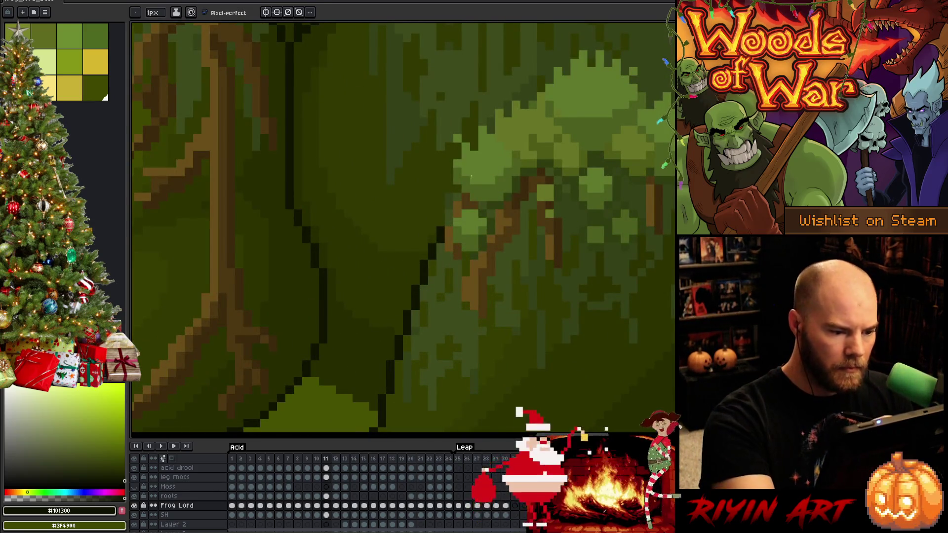
key("comma")
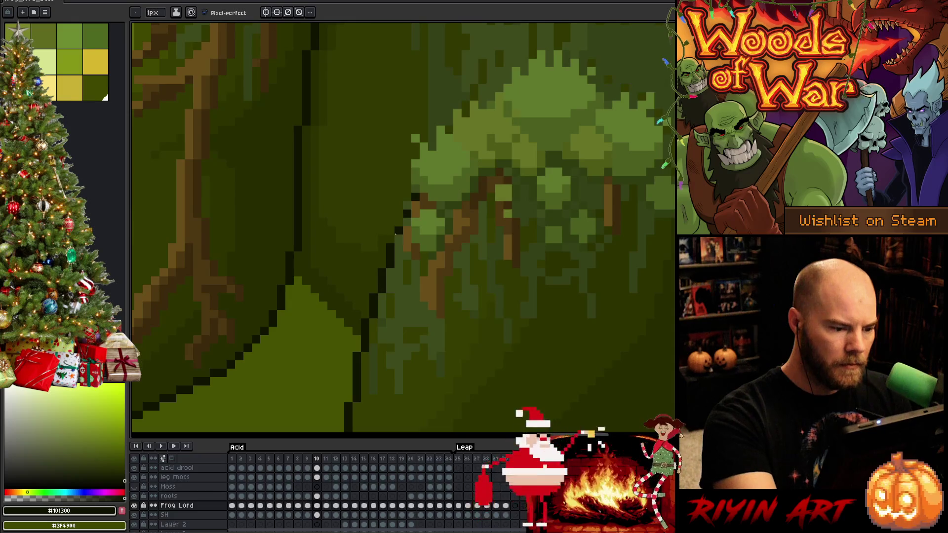
key("period")
key("period")
scroll(421, 164, "down", 1)
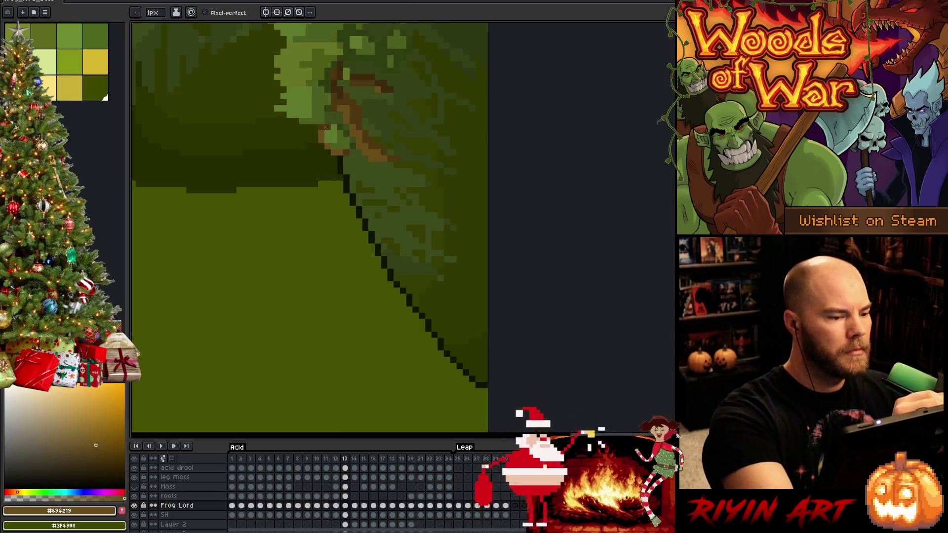
scroll(408, 111, "down", 2)
scroll(397, 63, "down", 2)
key("comma")
key("period")
key("comma")
key("comma")
key("period")
key("period")
key("period")
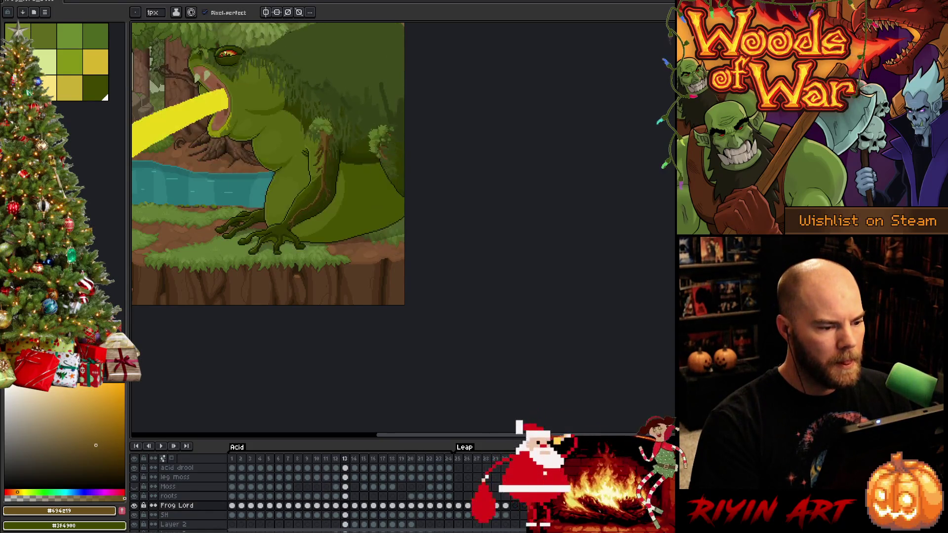
scroll(475, 113, "up", 2)
scroll(475, 113, "up", 2)
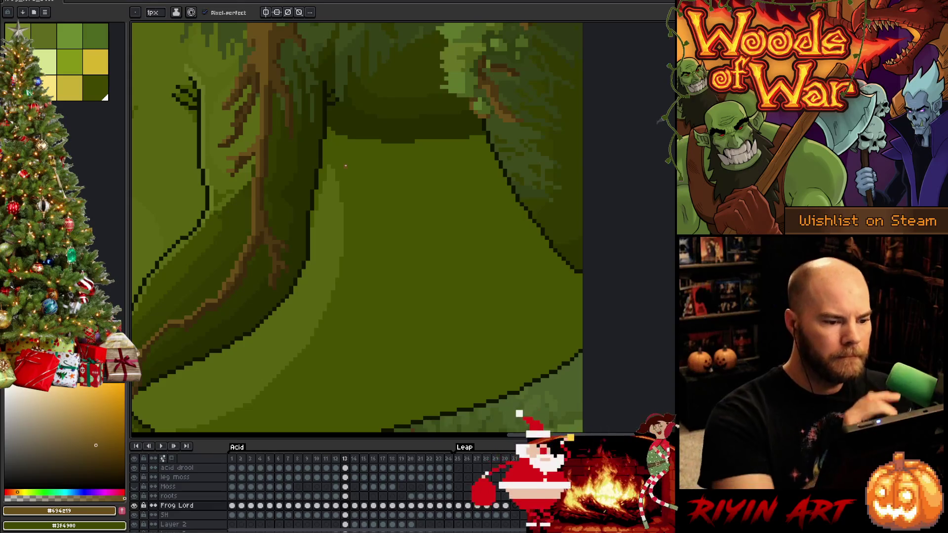
Sample the frog's body green as drawing colour and switch to the roots layer on frame 13
key("alt")
left_click(475, 113, "alt")
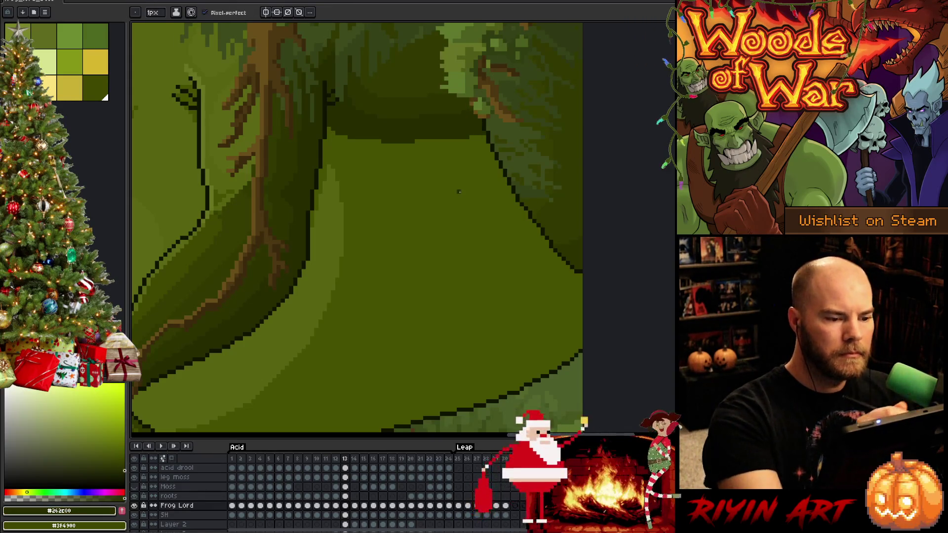
scroll(459, 192, "down", 2)
scroll(458, 192, "down", 1)
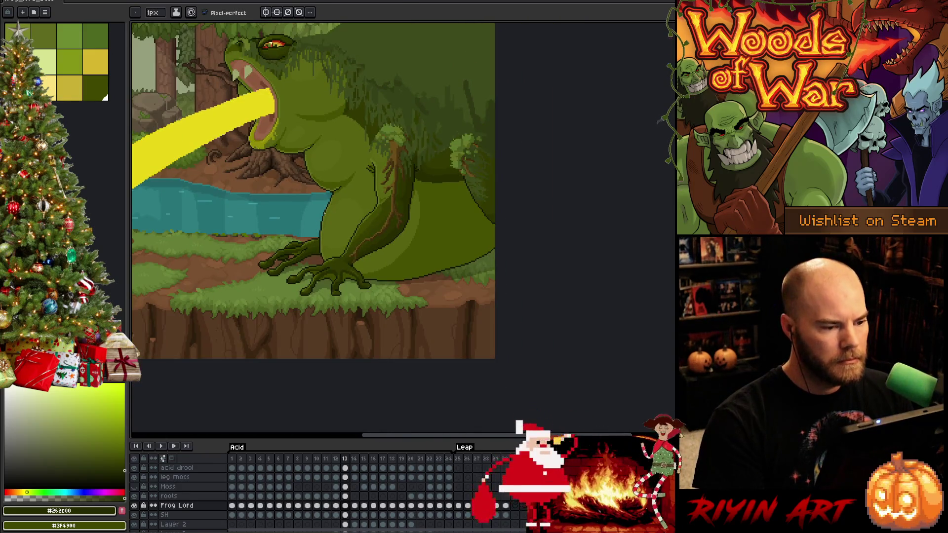
scroll(361, 183, "up", 2)
key("Left")
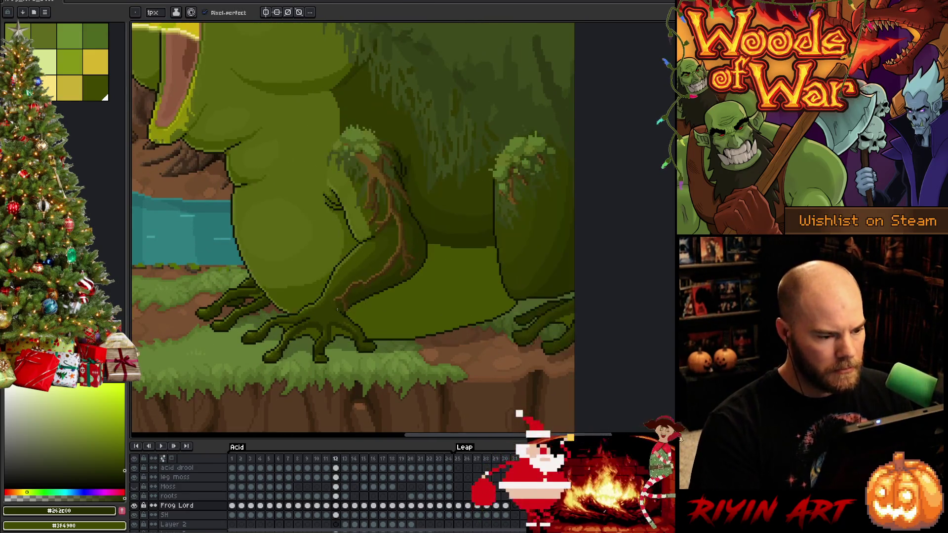
key("Left")
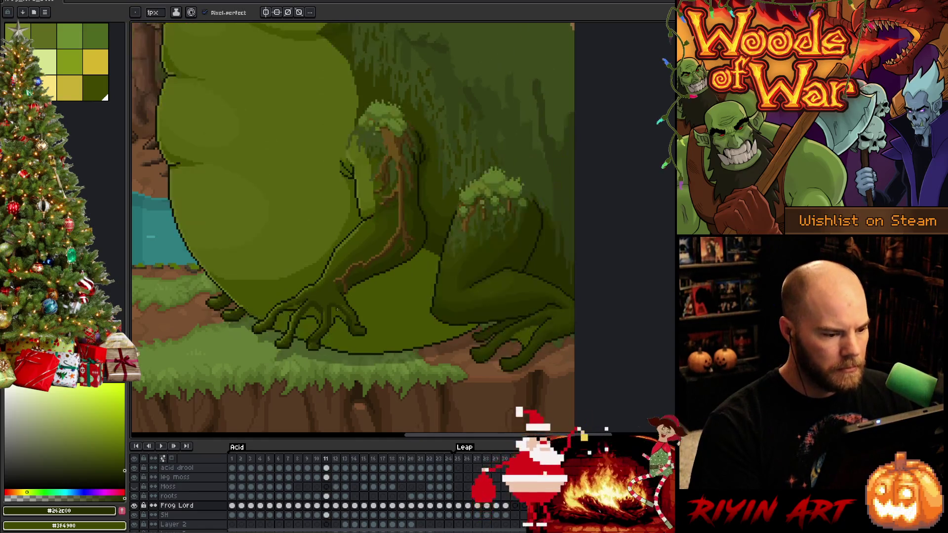
key("Right")
key("Right")
key("Right")
key("Left")
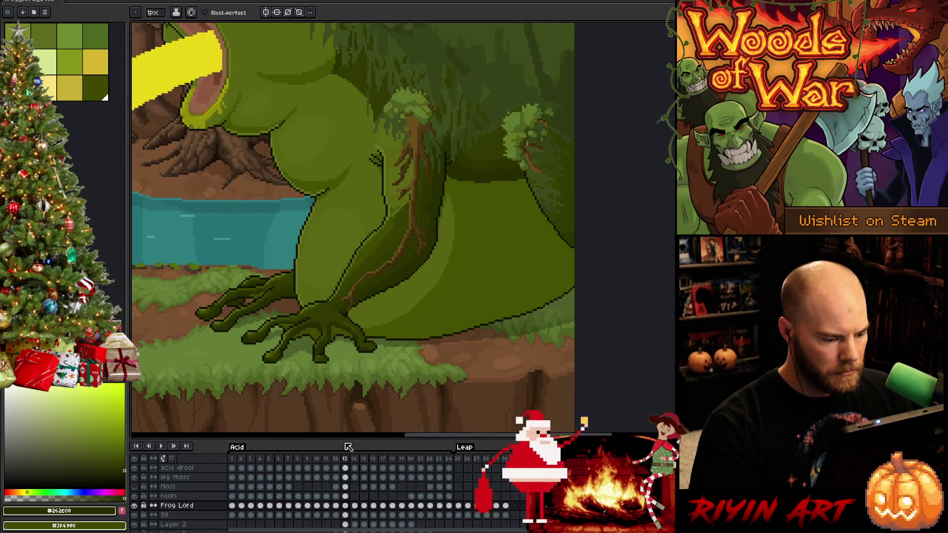
left_click(348, 497)
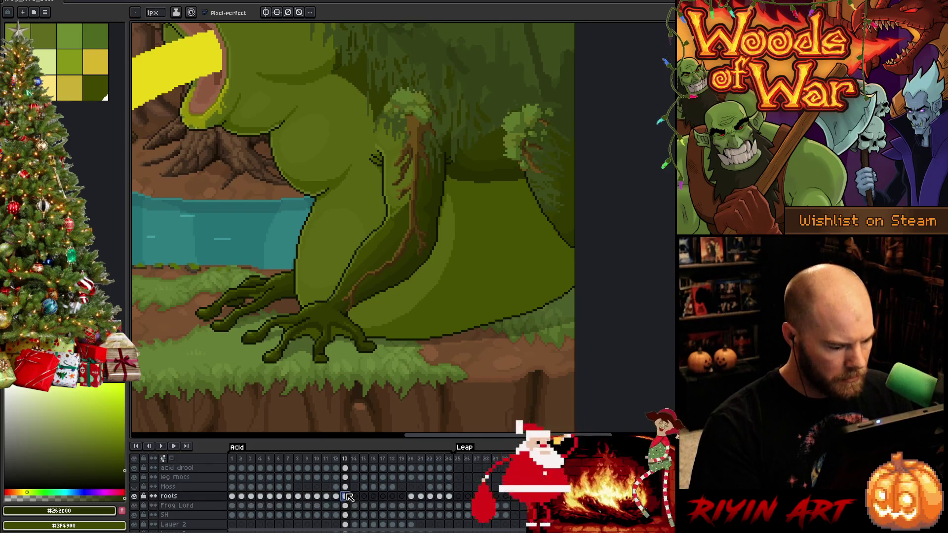
Save the animation, advance to frame 14, and bring the frog's reaching leg into view
key("ctrl+s")
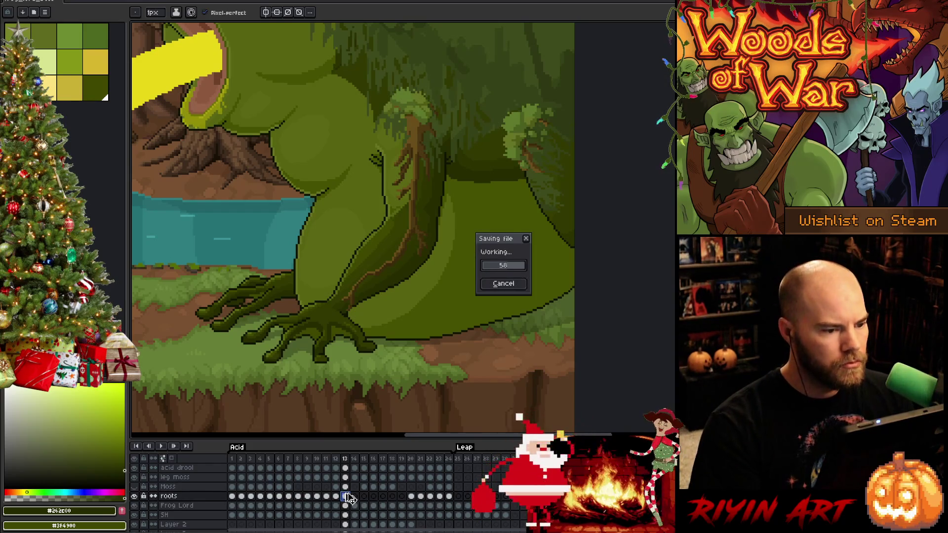
key("Right")
key("Left")
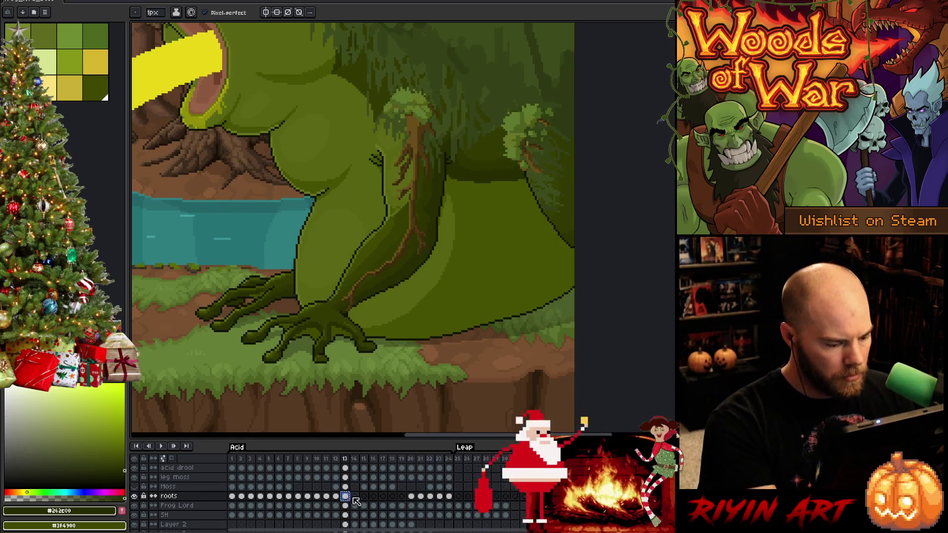
key("Right")
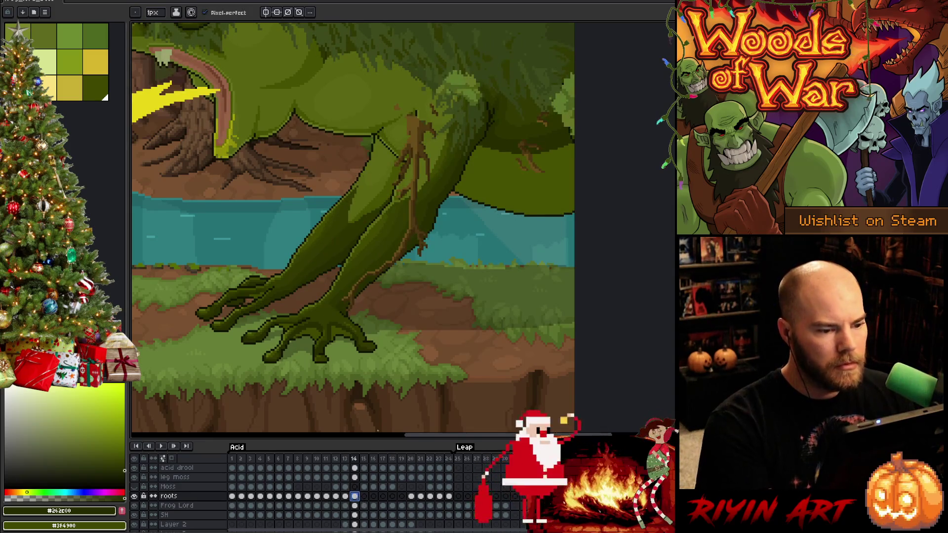
mouse_move(595, 61)
left_mouse_down()
mouse_move(550, 96)
mouse_move(439, 263)
left_mouse_up()
Clear the old selection, settle on the roots layer at frame 14, and save
key("m")
left_click(566, 280)
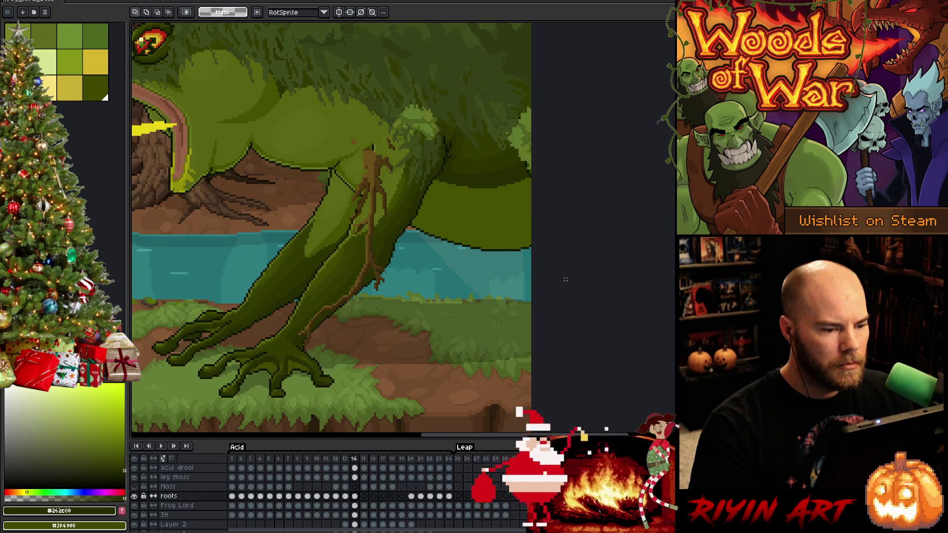
left_click(354, 478)
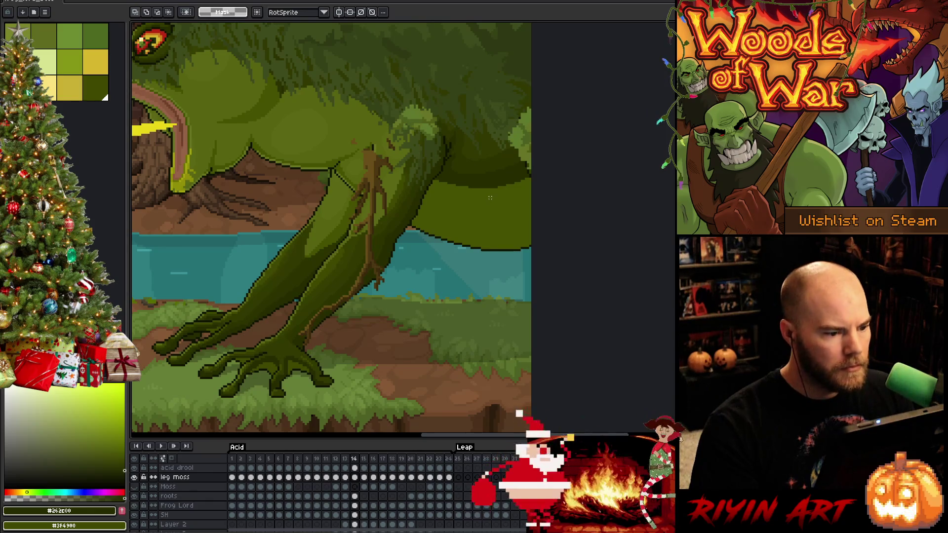
left_click(356, 496)
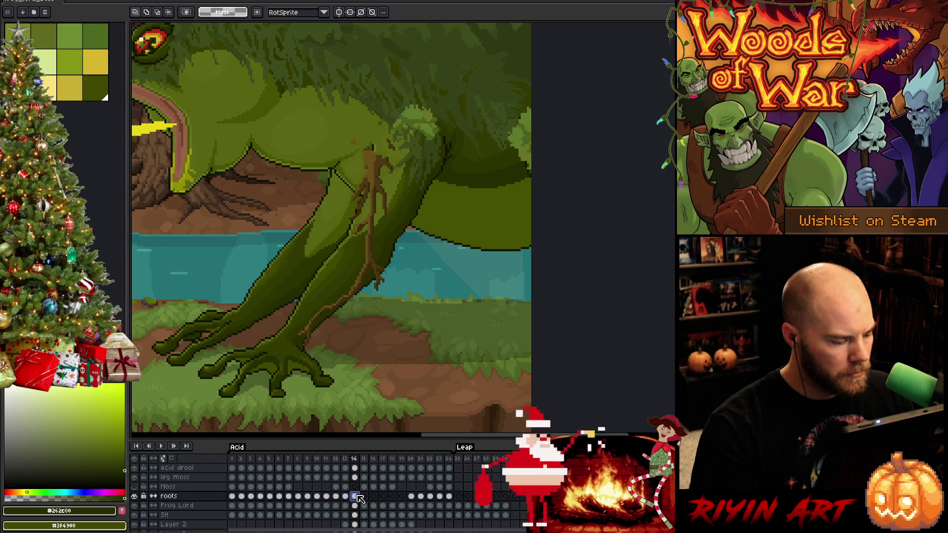
key("ctrl+s")
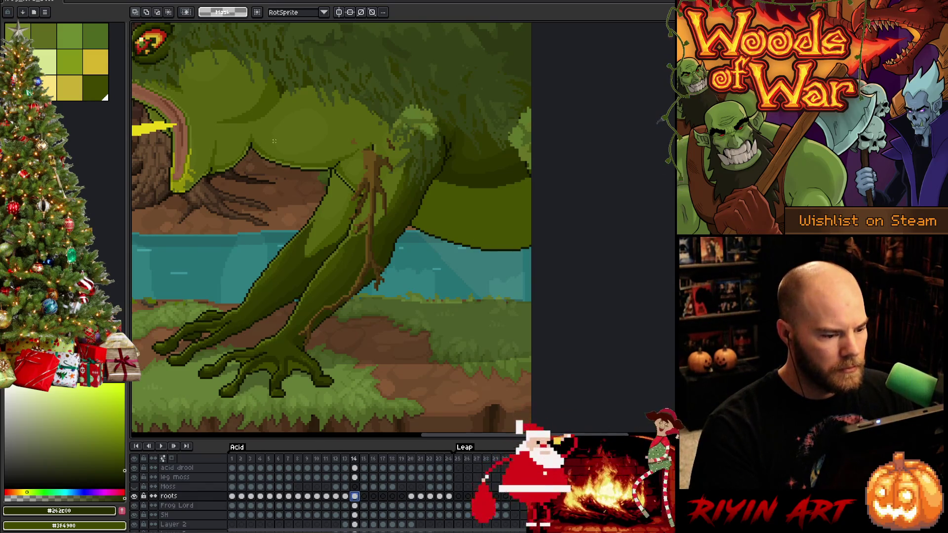
Select the roots on the upper leg, rotate them clockwise and shift them right, then commit
mouse_move(330, 133)
left_mouse_down()
mouse_move(445, 274)
mouse_move(445, 292)
left_mouse_up()
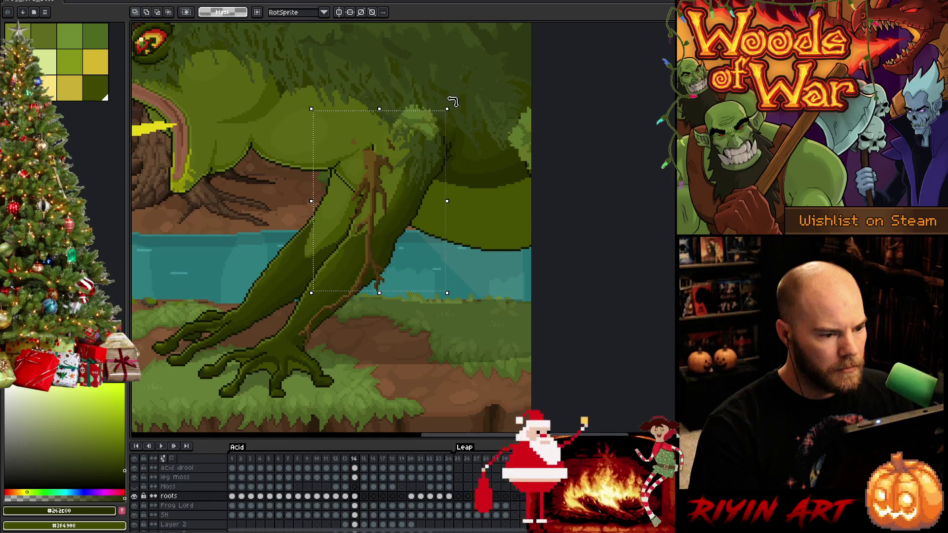
left_click_drag(452, 101, 481, 125)
left_click_drag(372, 170, 412, 180)
key("Return")
Tilt, nudge, and stretch the upper roots piece down along the leg, then apply
left_click_drag(503, 74, 355, 237)
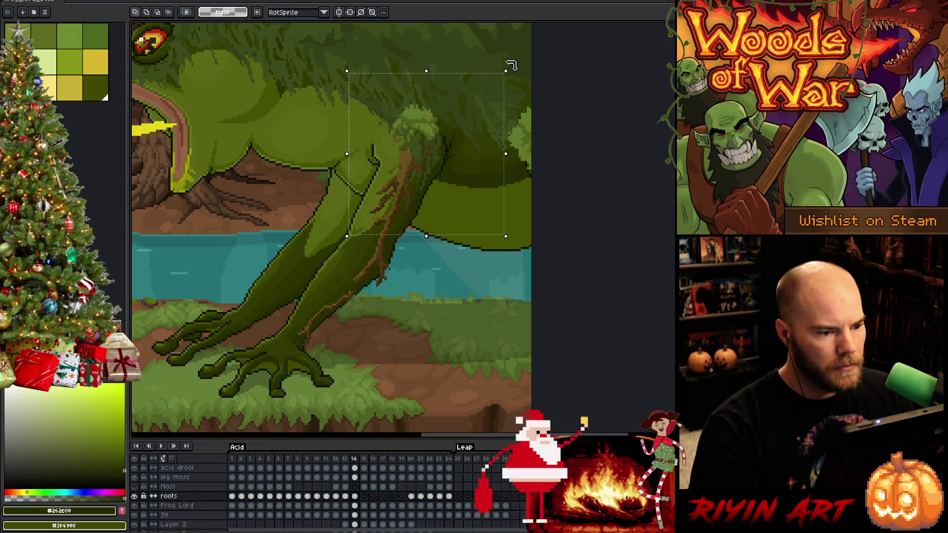
left_click_drag(514, 65, 518, 70)
left_click_drag(409, 174, 422, 156)
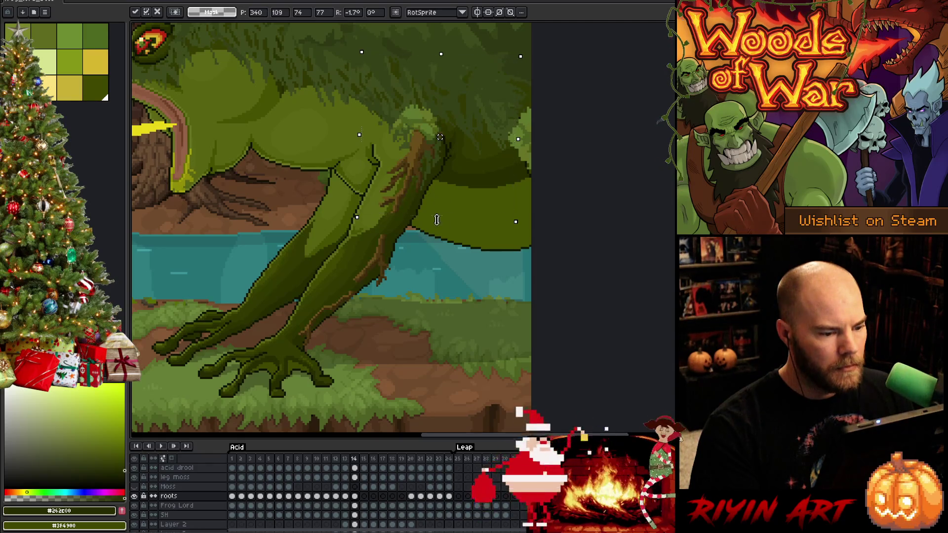
left_click_drag(437, 219, 437, 237)
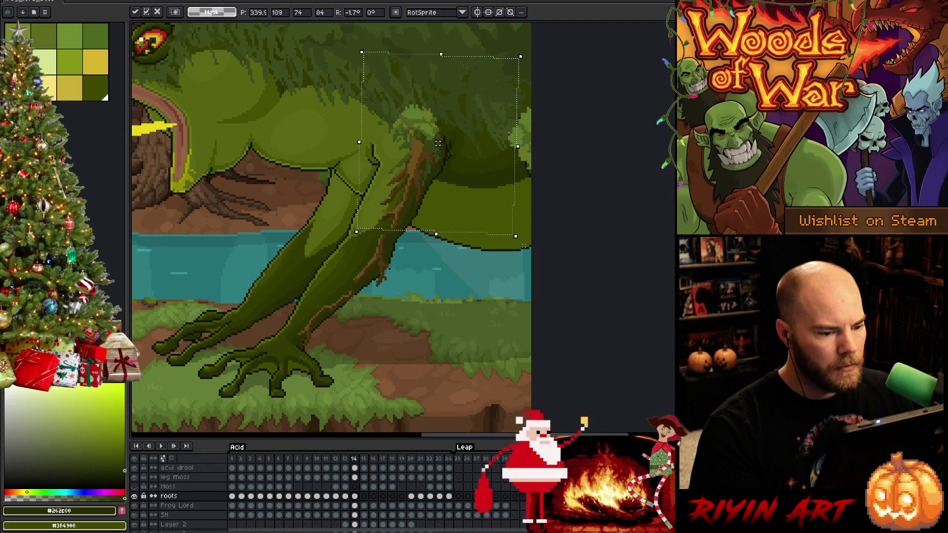
left_click_drag(521, 241, 516, 247)
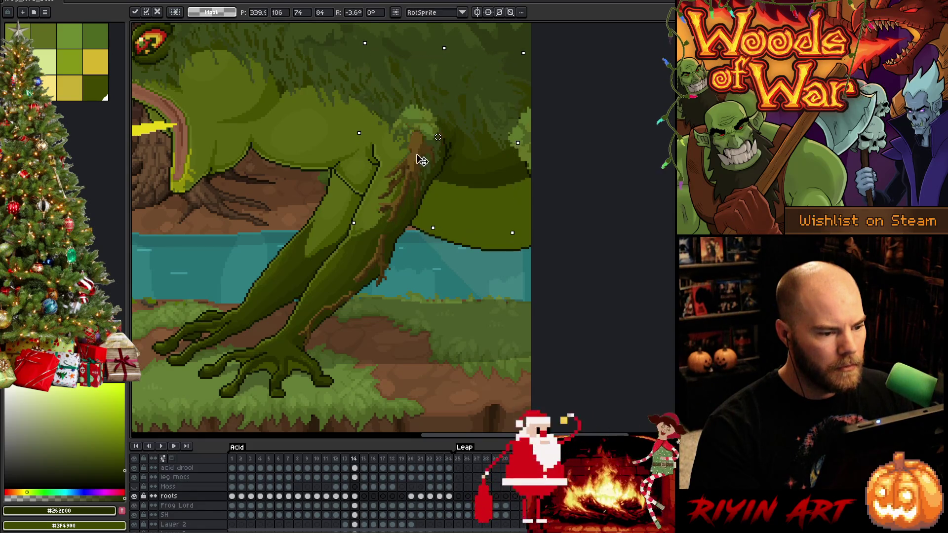
key("Return")
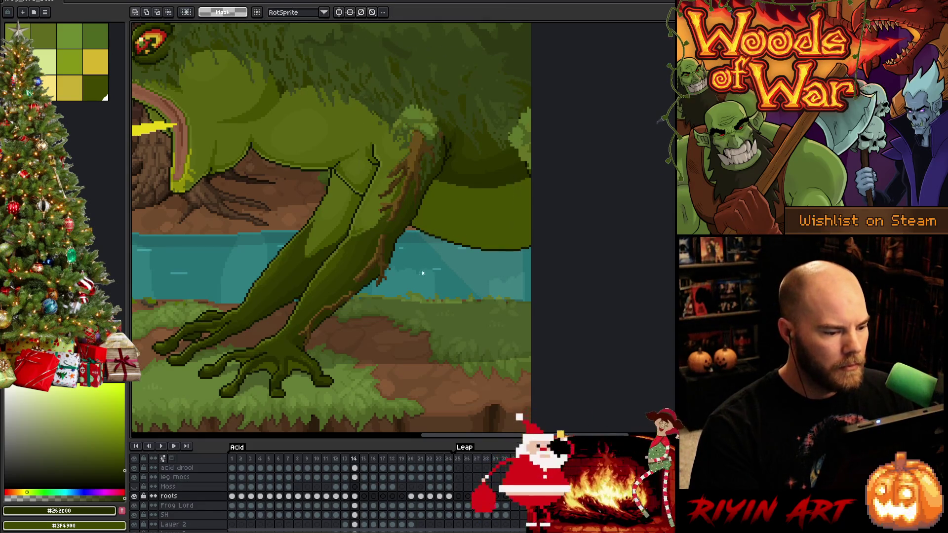
Rotate and enlarge the lower roots near the foot and a small piece above them
left_click_drag(360, 284, 289, 330)
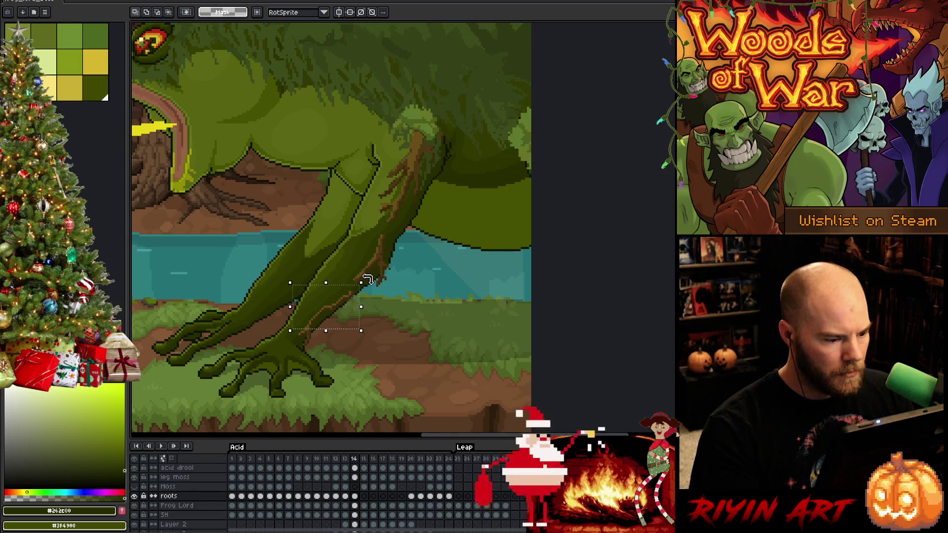
left_click_drag(367, 278, 371, 282)
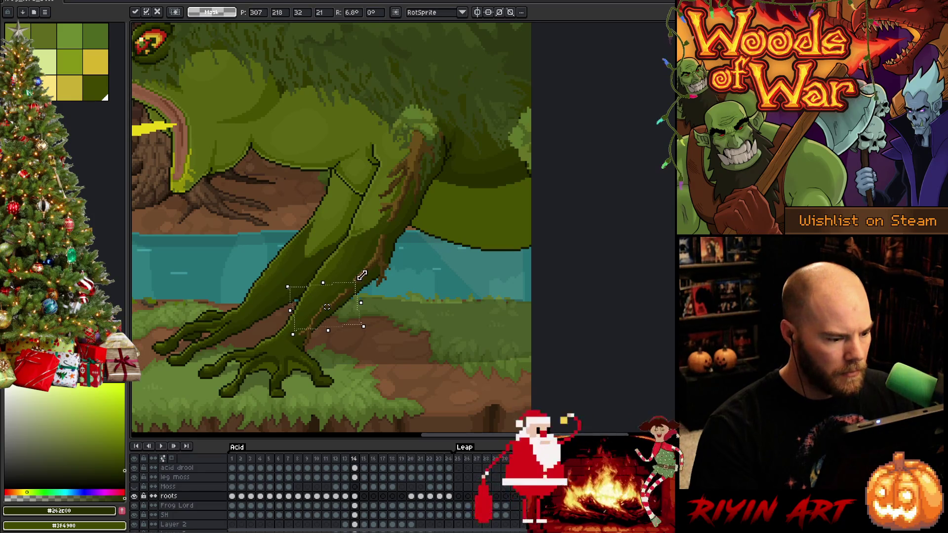
left_click_drag(360, 279, 363, 275)
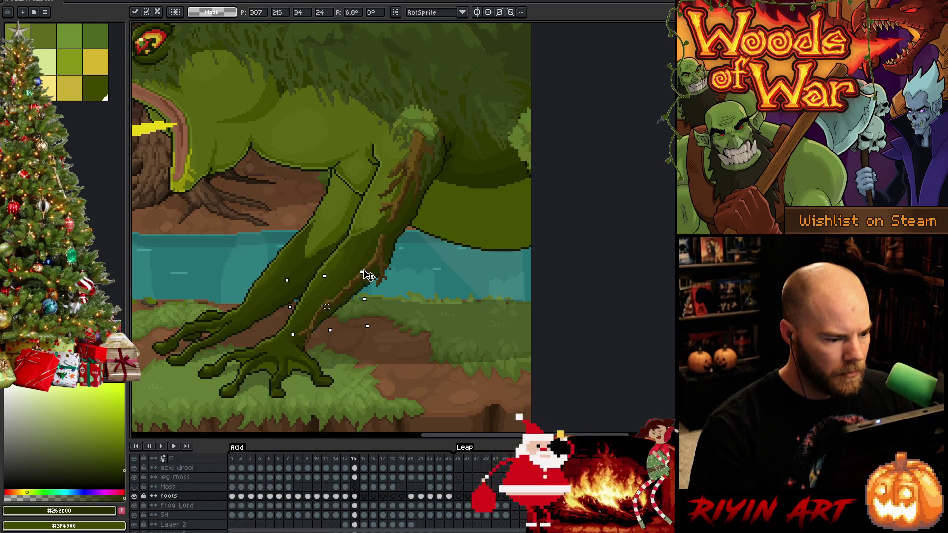
left_click_drag(407, 226, 367, 245)
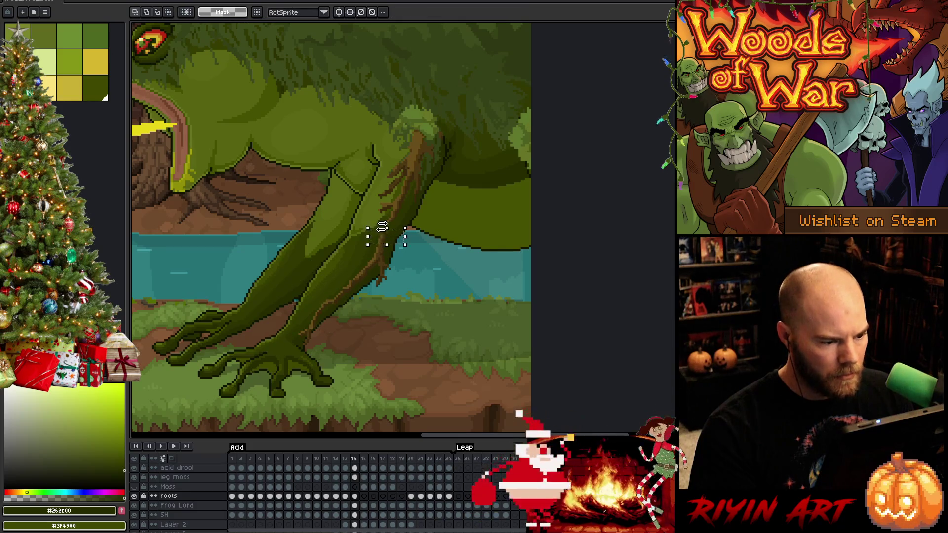
left_click(382, 227)
left_click_drag(406, 221, 417, 214)
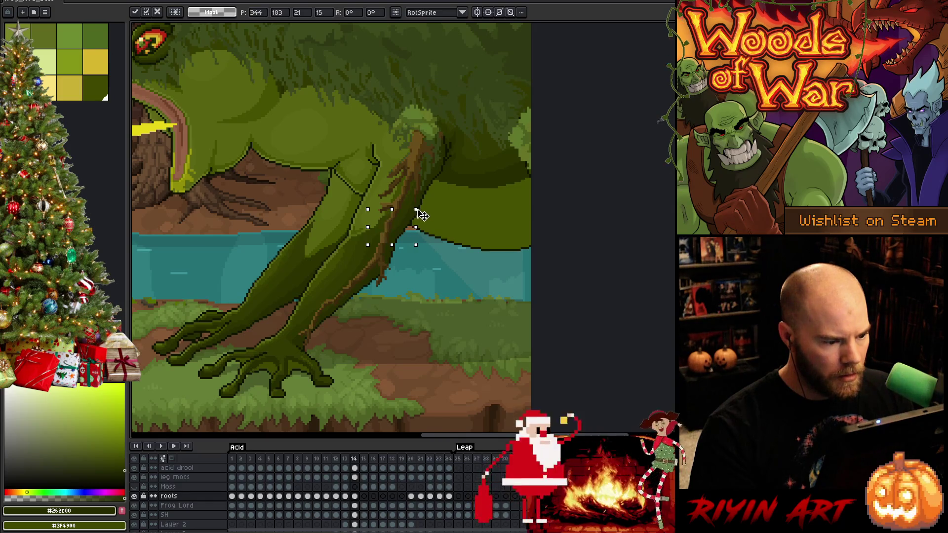
key("space")
scroll(440, 227, "up", 3)
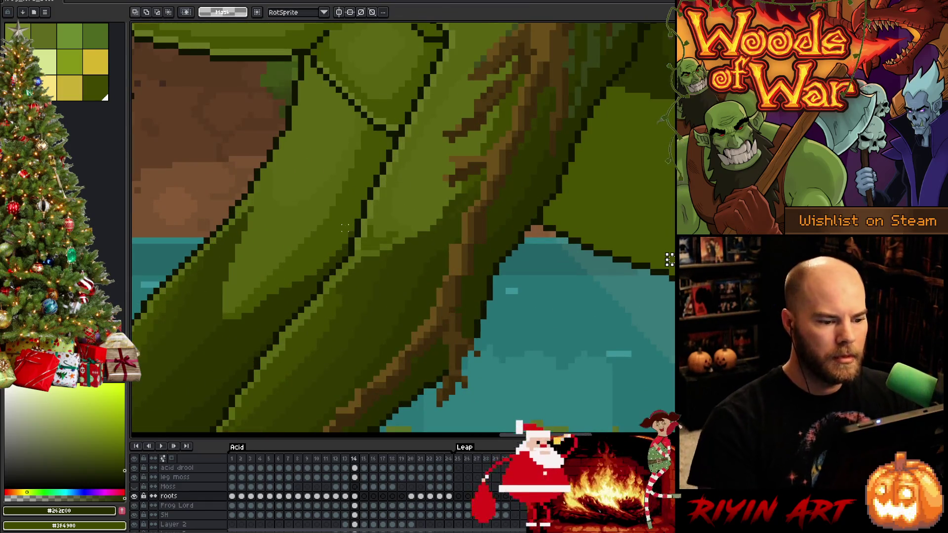
Sample a series of browns along the lower root strand to retouch its shading
left_click_drag(496, 281, 489, 244)
left_click(446, 222, "alt")
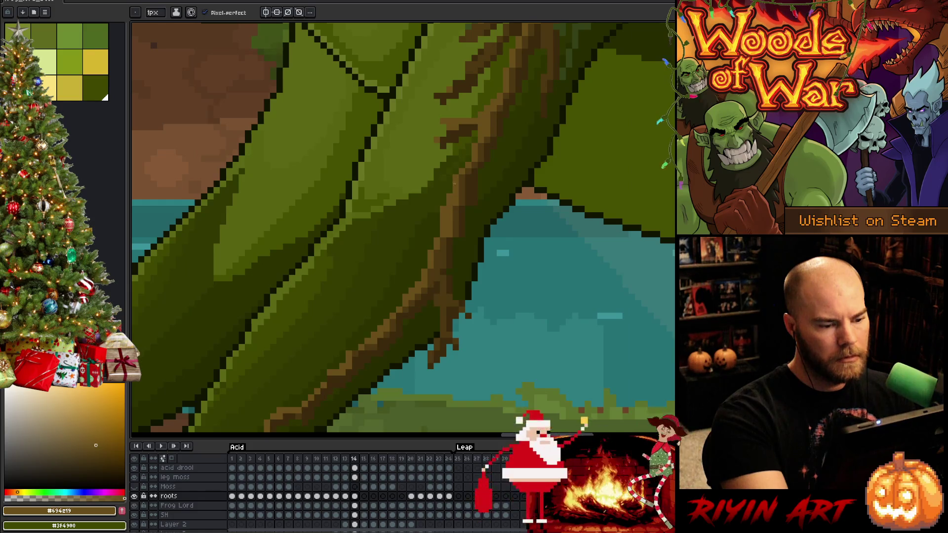
left_click(448, 231, "alt")
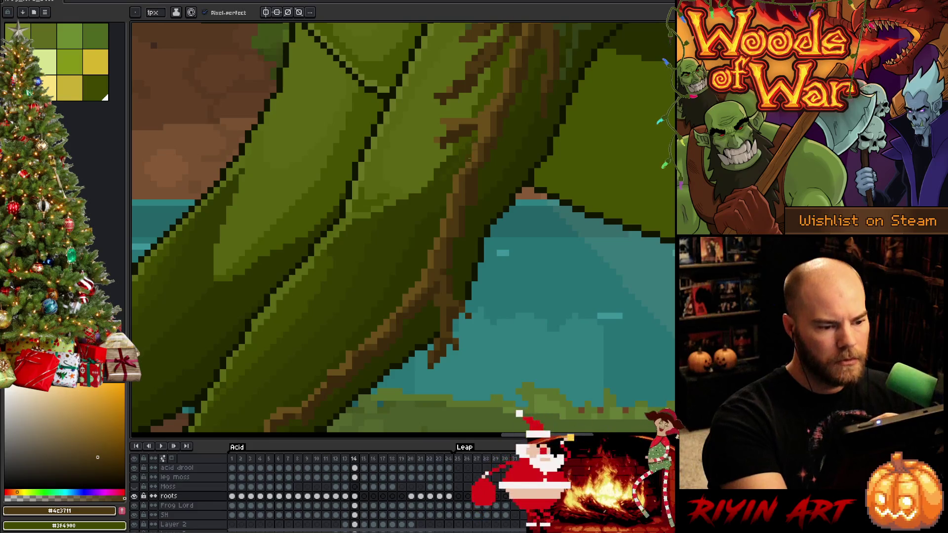
left_click(461, 177, "alt")
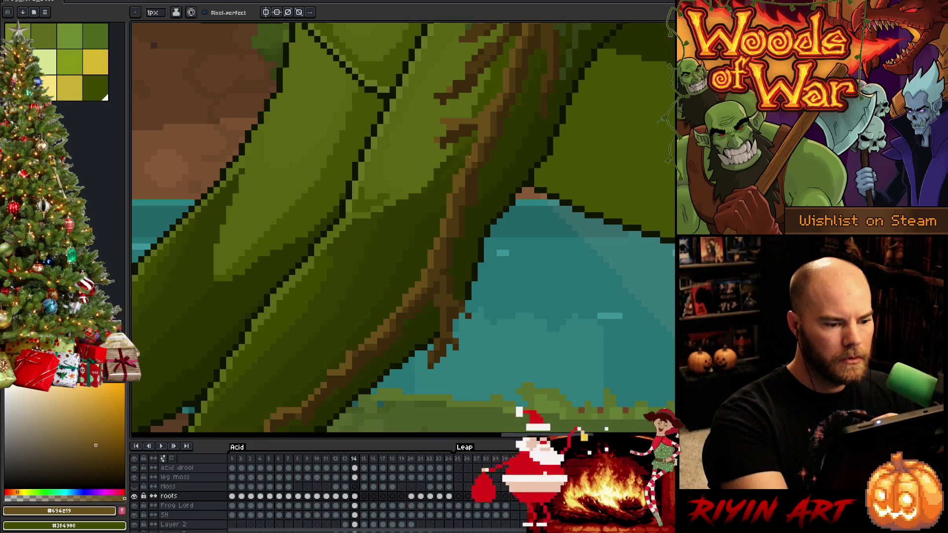
left_click(455, 178, "alt")
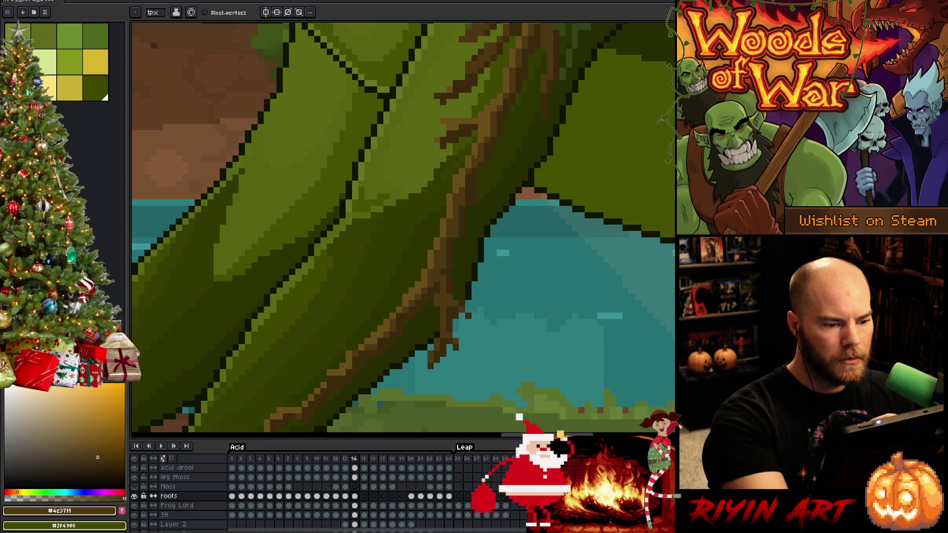
left_click(465, 186, "alt")
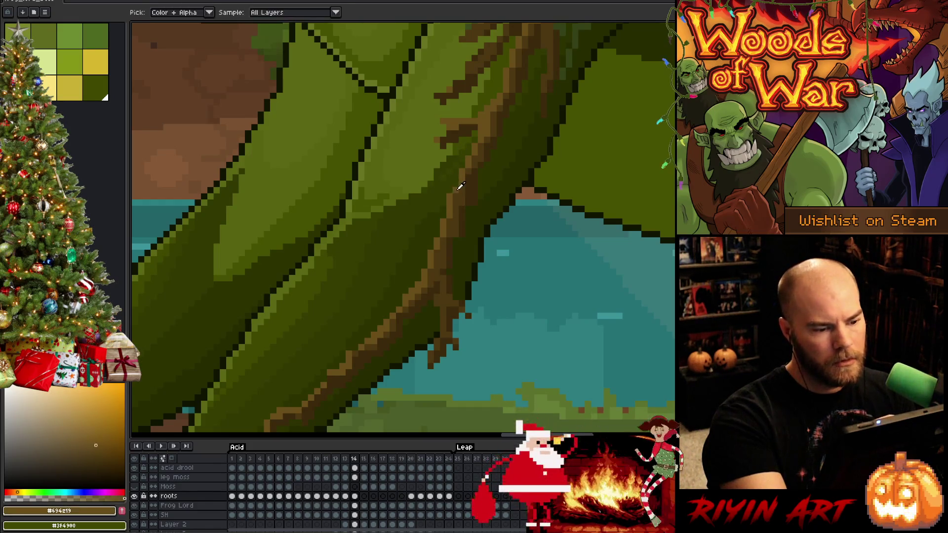
left_click(467, 194, "alt")
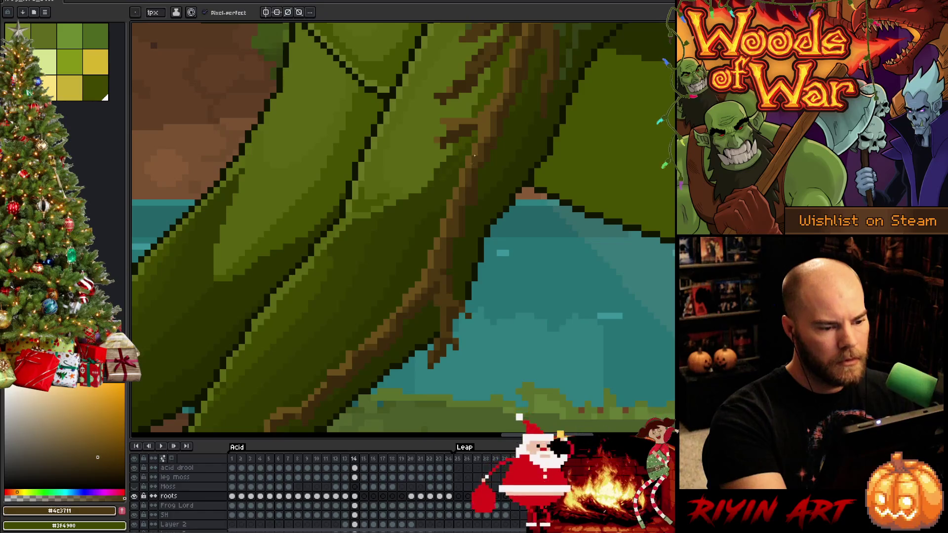
left_click(483, 155, "alt")
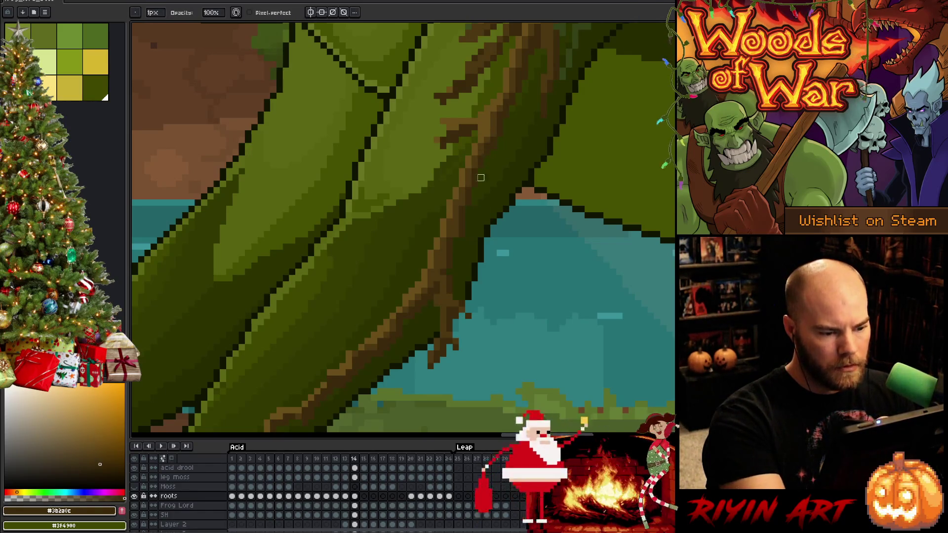
Toggle pencil and eraser to clean up stray root pixels, then save the animation with Ctrl+S
key("e")
key("b")
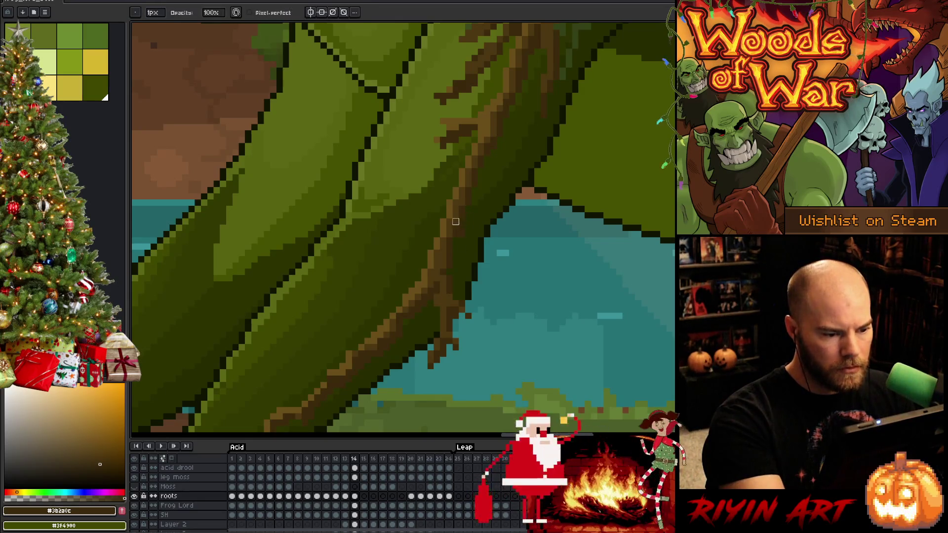
key("e")
key("b")
key("e")
key("b")
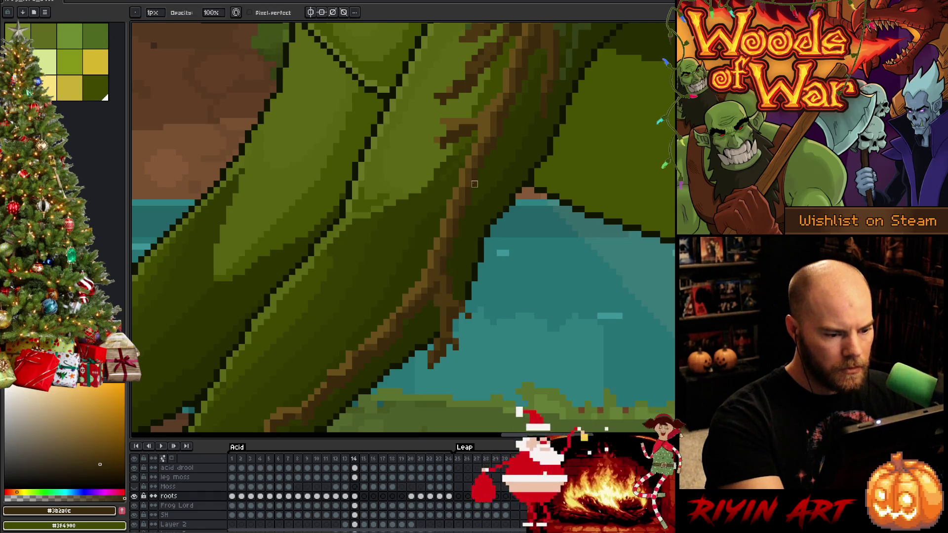
key("ctrl+s")
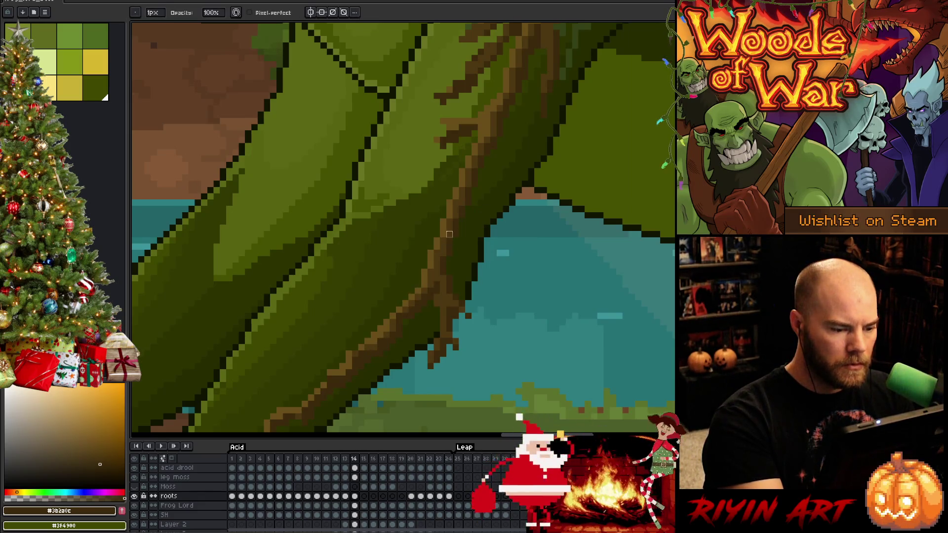
Cycle between mid, dark and darker browns to shade the root further down the leg
left_click(374, 360, "alt")
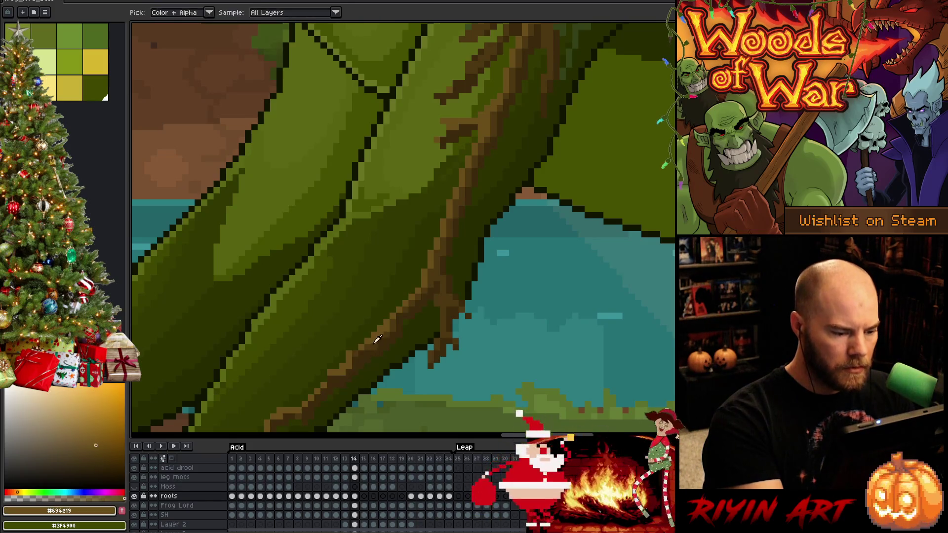
left_click(374, 345, "alt")
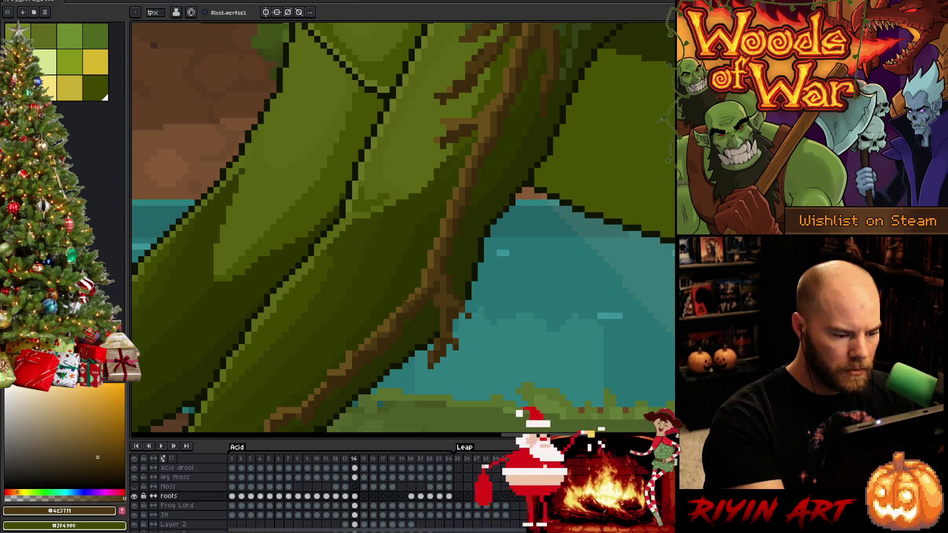
left_click(416, 296, "alt")
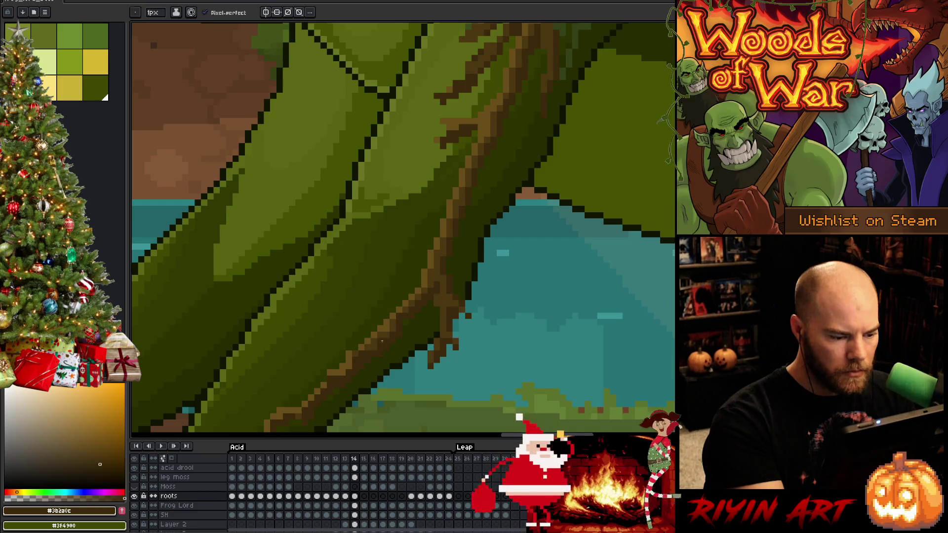
left_click(413, 284, "alt")
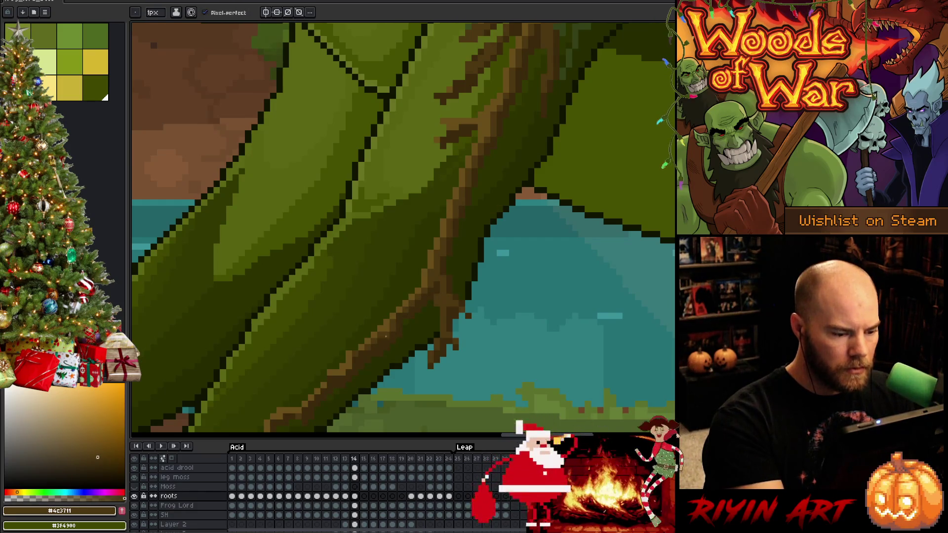
left_click(404, 335, "alt")
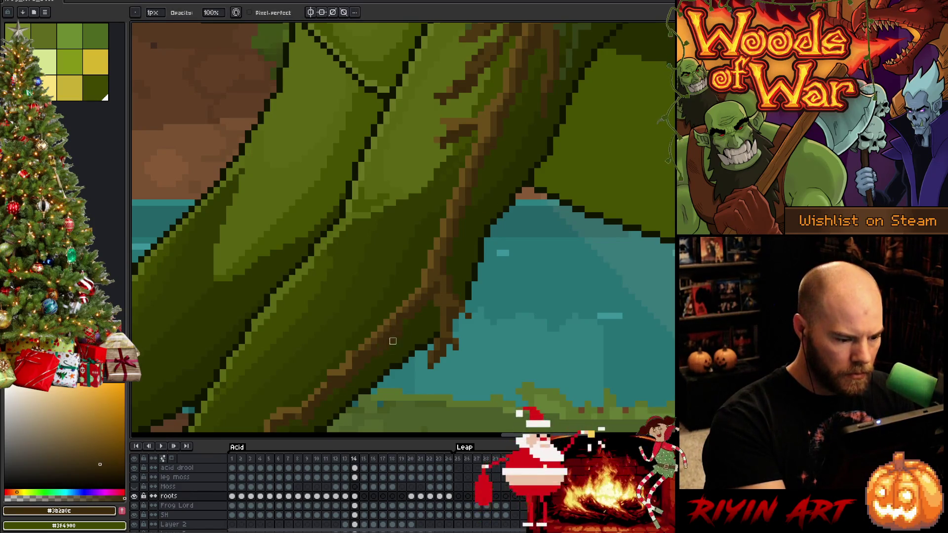
Eyedrop the root's mid brown and olive shades with Alt and bring the lower leg into view
key("alt")
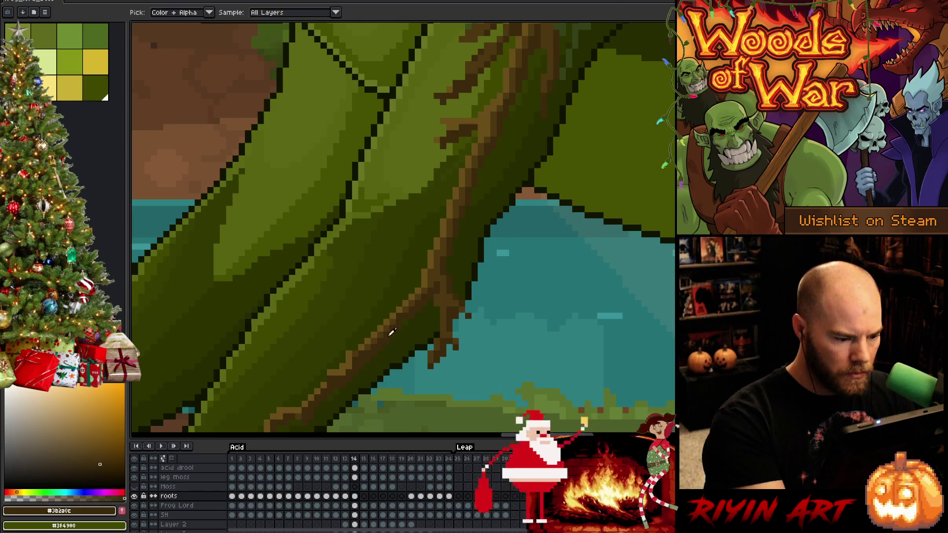
left_click(369, 345, "alt")
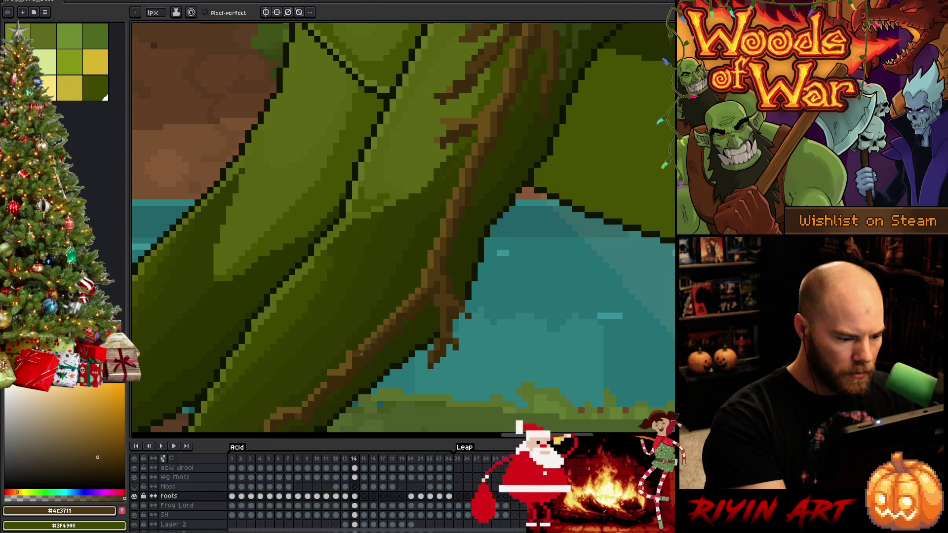
left_click(362, 347, "alt")
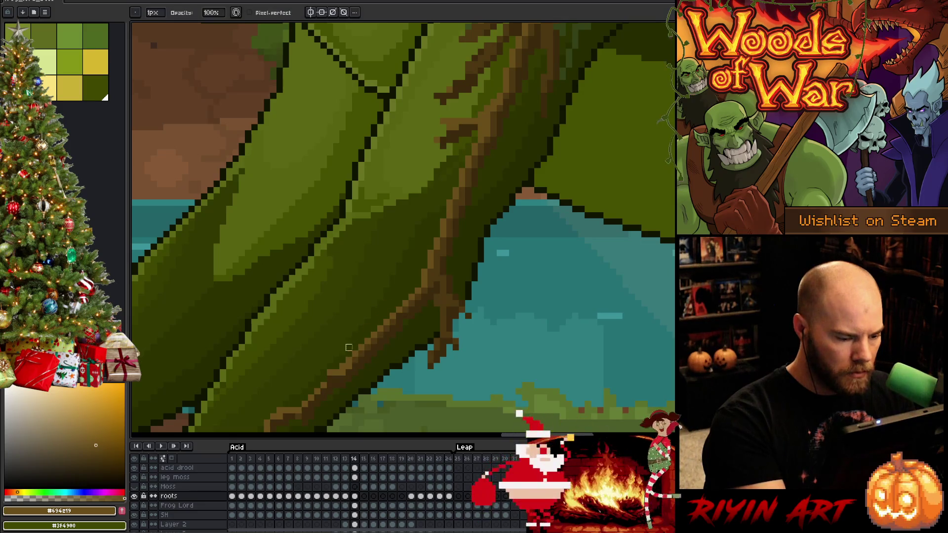
key("alt")
left_click(344, 379, "alt")
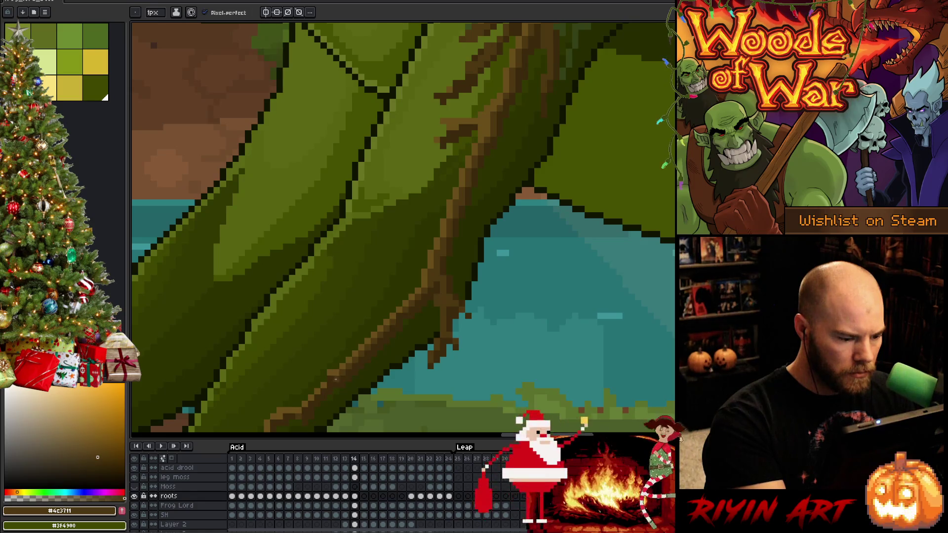
left_click(337, 361, "alt")
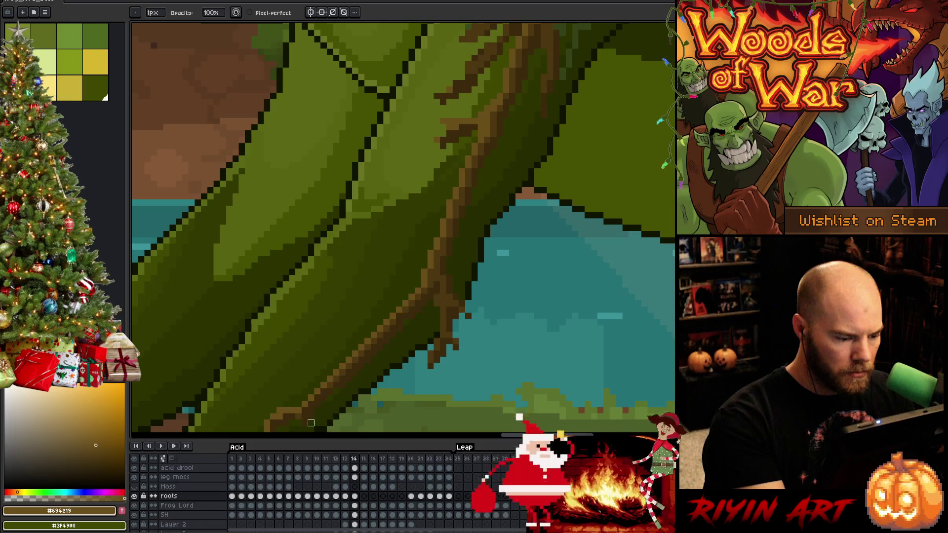
left_click_drag(311, 423, 380, 369)
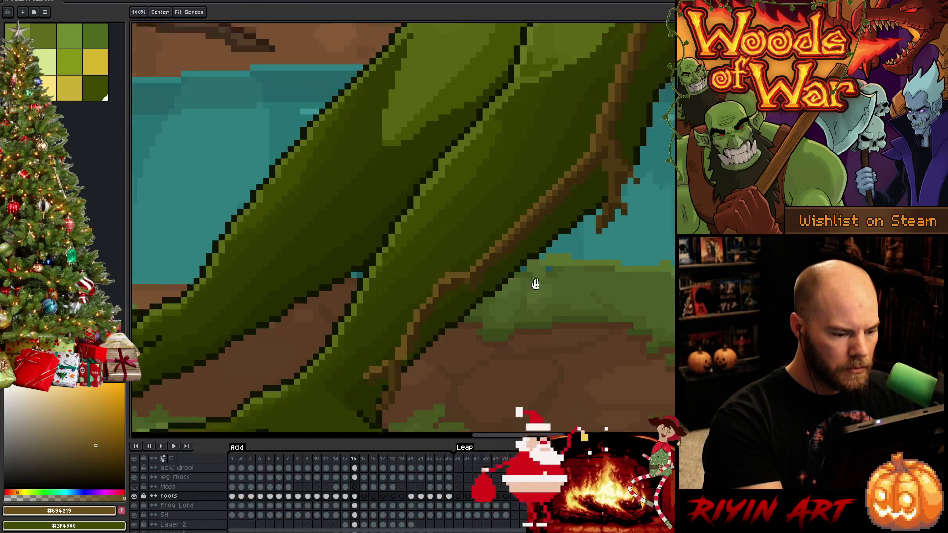
Refine the foot end of the root with dark and lighter browns, alternating pencil and eraser
left_click_drag(385, 366, 462, 263)
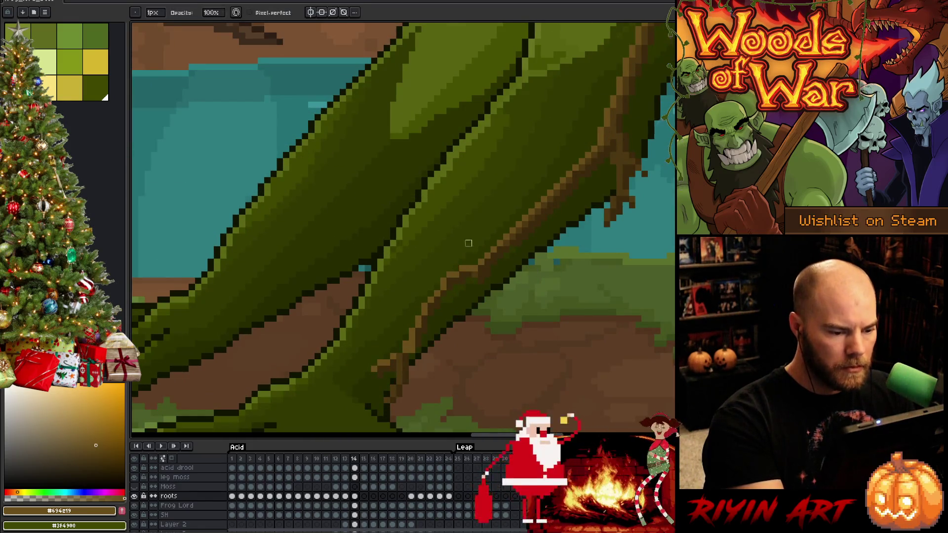
key("b")
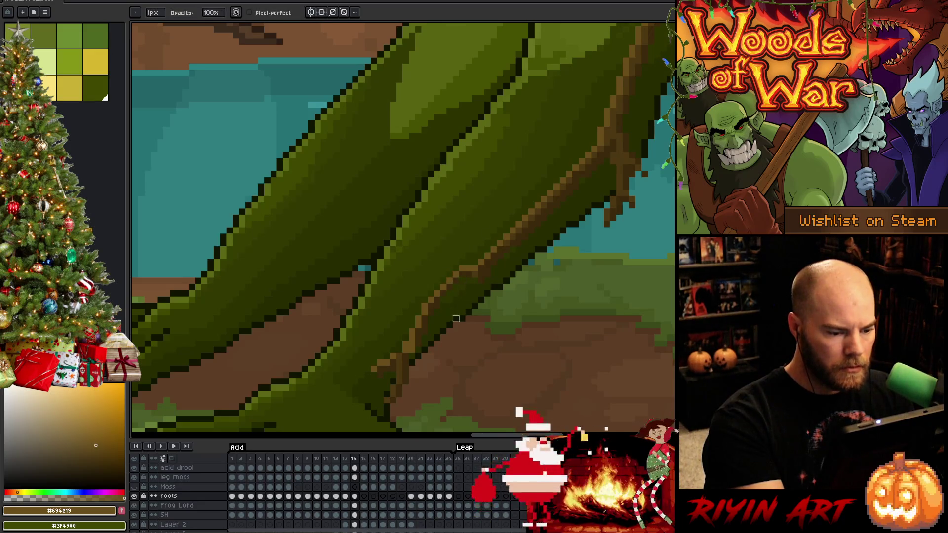
key("e")
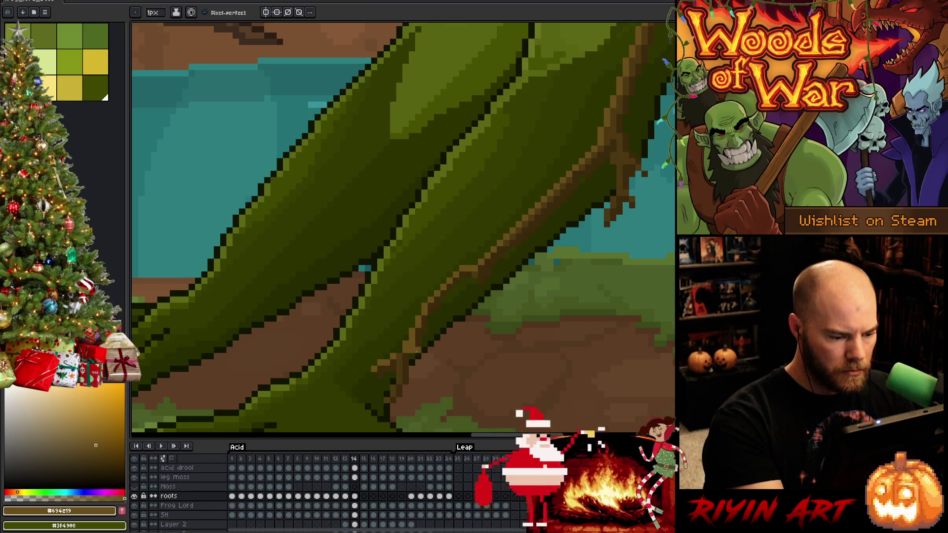
left_click(413, 345, "alt")
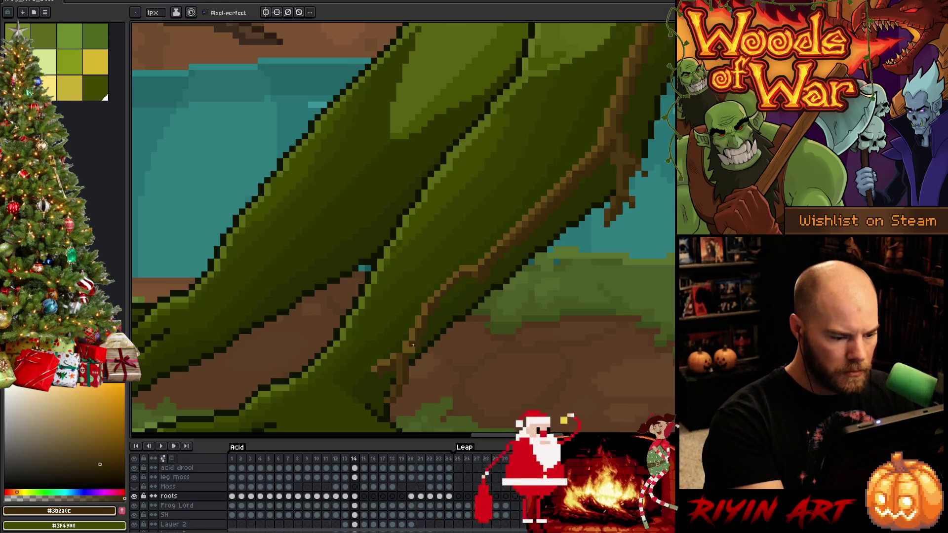
key("b")
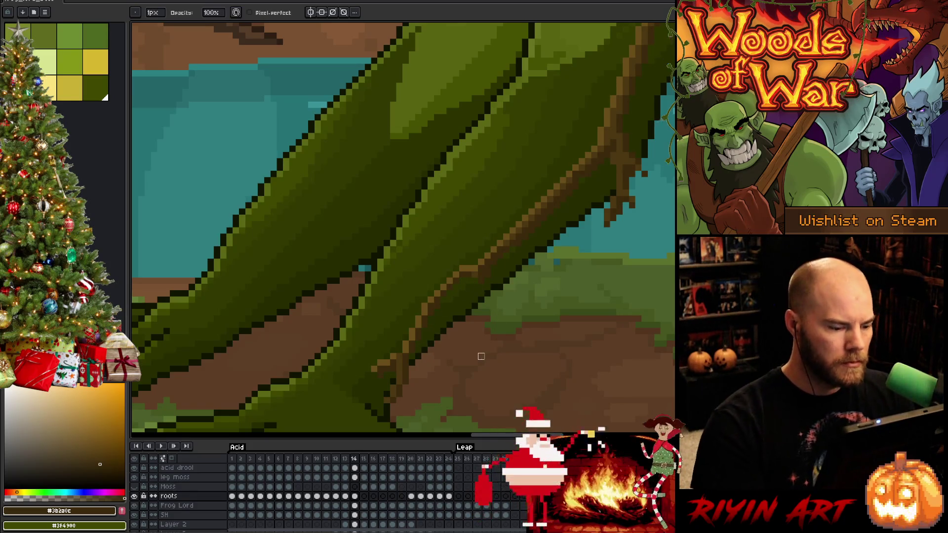
scroll(481, 356, "up", 1)
left_click(445, 300, "alt")
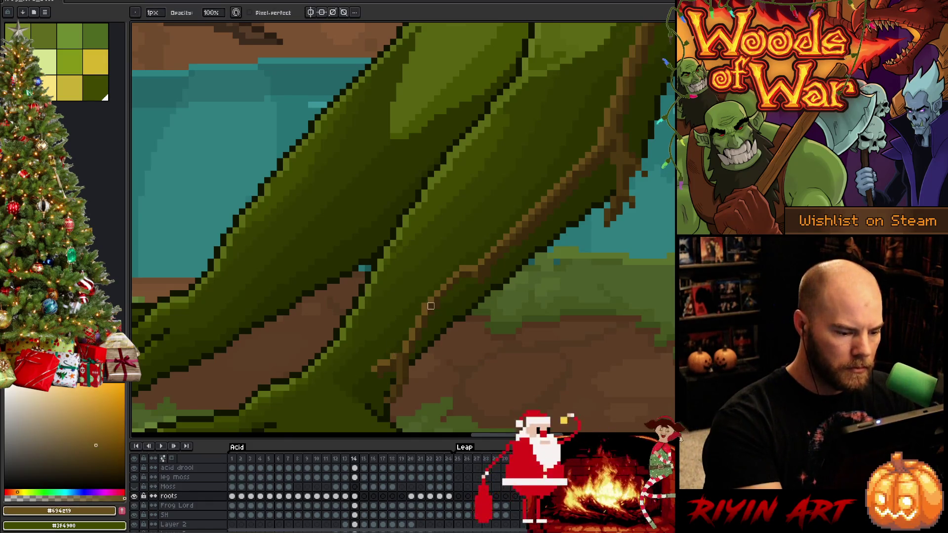
scroll(443, 299, "up", 1)
Pick the dark brown #4c3711 root colour and step back to frame 13 to compare the roots
key("Right")
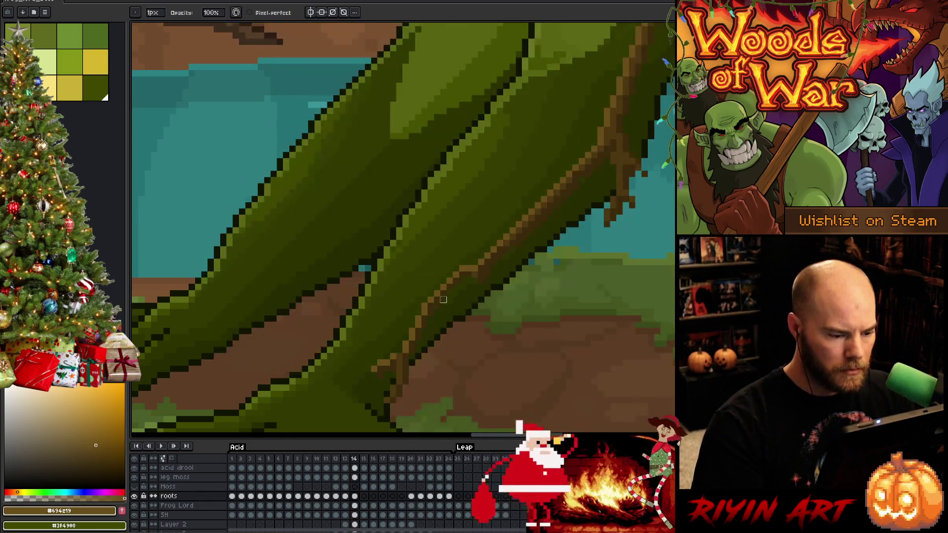
key("e")
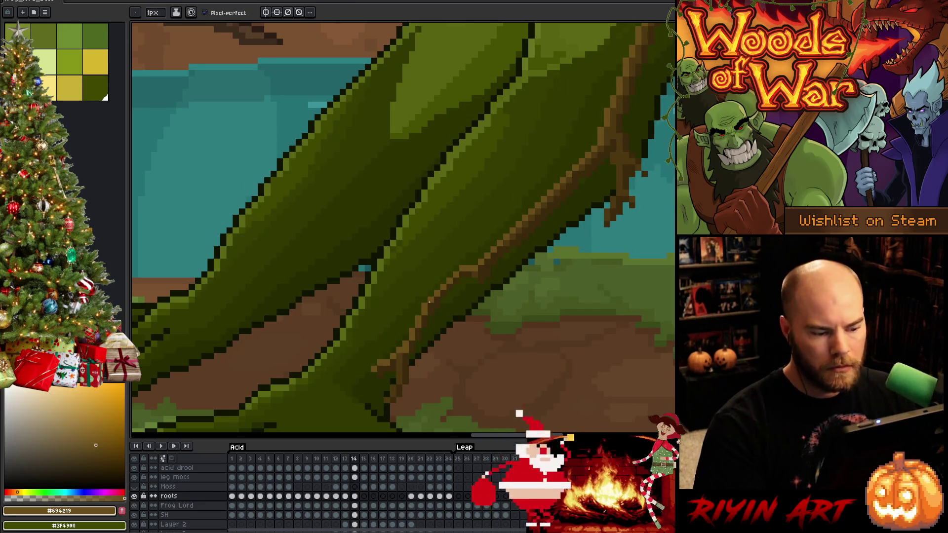
left_click(540, 275, "alt")
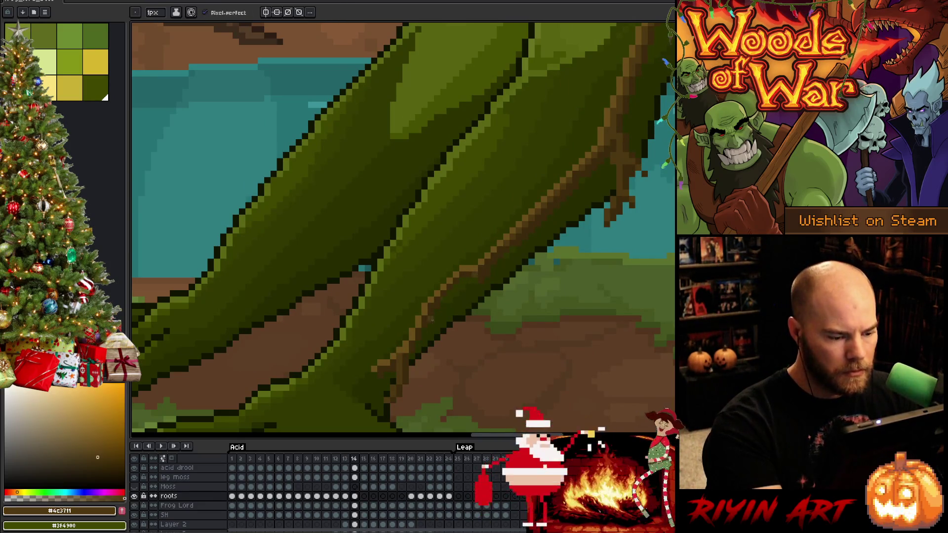
key("Left")
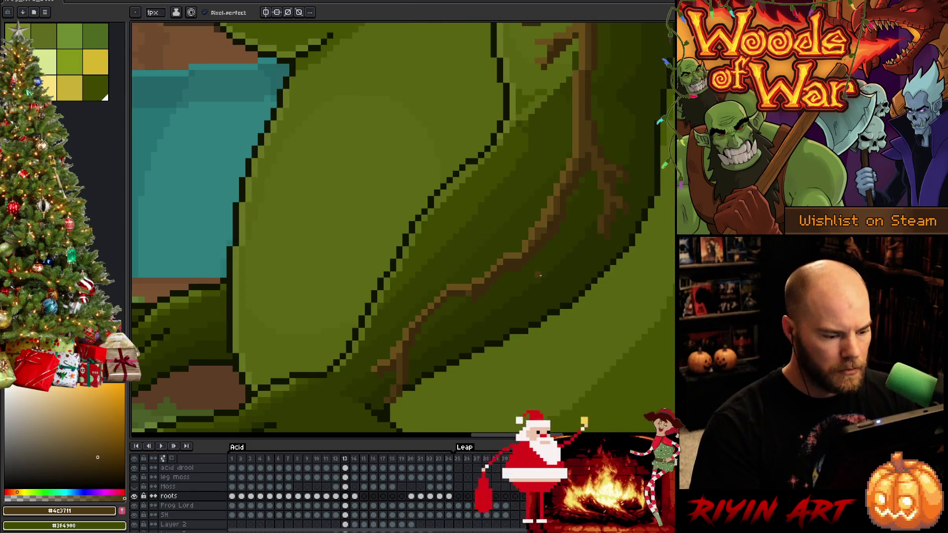
scroll(540, 275, "down", 1)
scroll(540, 275, "down", 1)
scroll(548, 284, "up", 1)
scroll(547, 284, "down", 1)
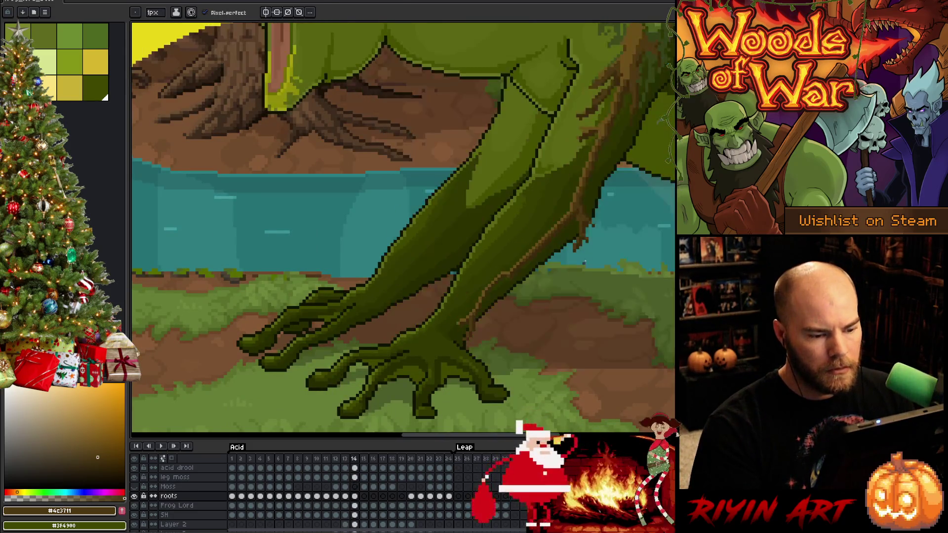
On frame 14, marquee the root tip above the water, nudge it, and deselect
key("Right")
scroll(494, 367, "down", 1)
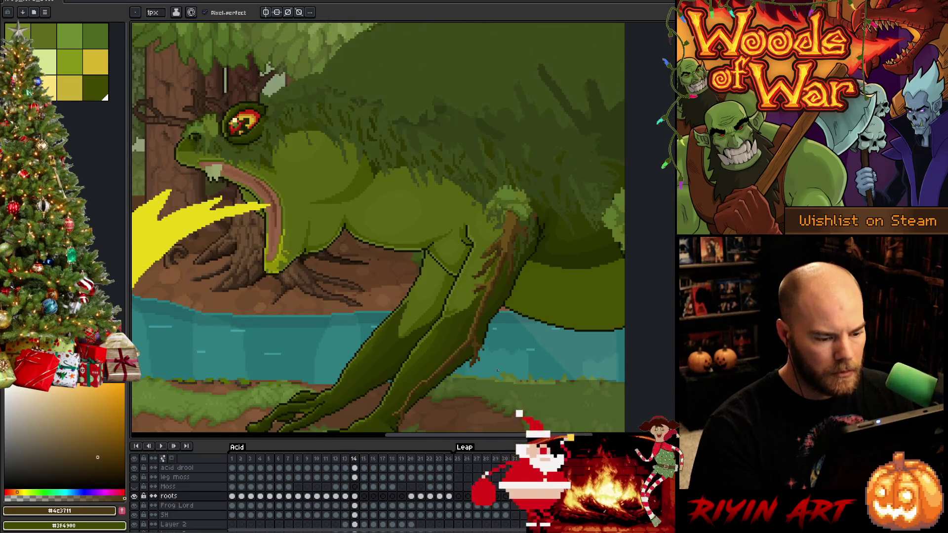
scroll(497, 370, "up", 1)
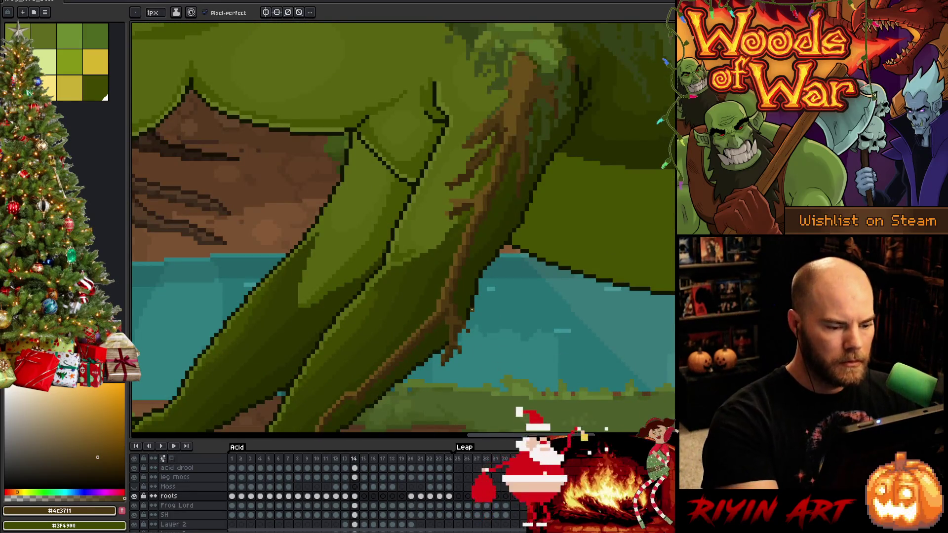
key("m")
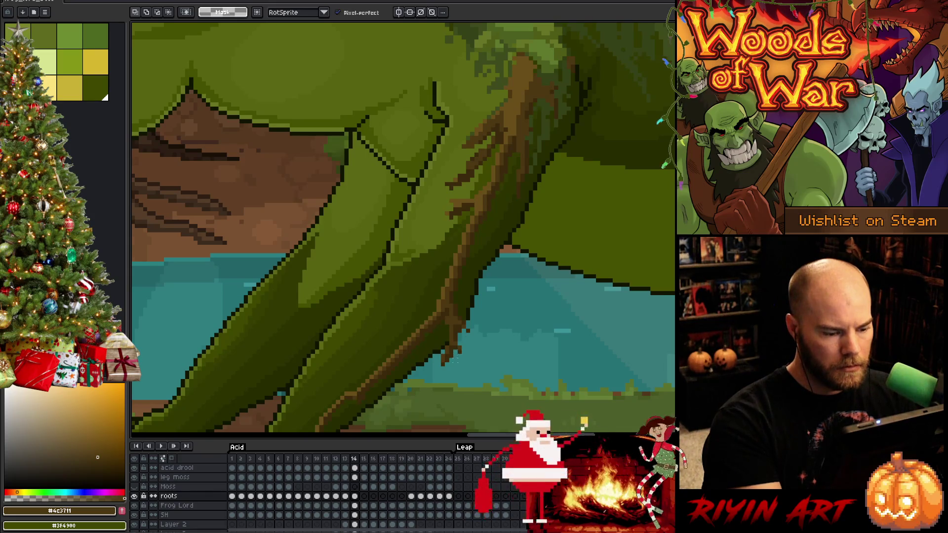
mouse_move(435, 332)
left_mouse_down()
mouse_move(466, 371)
mouse_move(480, 348)
left_mouse_up()
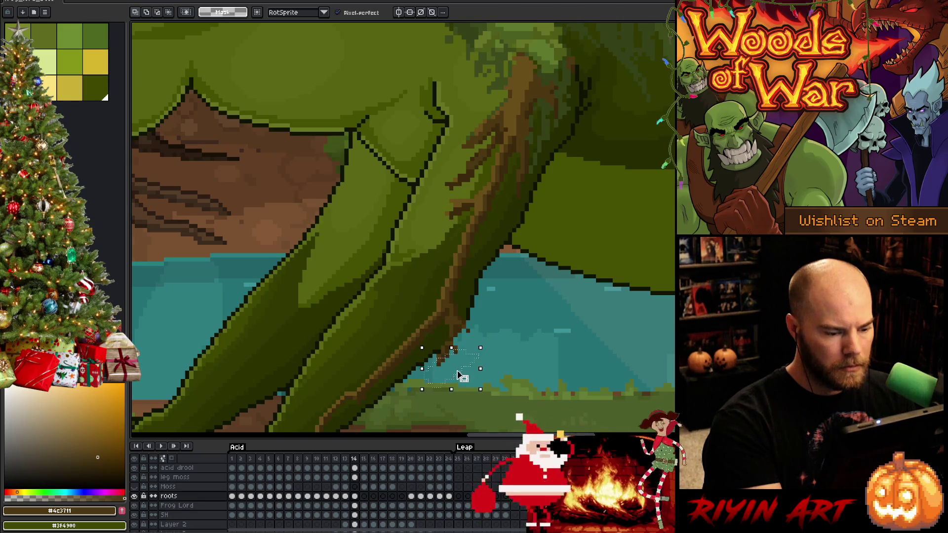
key("ctrl+d")
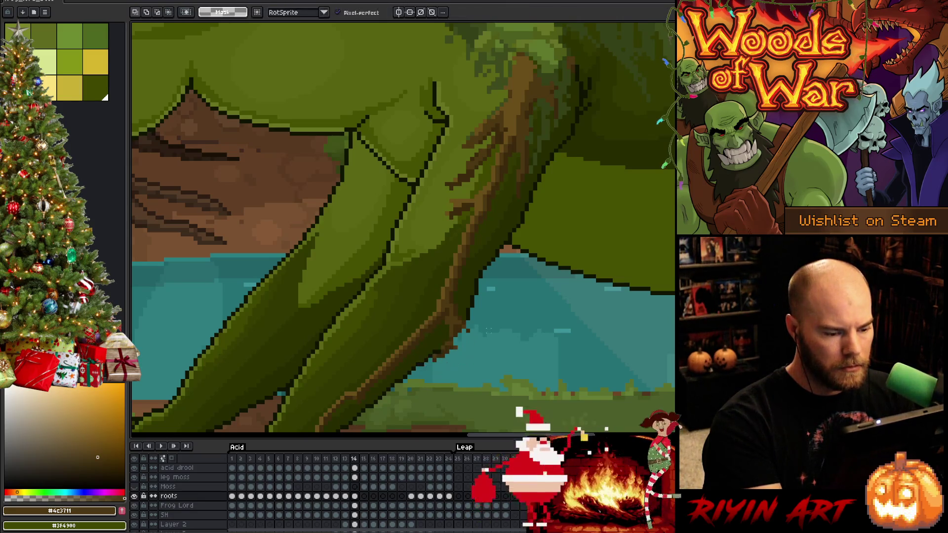
Tweak the root tip pixels with pencil and eraser, then marquee the root top under the belly
key("b")
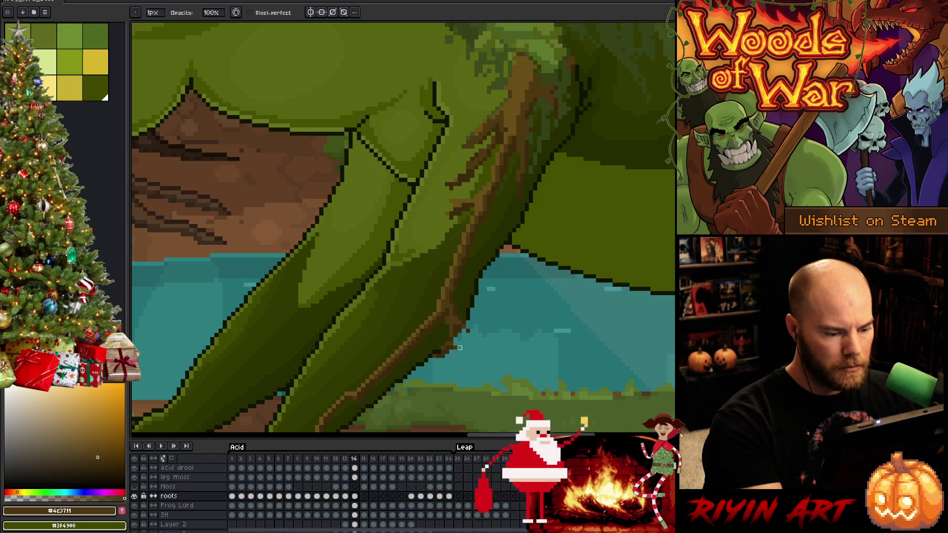
key("e")
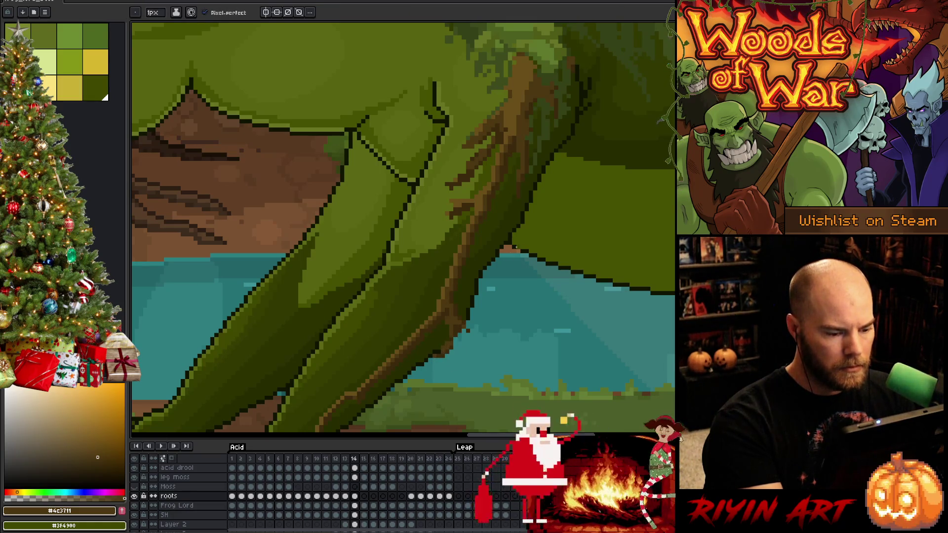
key("b")
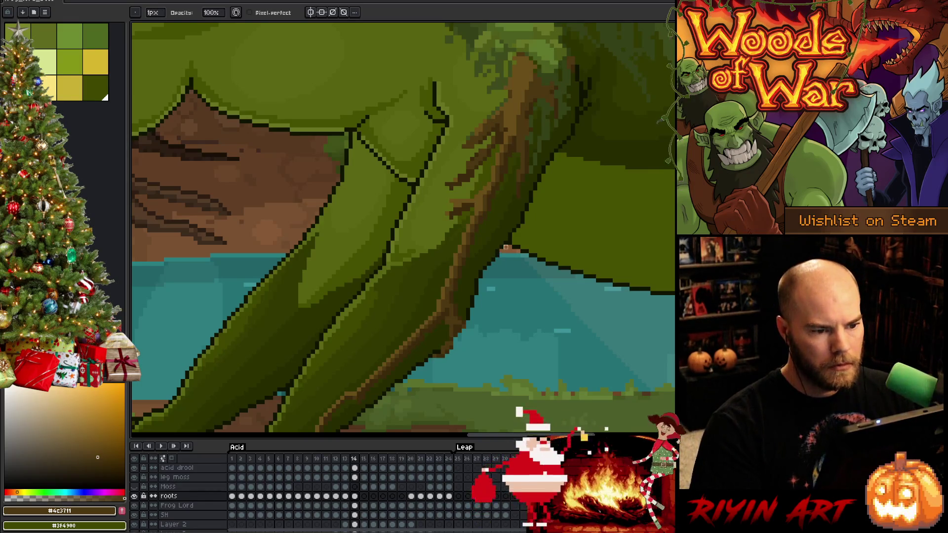
scroll(506, 248, "down", 3)
scroll(552, 191, "up", 3)
key("m")
left_click_drag(561, 186, 506, 249)
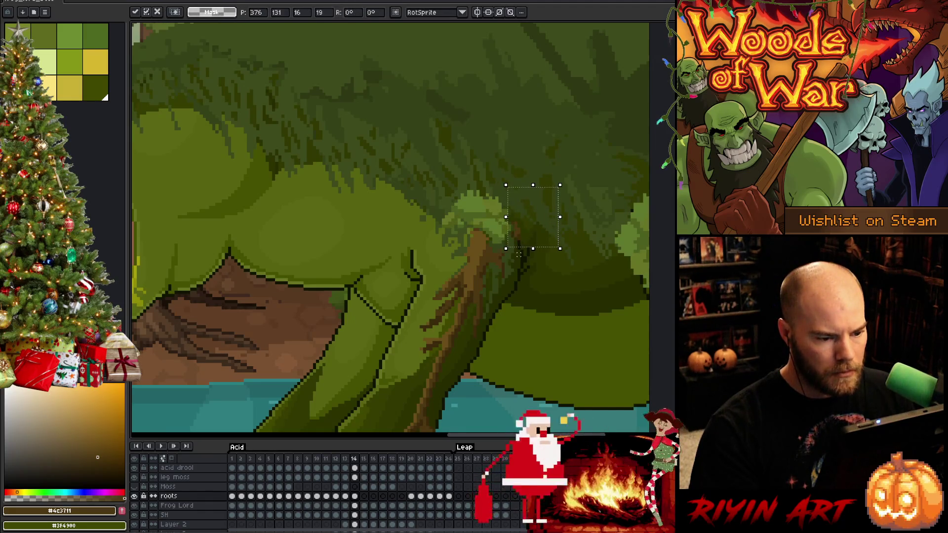
scroll(532, 243, "up", 2)
Deselect and paint the root/moss join with dark green, brown, olive and brighter green
key("ctrl+d")
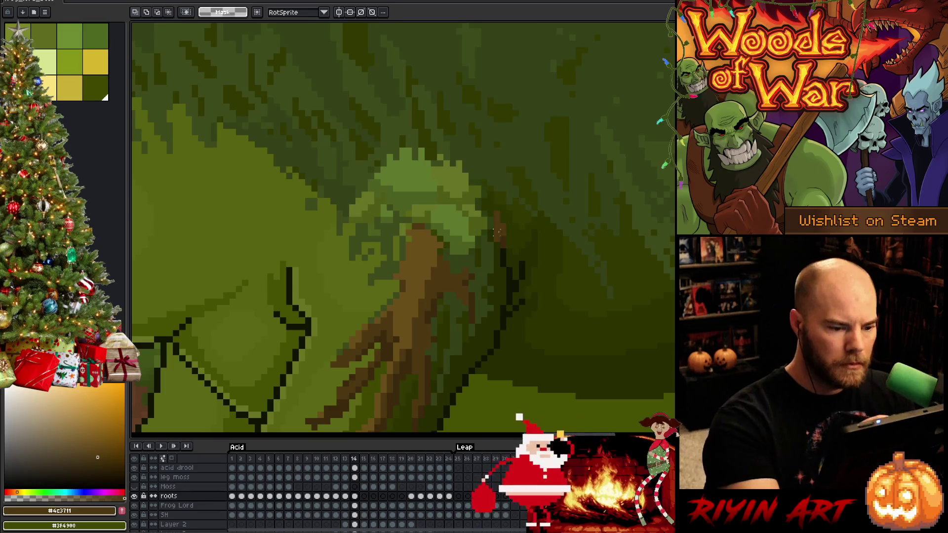
key("b")
key("b")
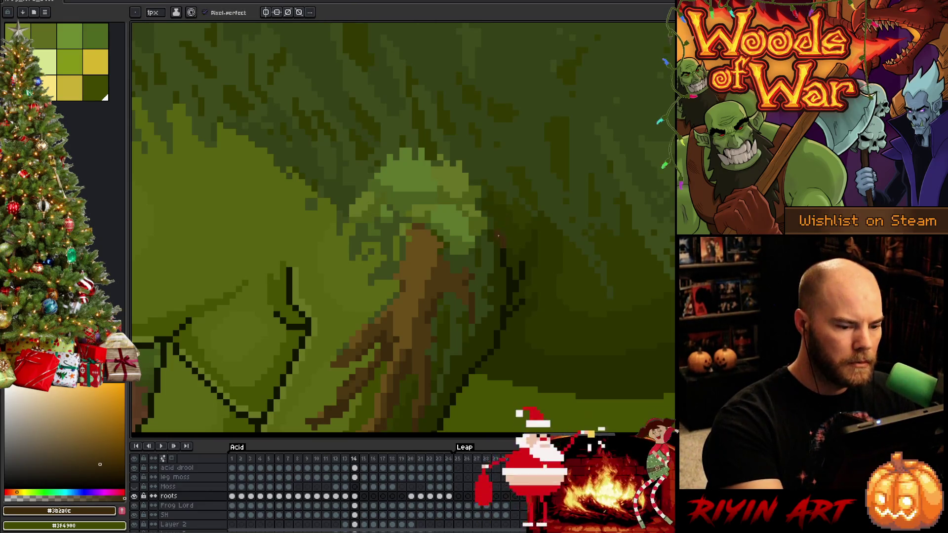
left_click(496, 238, "alt")
left_click(495, 239, "alt")
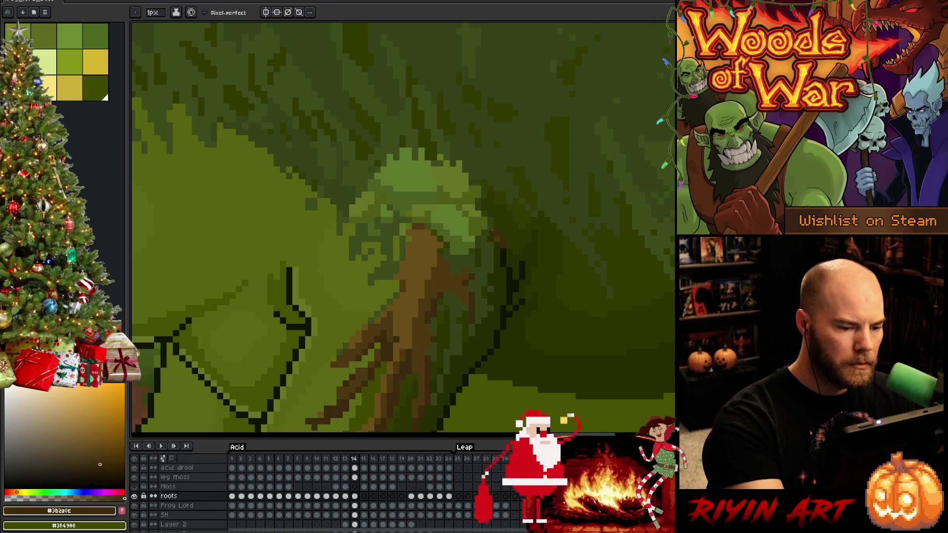
left_click(494, 93, "alt")
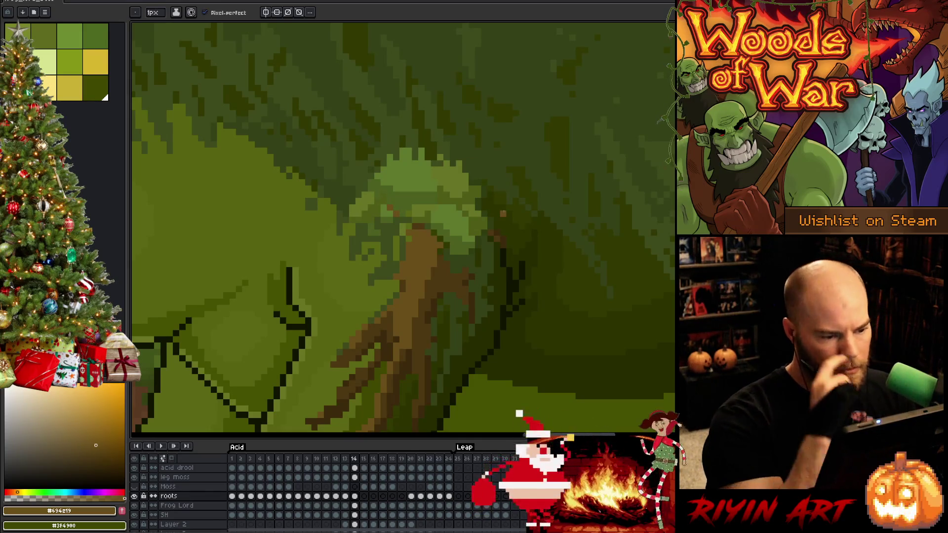
left_click(533, 223, "alt")
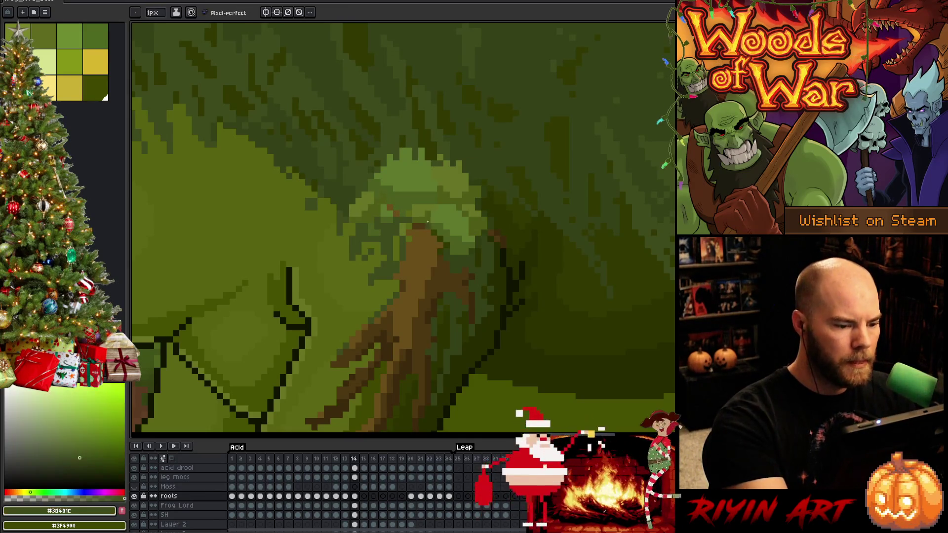
scroll(360, 339, "down", 2)
scroll(391, 283, "up", 1)
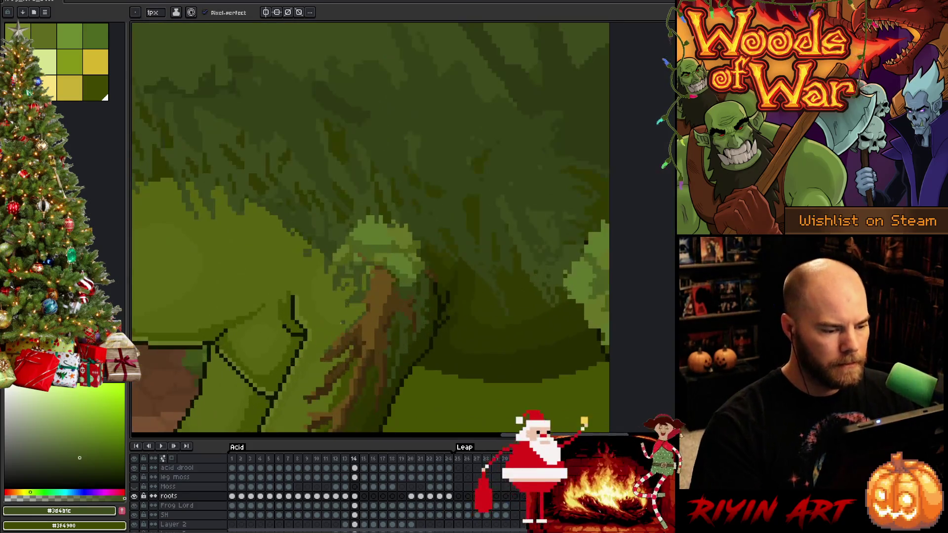
Deepen the greens and #4c3711 brown at the join, then flick to frame 13 and back to 14
left_click(390, 283, "alt")
scroll(409, 271, "down", 1)
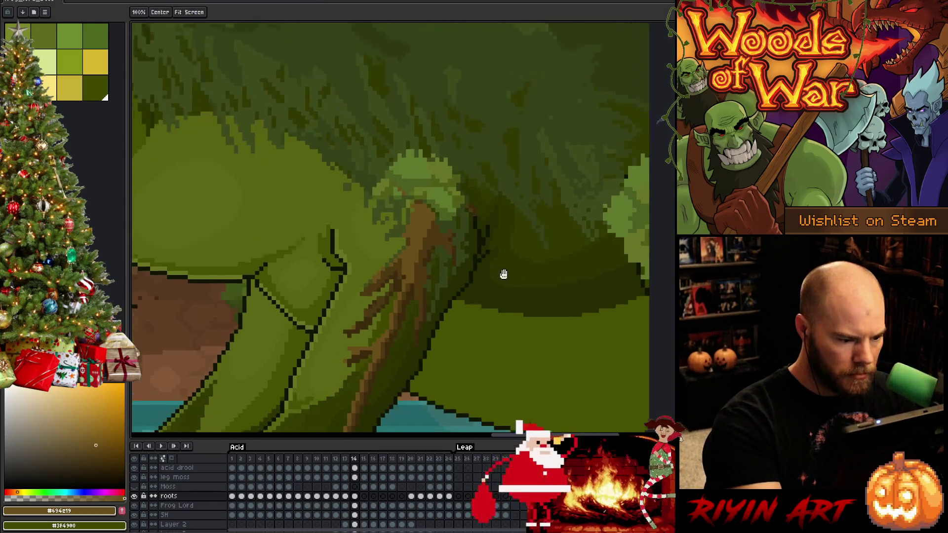
scroll(451, 269, "up", 1)
left_click(450, 269, "alt")
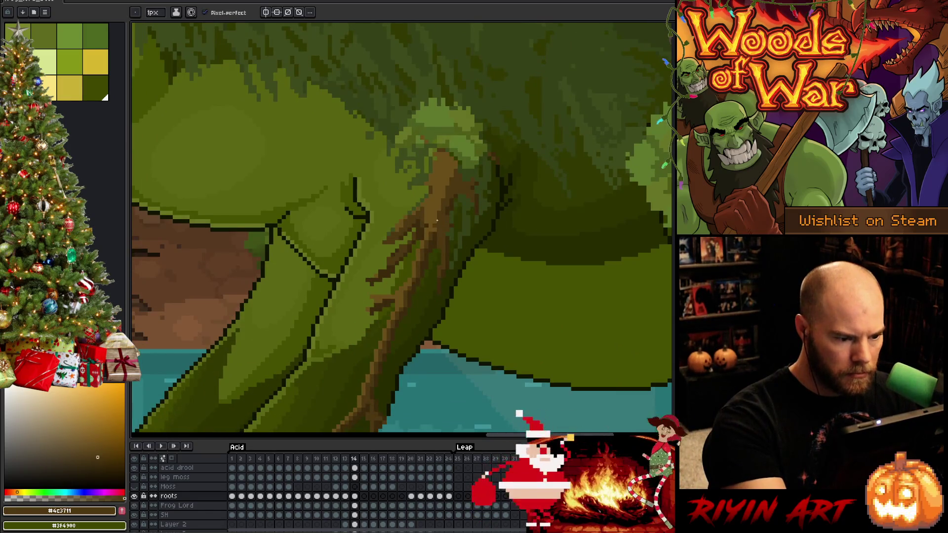
left_click(450, 221, "alt")
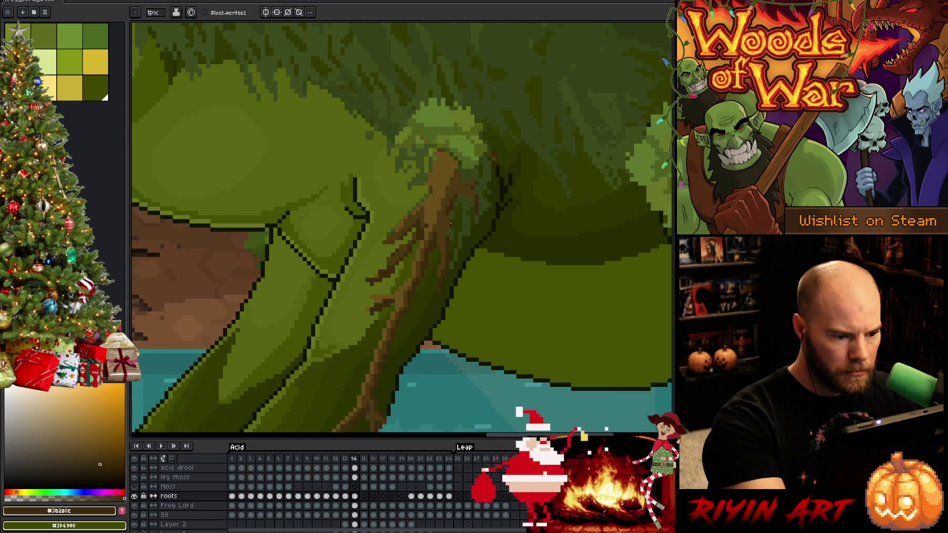
left_click(468, 180, "alt")
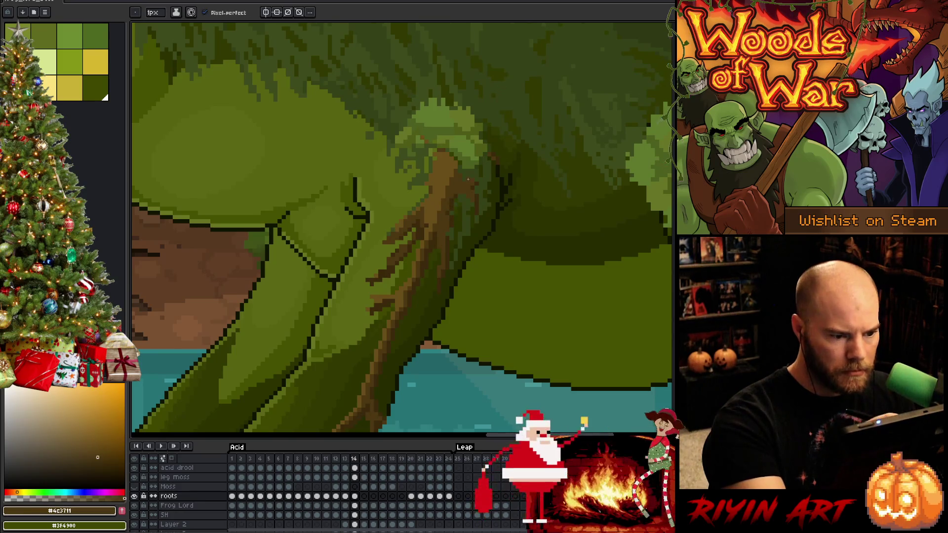
key("comma")
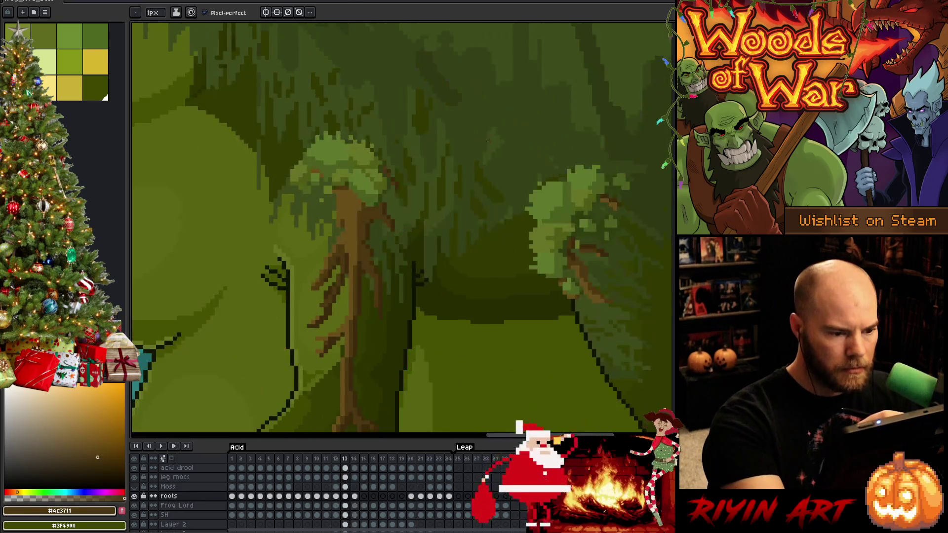
key("period")
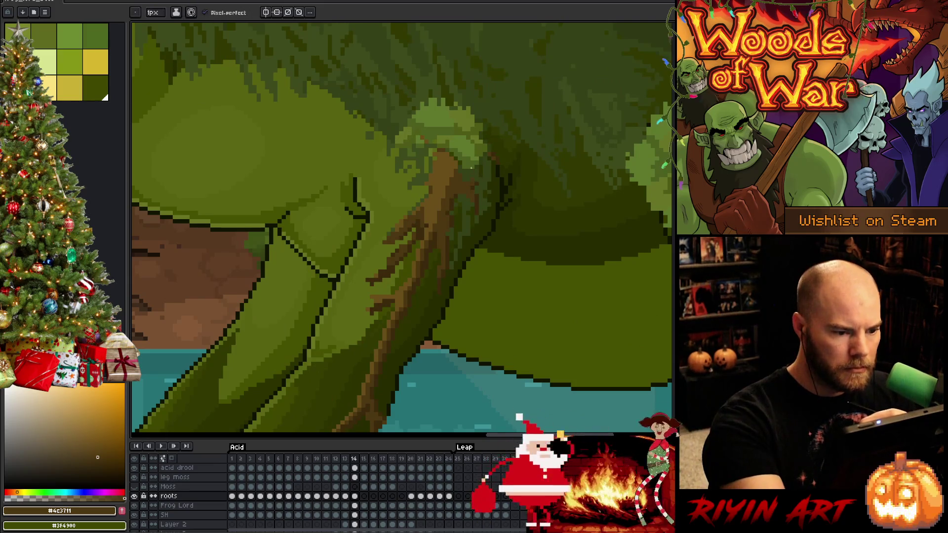
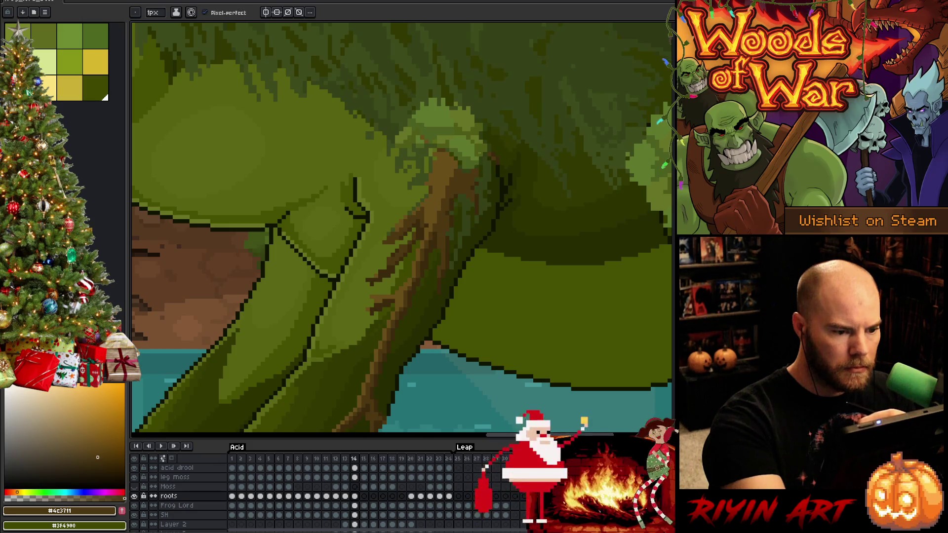
Pick the brown root colour #4c3711 and check frame 14's leg roots against frame 13
left_click(556, 185, "alt")
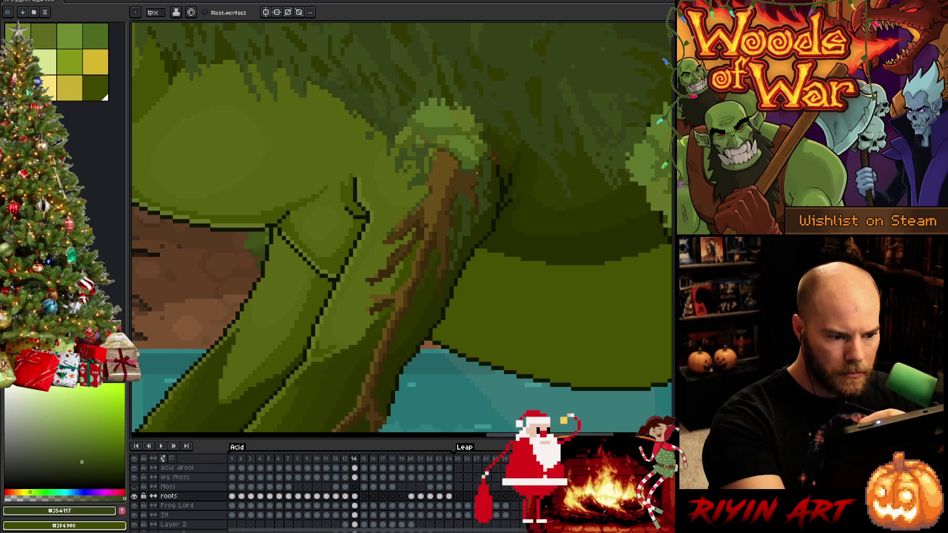
left_click(479, 189, "alt")
left_click(473, 201, "alt")
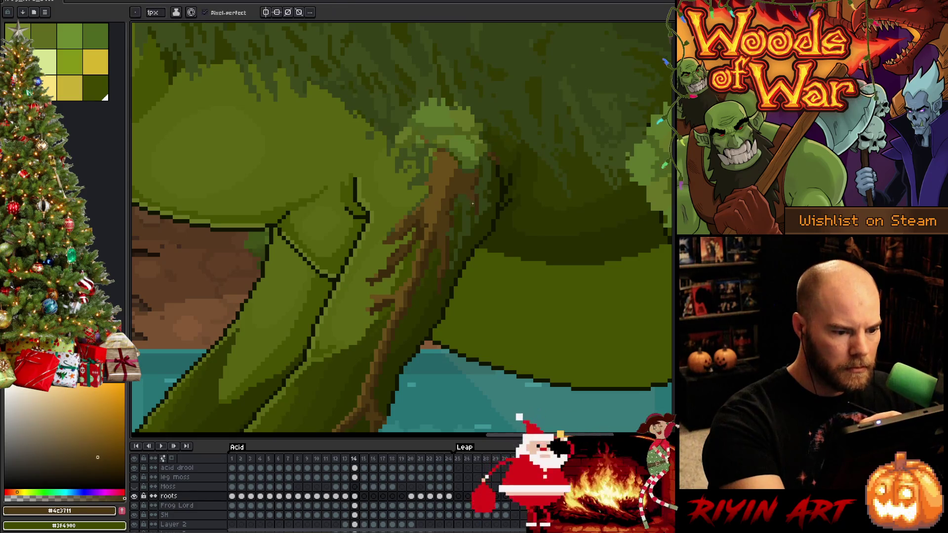
key("Left")
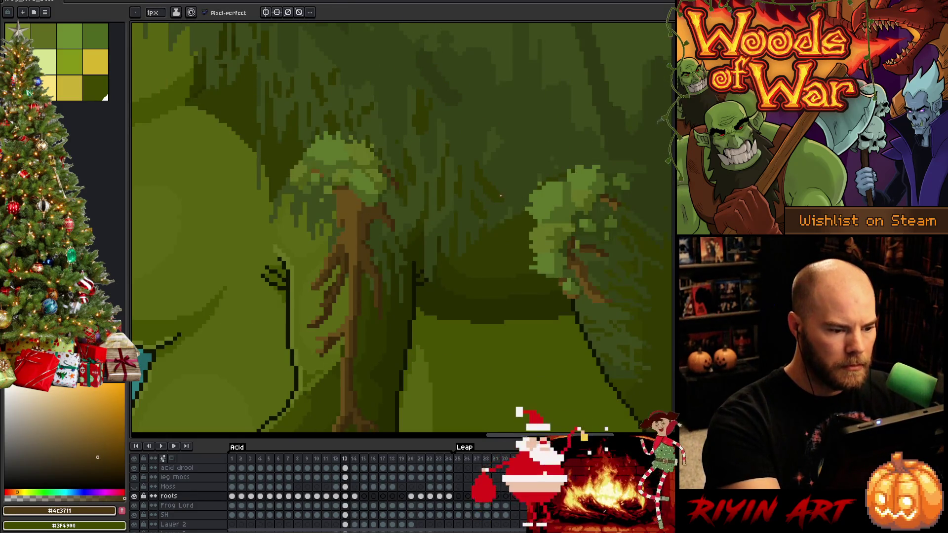
key("Right")
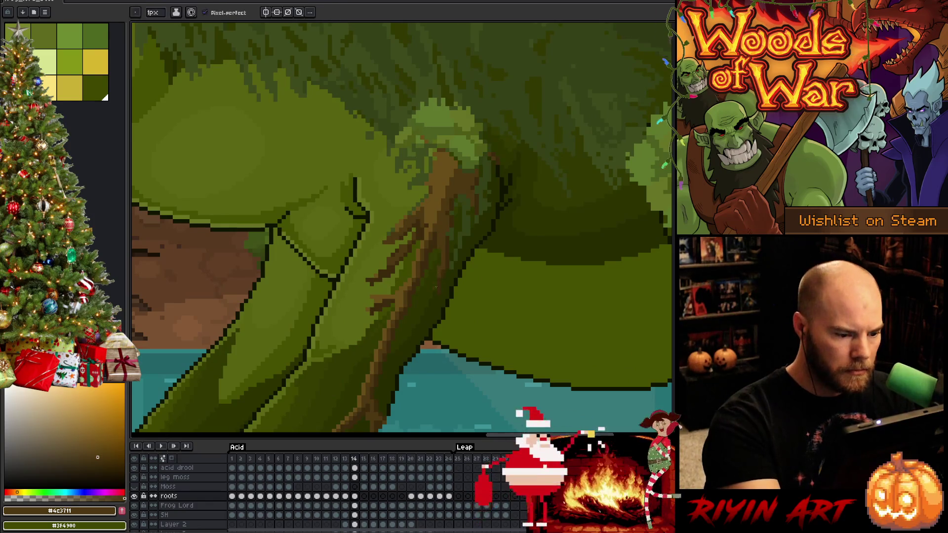
key("b")
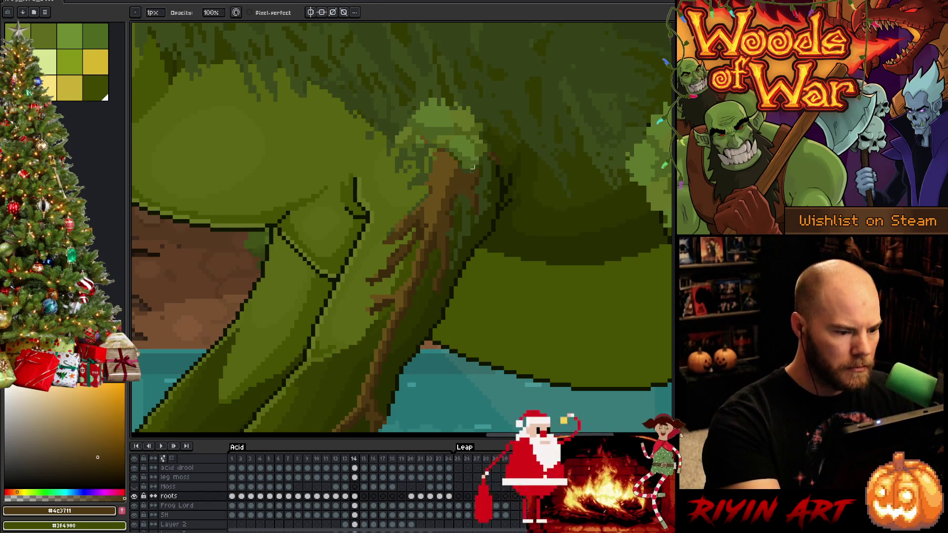
Flip repeatedly between frames 13 and 14 to verify the roots, then save the animation
key("Left")
key("Right")
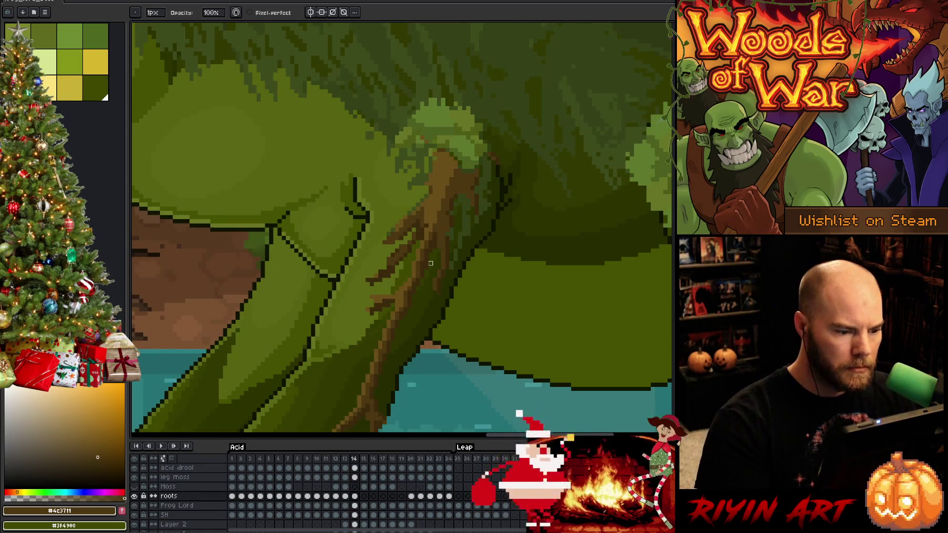
key("Left")
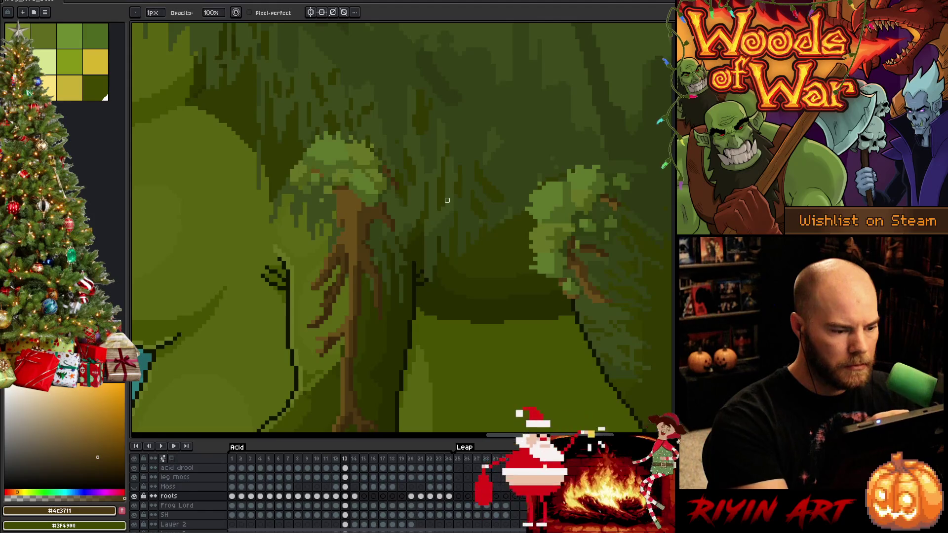
key("Right")
key("m")
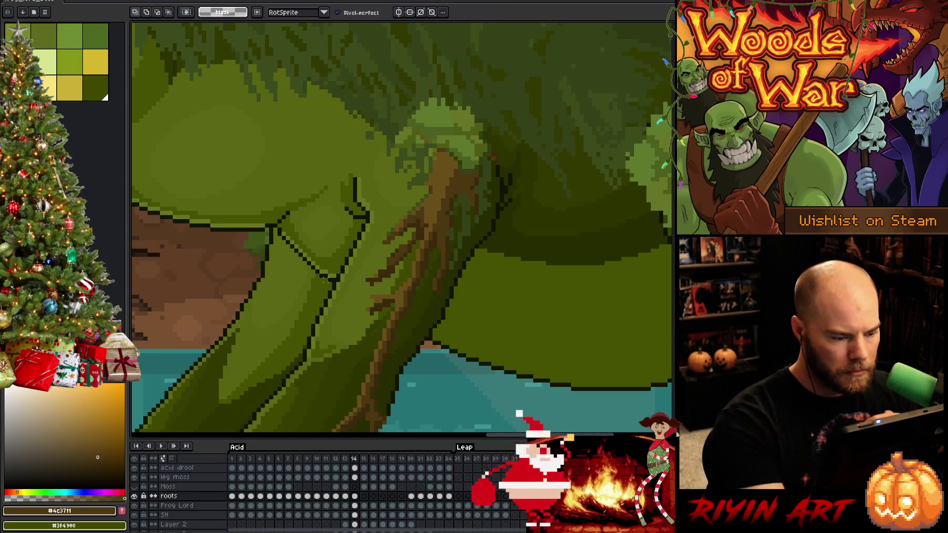
key("Left")
key("Right")
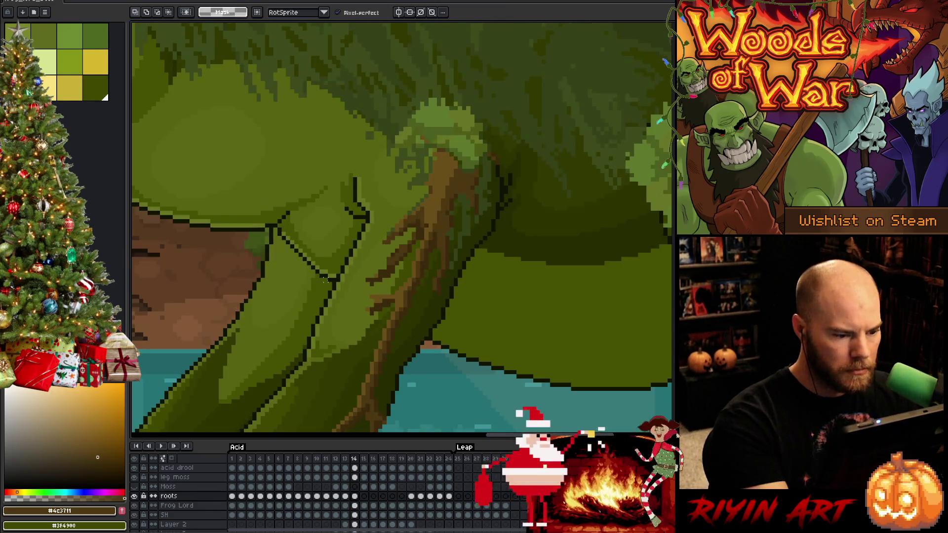
key("Left")
key("Right")
key("Left")
key("Right")
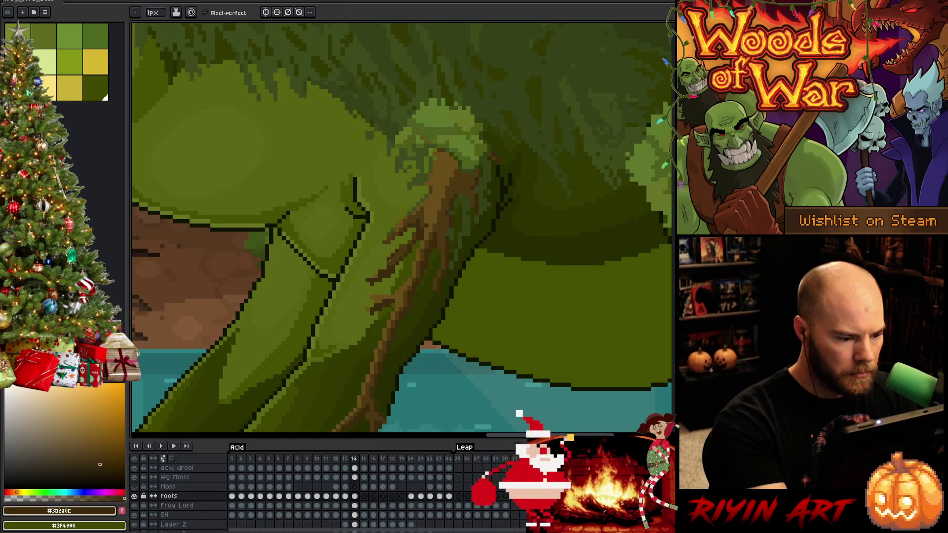
key("ctrl+s")
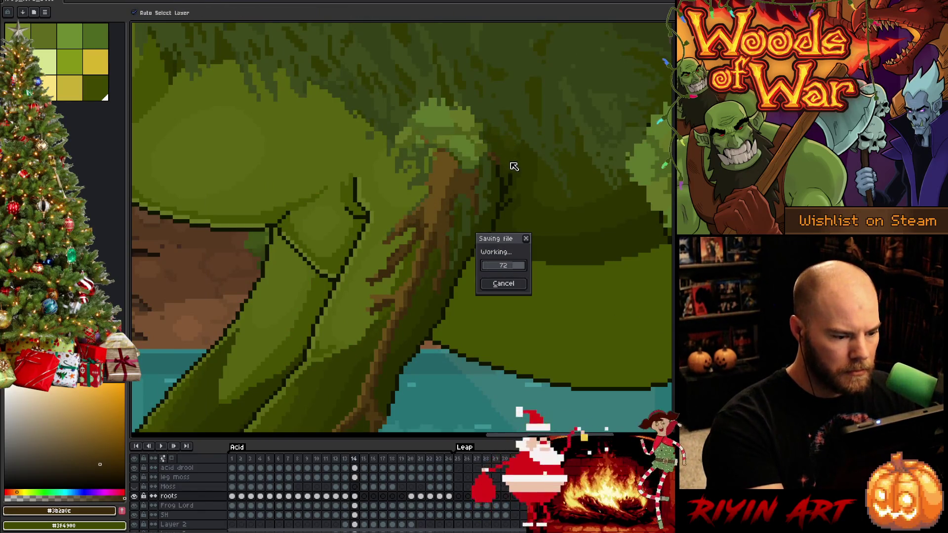
Flip between frames 13 and 14 to check the roots and the whole frog scene
key("Left")
key("Right")
key("Left")
key("Right")
key("Left")
key("Right")
key("Left")
key("Right")
scroll(512, 214, "down", 2)
scroll(513, 213, "down", 3)
key("Left")
key("Right")
key("Left")
key("Right")
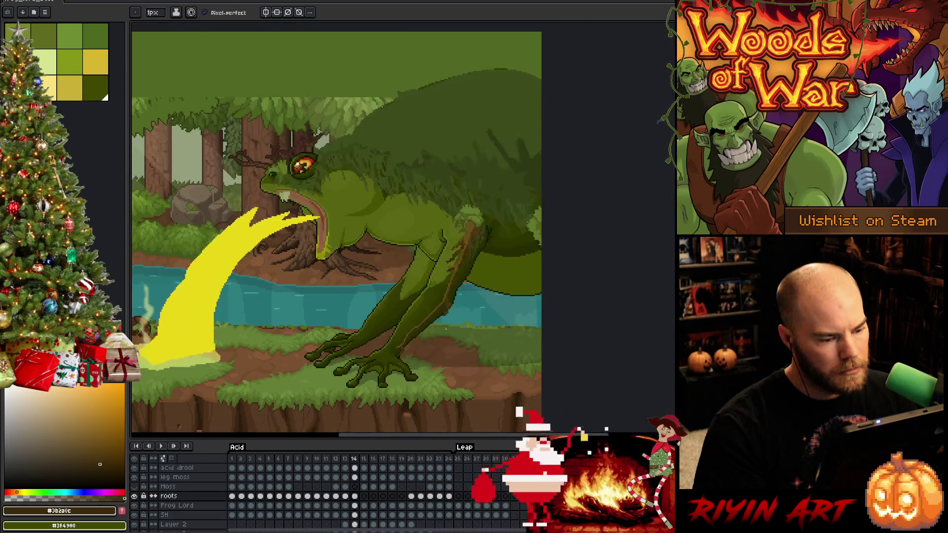
scroll(447, 329, "up", 3)
Touch up the lower-leg roots with pencil and eyedropper, save, and play the acid-spitting animation
key("b")
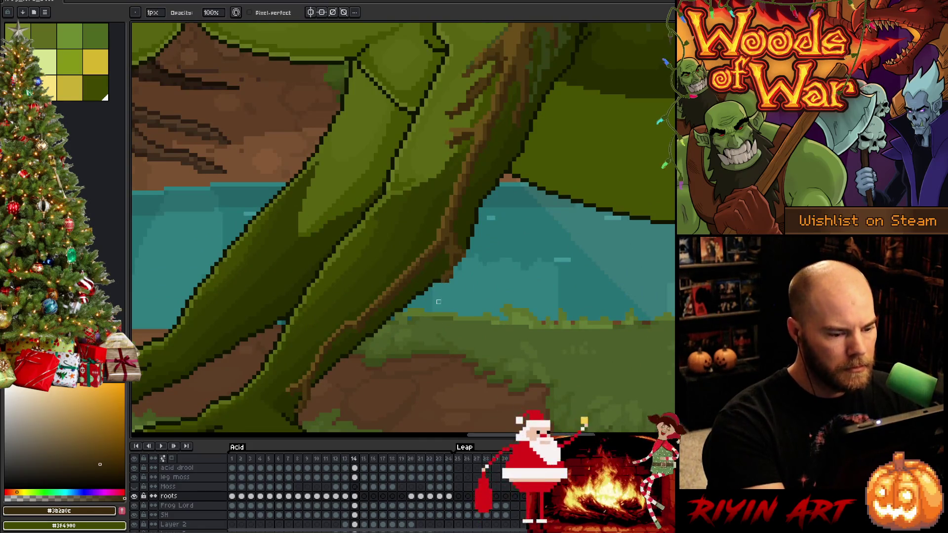
key("e")
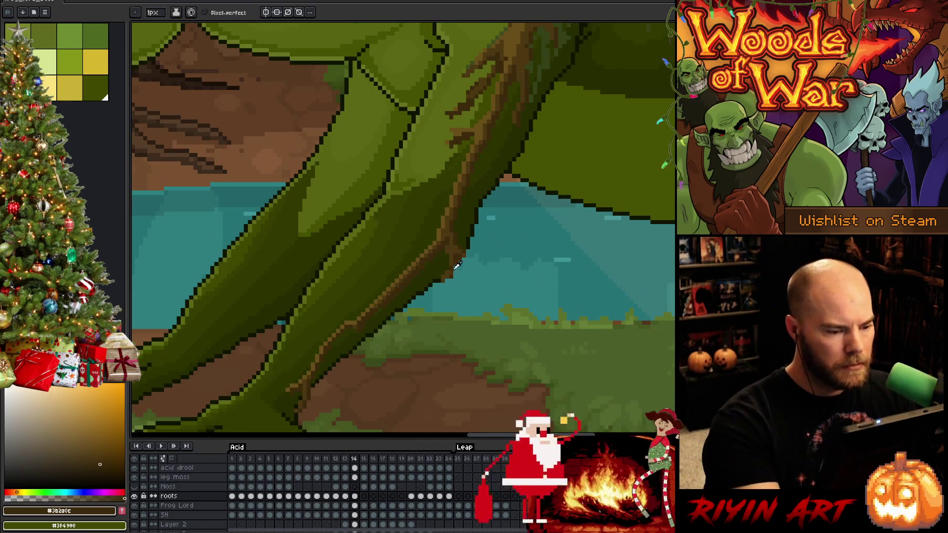
key("ctrl+s")
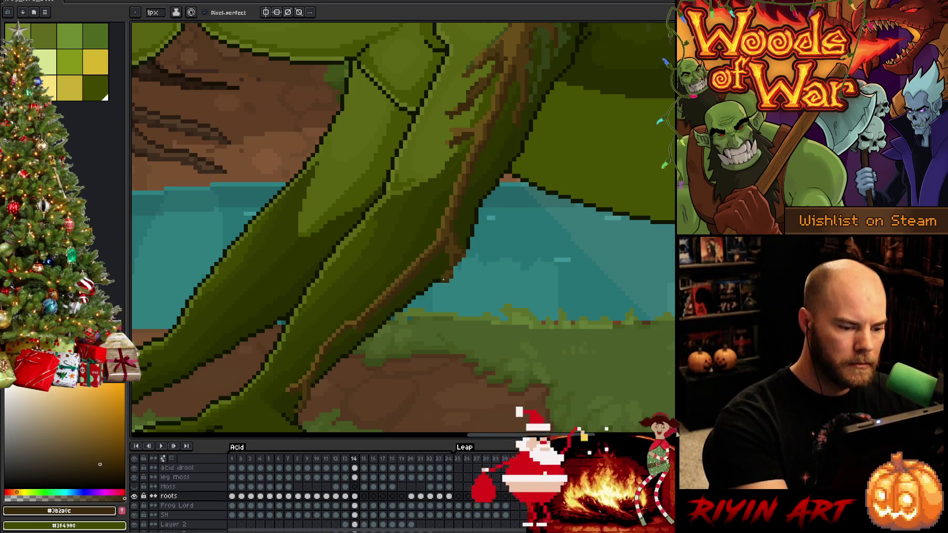
key("b")
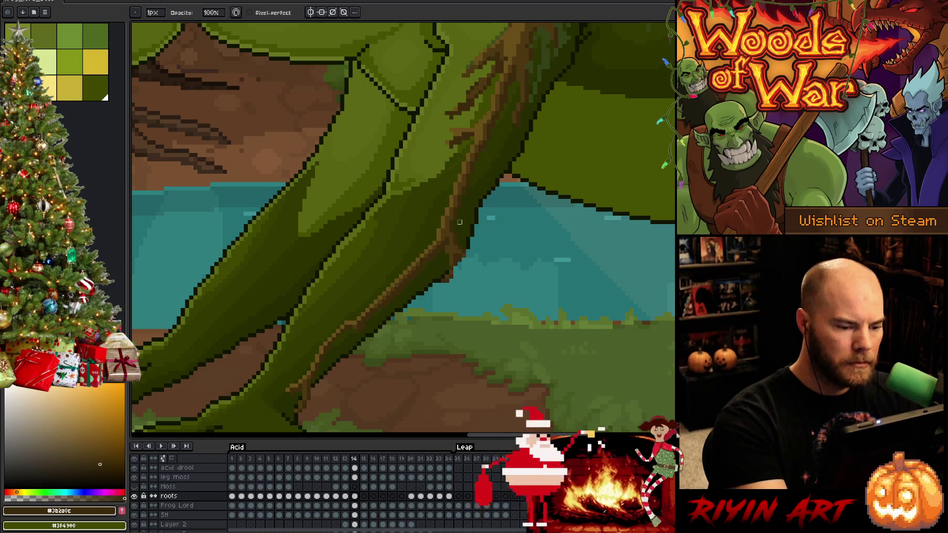
key("e")
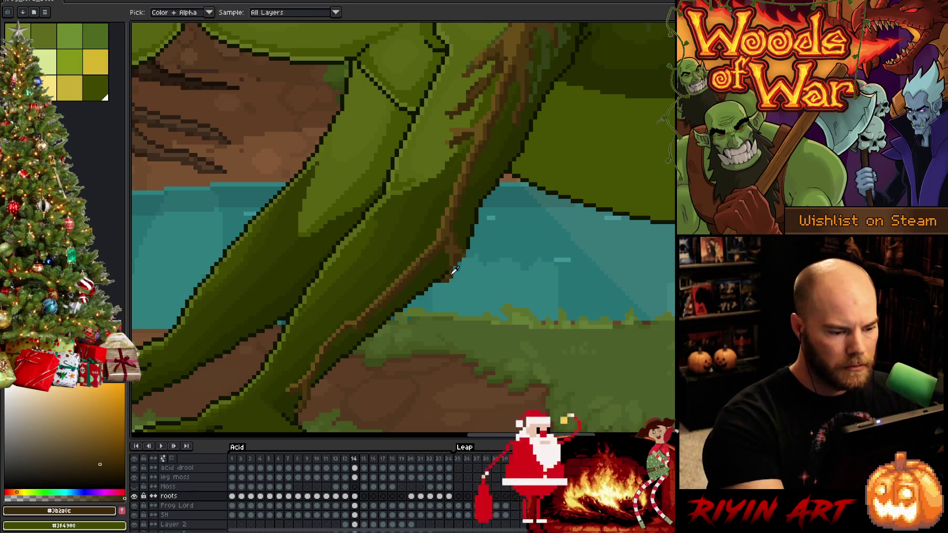
scroll(454, 270, "down", 5)
key("Return")
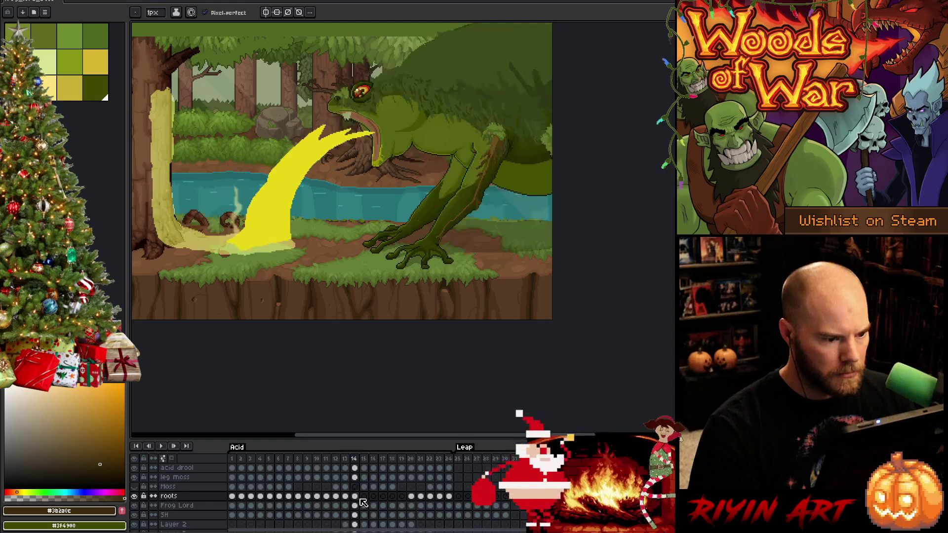
scroll(481, 274, "up", 1)
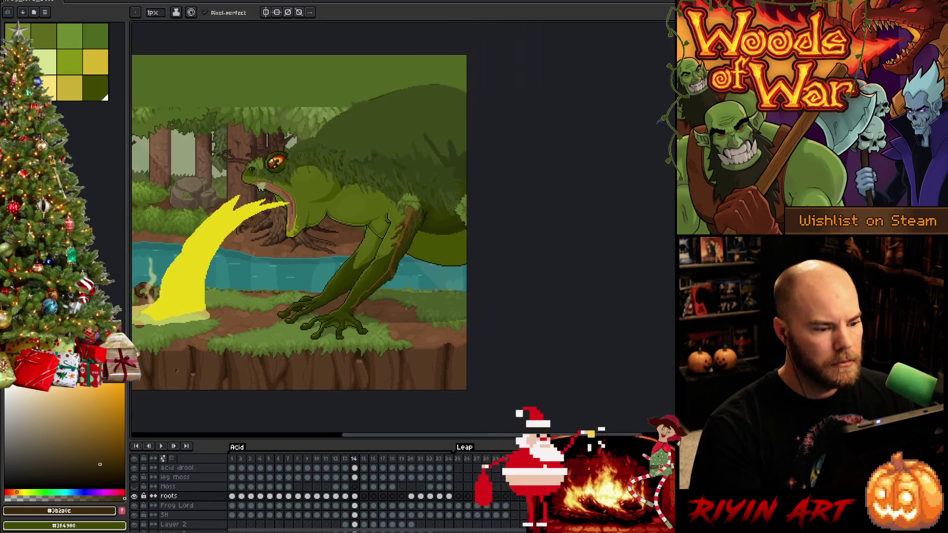
scroll(414, 297, "up", 1)
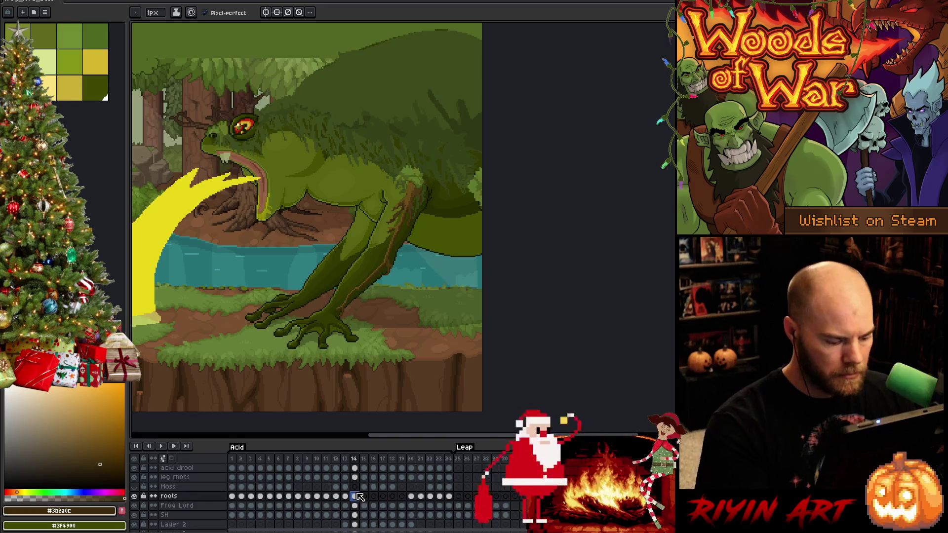
Save, select the rooted back leg on frame 15, move it up-left onto the body and rotate it about nine degrees
key("ctrl+s")
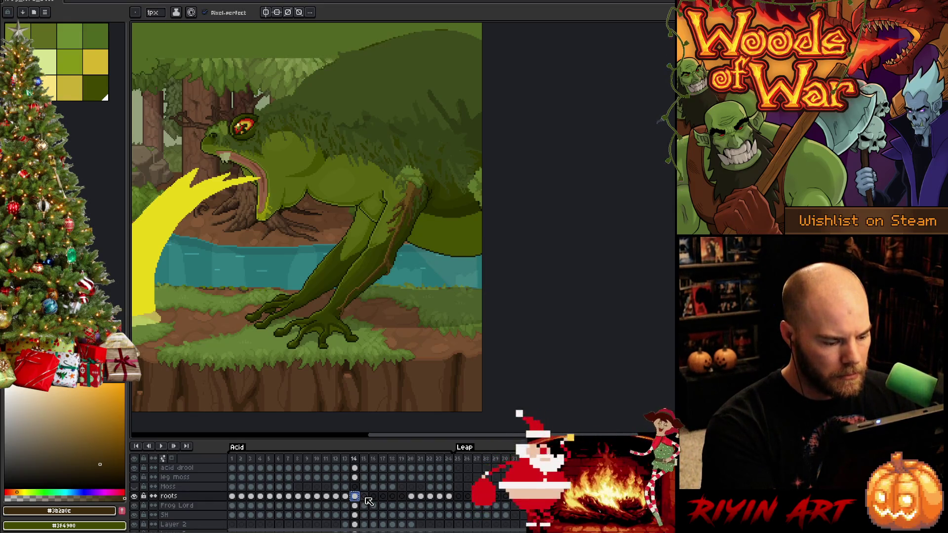
left_click(364, 497)
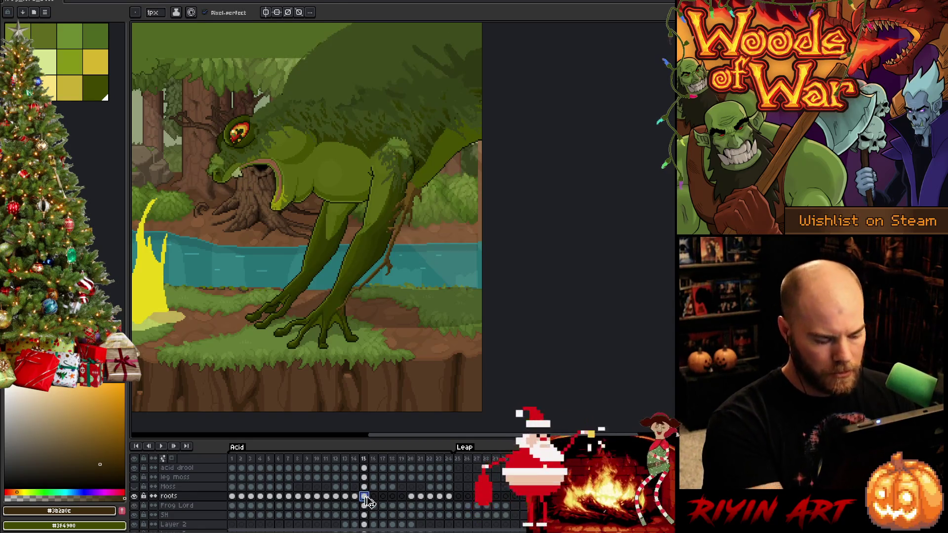
key("ctrl+shift+d")
scroll(398, 290, "up", 1)
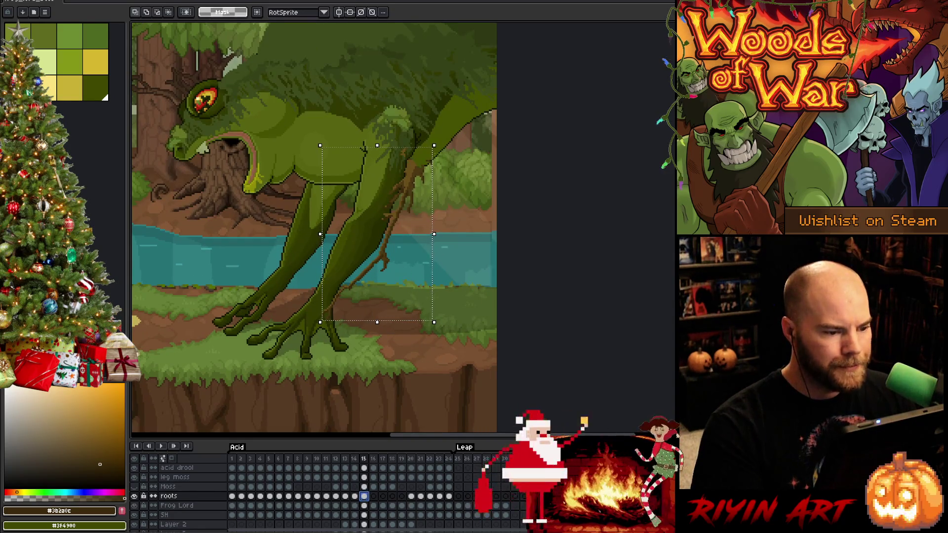
mouse_move(413, 180)
left_mouse_down()
mouse_move(403, 152)
mouse_move(403, 161)
left_mouse_up()
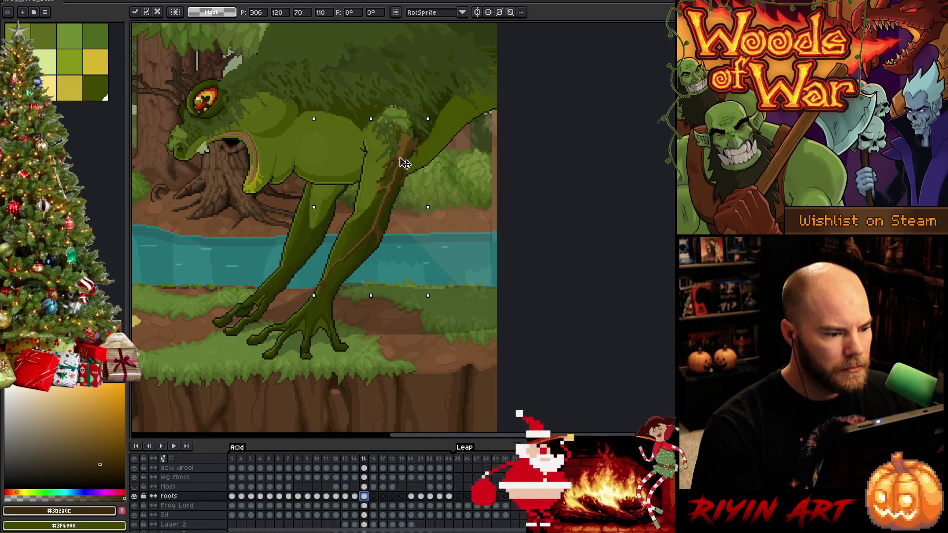
left_click_drag(433, 113, 420, 110)
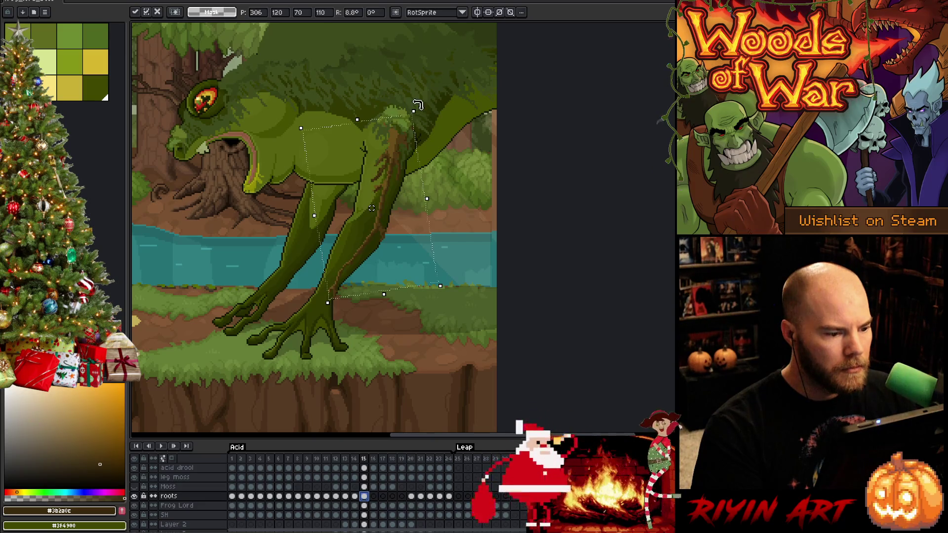
key("Up")
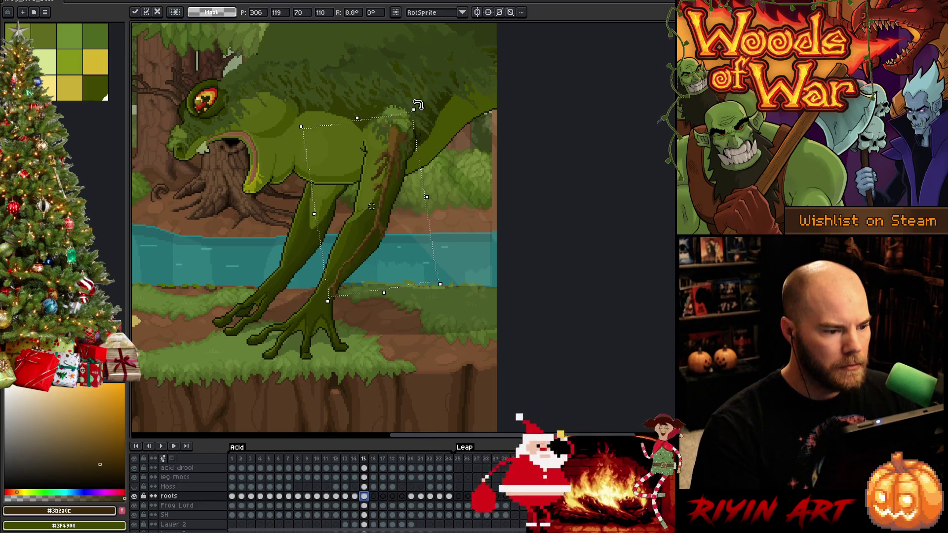
key("Down")
Stretch the leg's top up three pixels, ease the rotation, apply the transform and clear the selection
left_click_drag(358, 119, 364, 118)
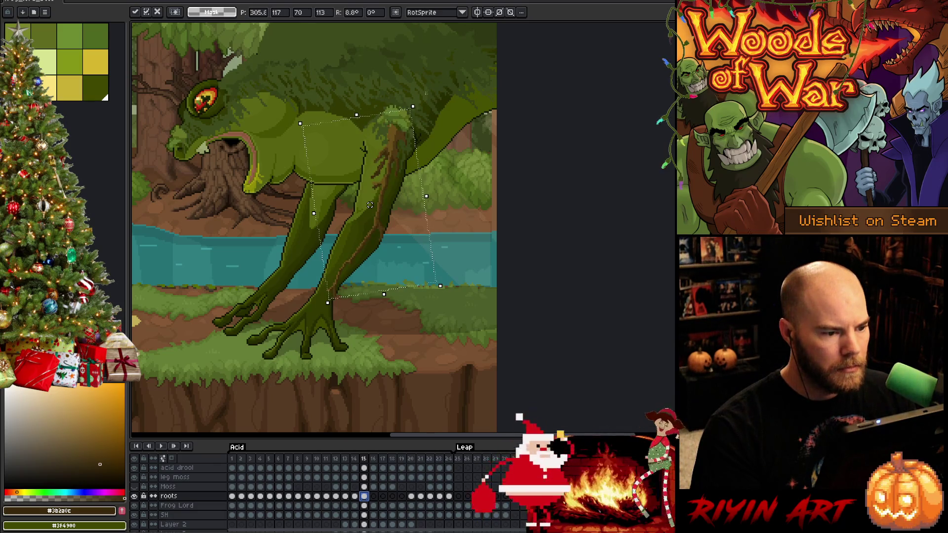
left_click_drag(426, 107, 421, 100)
key("Down")
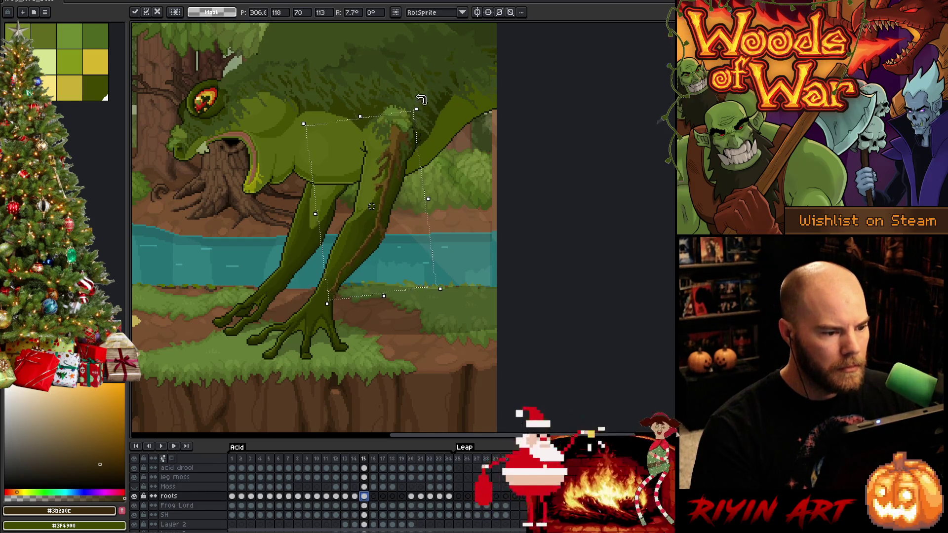
key("Up")
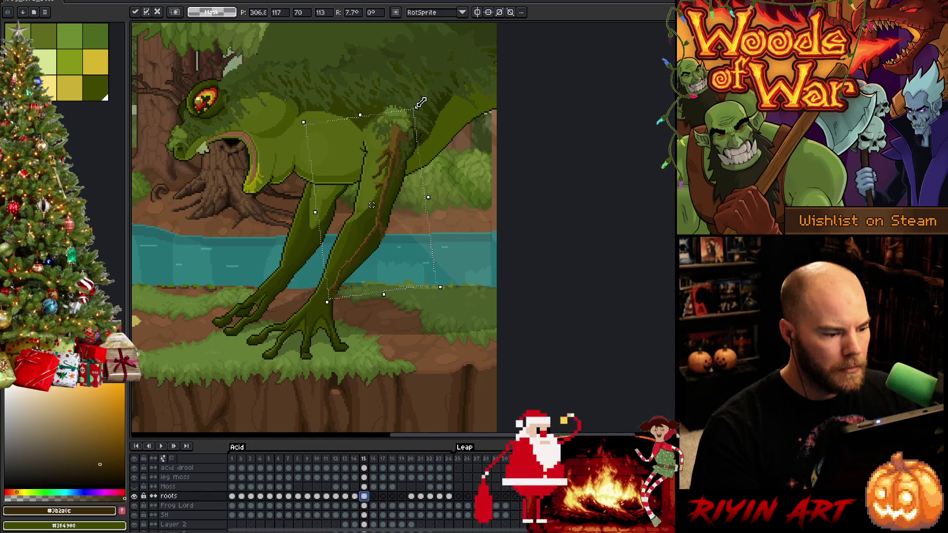
key("Return")
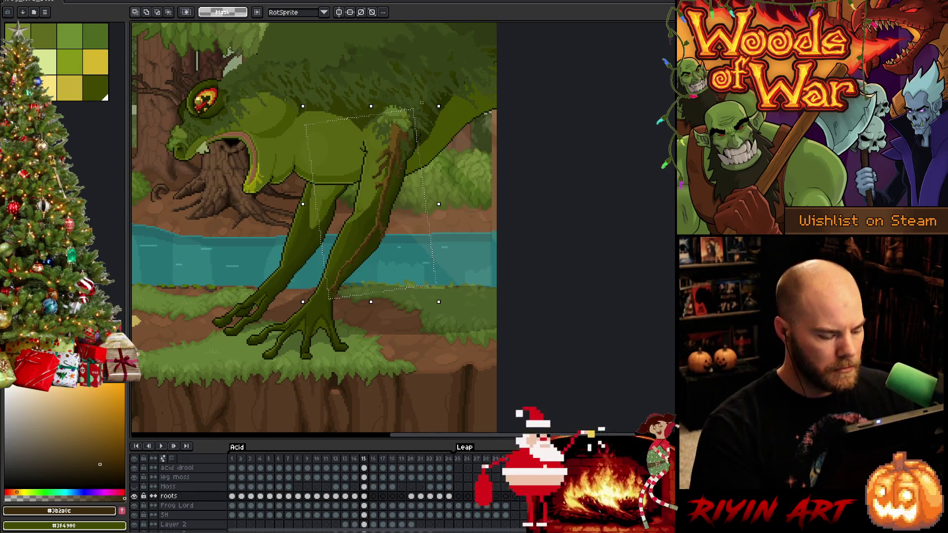
key("ctrl+d")
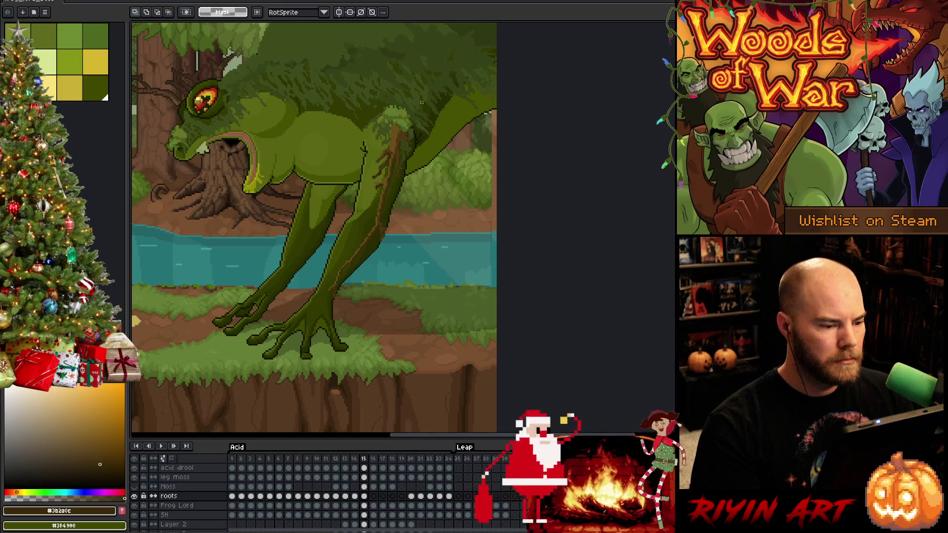
key("Left")
key("Right")
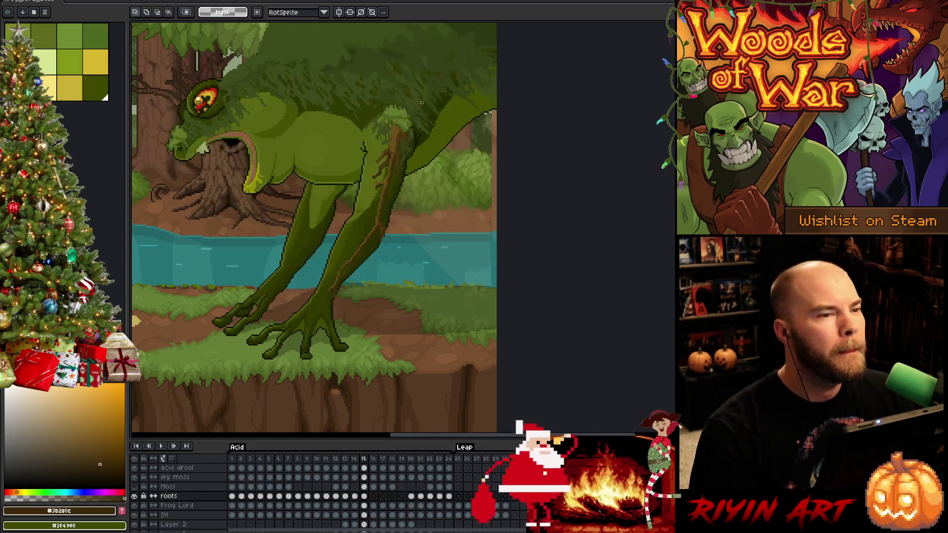
key("Left")
key("Right")
key("Left")
key("Right")
key("Left")
key("Right")
key("Left")
key("Right")
key("Left")
key("Right")
key("Left")
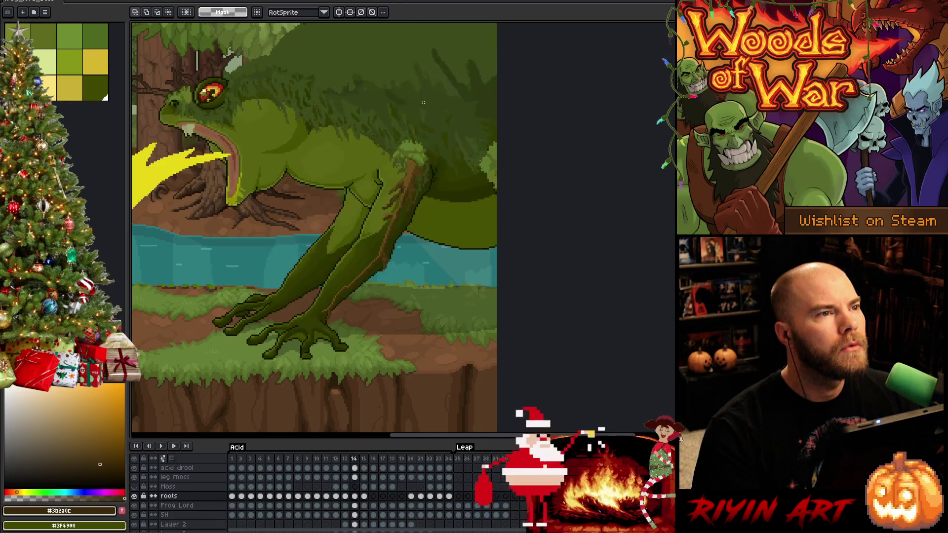
key("Right")
key("Left")
key("Right")
key("Left")
key("Right")
key("Left")
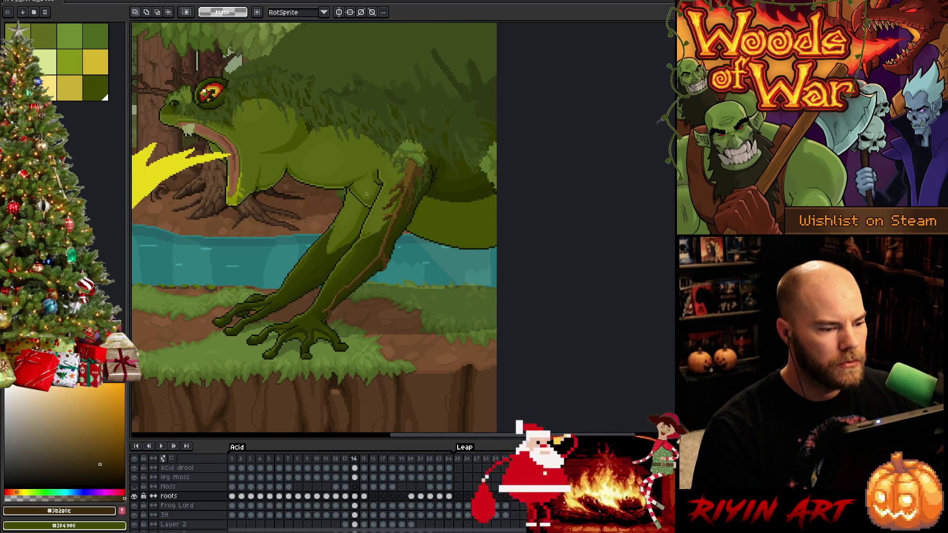
key("Left")
key("Left")
key("Left")
key("Right")
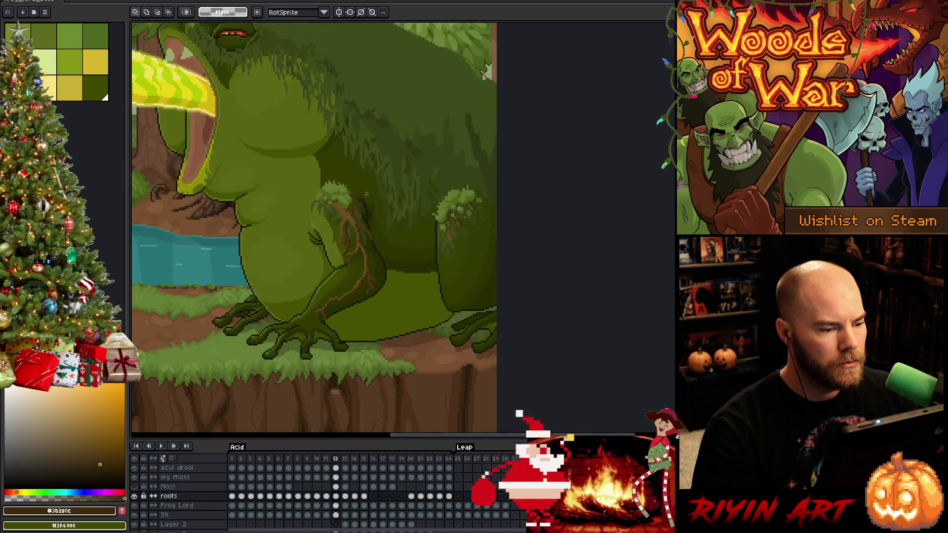
key("Right")
key("Right")
key("Right")
key("Left")
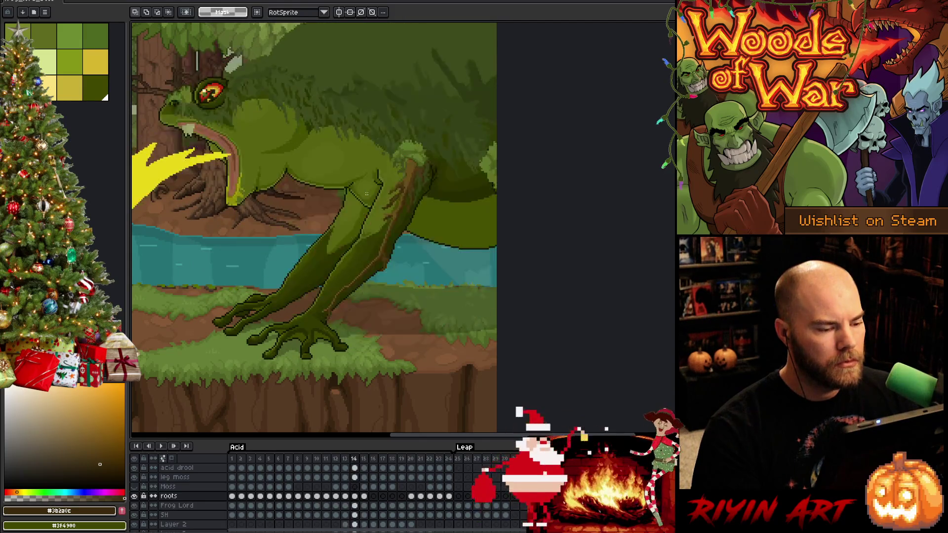
key("Left")
key("Left")
key("Right")
key("Right")
key("Right")
key("Left")
key("Right")
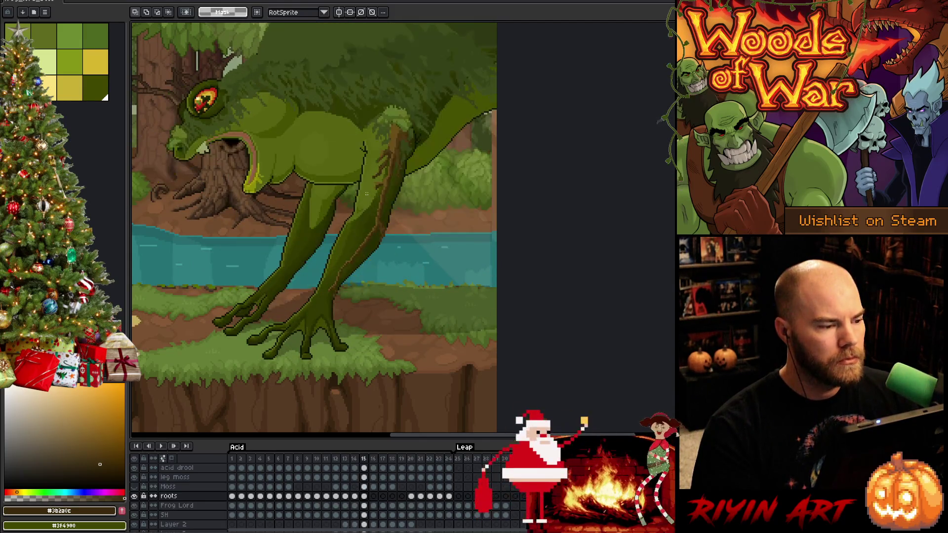
key("Left")
key("Right")
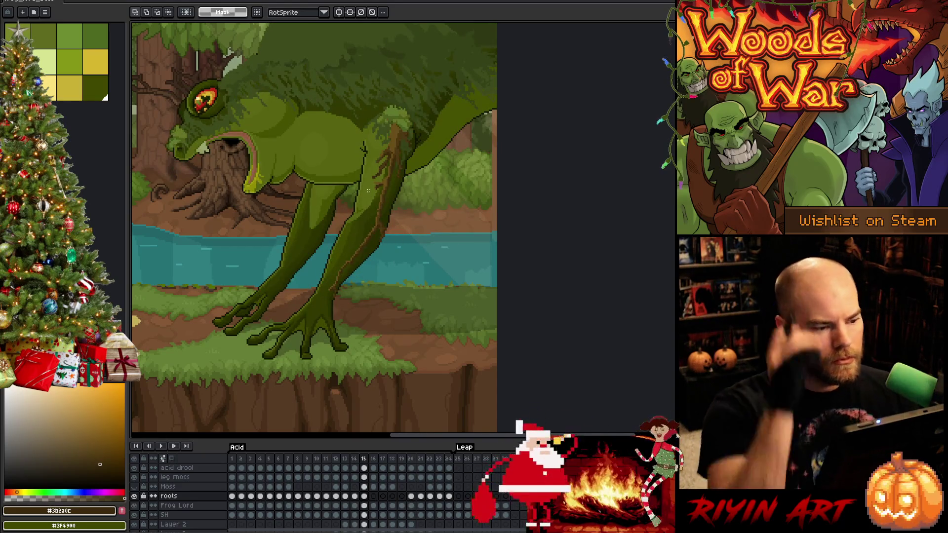
scroll(369, 191, "up", 1)
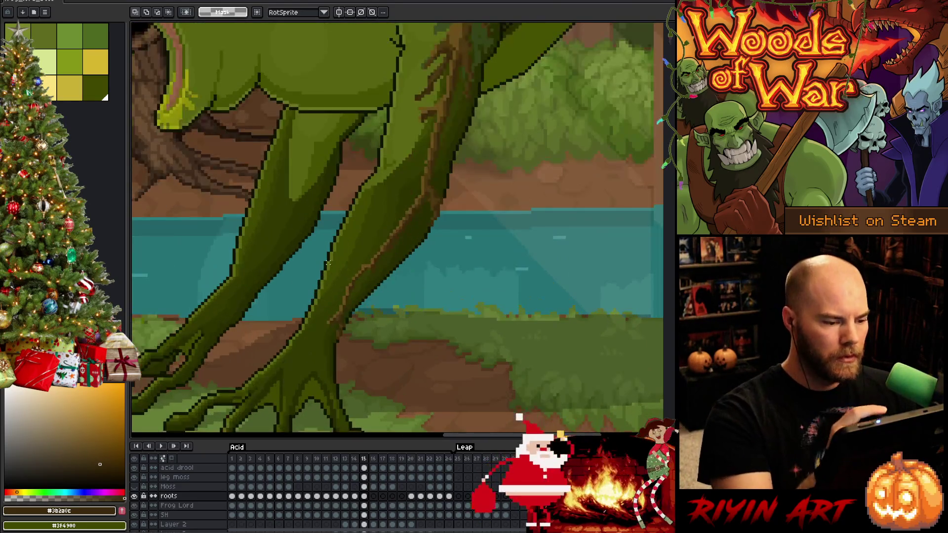
Save, then lasso the root pixels along the leg edge and shift them one pixel right
key("Left")
key("Right")
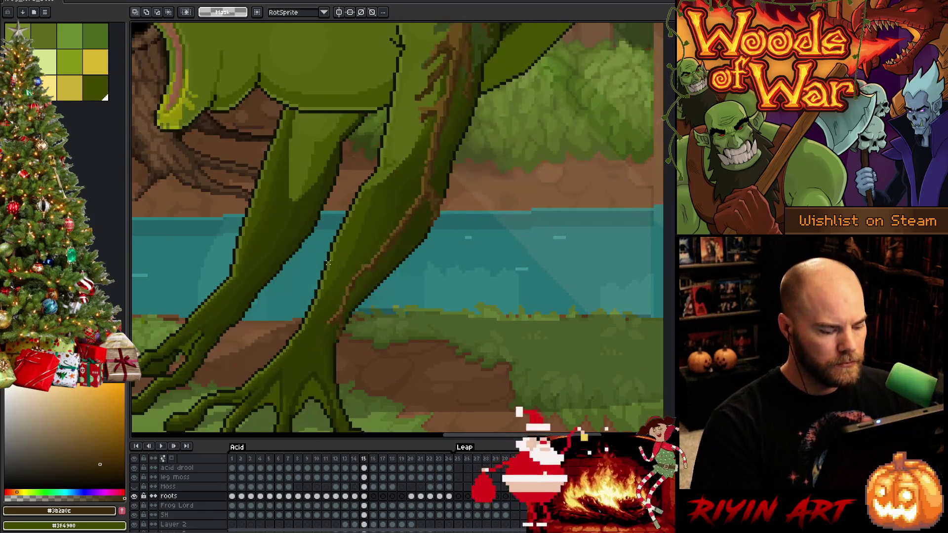
key("ctrl+s")
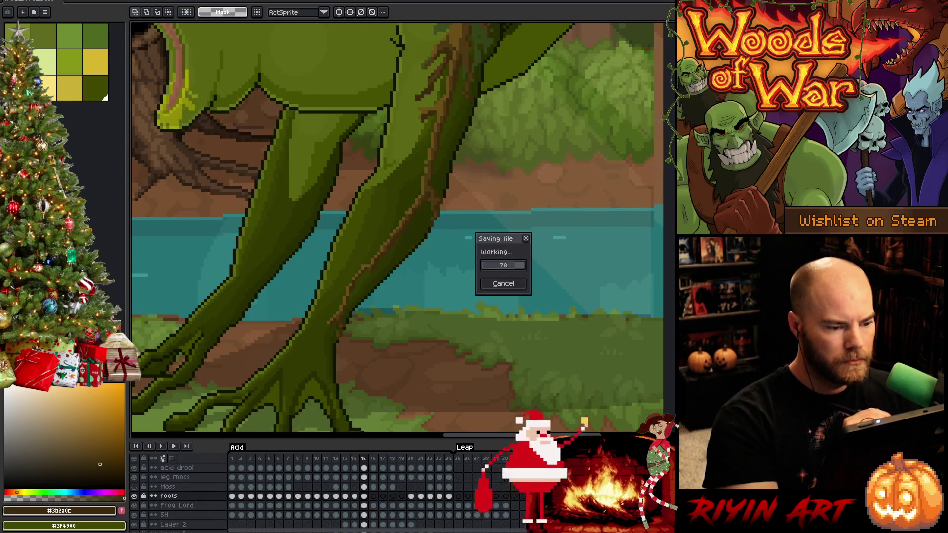
scroll(328, 263, "up", 1)
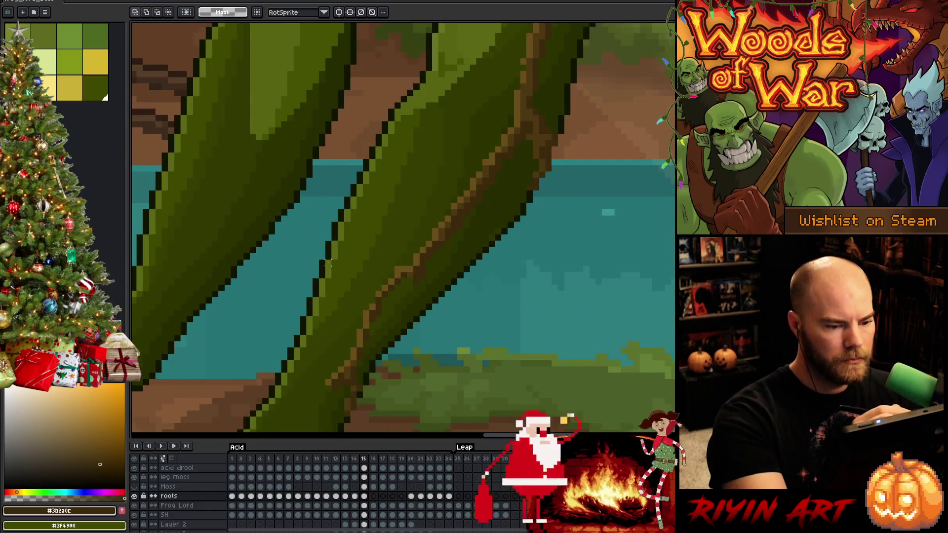
scroll(493, 210, "up", 1)
key("q")
left_click_drag(487, 195, 491, 249)
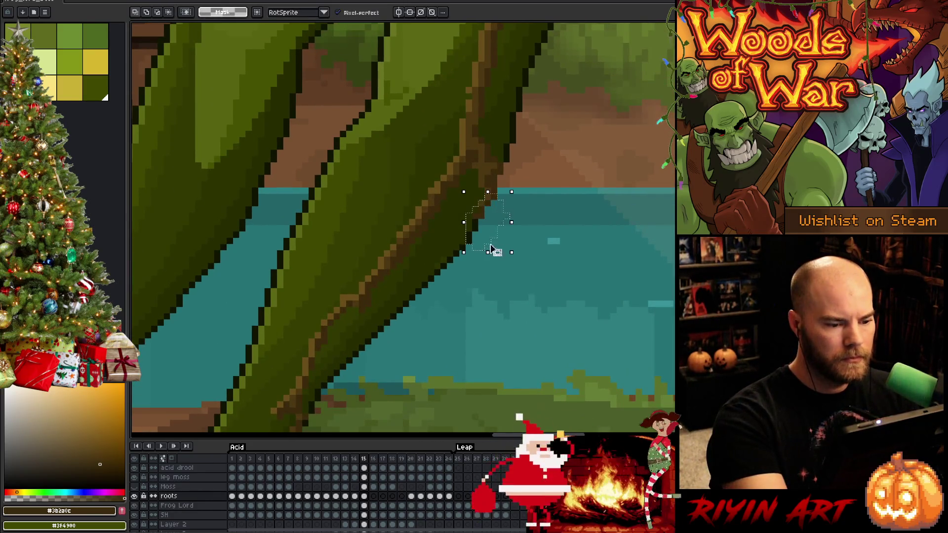
left_click_drag(489, 208, 493, 208)
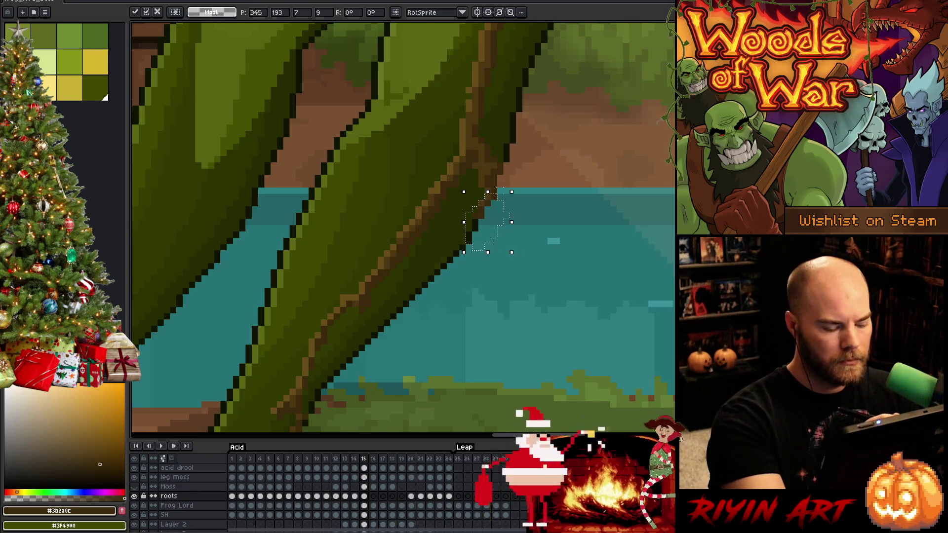
key("ctrl+d")
key("b")
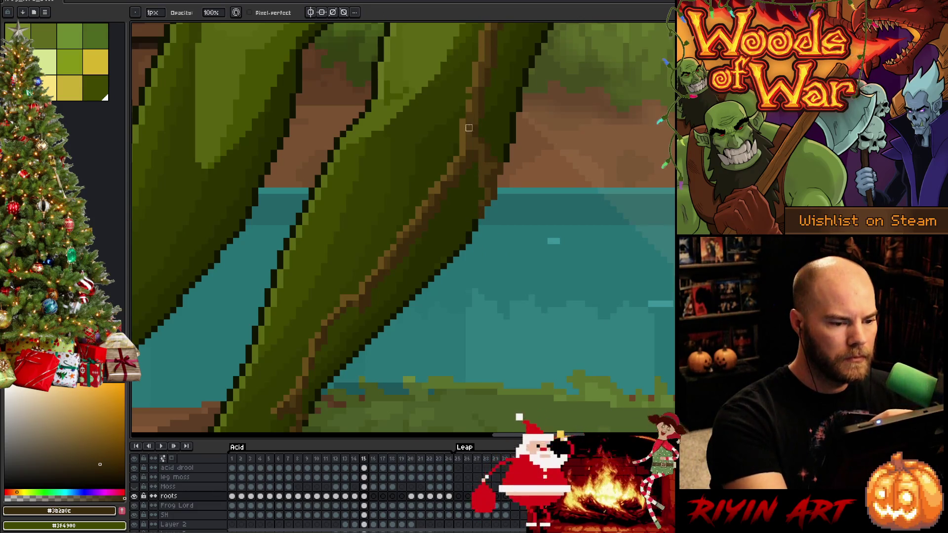
Eyedrop light and dark browns and redraw the upper root lines along the leg
left_click(461, 157, "alt")
left_click(457, 109, "alt")
left_click(450, 177, "alt")
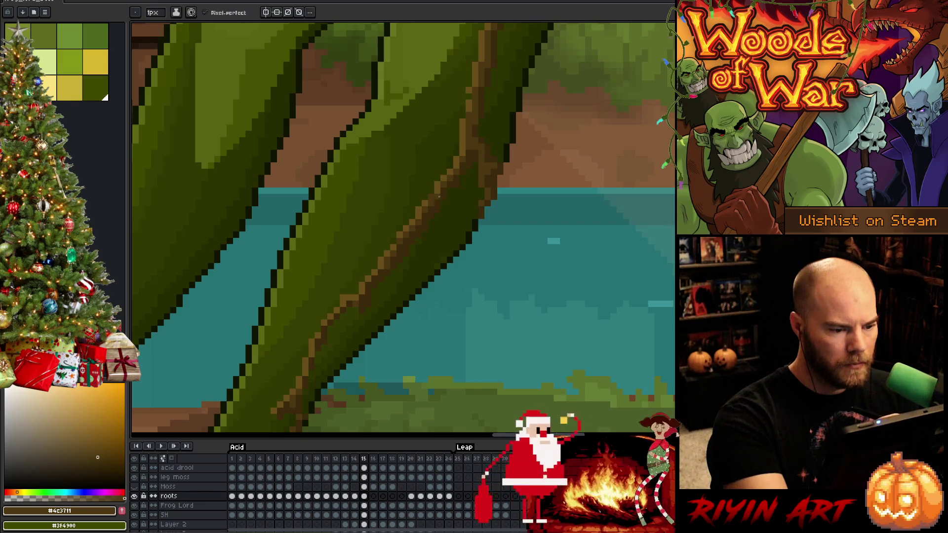
left_click(432, 191, "alt")
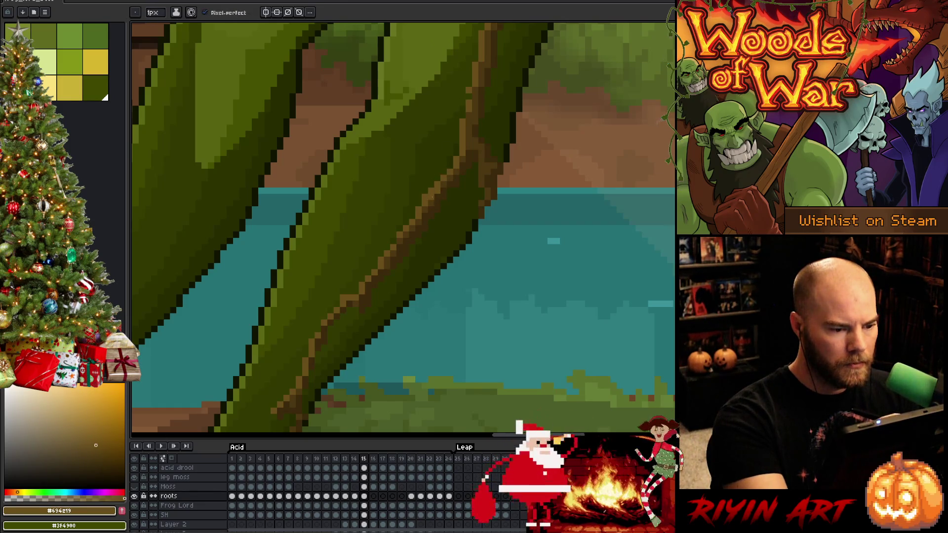
left_click(449, 177, "alt")
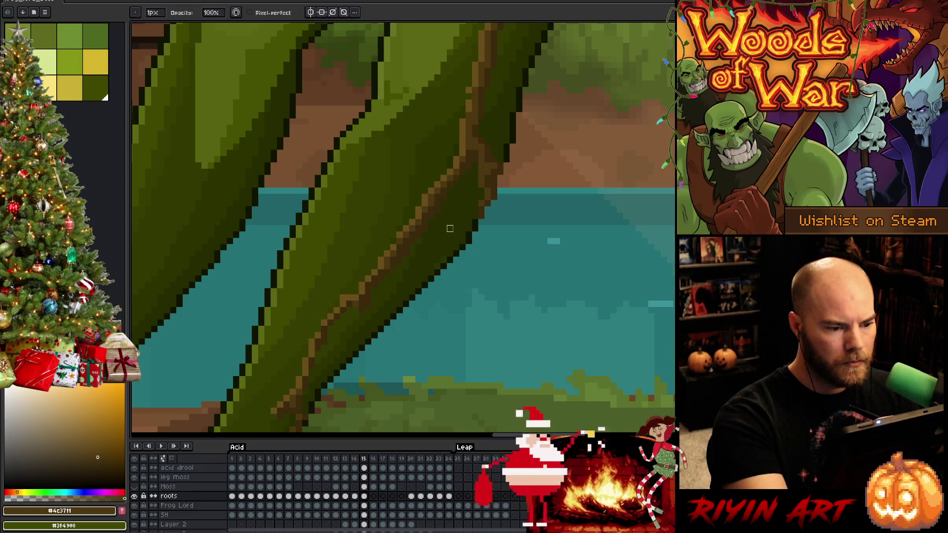
left_click(468, 177, "alt")
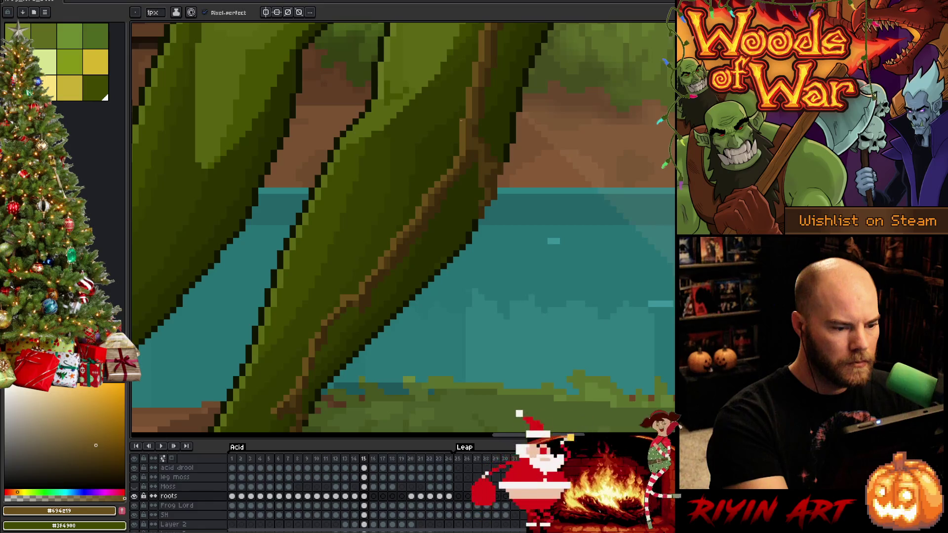
scroll(457, 135, "up", 1)
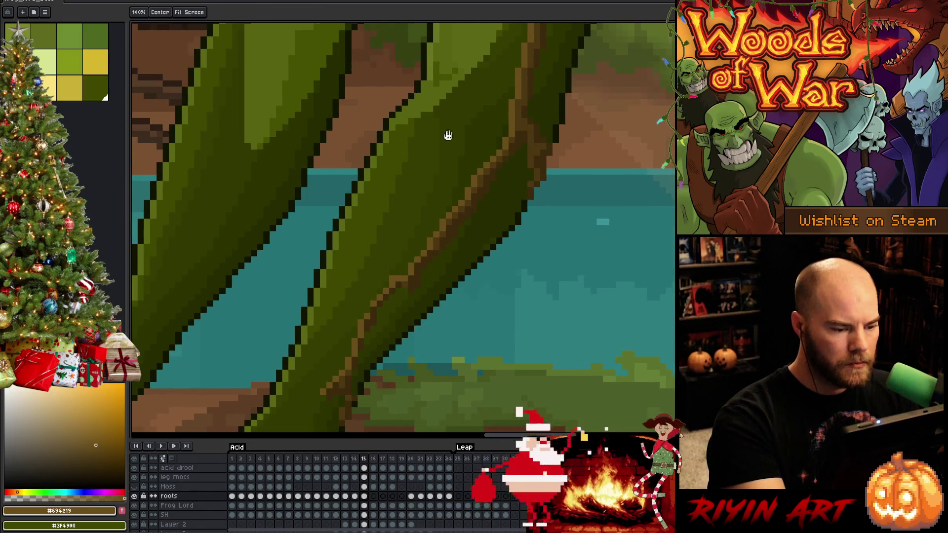
key("e")
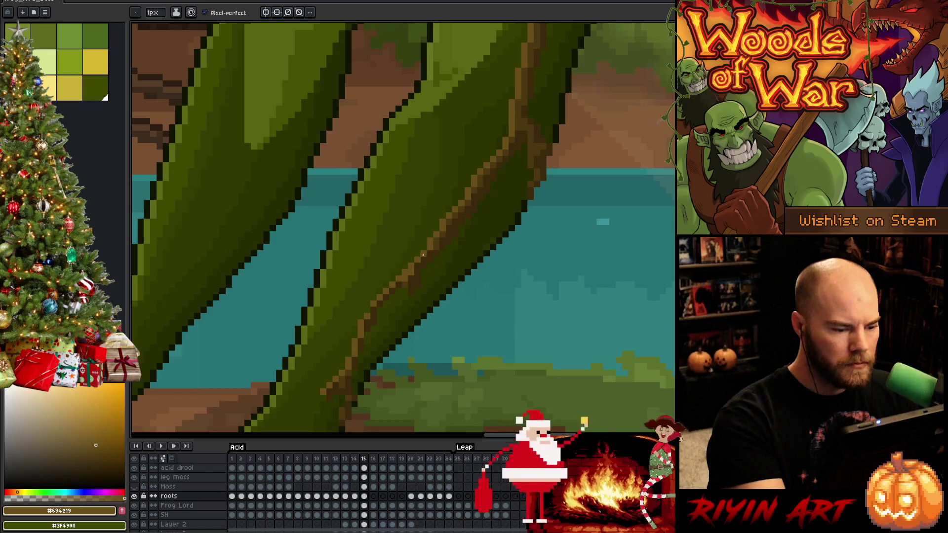
left_click(425, 254, "alt")
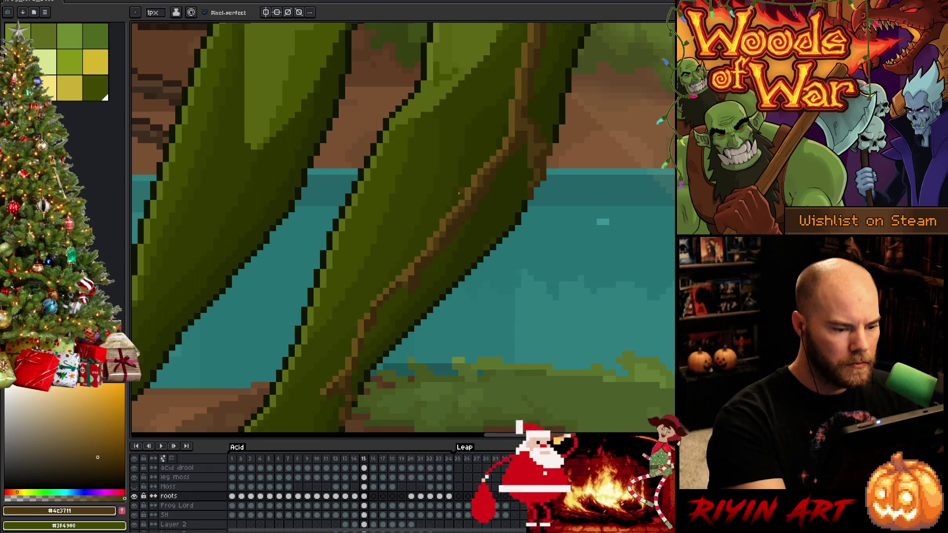
left_click(411, 284, "alt")
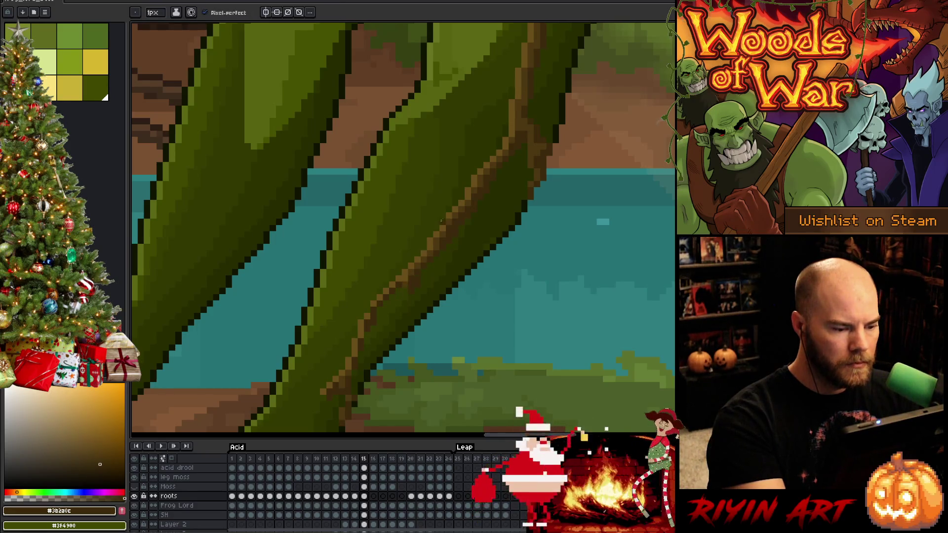
Continue the root lines down the lower leg with darker brown and olive shades
left_click_drag(411, 274, 470, 215)
left_click(442, 246, "alt")
left_click(442, 246, "alt")
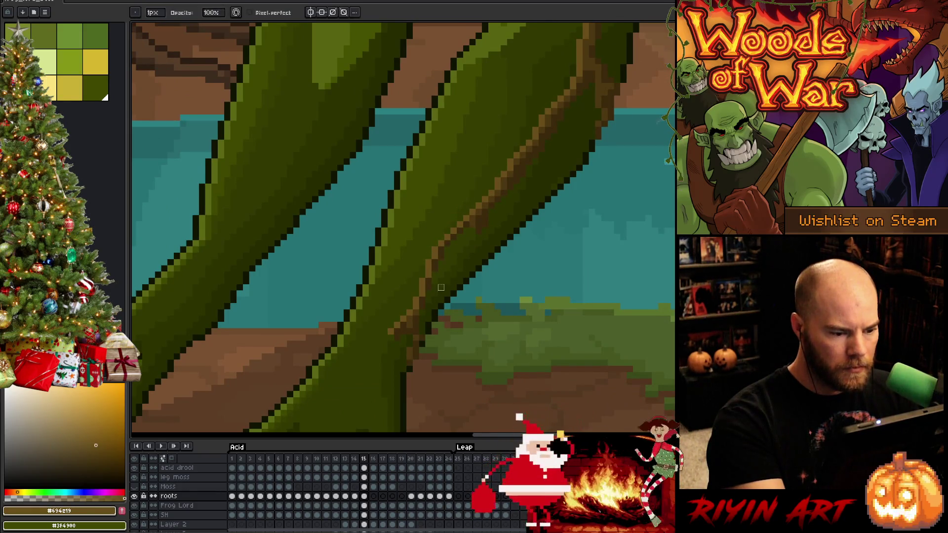
left_click(438, 262, "alt")
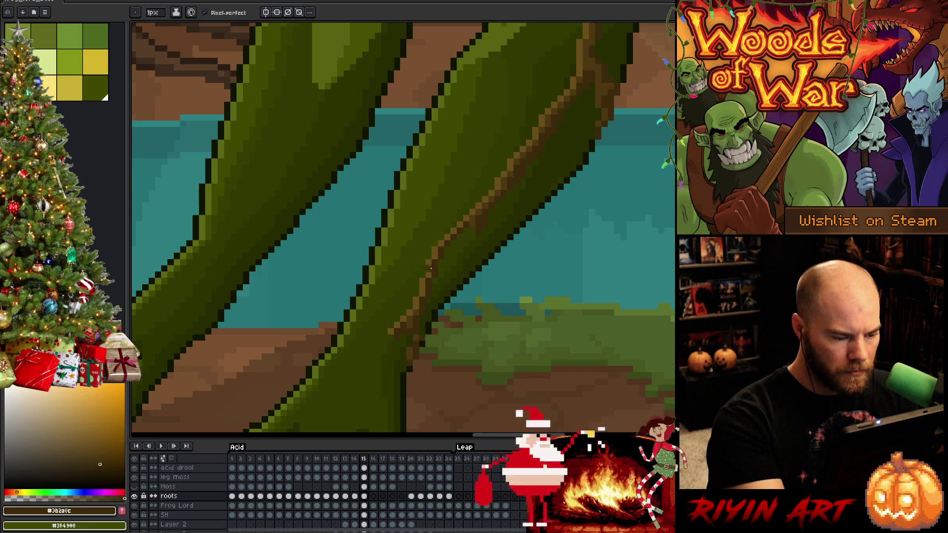
key("b")
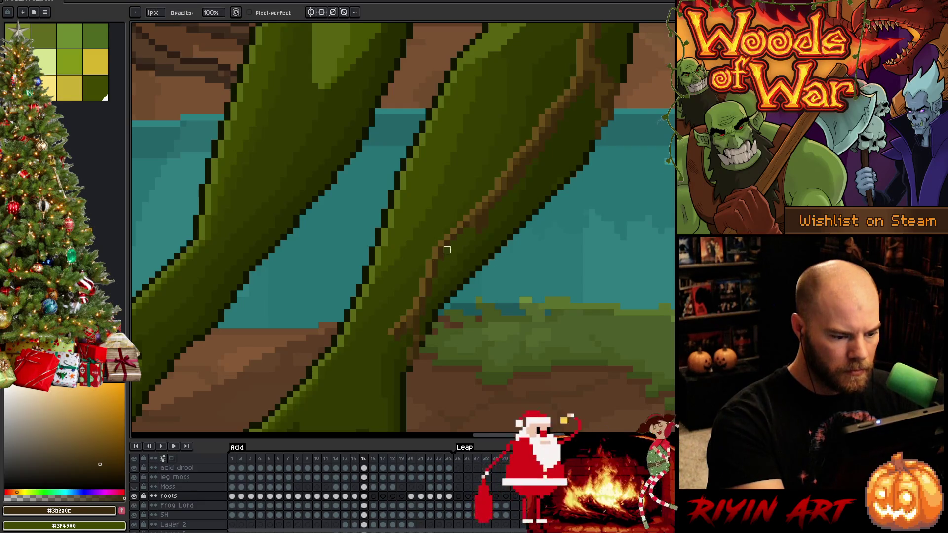
left_click(409, 329, "alt")
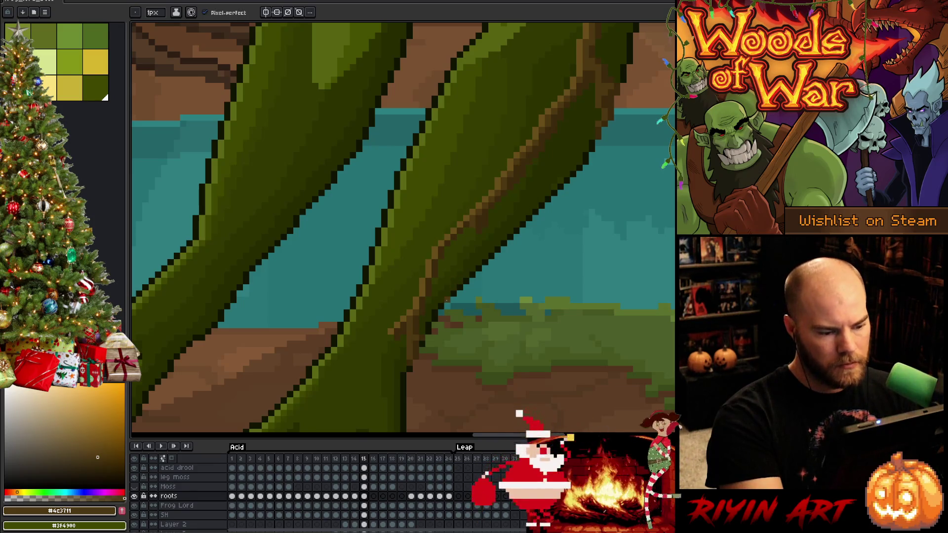
key("Left")
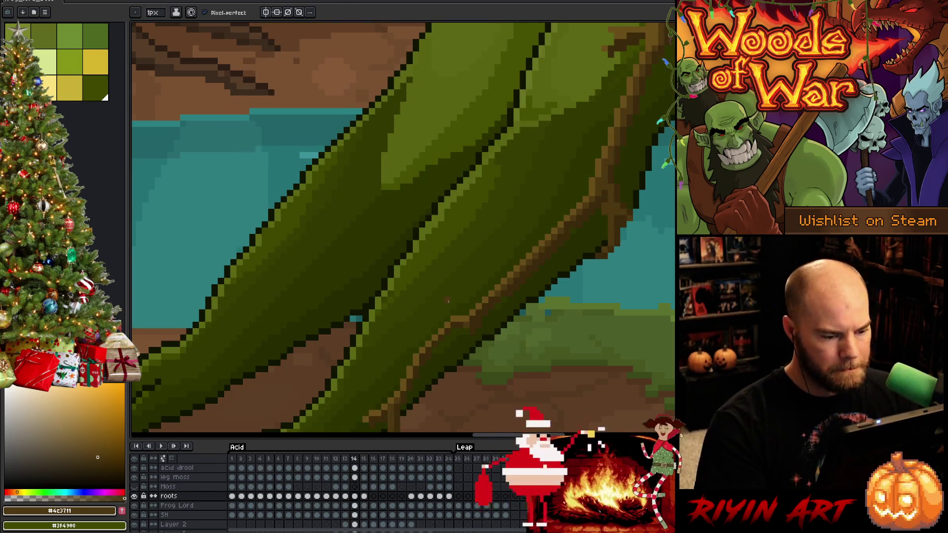
left_click_drag(447, 300, 418, 238)
key("Right")
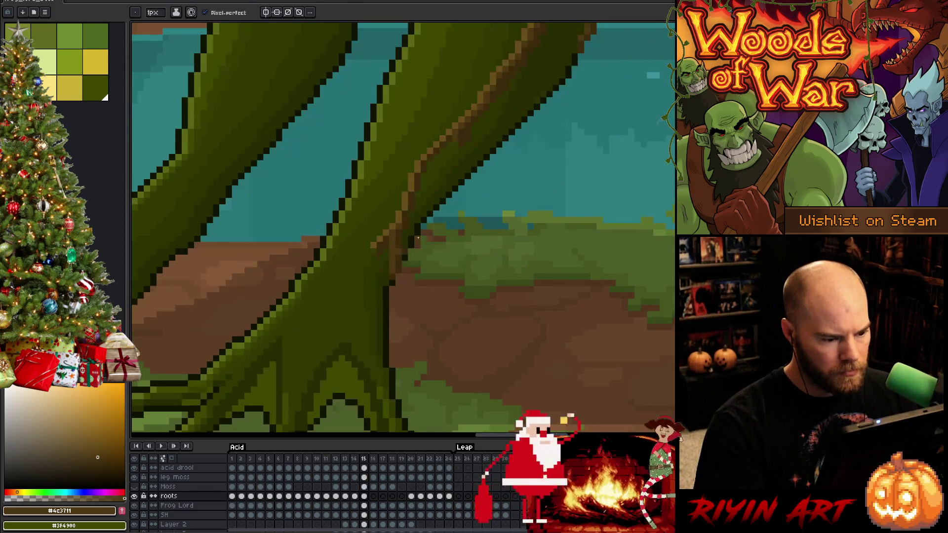
key("b")
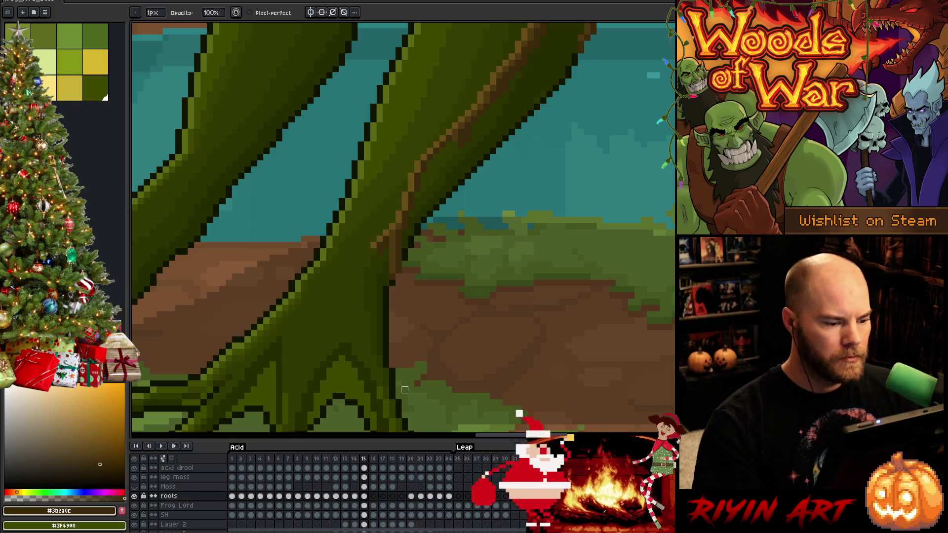
Flip between frames 14 and 15 to compare the leg's root lines
key("Left")
key("Right")
key("Left")
key("Right")
key("Left")
key("Right")
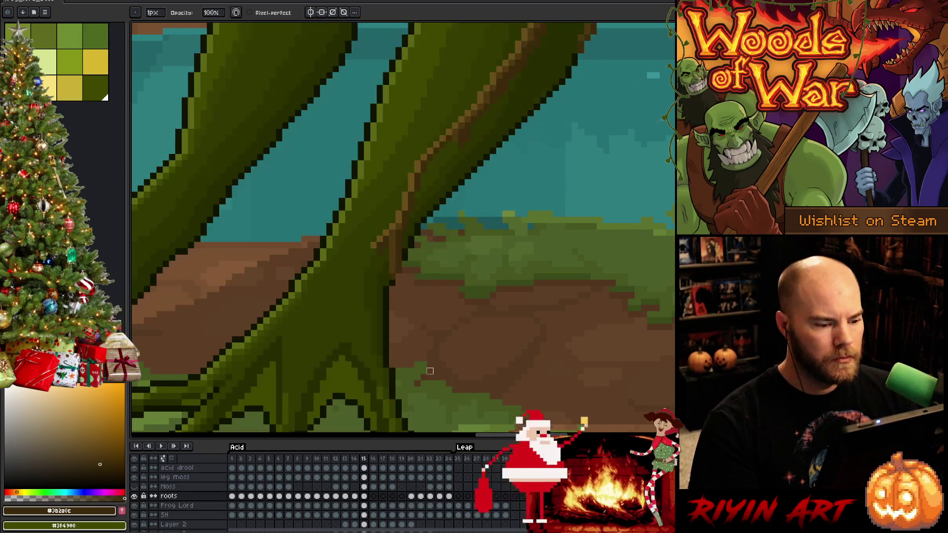
scroll(445, 309, "down", 2)
scroll(444, 308, "down", 2)
key("Left")
key("Right")
scroll(343, 241, "up", 4)
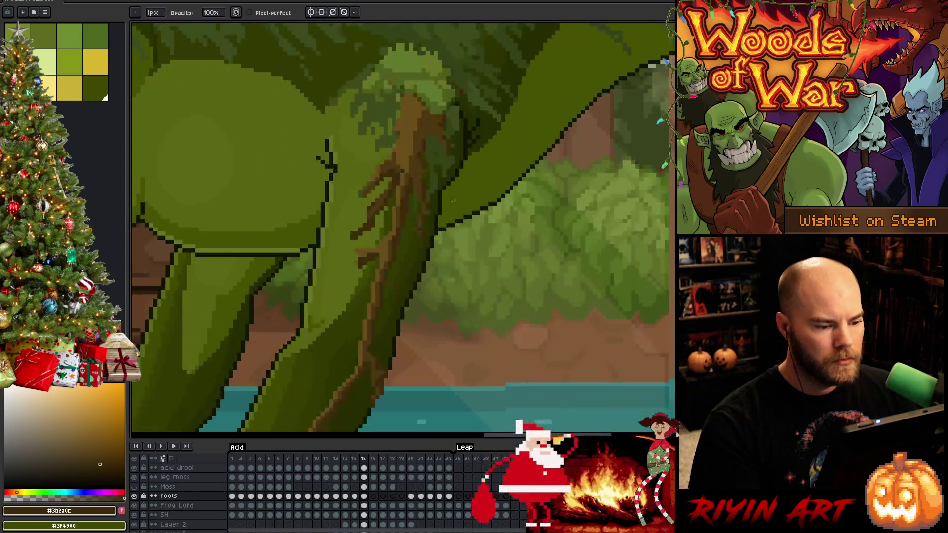
key("Left")
key("Right")
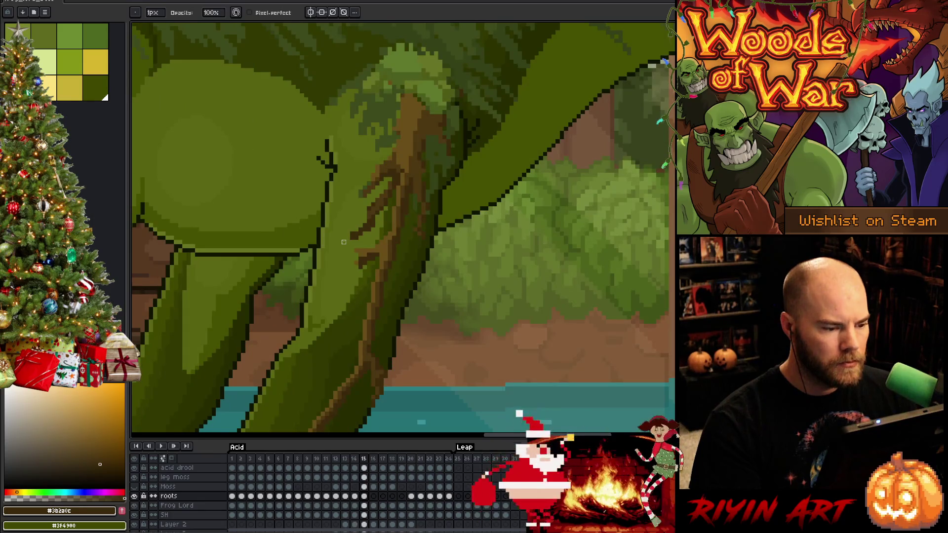
key("Left")
key("Right")
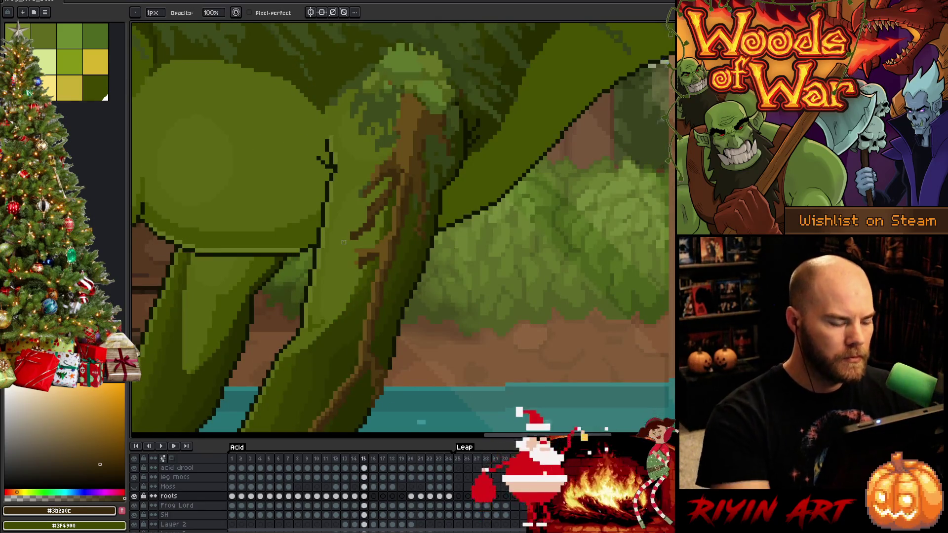
key("Left")
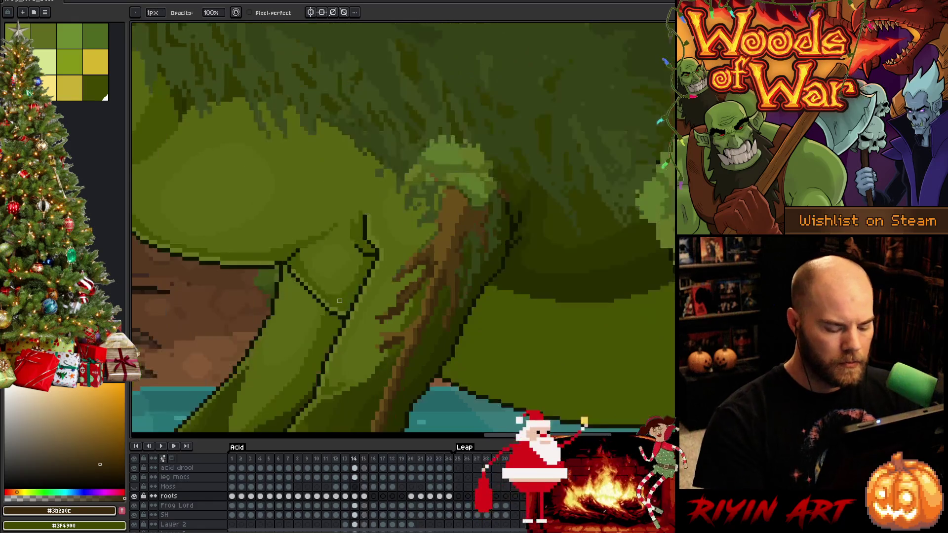
key("Right")
key("Left")
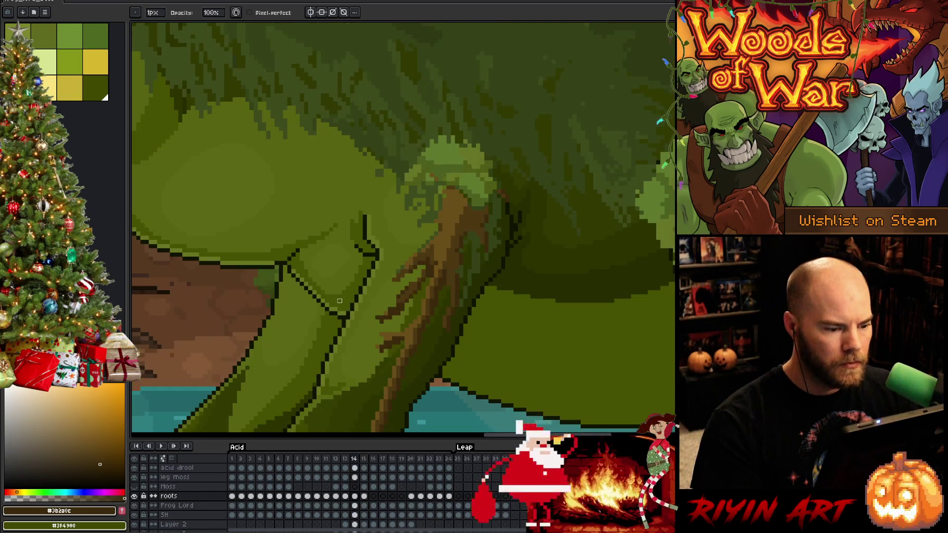
key("Right")
key("Left")
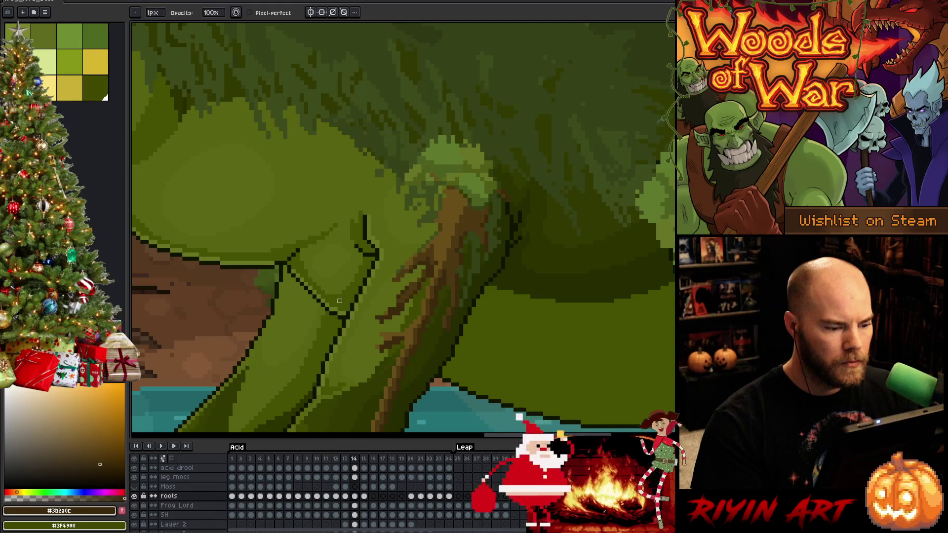
key("Right")
left_click(368, 231, "alt")
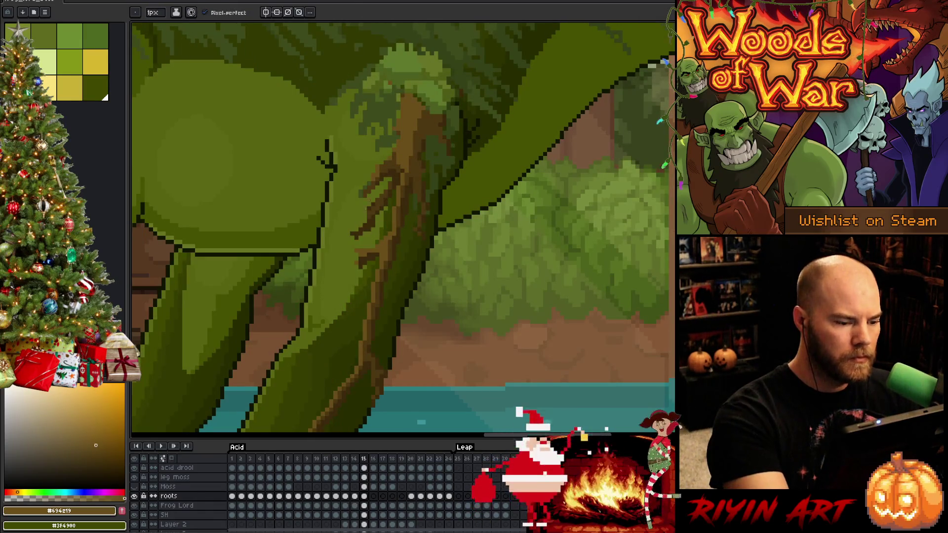
key("Left")
key("Right")
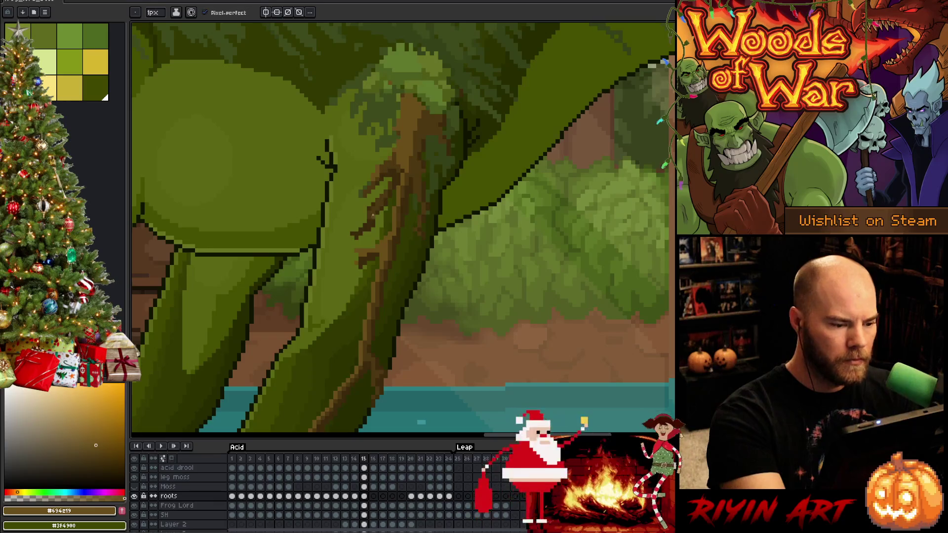
key("Left")
key("Right")
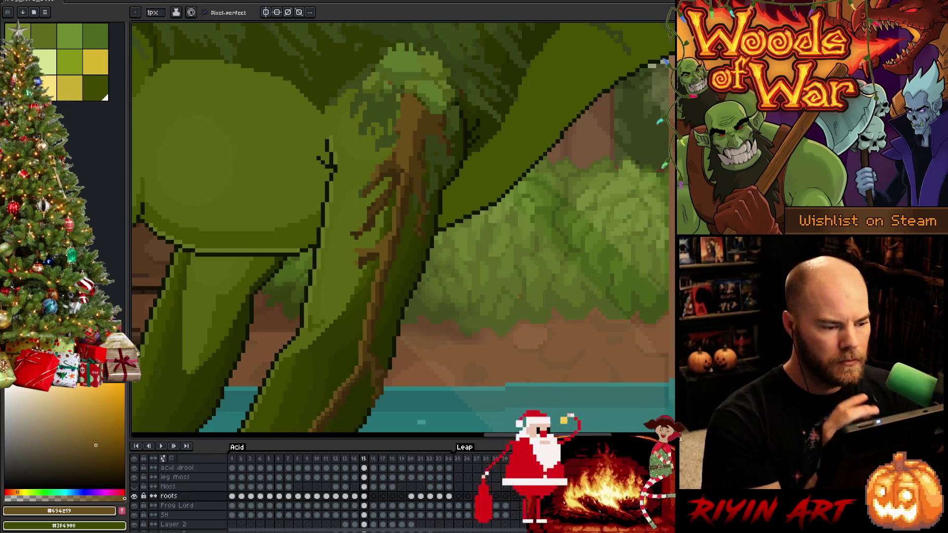
key("Left")
key("Right")
key("Left")
key("Right")
key("Left")
key("Right")
key("Left")
key("Right")
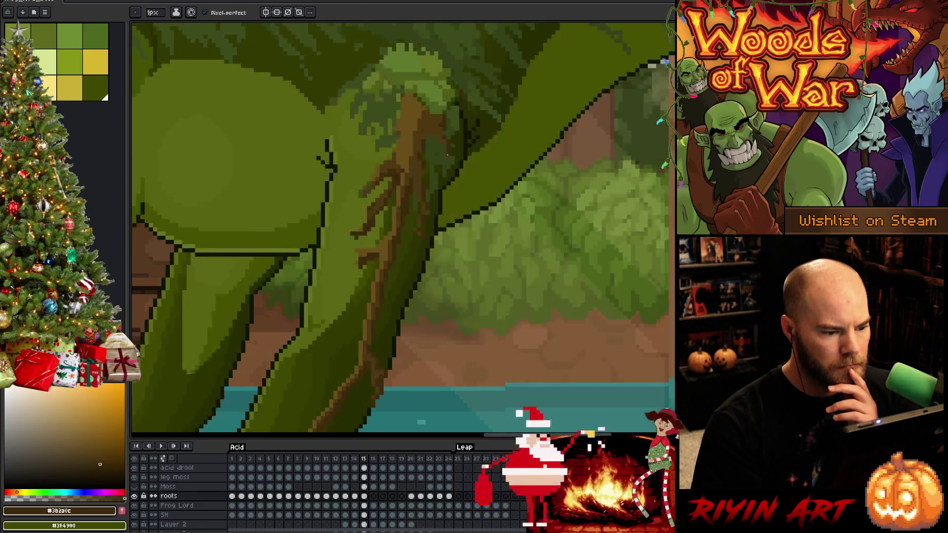
key("Left")
key("Right")
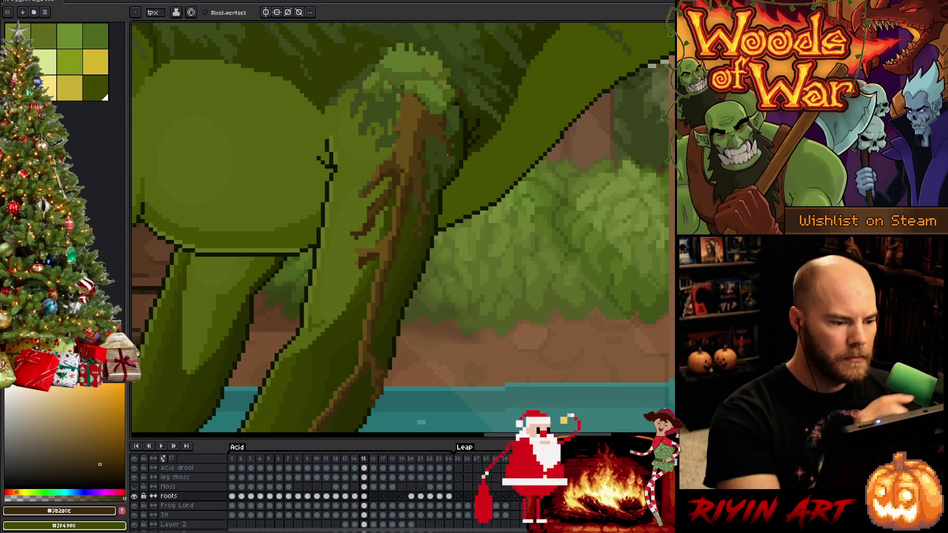
key("i")
left_click(369, 187)
key("Left")
key("Right")
key("Left")
key("Right")
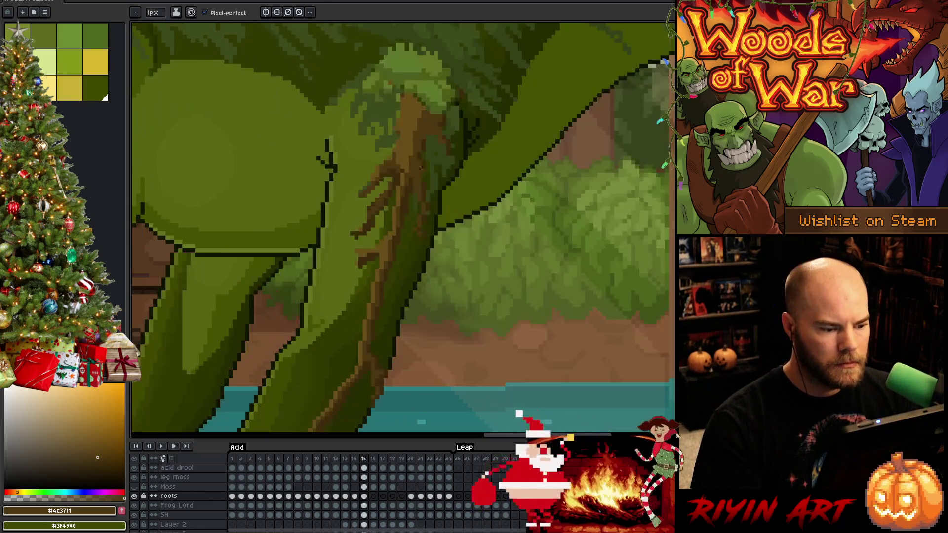
left_click(424, 206, "alt")
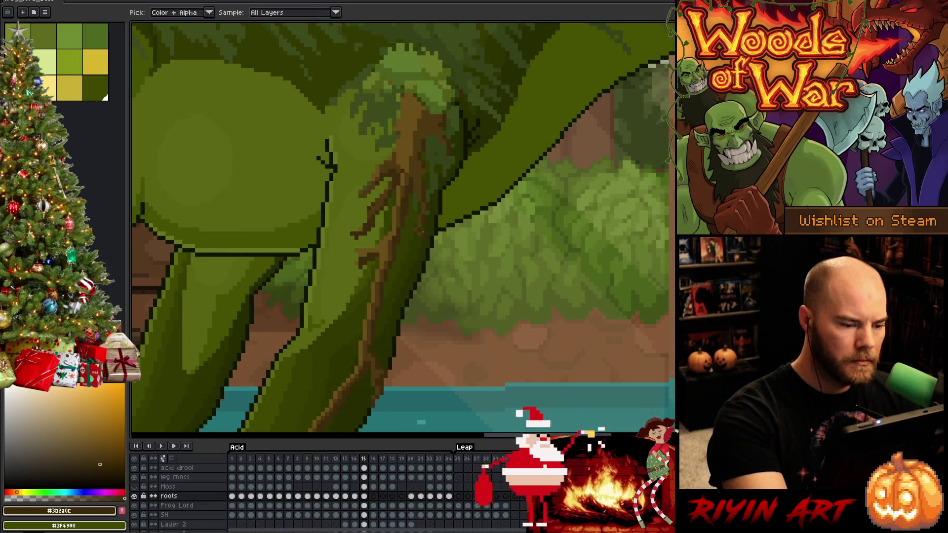
left_click(423, 351, "alt")
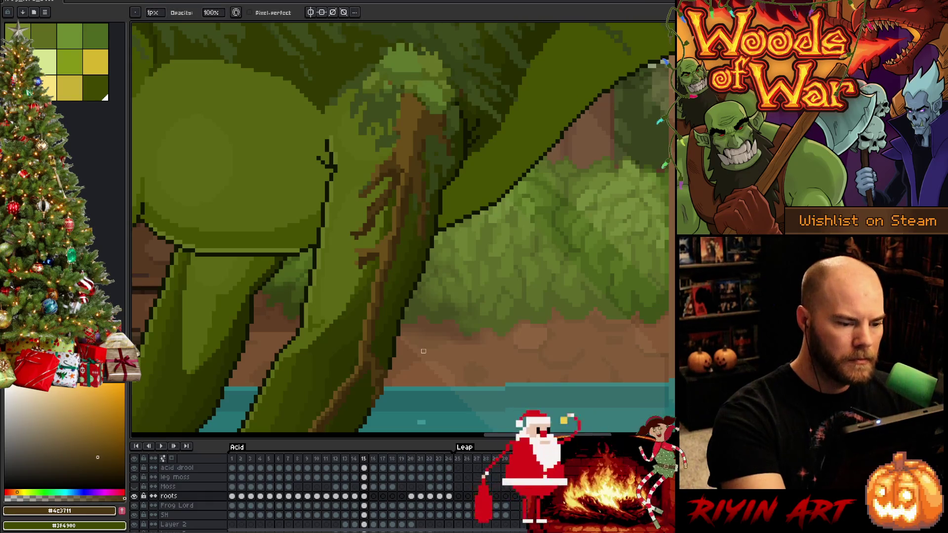
left_click(453, 208, "alt")
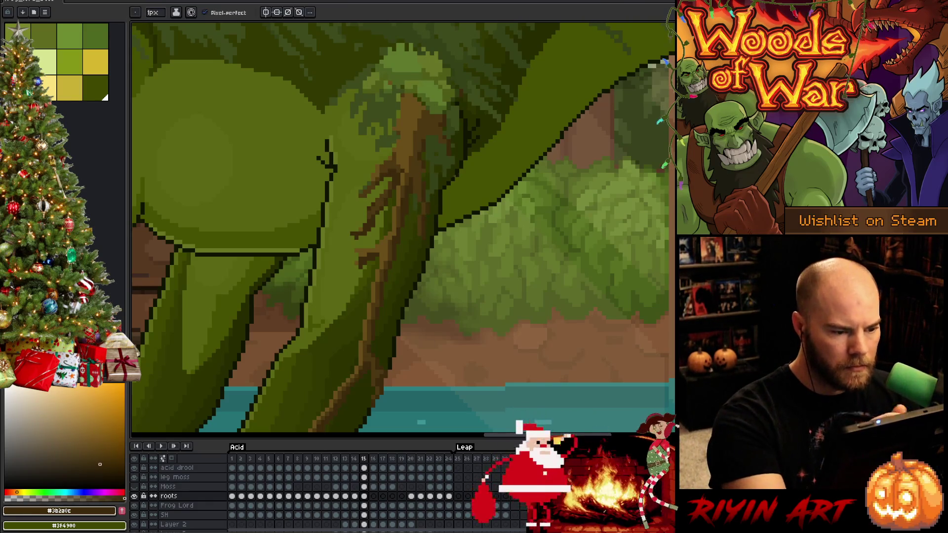
scroll(452, 208, "down", 1)
key("Right")
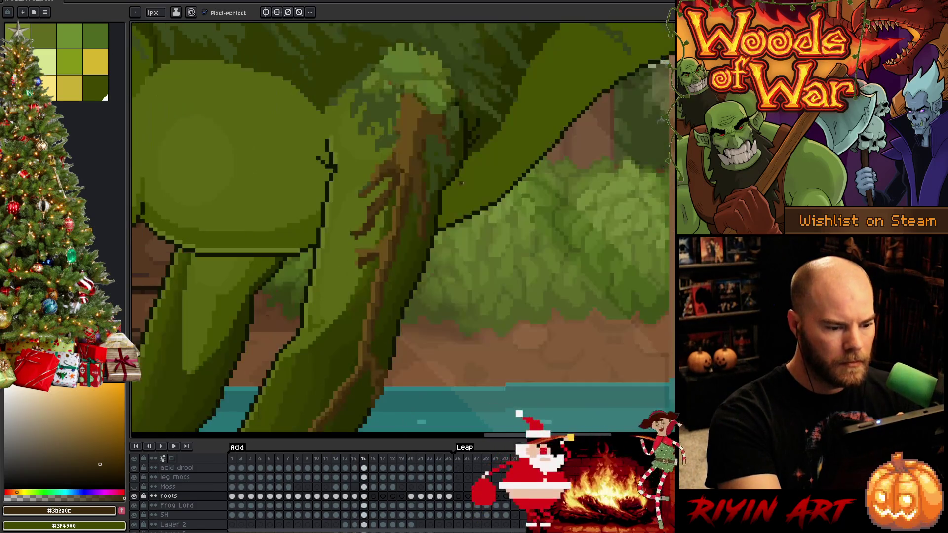
key("m")
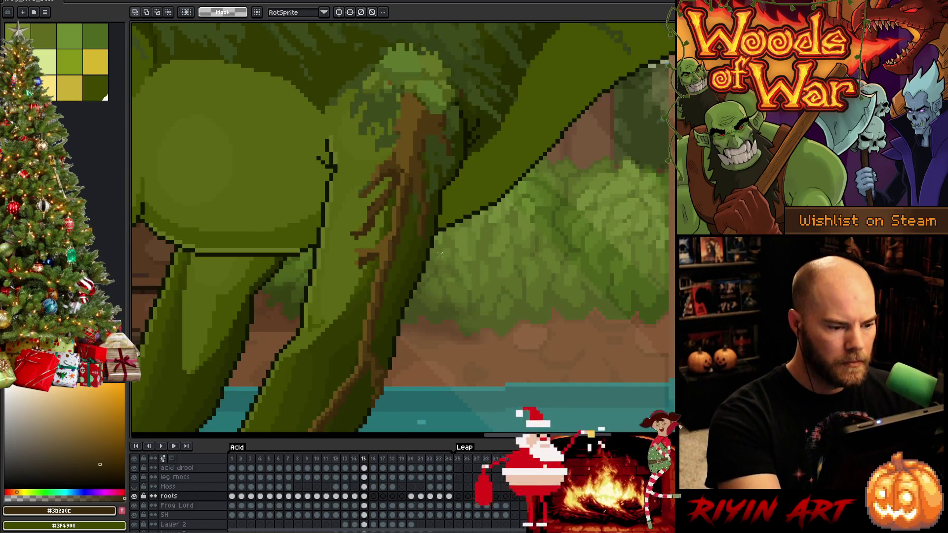
Clear a stray selection and compare the leg roots across neighbouring frames while drawing and erasing pixels
left_click_drag(444, 258, 415, 200)
left_click(424, 190)
key("Left")
key("Right")
key("Left")
key("Right")
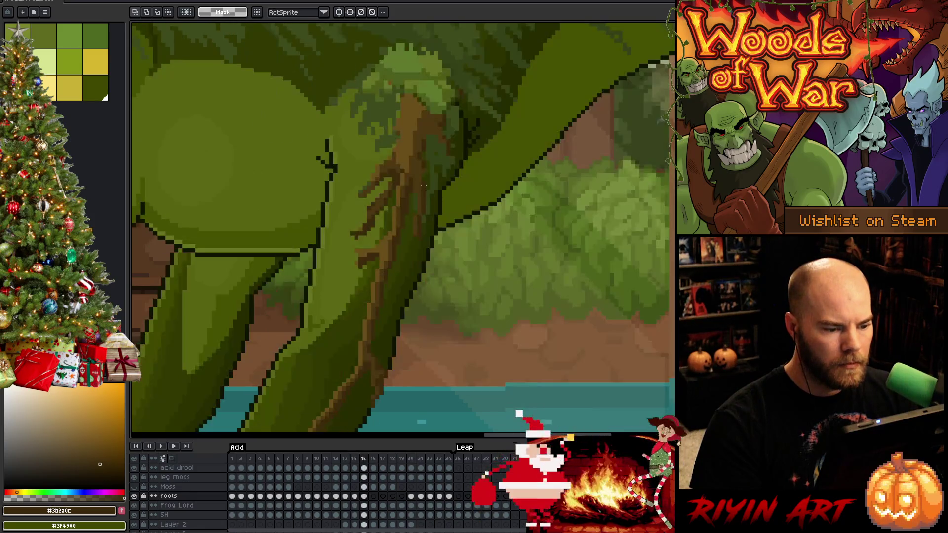
key("Left")
key("Right")
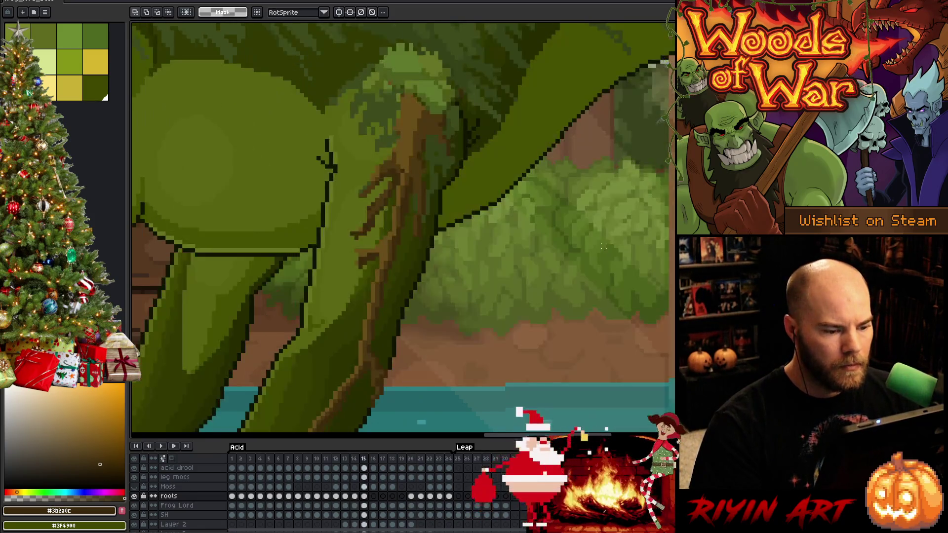
key("b")
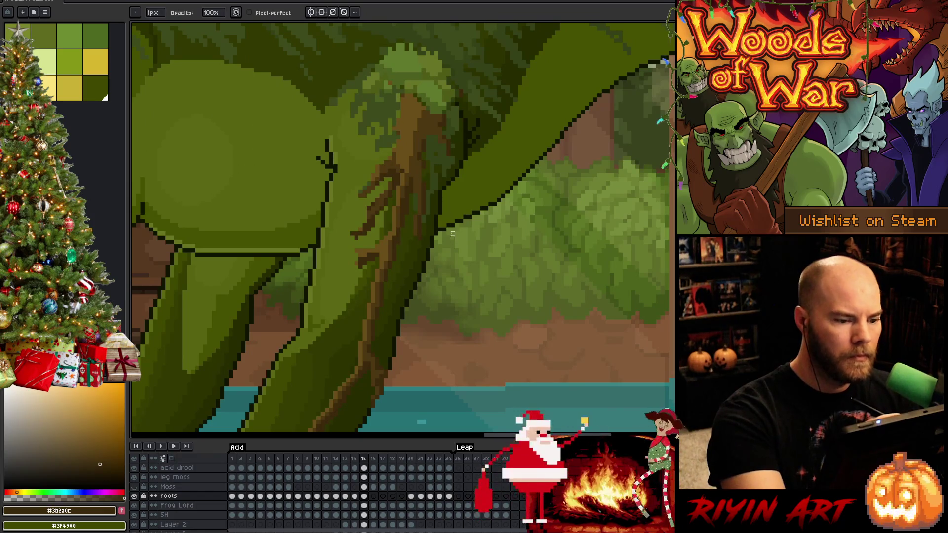
key("e")
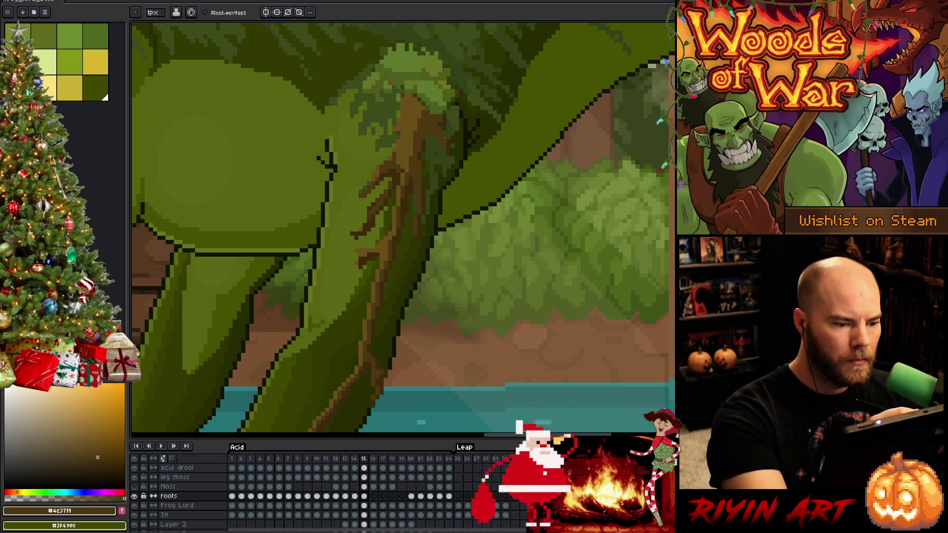
key("Left")
key("Right")
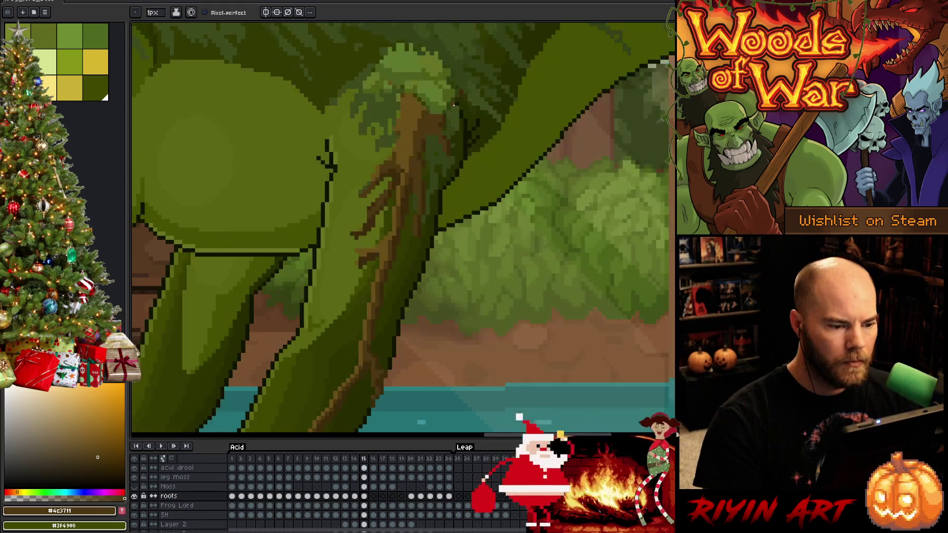
key("Left")
key("Right")
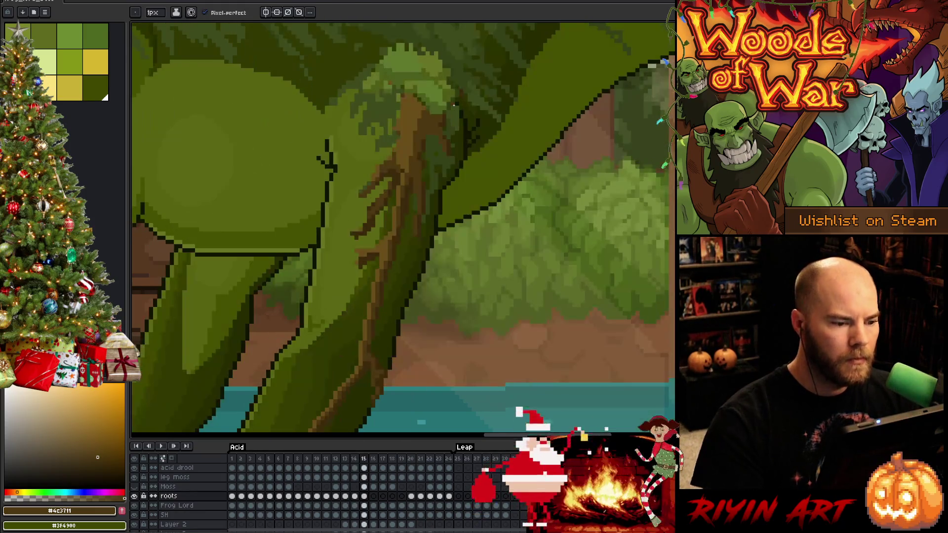
Sample dark brown, olive and trunk brown and paint root lines on the leg, flipping frames to check
key("b")
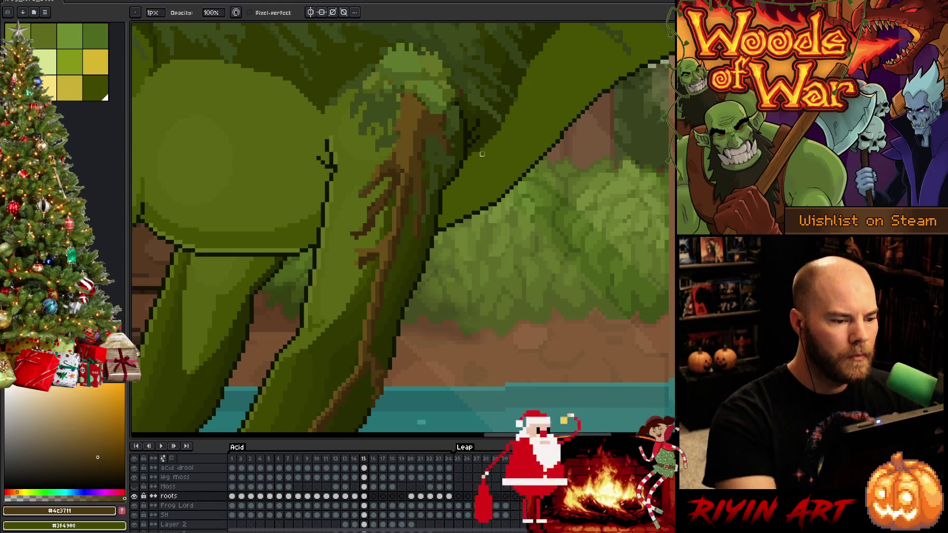
key("e")
left_click(326, 159, "alt")
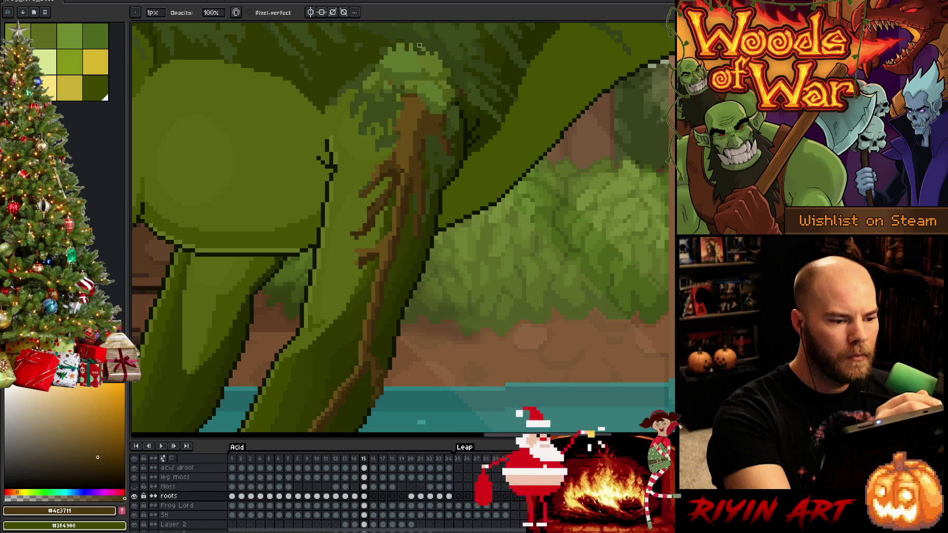
key("e")
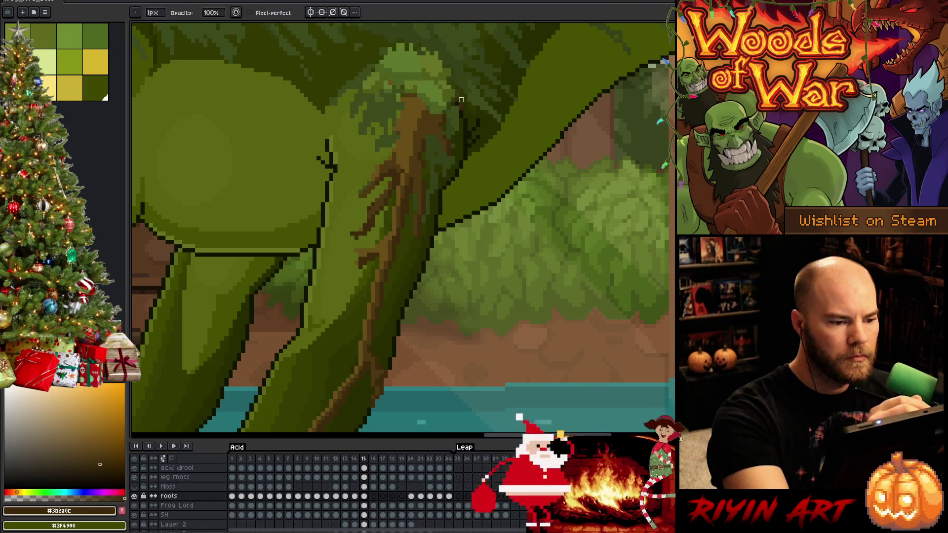
left_click(458, 102, "alt")
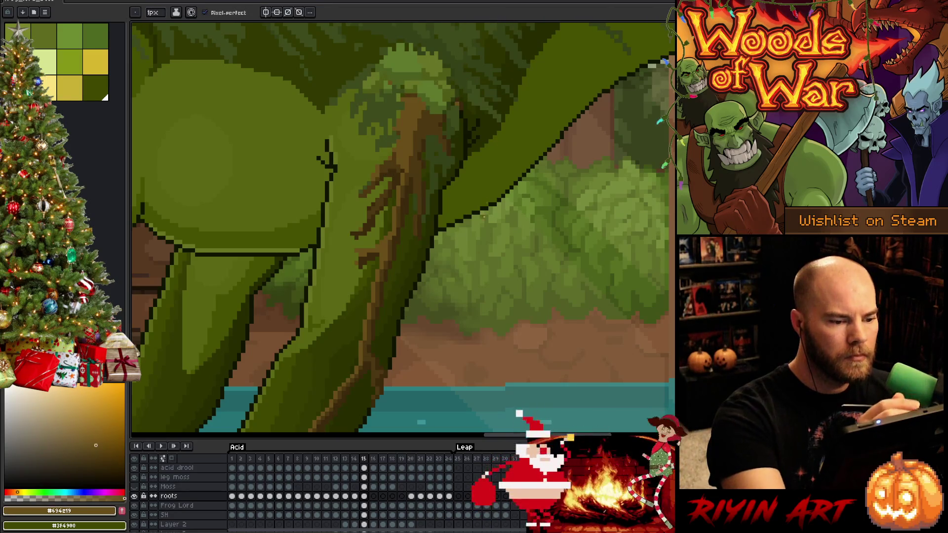
key("Left")
key("Right")
key("Left")
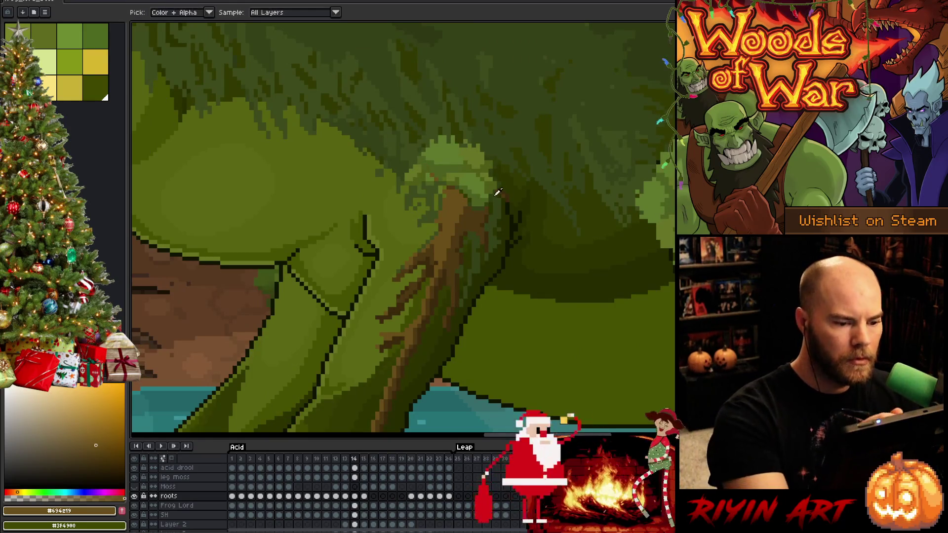
left_click(502, 193, "alt")
key("Right")
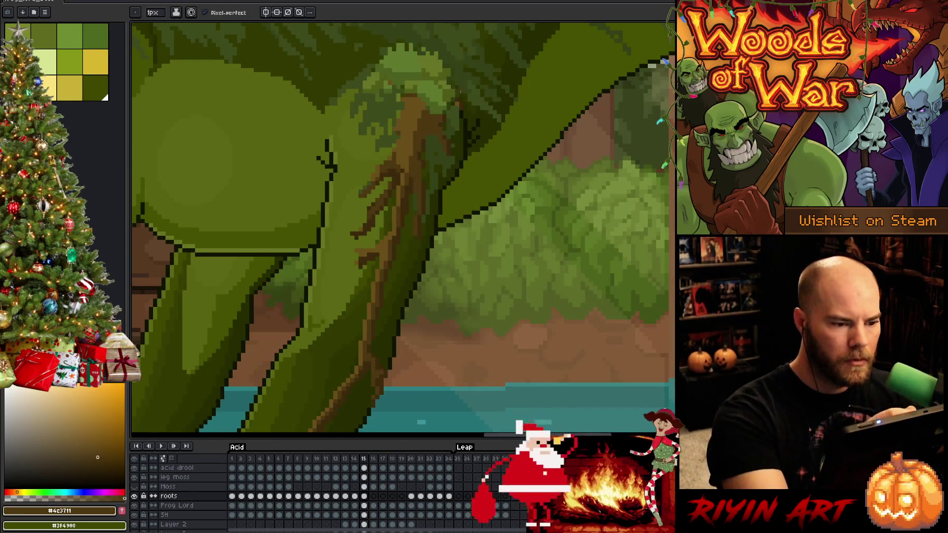
key("Right")
key("Left")
key("Right")
key("Left")
left_click(395, 67, "alt")
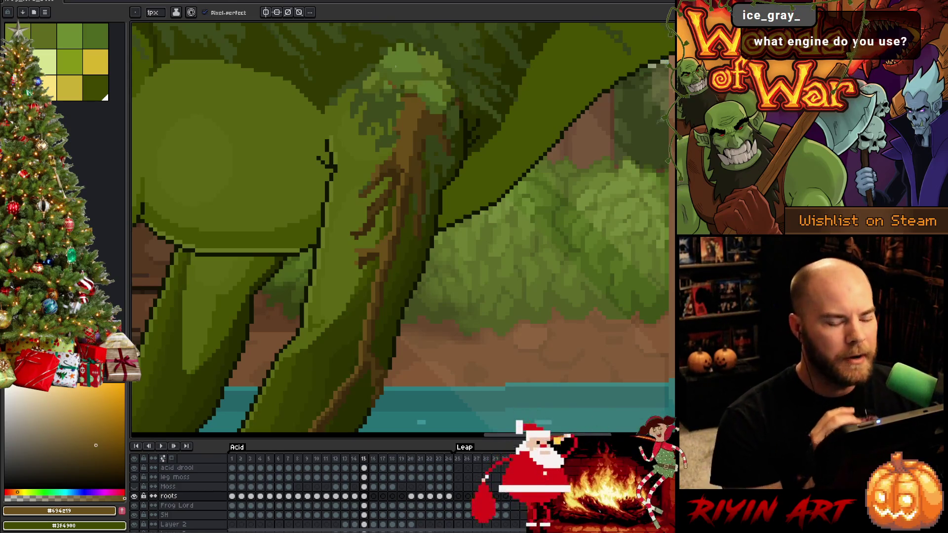
Paint root brown and dark green details on frames 12 and 13, then compare through to frame 14
key("Left")
key("Right")
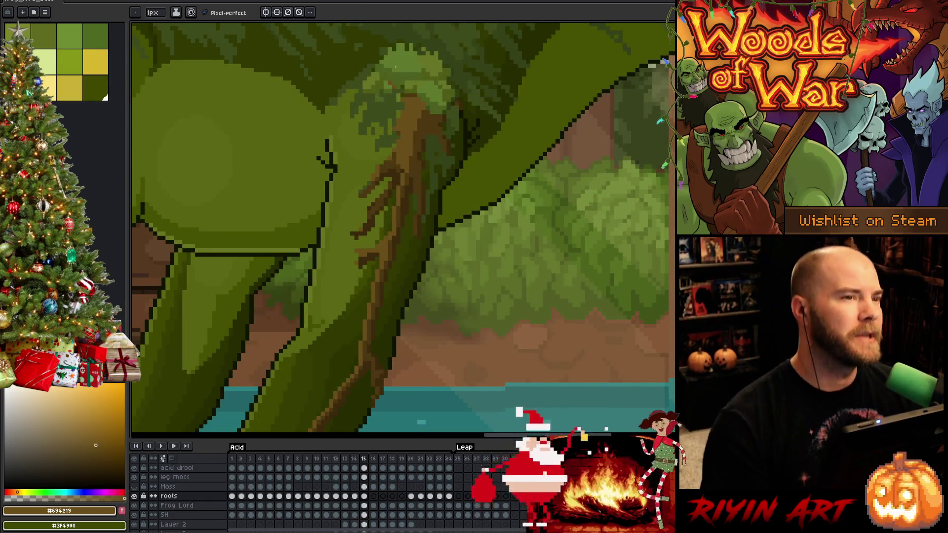
key("Left")
key("Right")
key("Left")
key("Left")
key("Right")
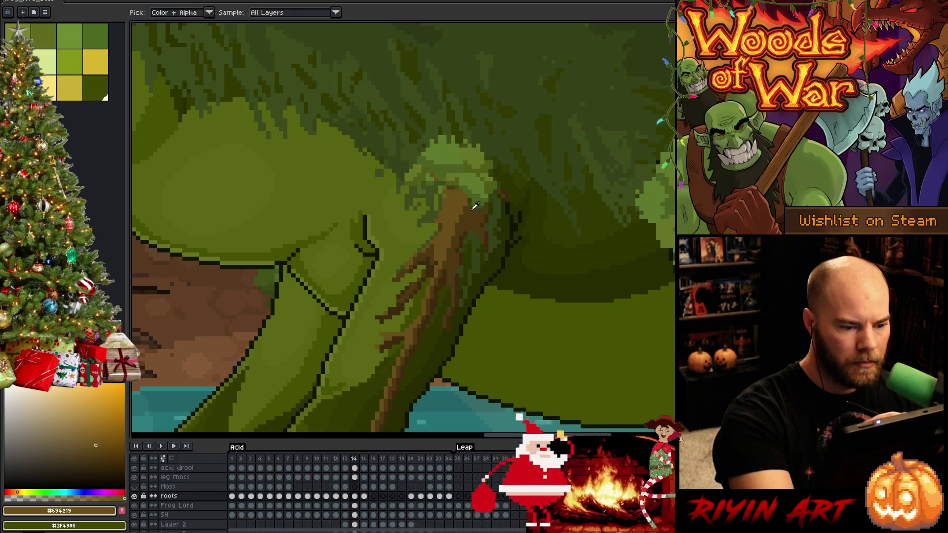
left_click(474, 264, "alt")
key("Left")
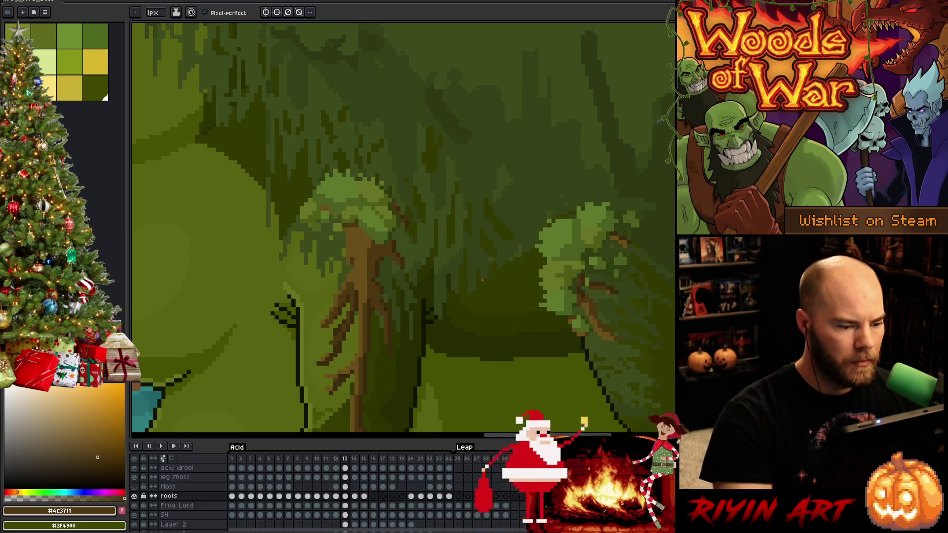
left_click(382, 239, "alt")
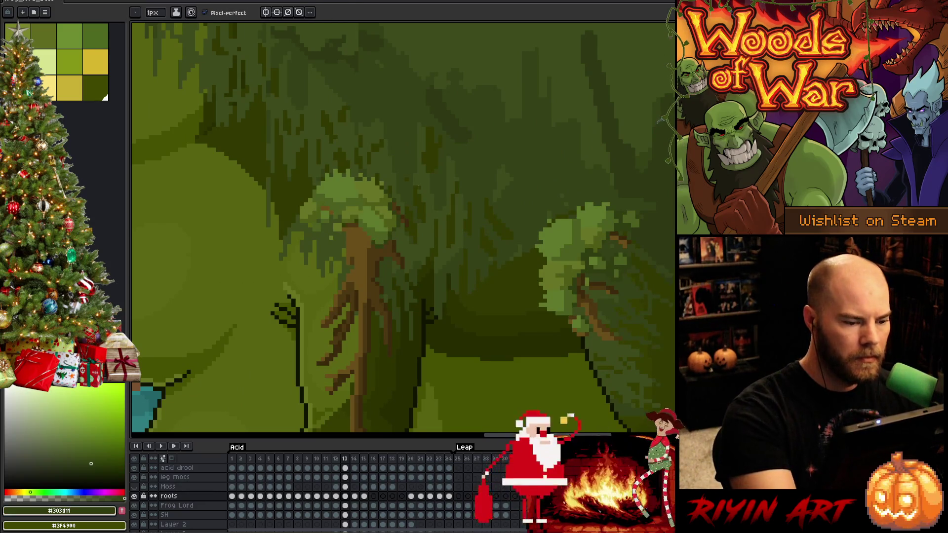
key("Left")
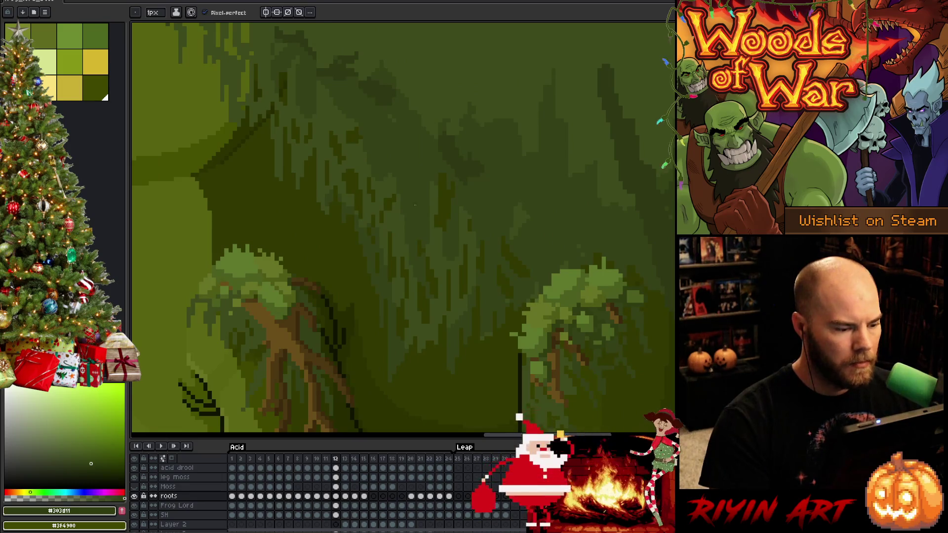
key("Right")
key("Left")
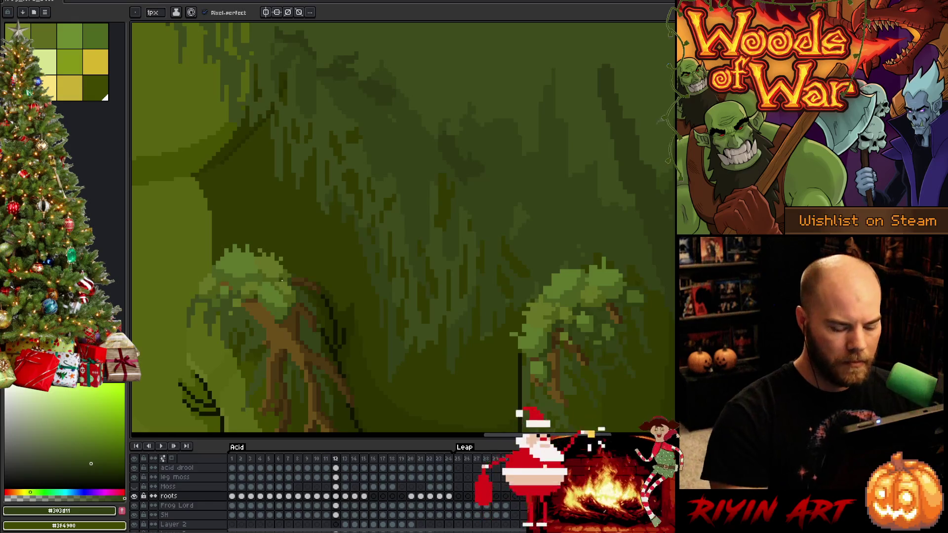
key("Right")
scroll(404, 228, "down", 3)
key("Right")
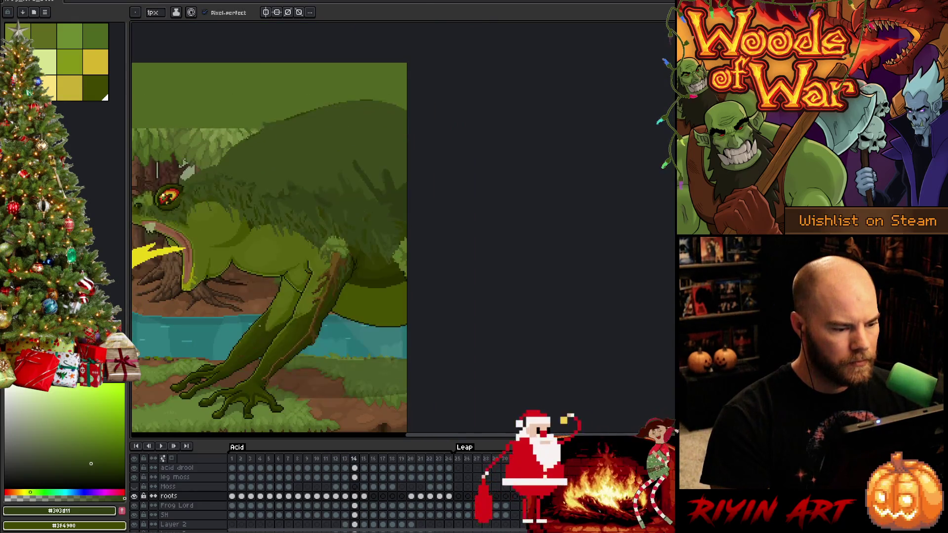
Flip between frames 13-16 in the timeline to compare the frog's leaping and open-mouth poses
key("Right")
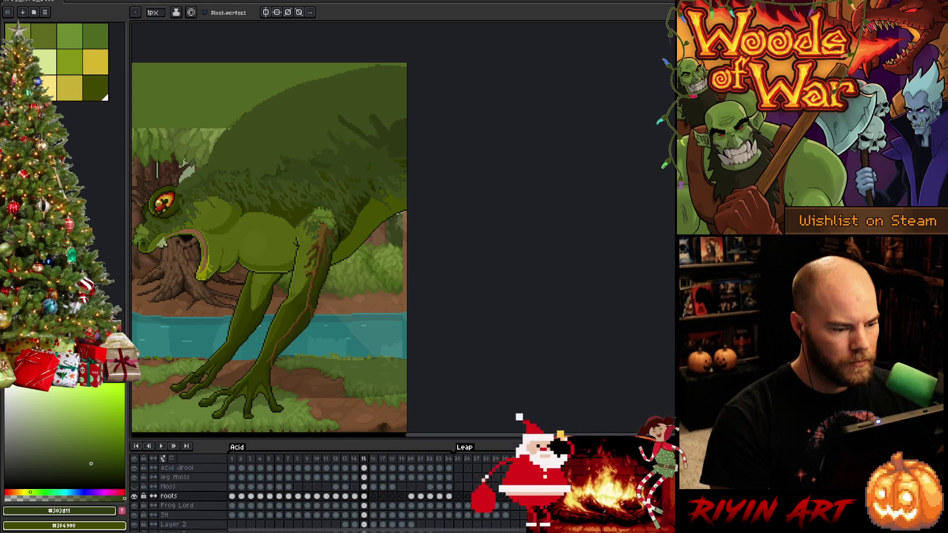
key("Left")
key("Right")
key("Right")
key("Left")
key("Left")
key("Right")
key("Right")
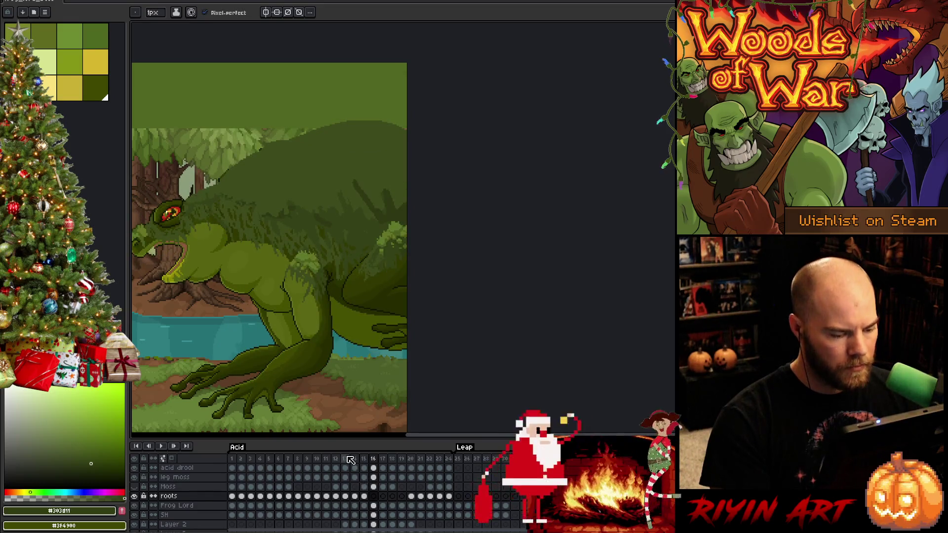
left_click(346, 457)
left_click(372, 459)
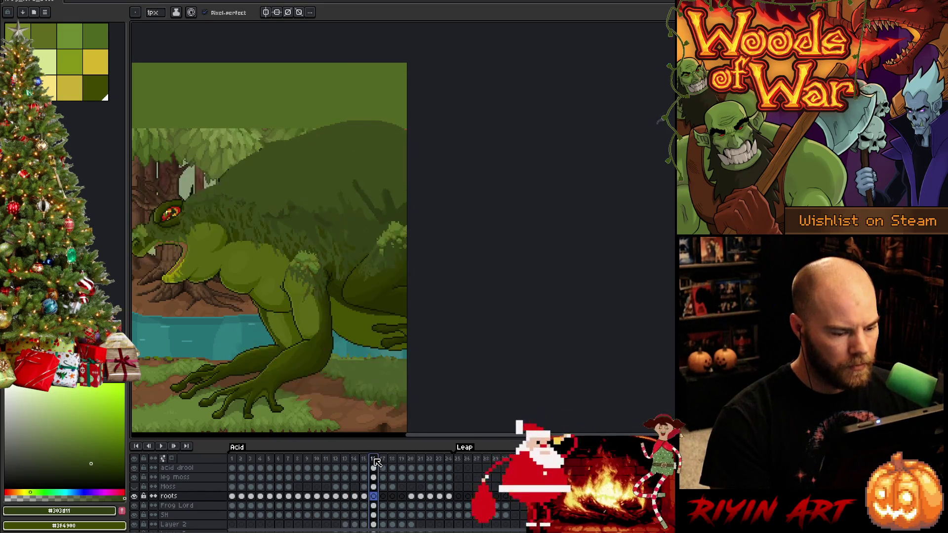
left_click(347, 459)
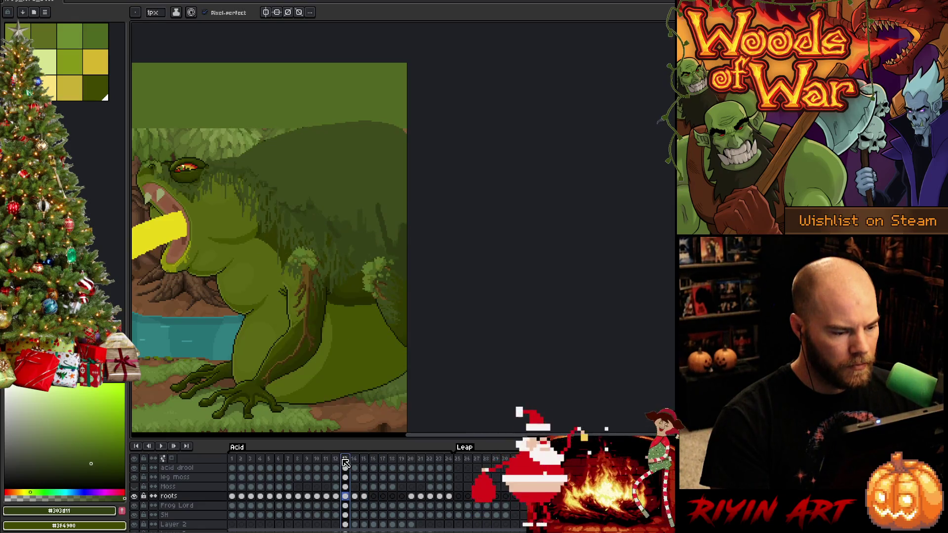
left_click(374, 462)
left_click(337, 460)
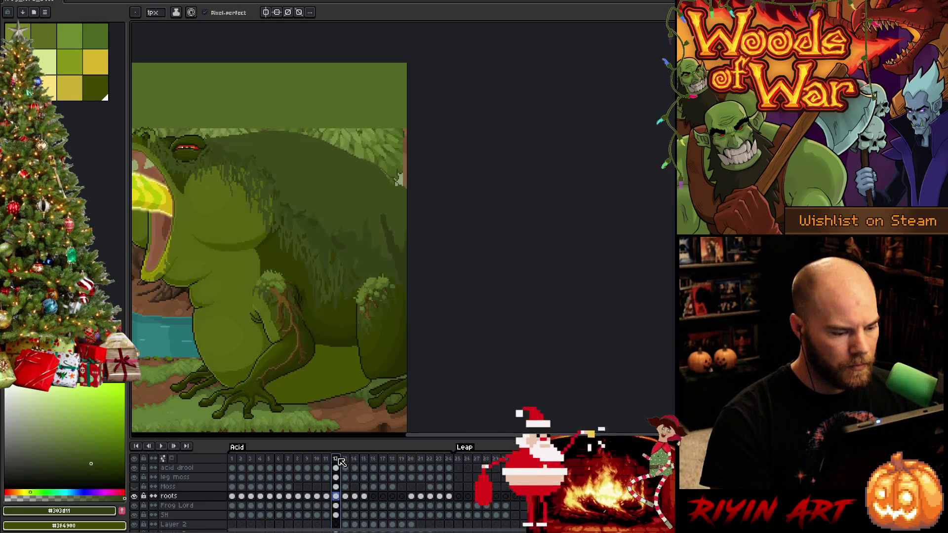
Paste the brown root lines onto the leg in frame 16 of the roots layer, then view frame 11
left_click(345, 496)
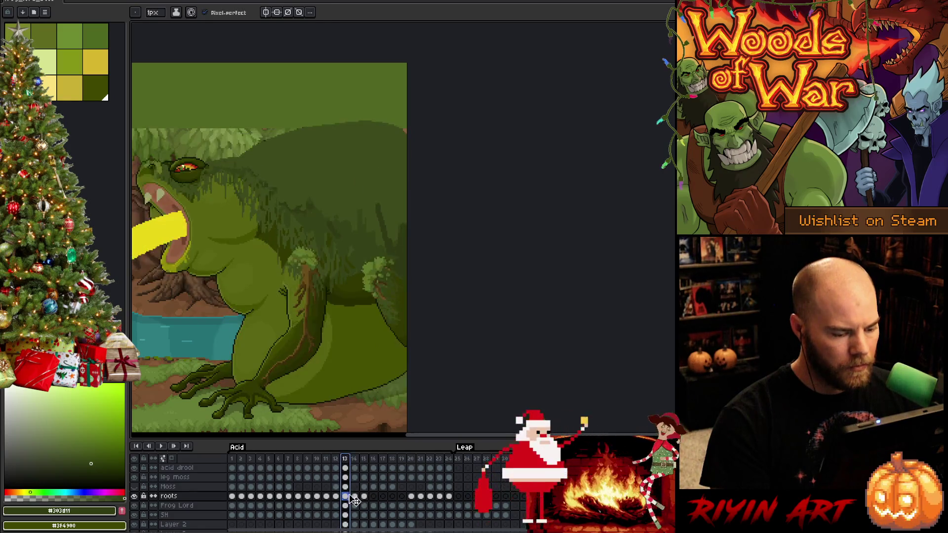
left_click(374, 498)
key("ctrl+v")
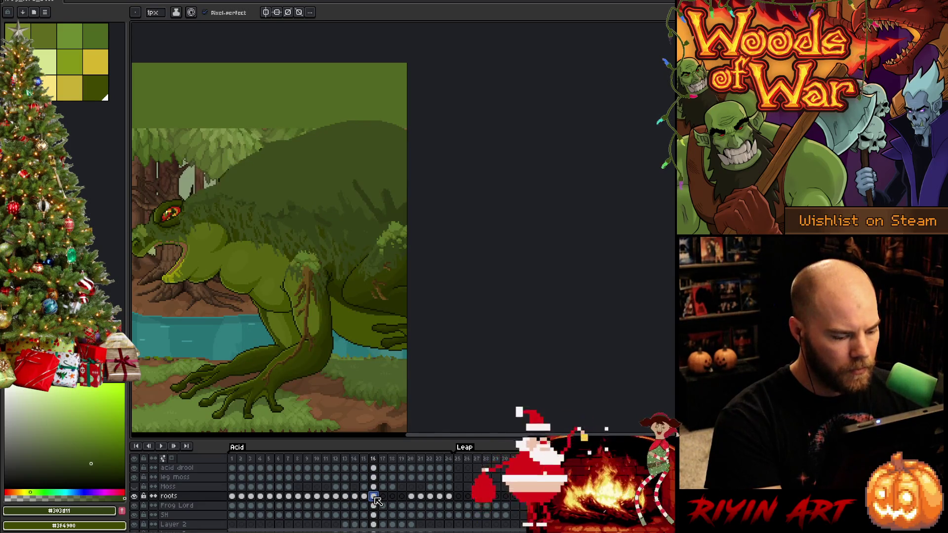
left_click(327, 497)
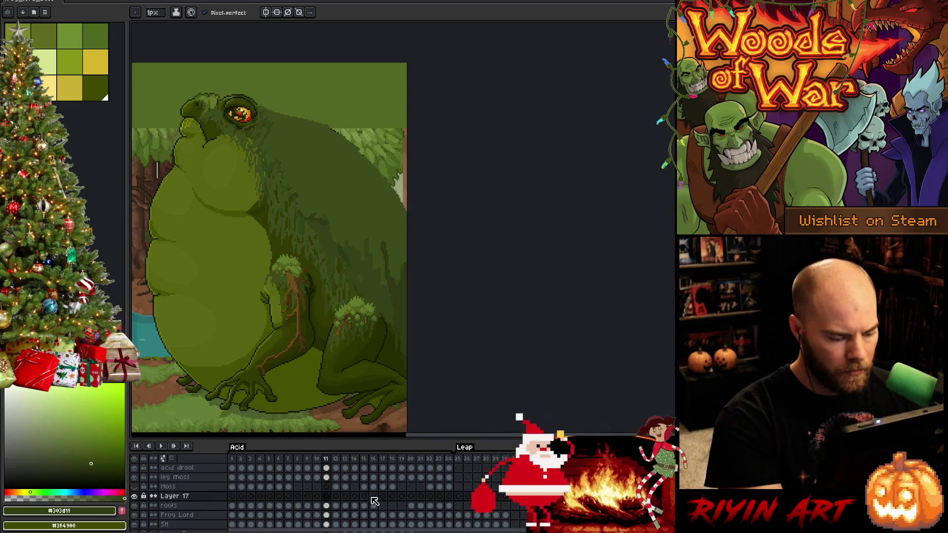
On frame 16 of Layer 17, marquee-select the frog's body and front leg area
left_click(374, 498)
left_click(327, 506)
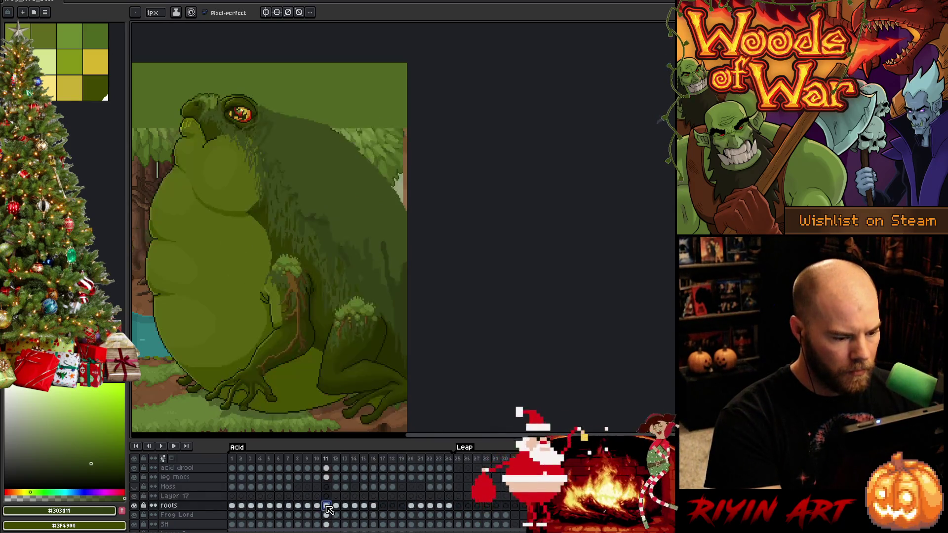
left_click(373, 497)
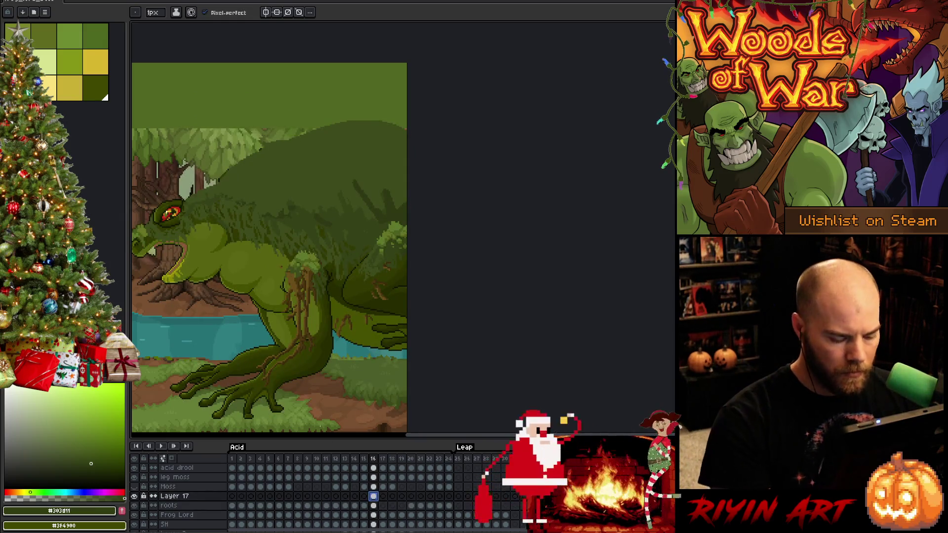
key("m")
left_click_drag(194, 220, 318, 407)
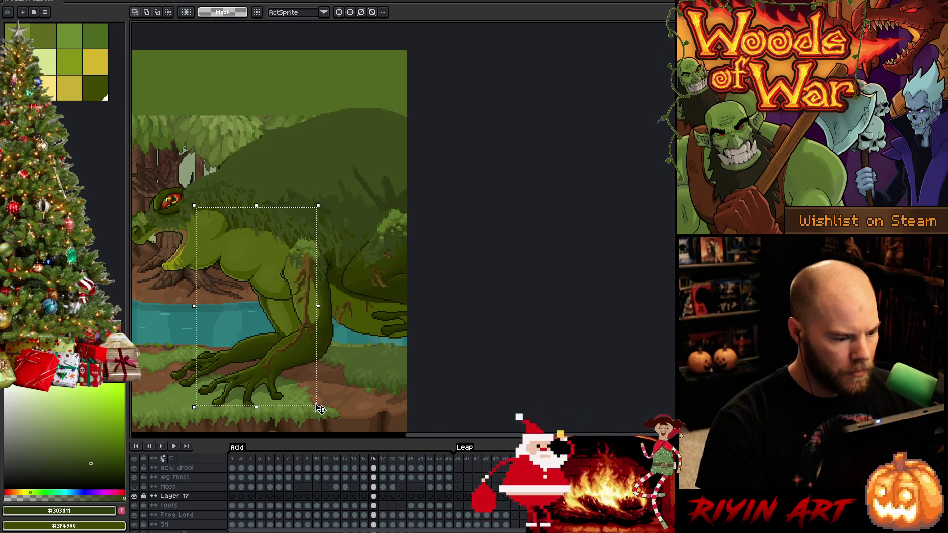
Clear that selection and instead select the small moss clump on the frog's back on Layer 17
left_click(374, 505)
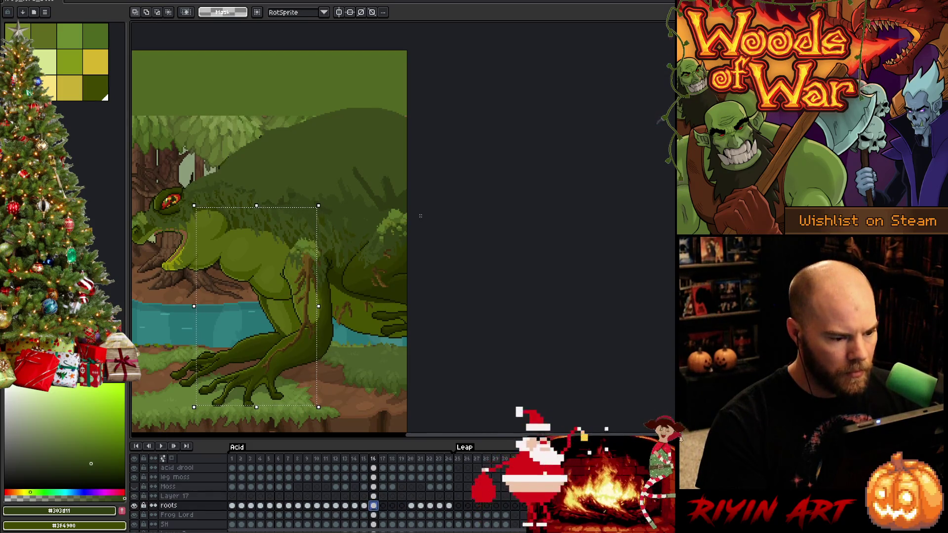
left_click_drag(420, 216, 440, 333)
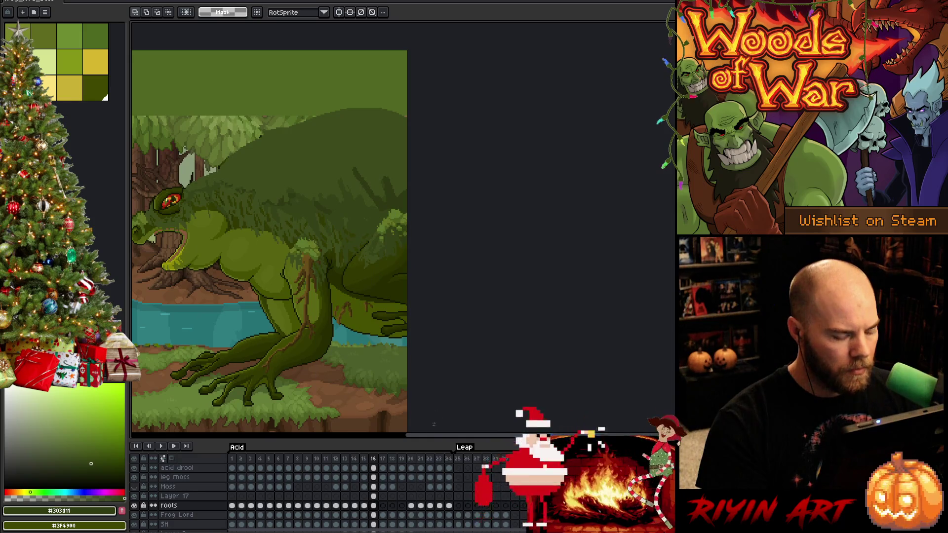
left_click(373, 496)
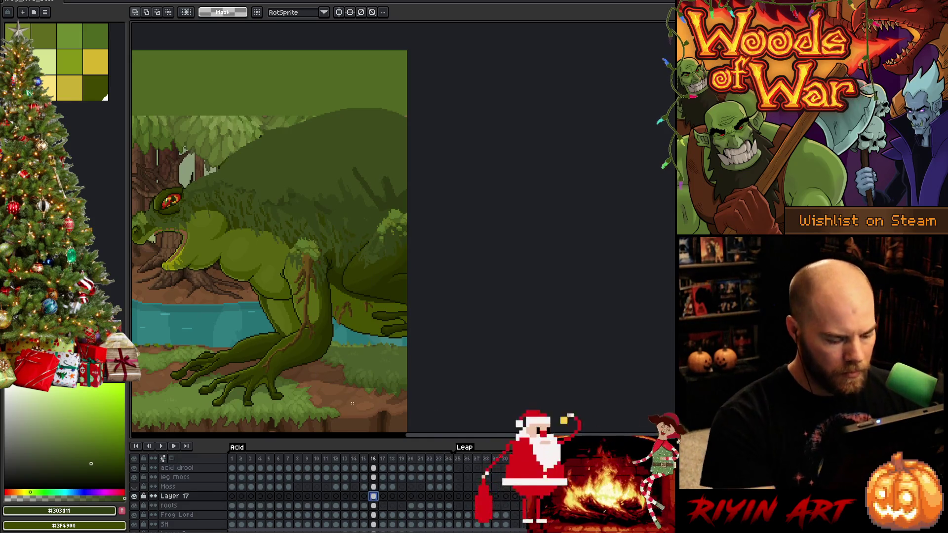
mouse_move(372, 228)
left_mouse_down()
mouse_move(416, 256)
mouse_move(399, 237)
left_mouse_up()
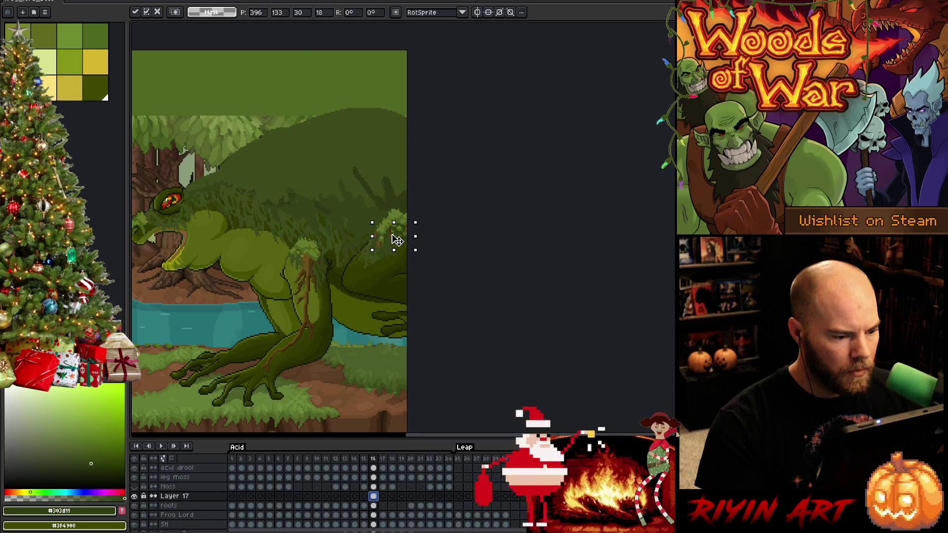
Compare frame 16 against frames 1 and 2, briefly toggling the moss texture layer's visibility
left_click(232, 459)
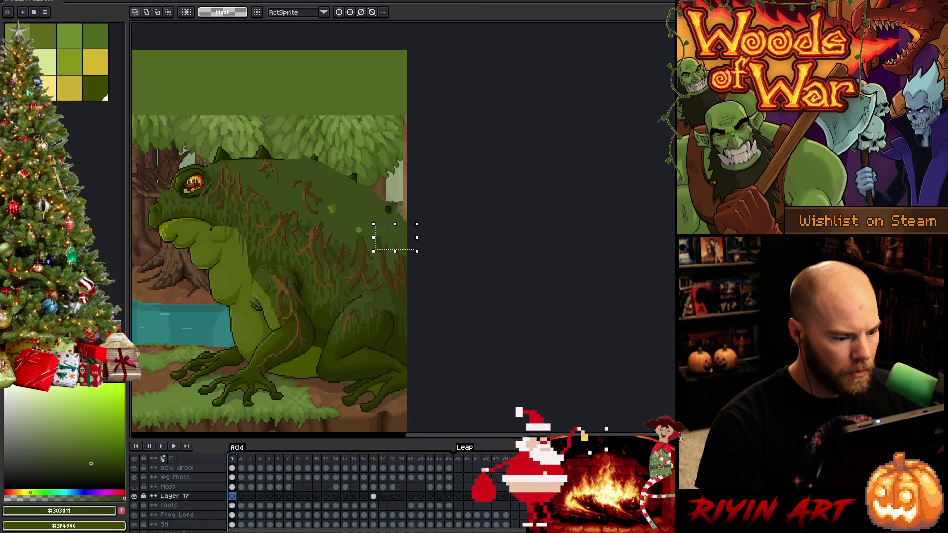
left_click(241, 459)
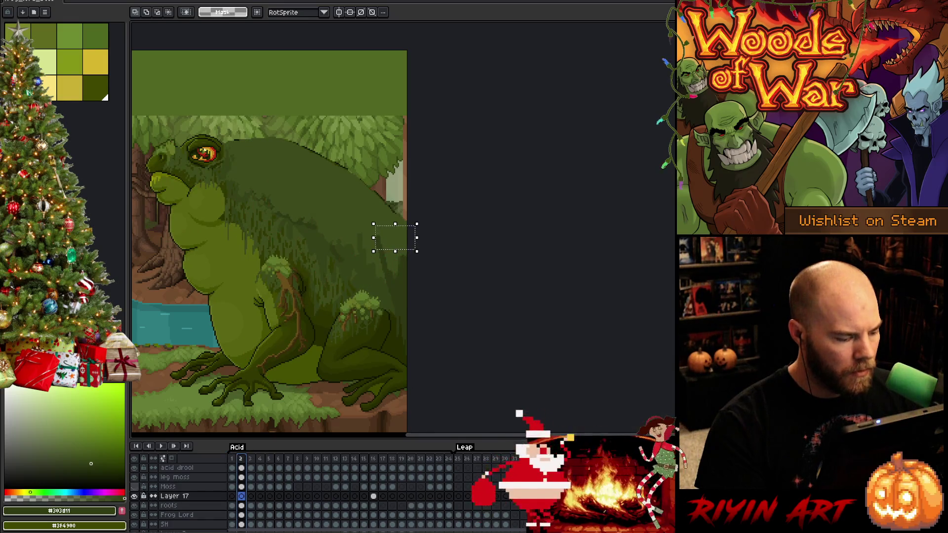
left_click(135, 487)
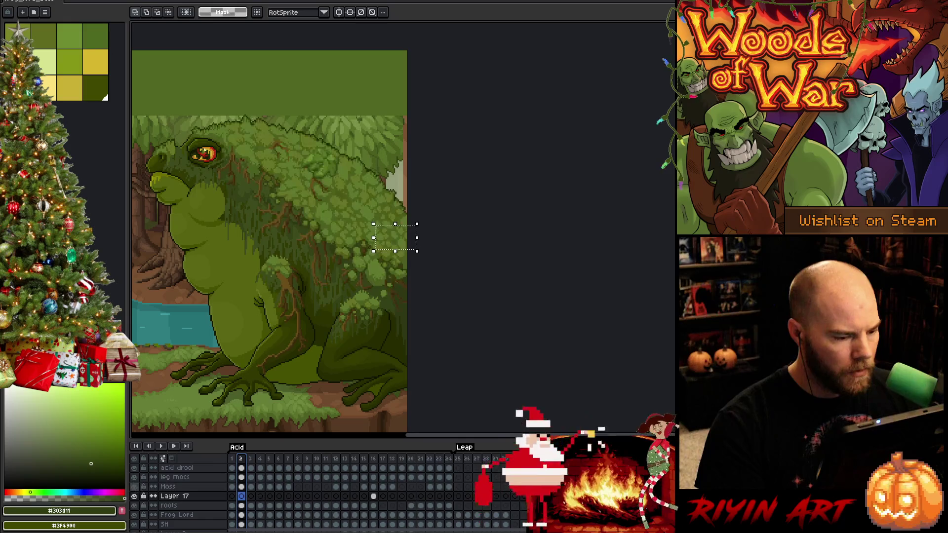
left_click(134, 487)
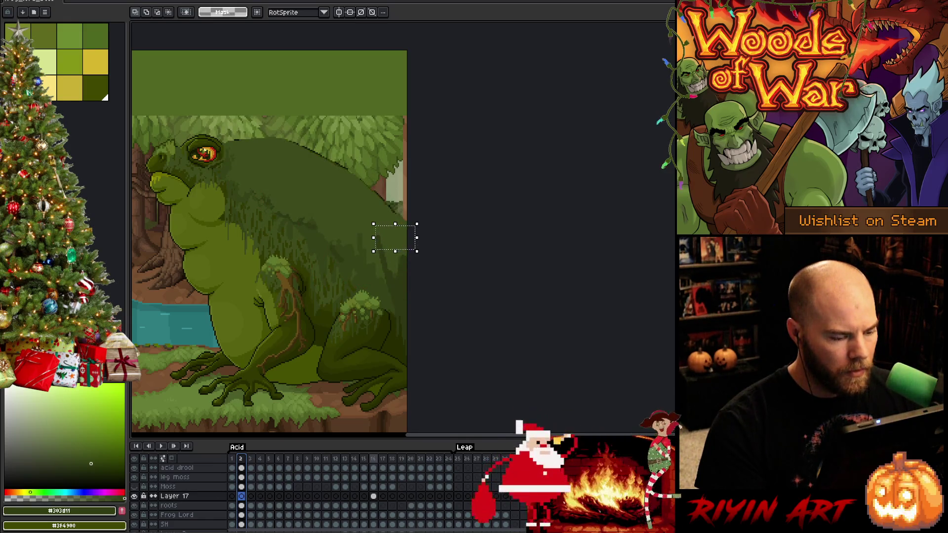
left_click(374, 459)
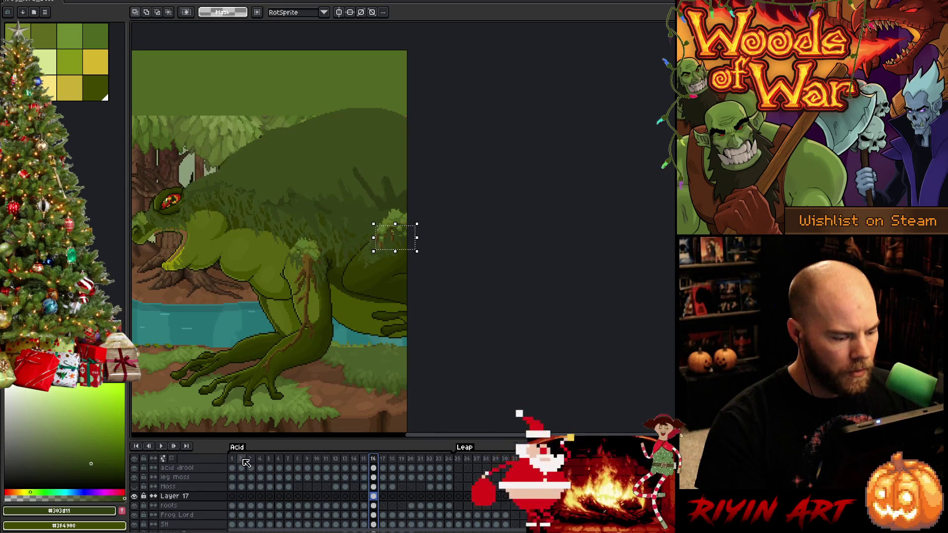
left_click(235, 460)
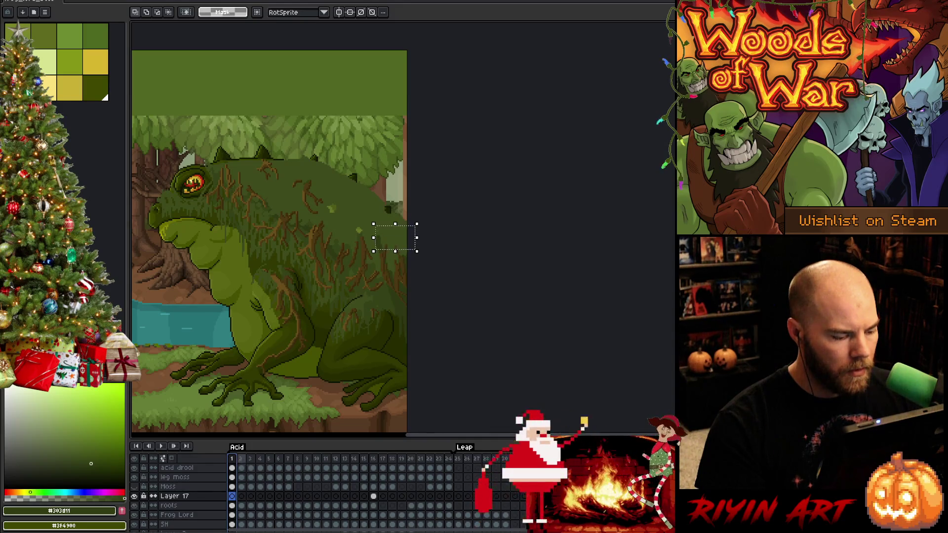
left_click(241, 459)
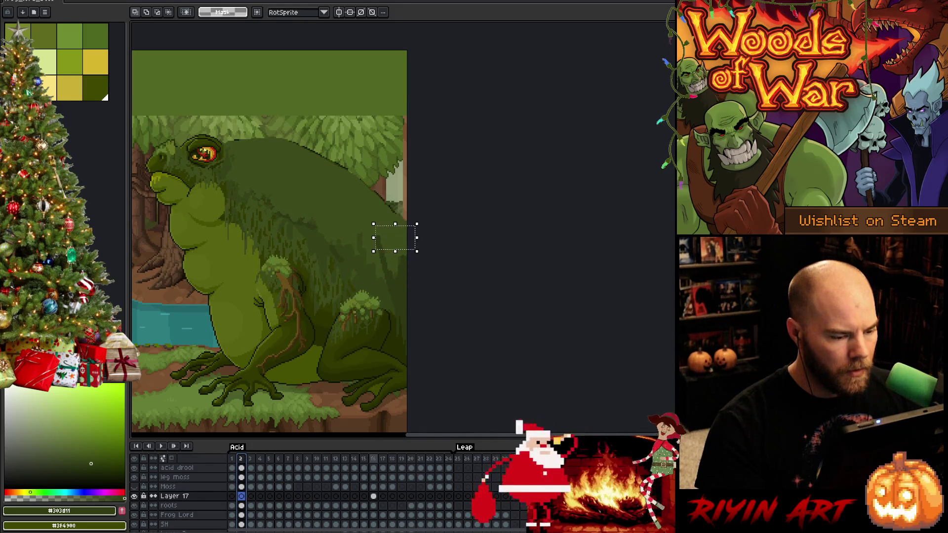
left_click(373, 496)
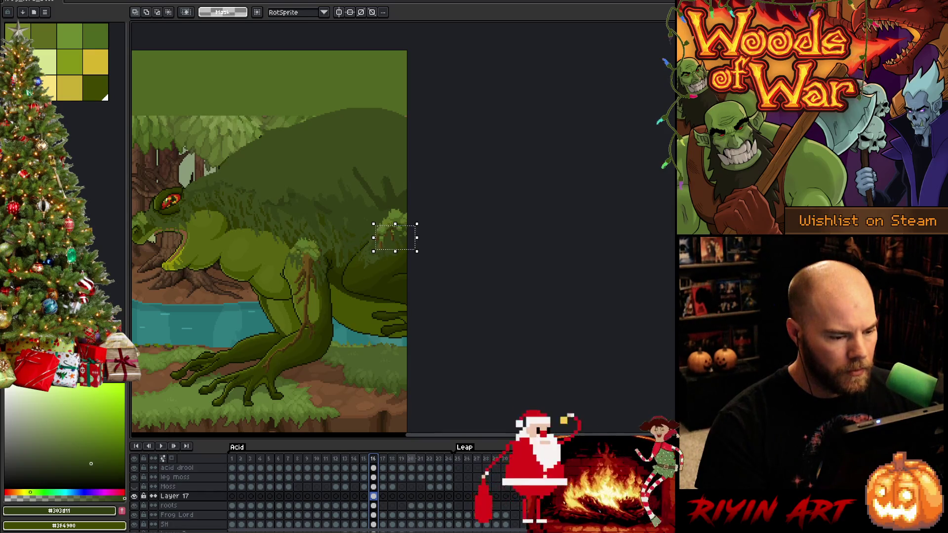
Compare frame 16 with frame 20, then nudge the Layer 17 moss patch one pixel right
left_click(410, 458)
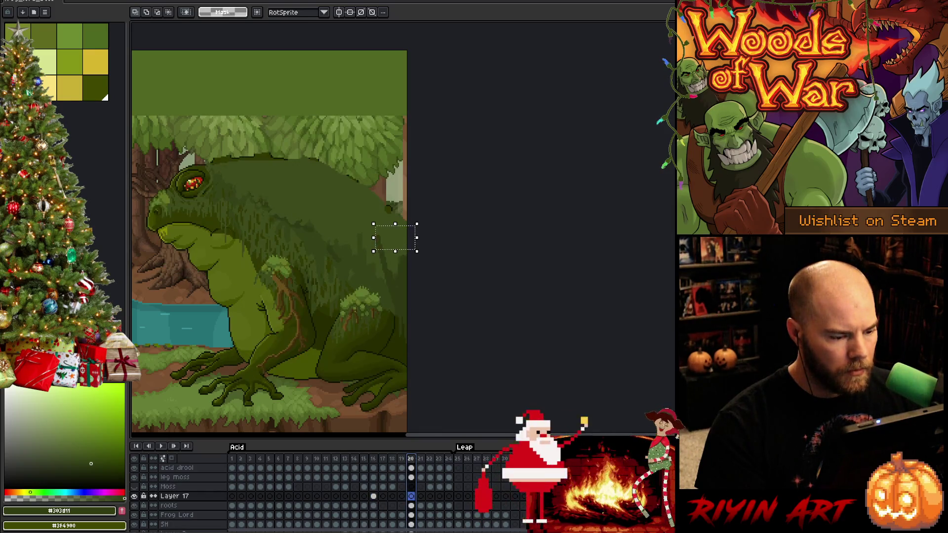
left_click(373, 459)
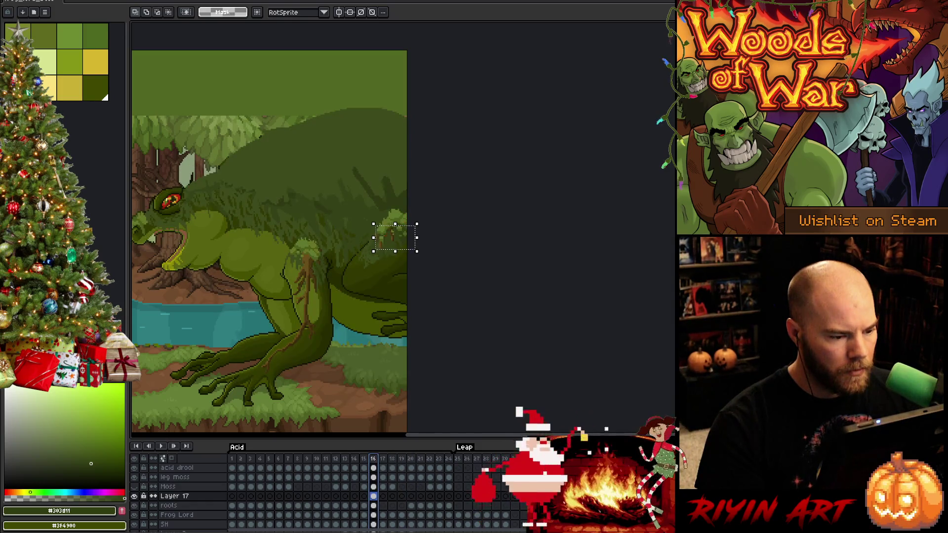
left_click(411, 458)
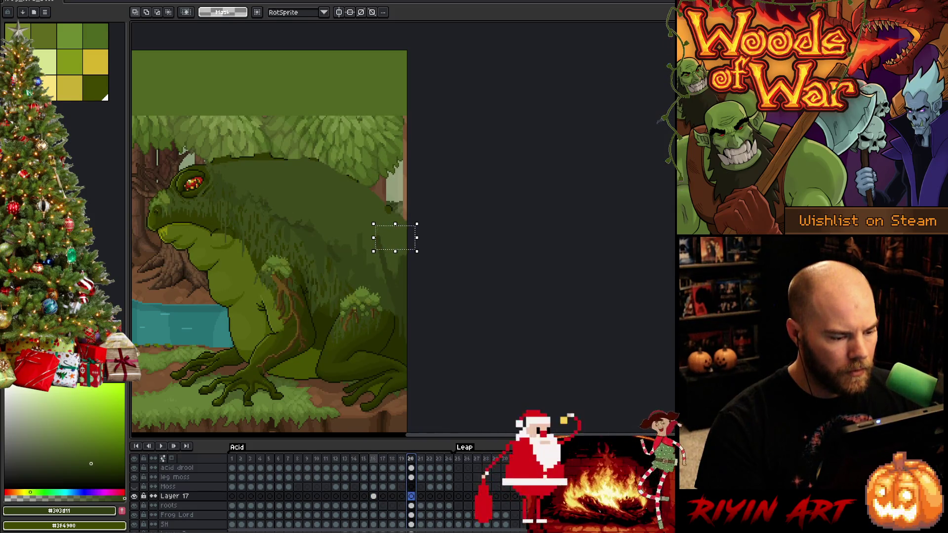
left_click(372, 495)
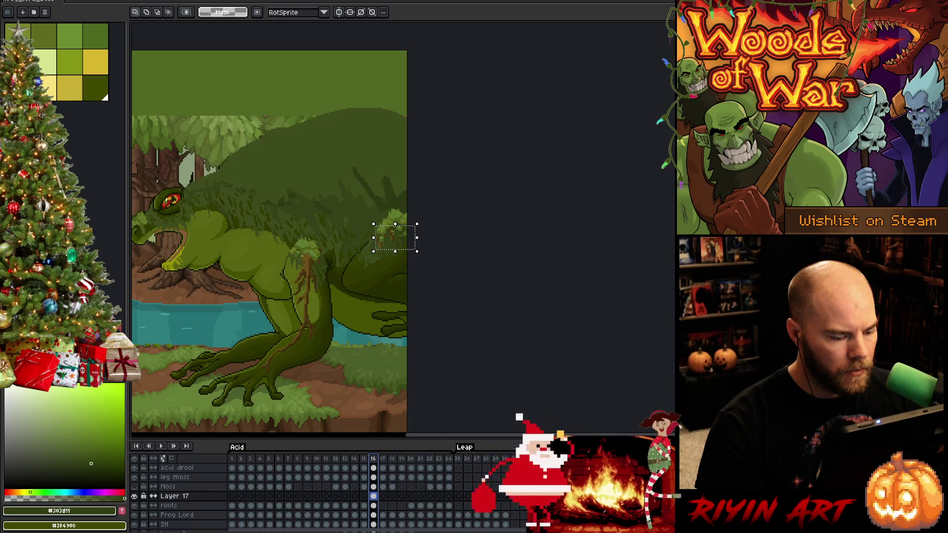
left_click(373, 505)
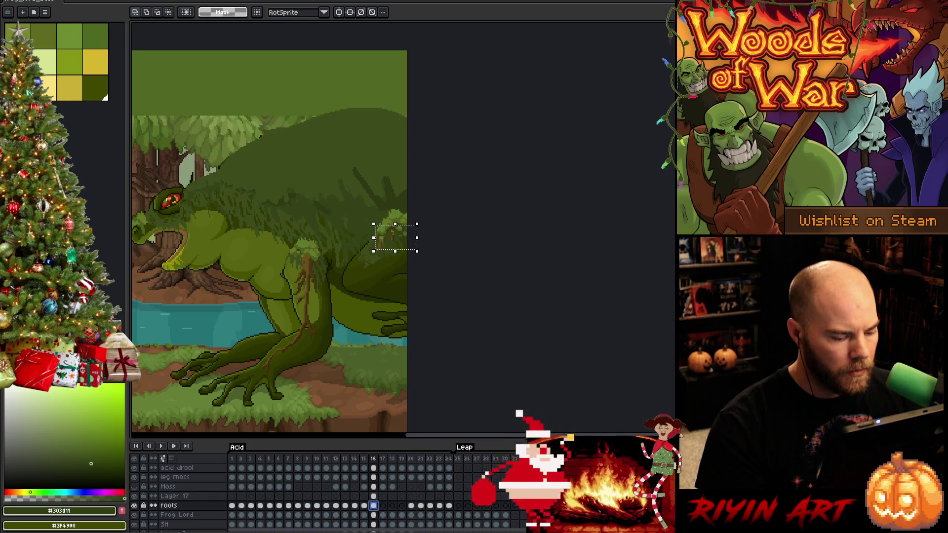
key("Up")
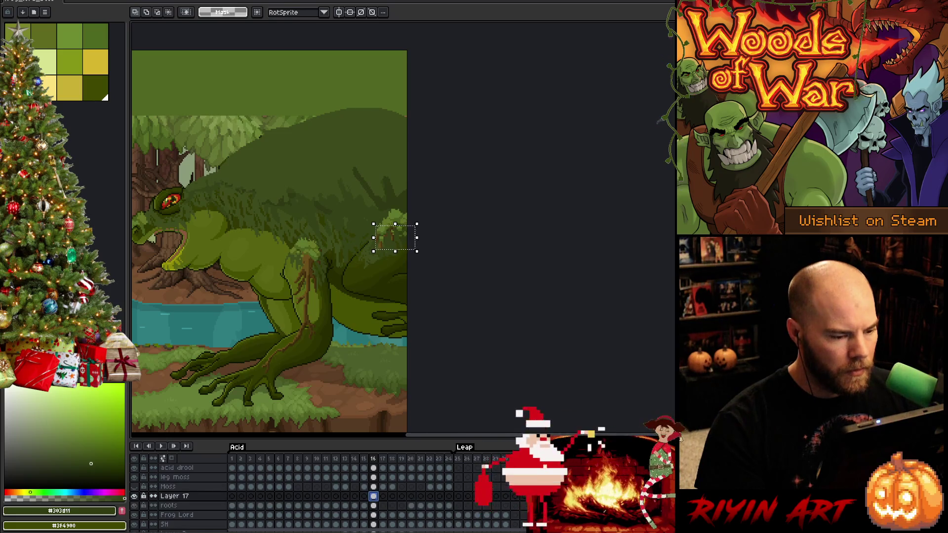
key("Right")
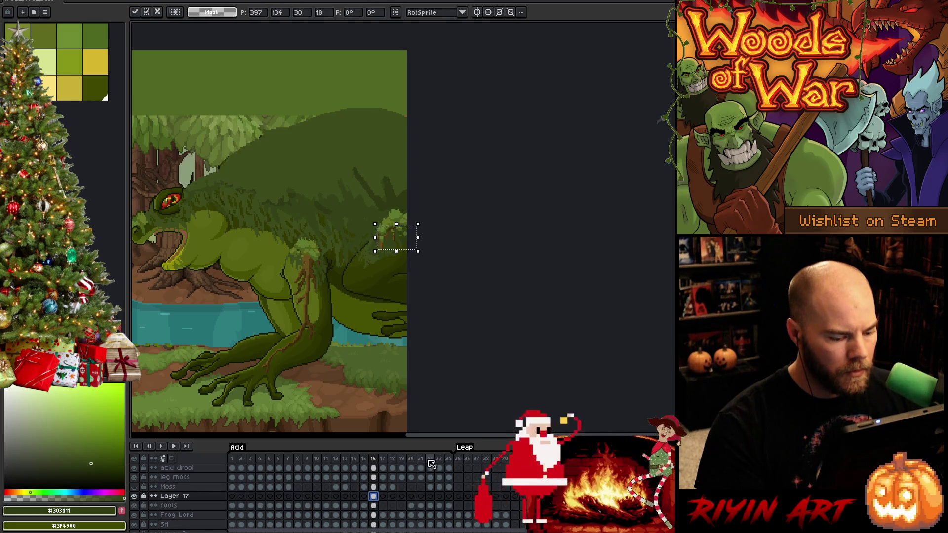
Step through the later leaping frames up to 24 to check the patch, then return to frame 16
left_click(429, 460)
key("comma")
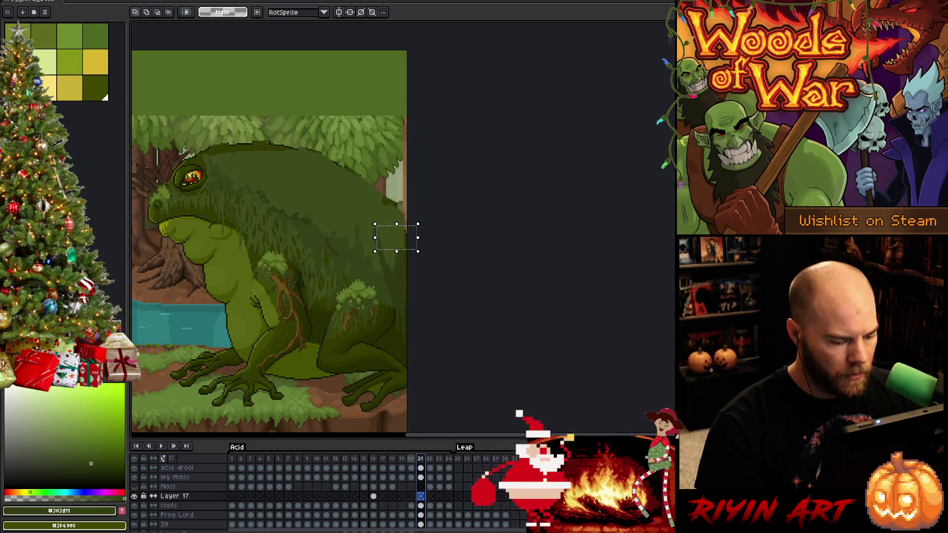
key("period")
key("period")
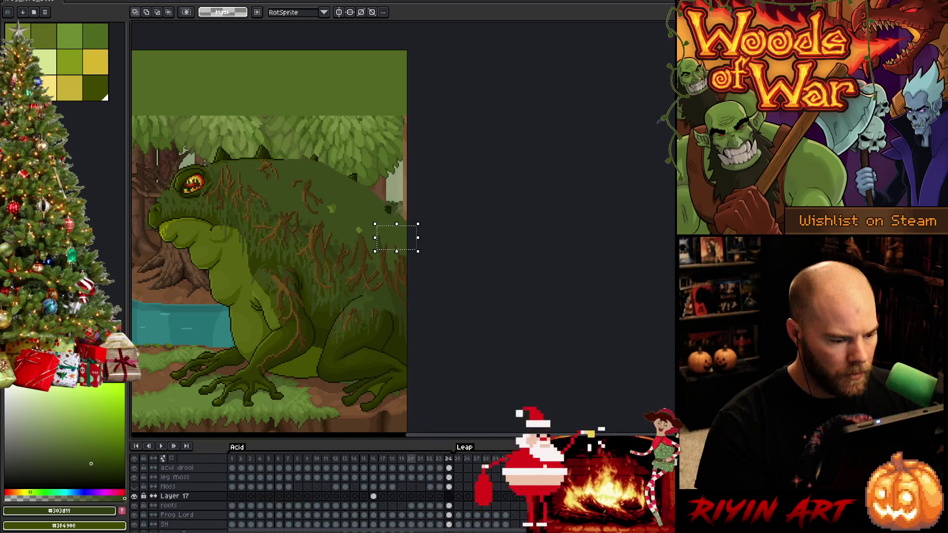
key("comma")
key("comma")
key("comma")
key("comma")
key("comma")
key("period")
key("period")
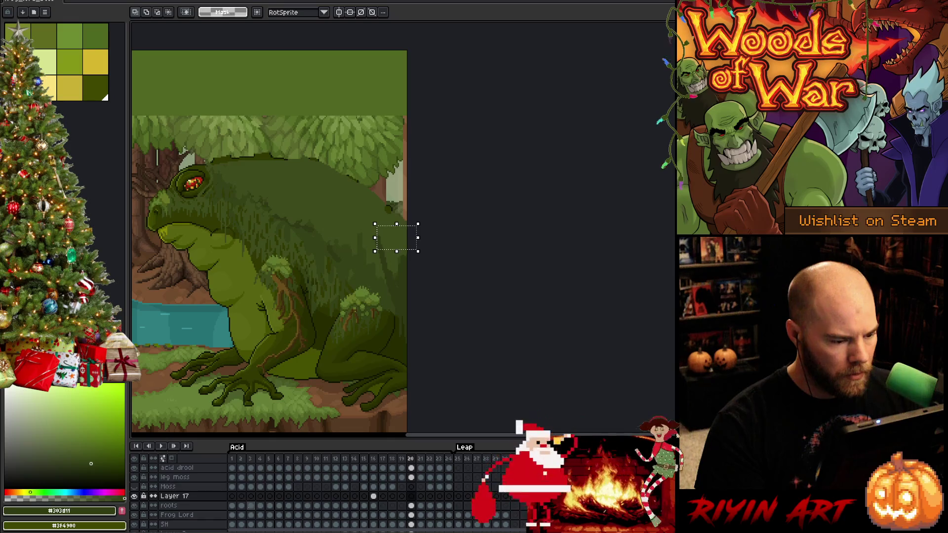
key("period")
key("period")
key("period")
key("period")
left_click(134, 487)
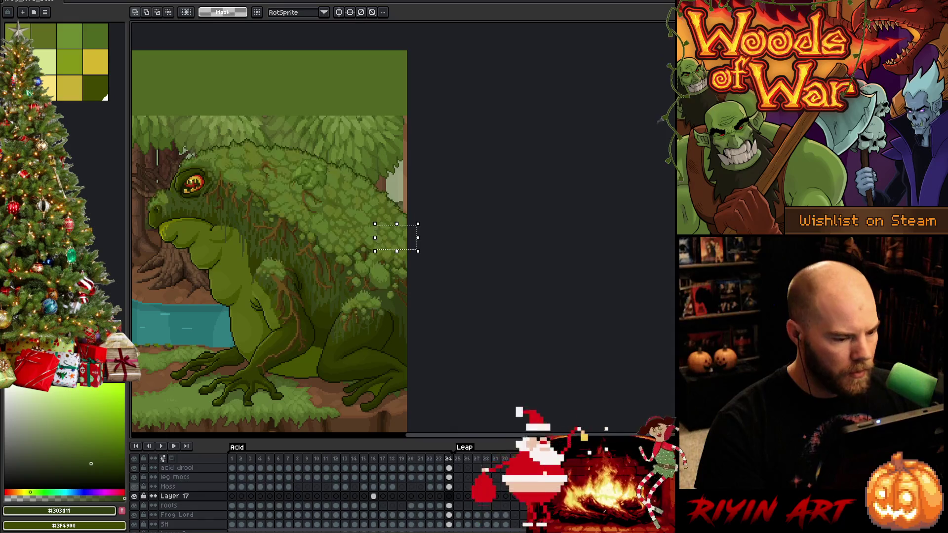
left_click(374, 459)
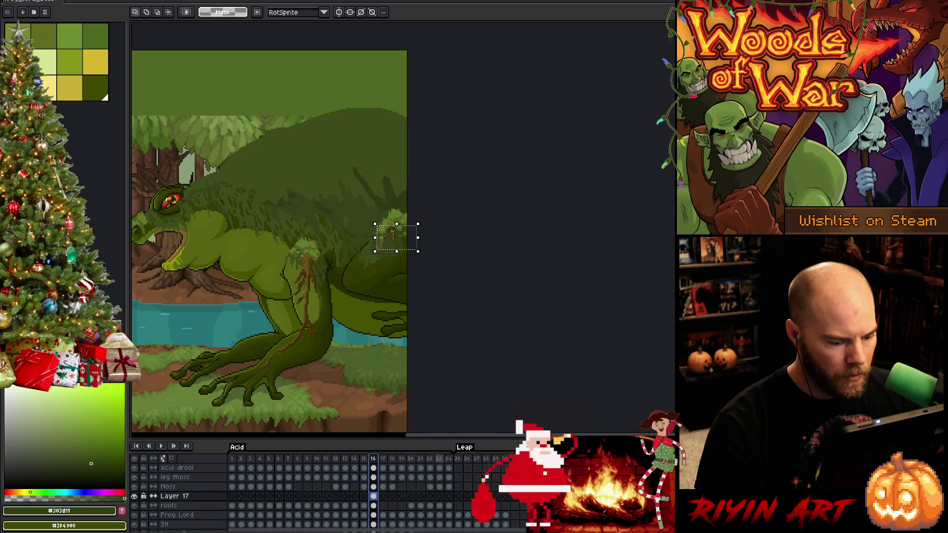
scroll(392, 213, "up", 1)
scroll(393, 213, "up", 1)
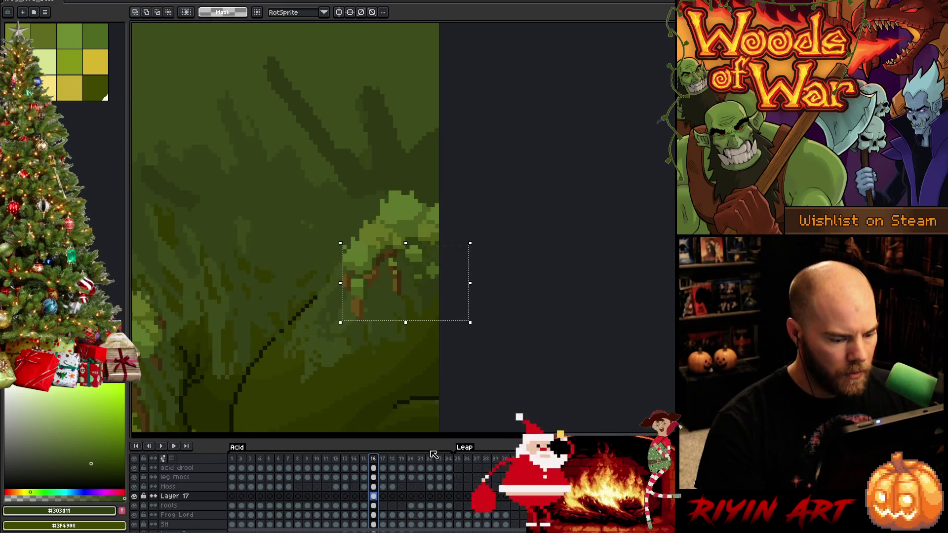
After checking frames 23-24, nudge frame 16's tree-shaped moss patch right, down, left and back into position
left_click(450, 459)
scroll(386, 296, "down", 1)
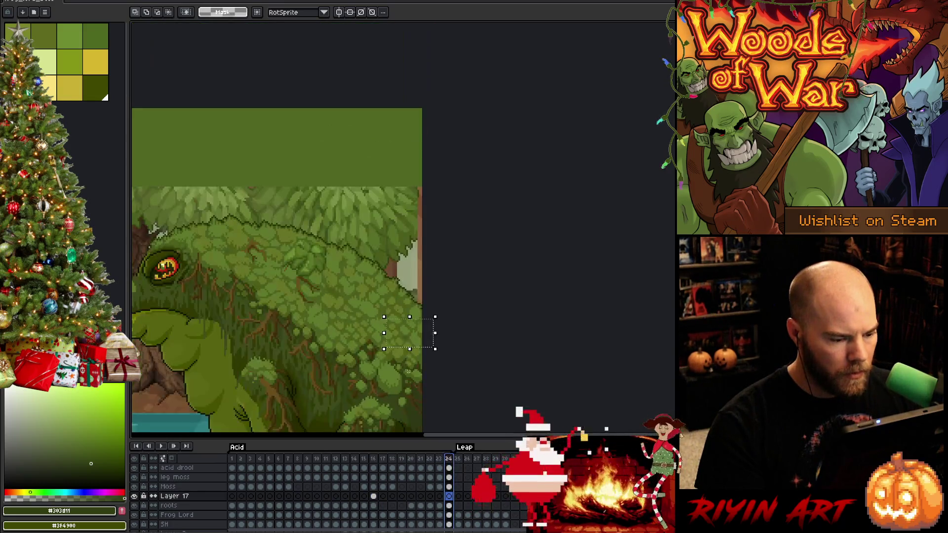
scroll(385, 296, "down", 1)
scroll(386, 296, "up", 2)
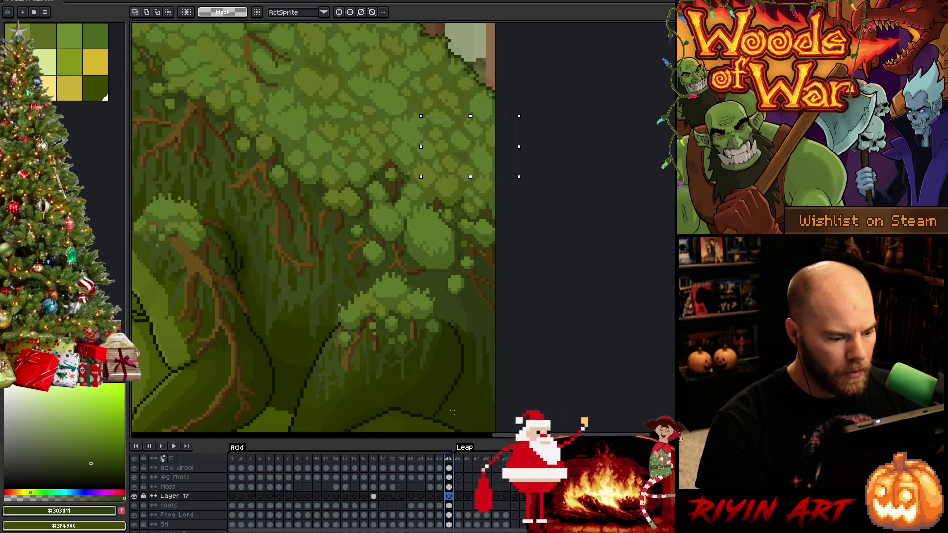
left_click(441, 459)
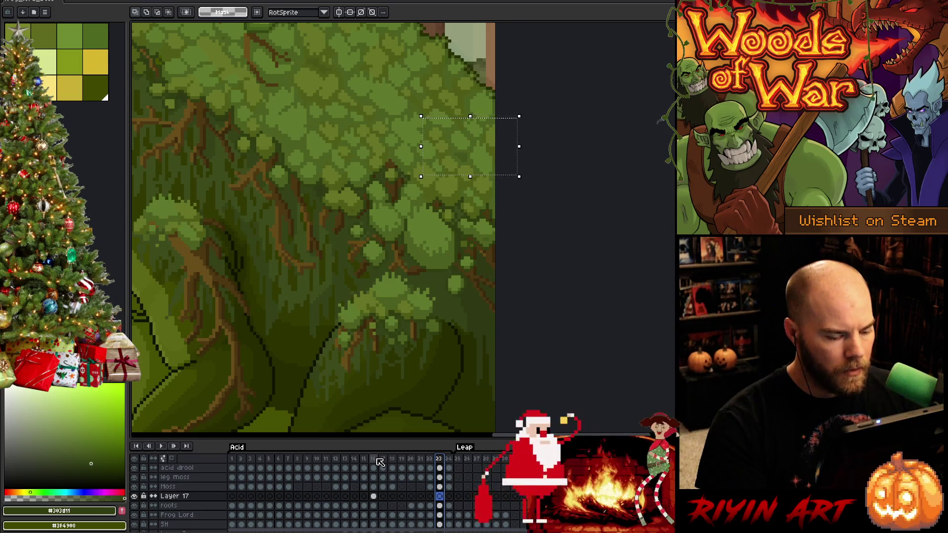
left_click(380, 462)
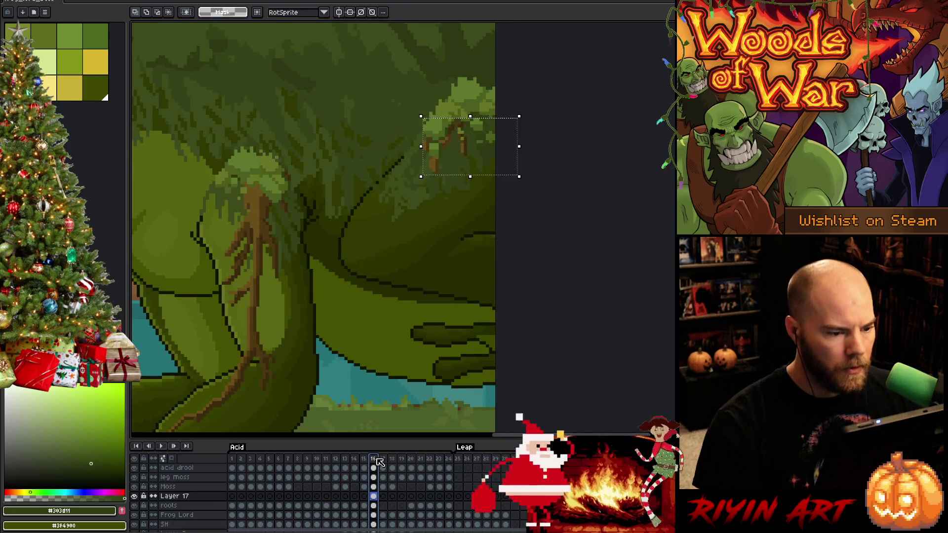
key("Right")
key("Right")
key("Down")
key("Right")
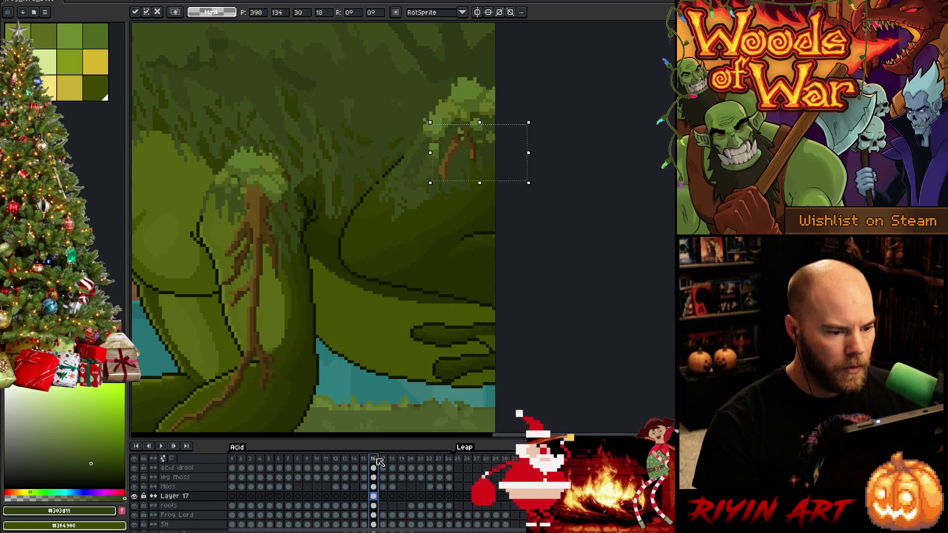
key("Left")
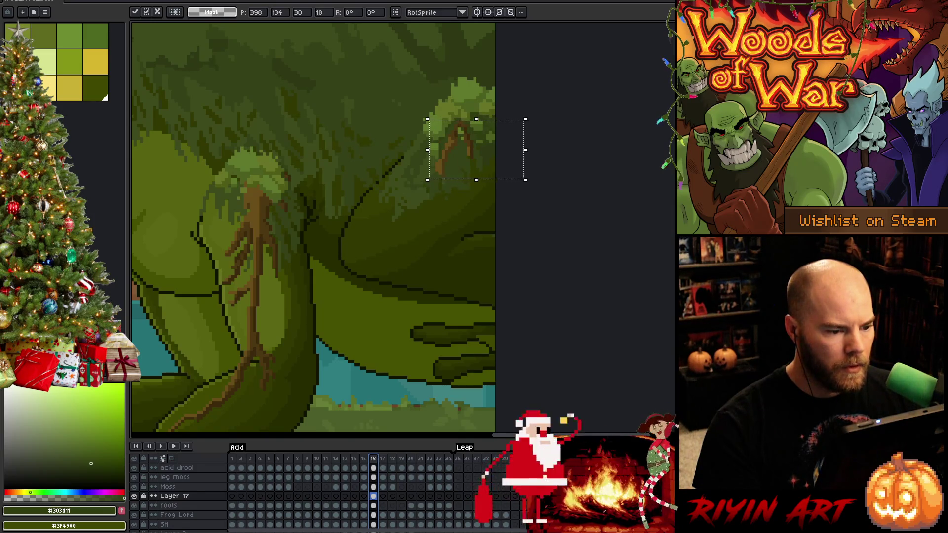
key("Left")
key("Left")
key("Left")
key("Left")
key("Left")
key("Left")
key("Left")
key("Right")
key("Right")
key("Right")
key("Right")
key("Right")
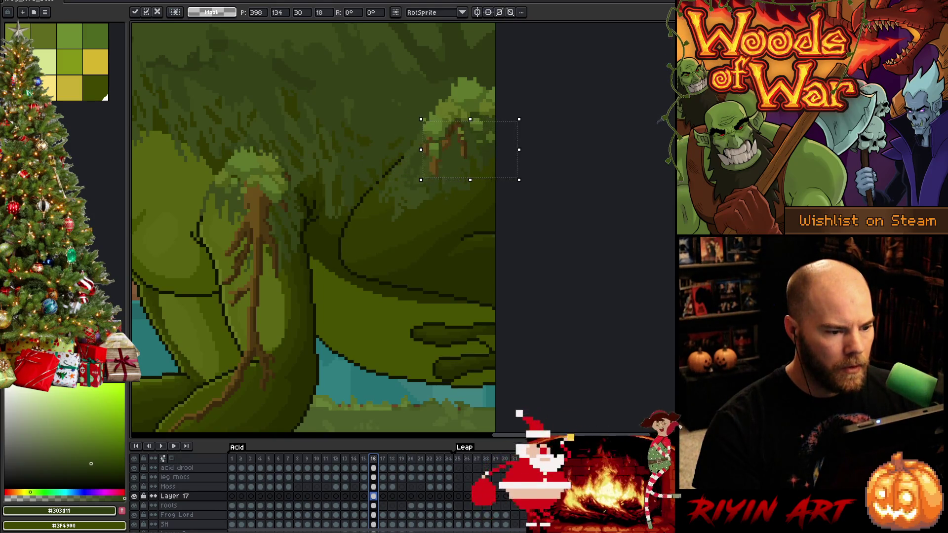
key("Up")
key("Down")
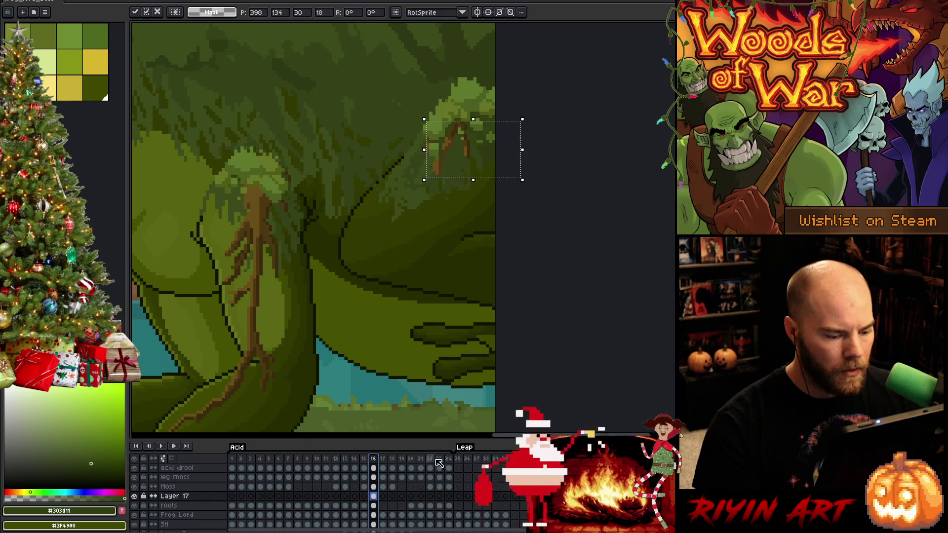
Compare with frames 19-22, shift the patch one pixel left and down, and flip frames to verify alignment
left_click(429, 460)
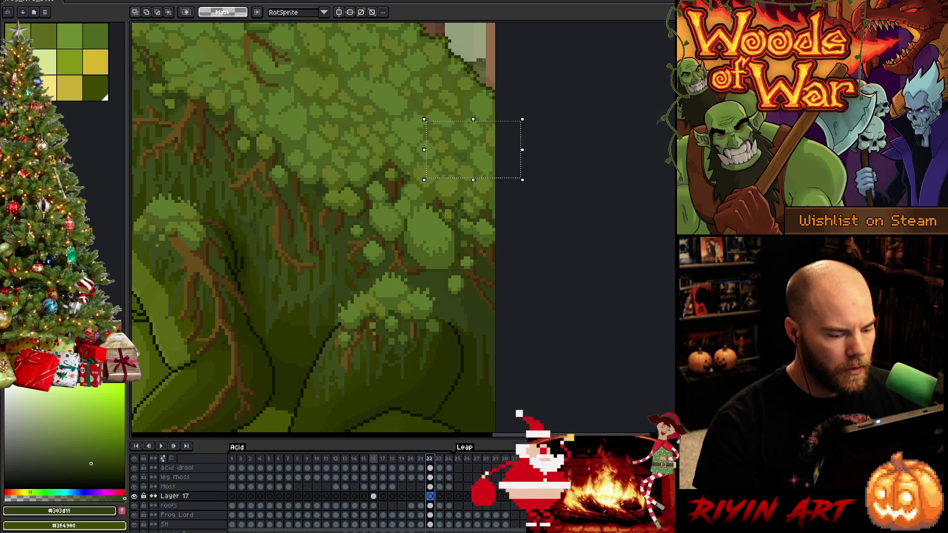
left_click(373, 459)
key("Left")
key("Down")
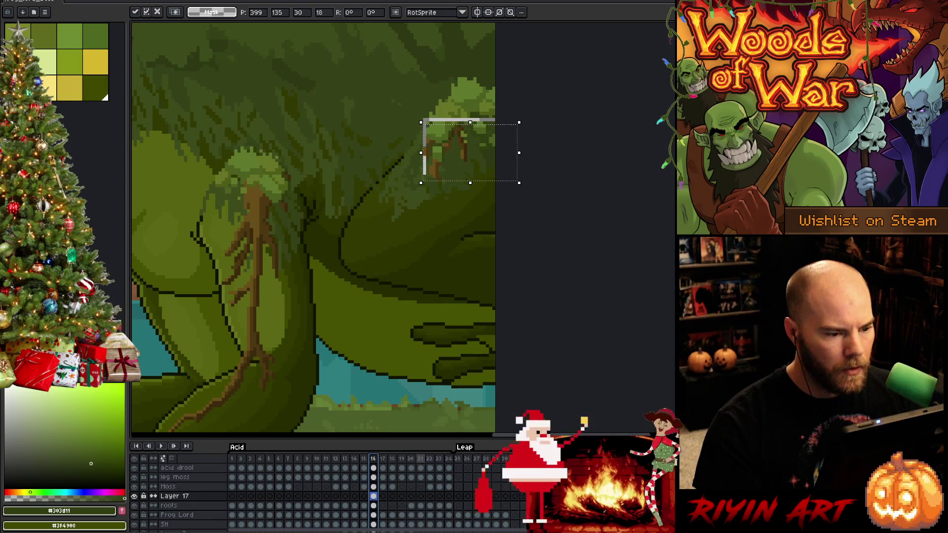
left_click(420, 459)
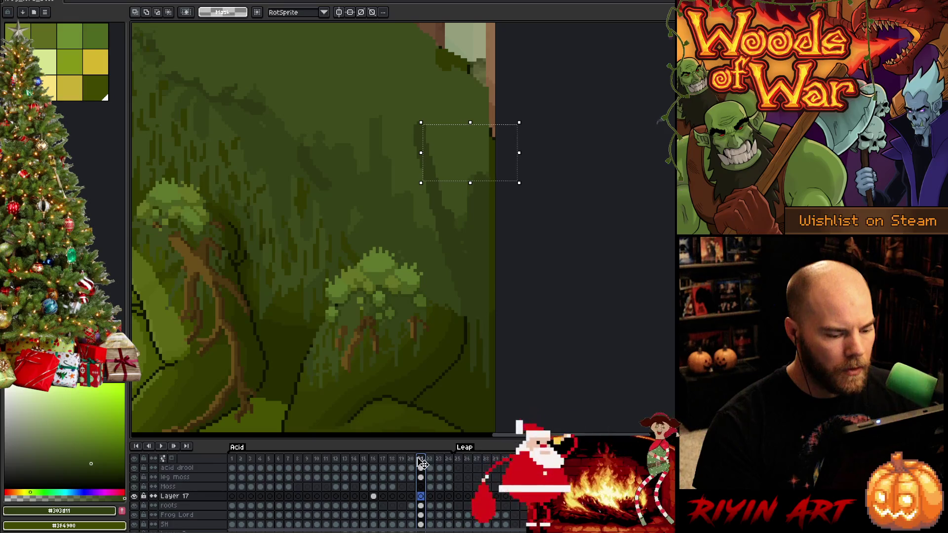
left_click(411, 459)
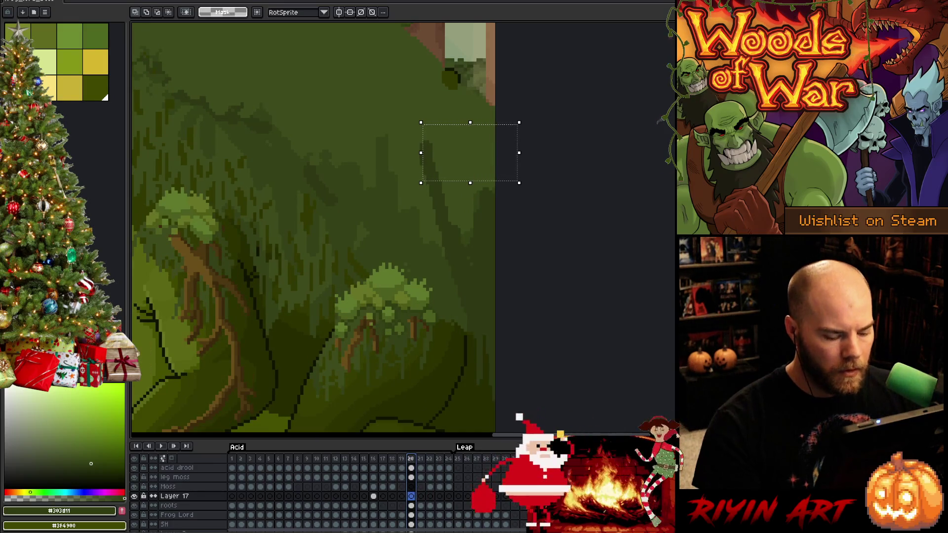
key("comma")
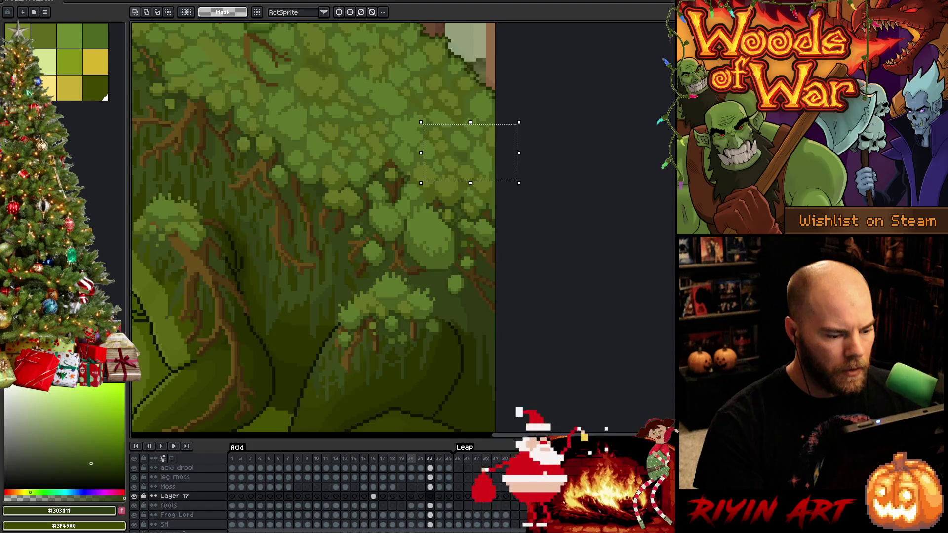
left_click(372, 458)
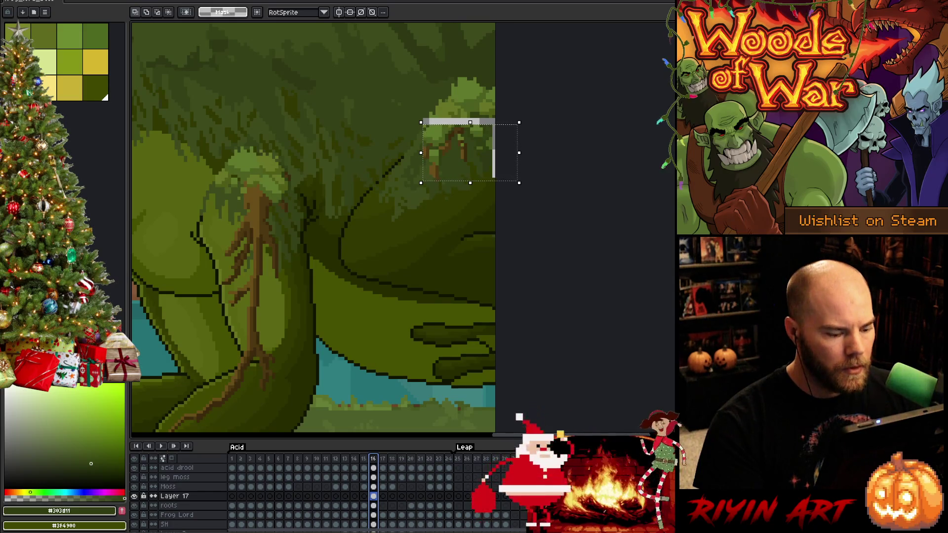
key("Left")
key("Right")
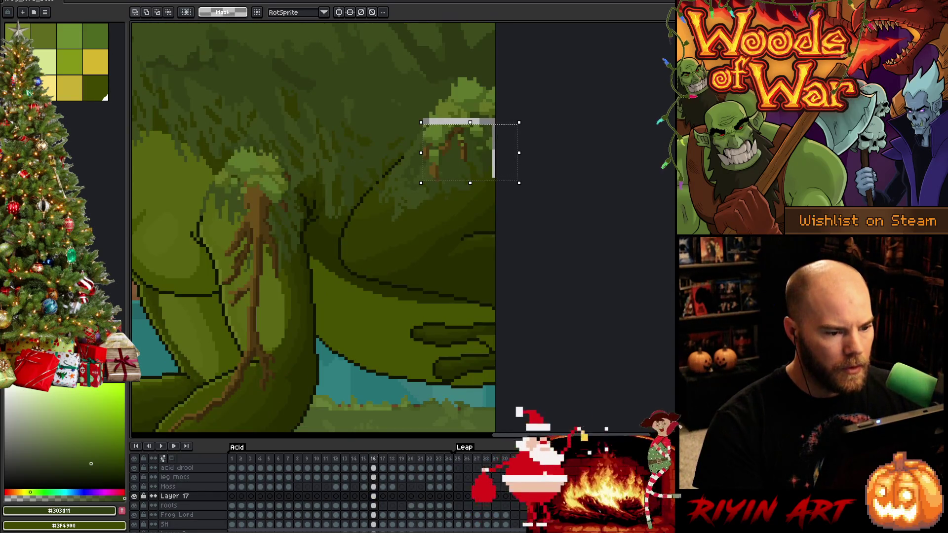
scroll(177, 489, "down", 3)
scroll(428, 252, "up", 1)
scroll(482, 175, "down", 2)
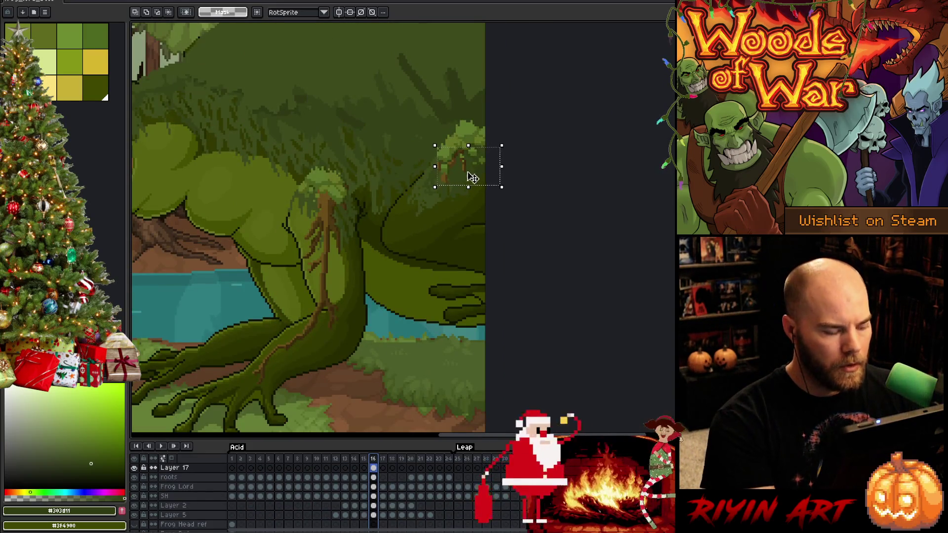
Toggle Layer 17's visibility, nudge the tree patch a final pixel and commit its new position
left_click(134, 469)
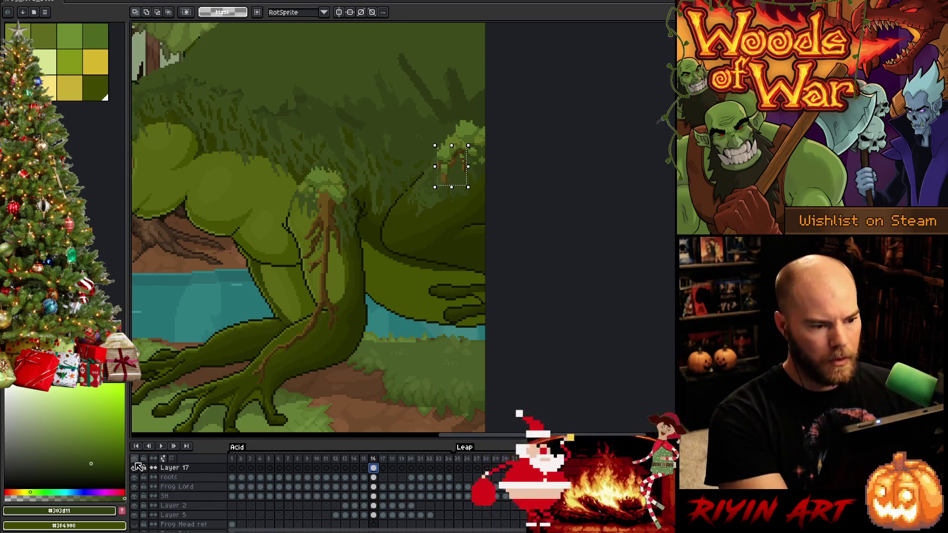
scroll(465, 121, "up", 2)
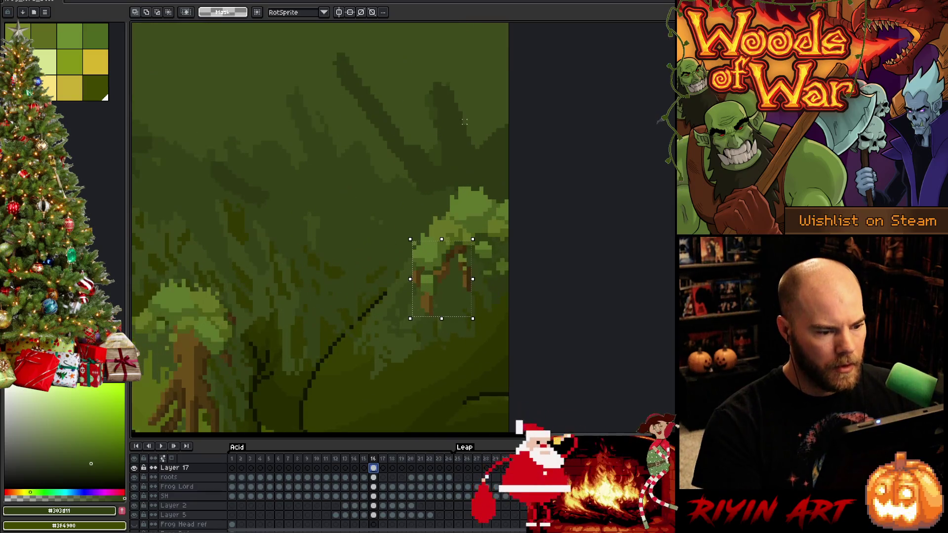
left_click(432, 317)
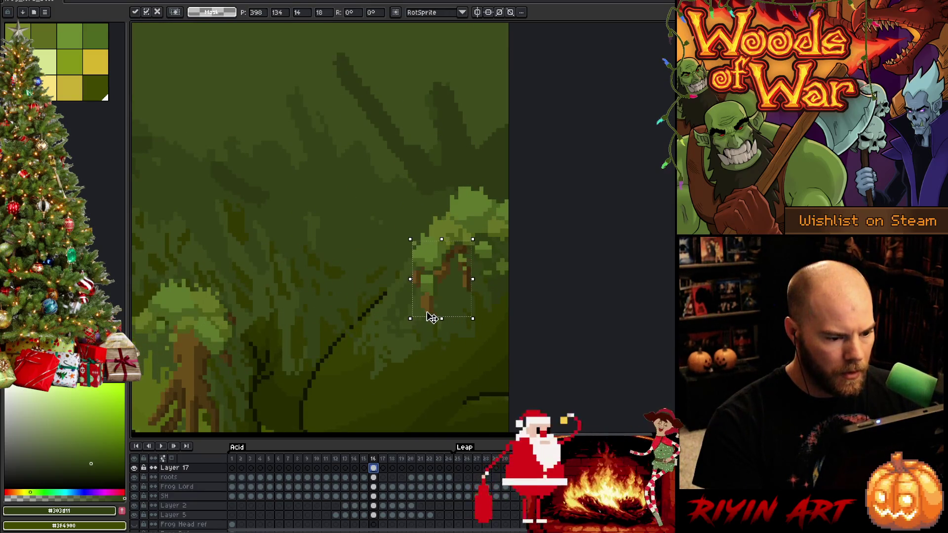
key("Left")
key("Right")
key("Down")
key("Return")
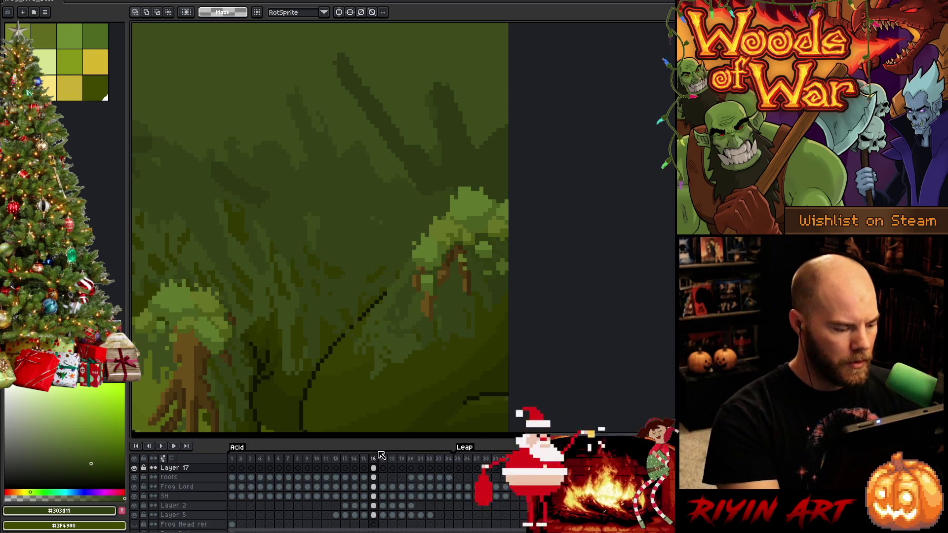
Eyedrop the mid-green moss colour #667426 and switch to the leg moss layer with the pencil ready
key("i")
left_click(465, 255)
key("b")
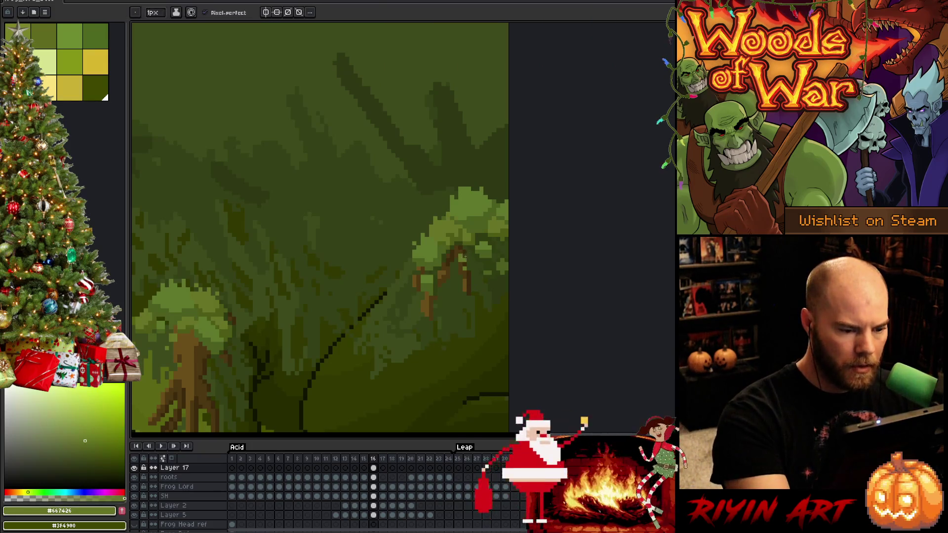
key("v")
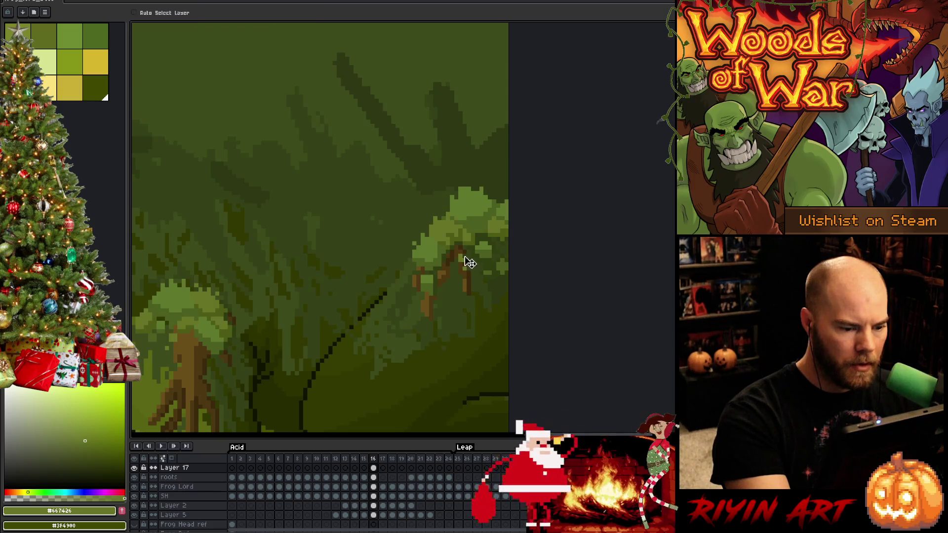
left_click(460, 275)
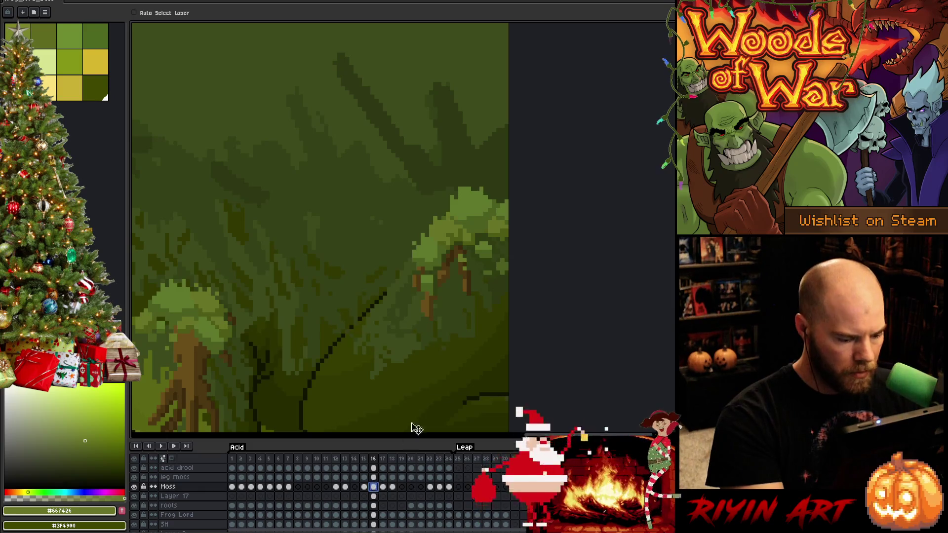
key("b")
key("e")
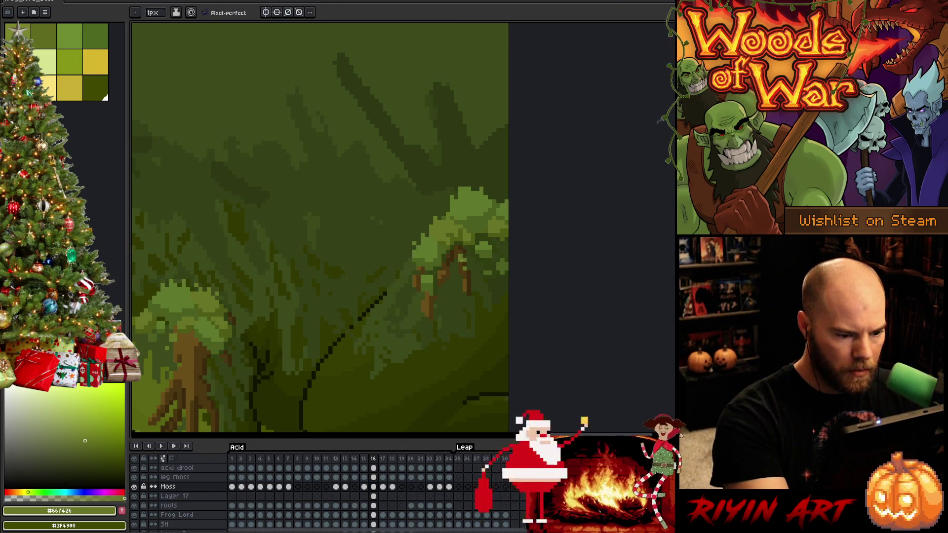
key("alt+Up")
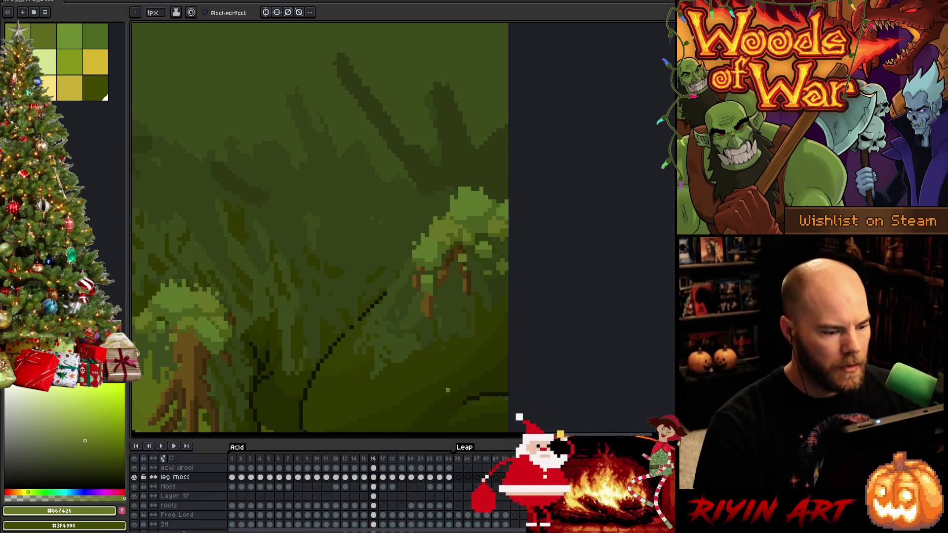
scroll(441, 377, "down", 2)
key("space")
Delete the unused Layer 17 and zoom in on the frog's front leg
left_click_drag(437, 368, 489, 223)
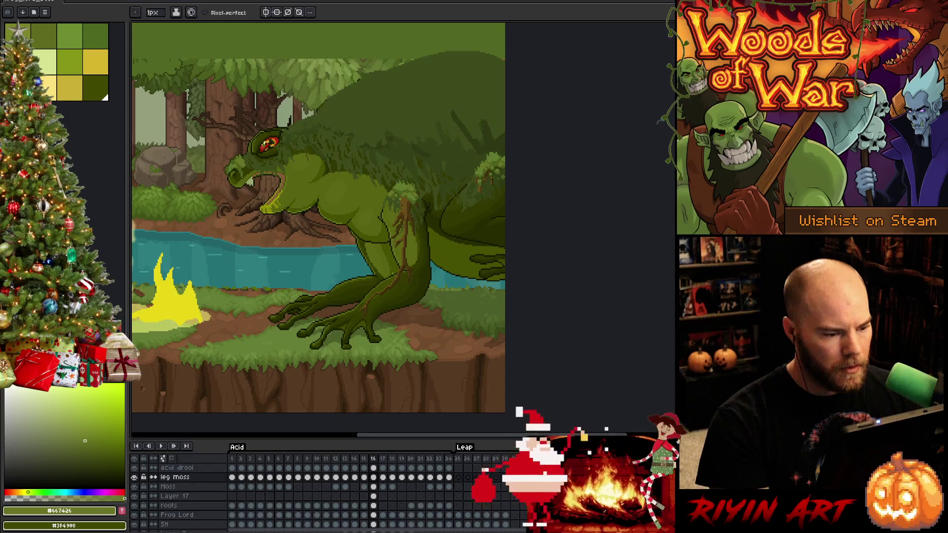
left_click(186, 497)
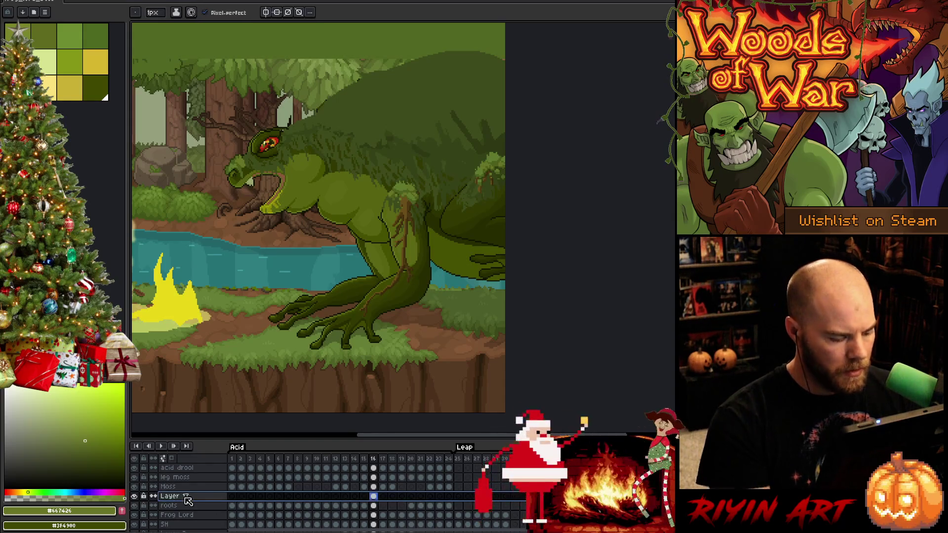
key("ctrl+e")
key("space")
scroll(393, 232, "up", 1)
scroll(394, 233, "up", 1)
scroll(335, 199, "up", 1)
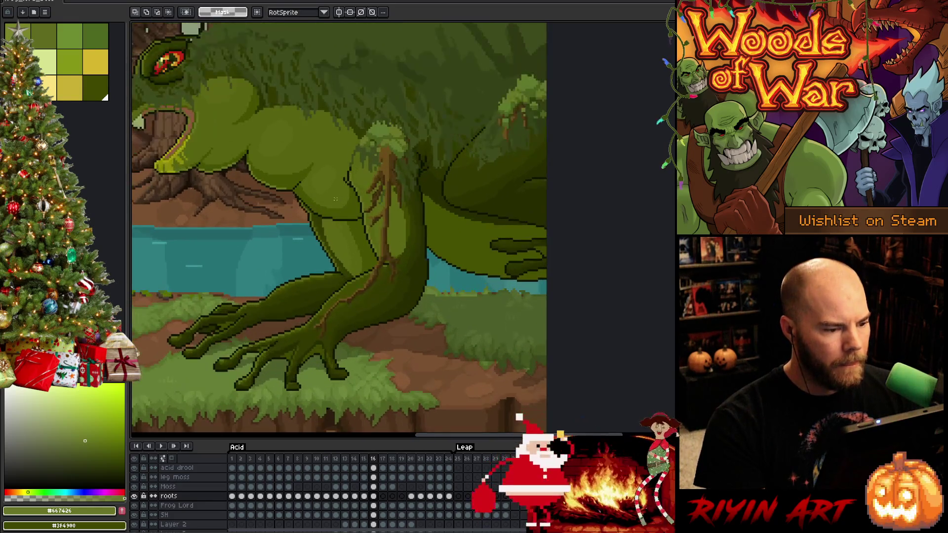
Marquee the brown roots on the front leg and nudge them slightly right and down
left_click_drag(257, 117, 443, 375)
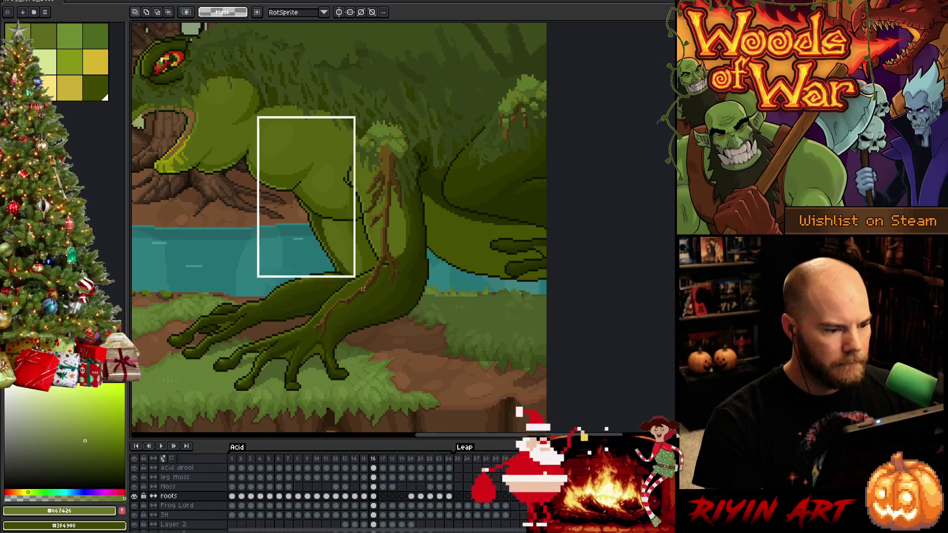
key("Right")
key("Right")
key("Right")
key("Right")
key("Right")
key("Right")
key("Right")
key("Left")
key("Left")
key("Right")
key("Down")
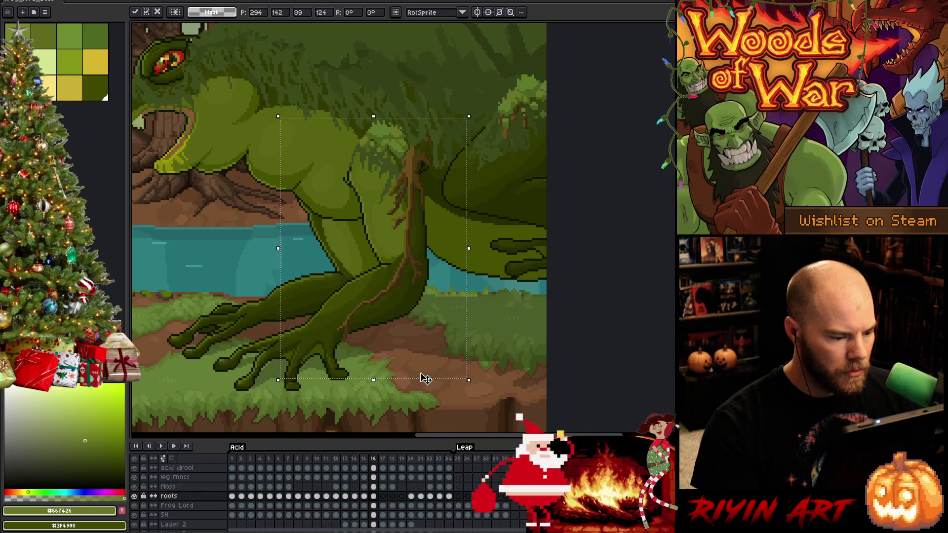
key("Left")
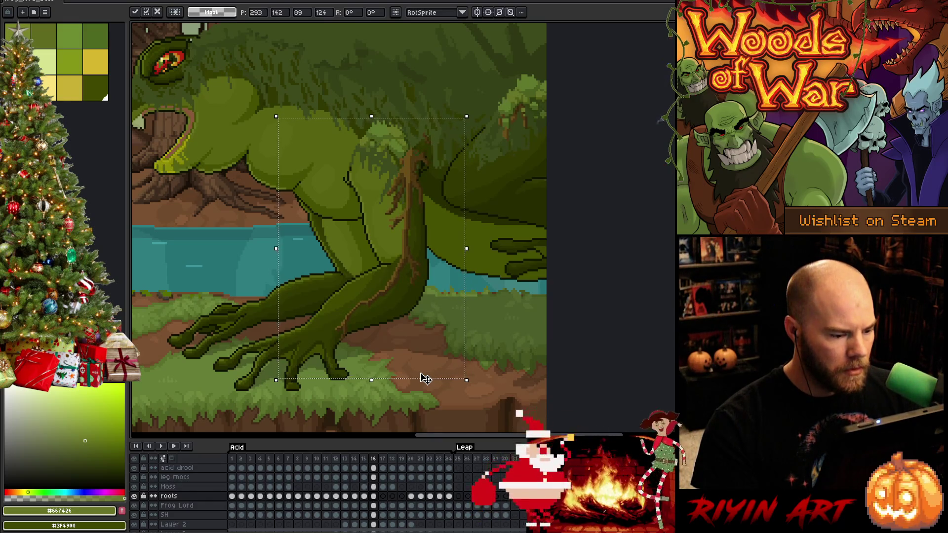
Flip between frames 12-16 to compare, nudge the roots left and apply the new position
key("comma")
key("period")
key("comma")
key("period")
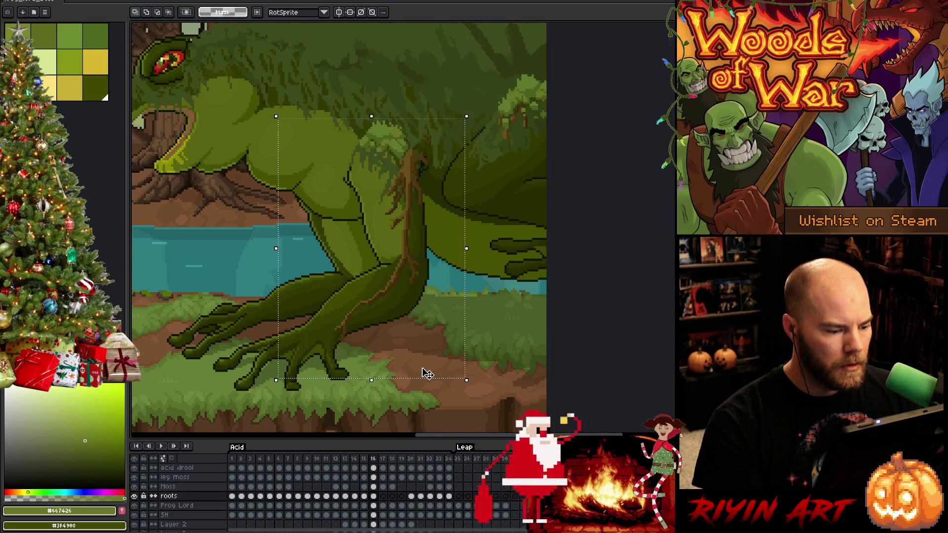
key("comma")
key("comma")
key("comma")
key("comma")
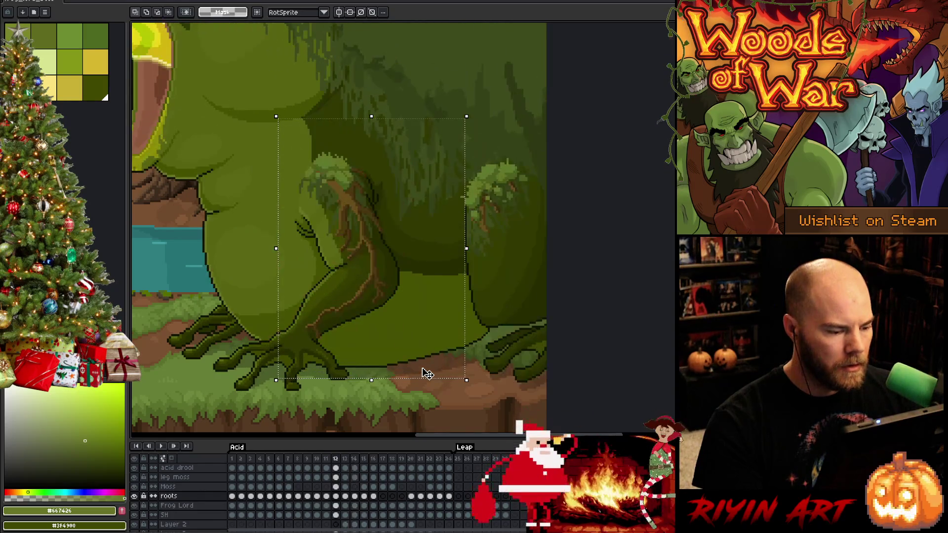
key("period")
key("period")
key("period")
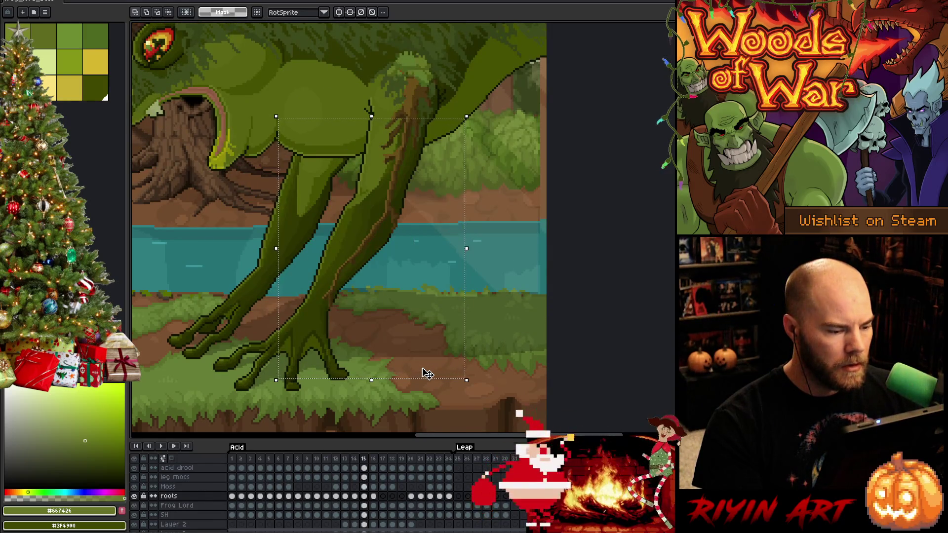
key("period")
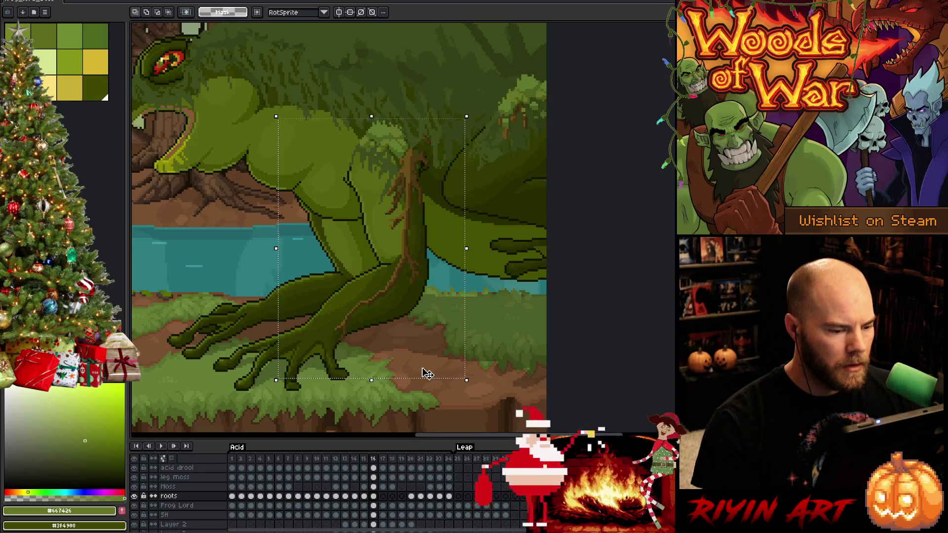
key("Left")
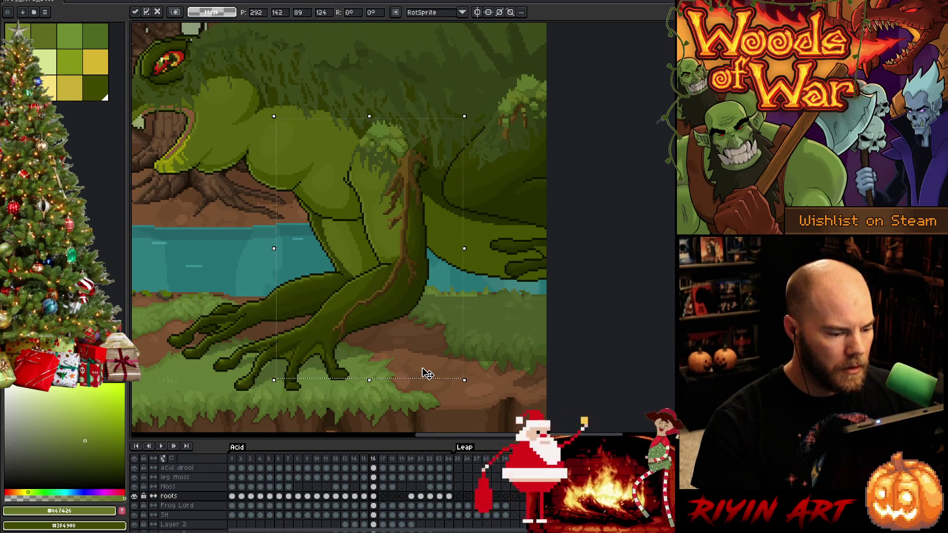
key("ctrl+d")
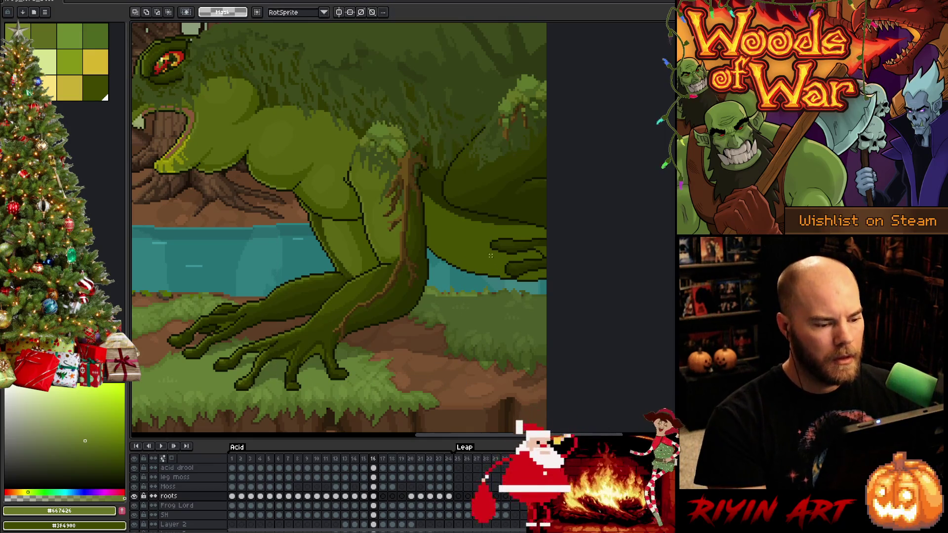
scroll(491, 256, "up", 2)
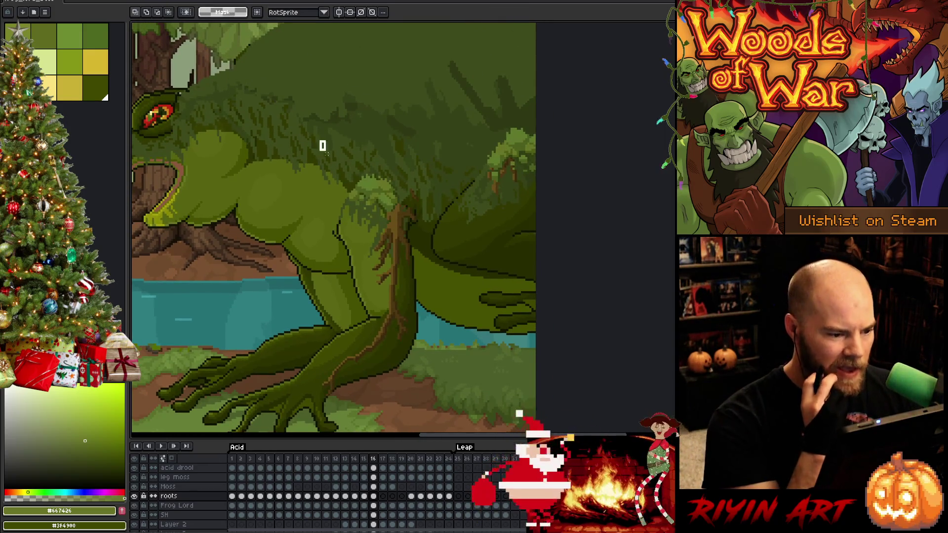
Rotate the upper thigh roots about 13 degrees to follow the leg, adjust their height and commit
left_click_drag(323, 146, 447, 298)
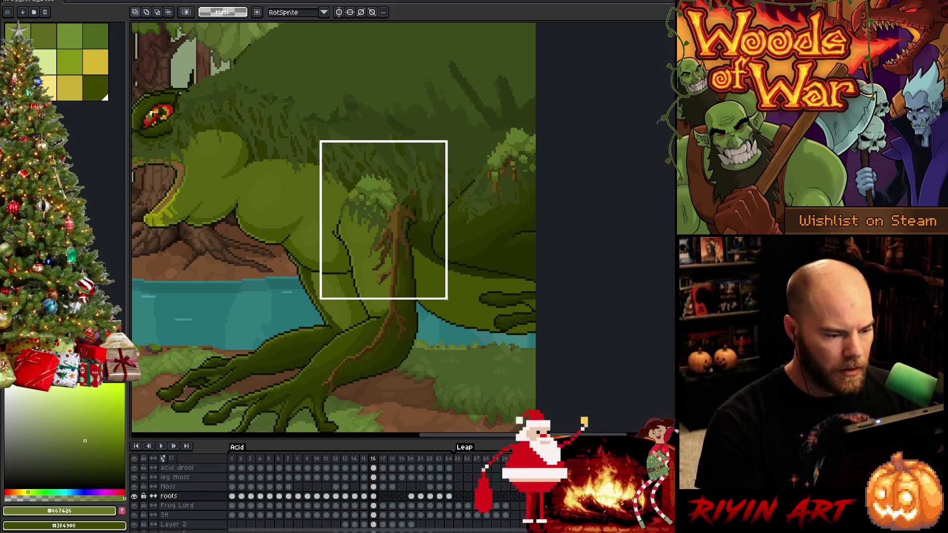
left_click_drag(446, 299, 449, 301)
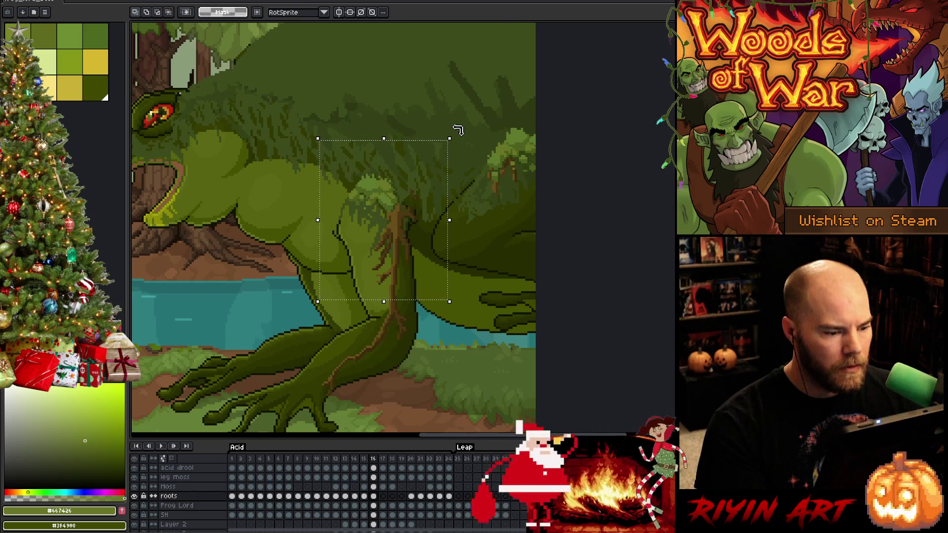
left_click_drag(457, 131, 453, 132)
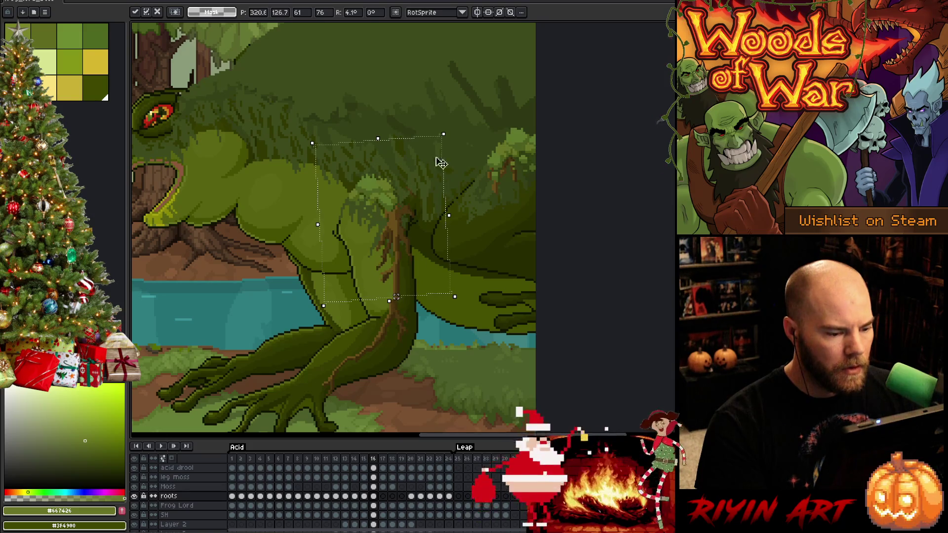
left_click_drag(452, 128, 424, 137)
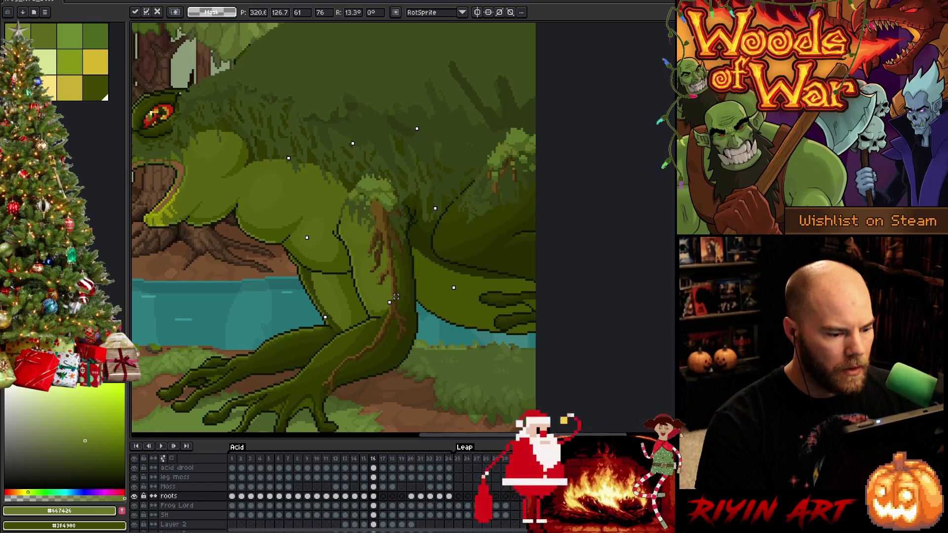
left_click_drag(396, 296, 395, 301)
key("Up")
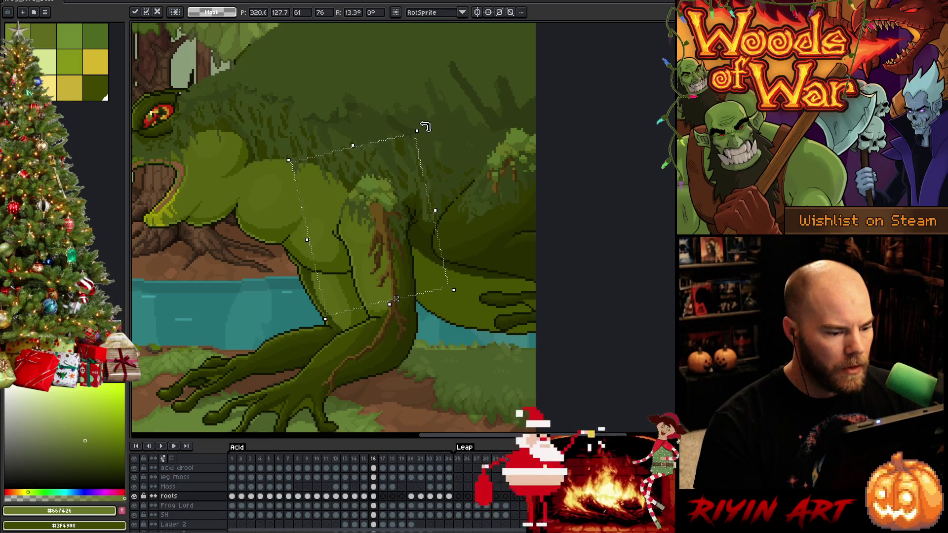
left_click_drag(425, 128, 425, 128)
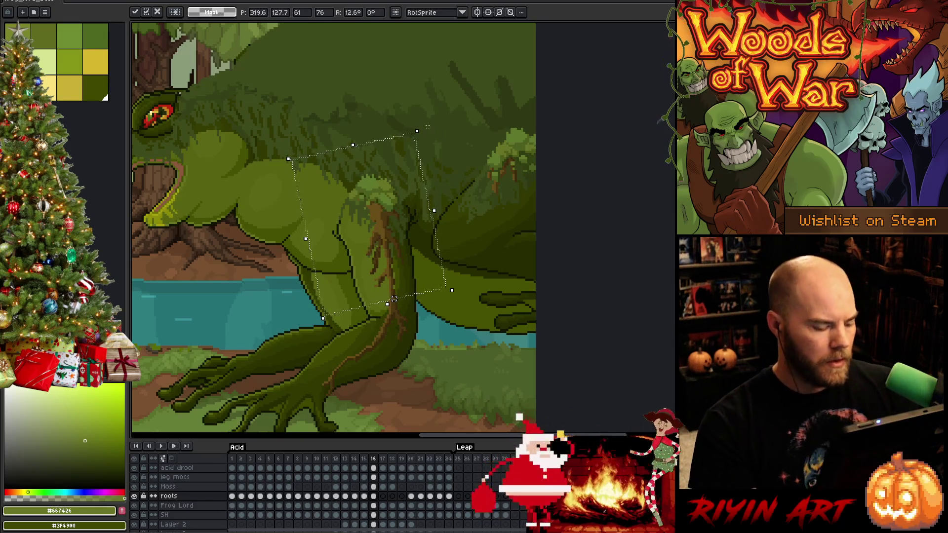
key("Return")
scroll(431, 128, "up", 1)
scroll(408, 349, "up", 1)
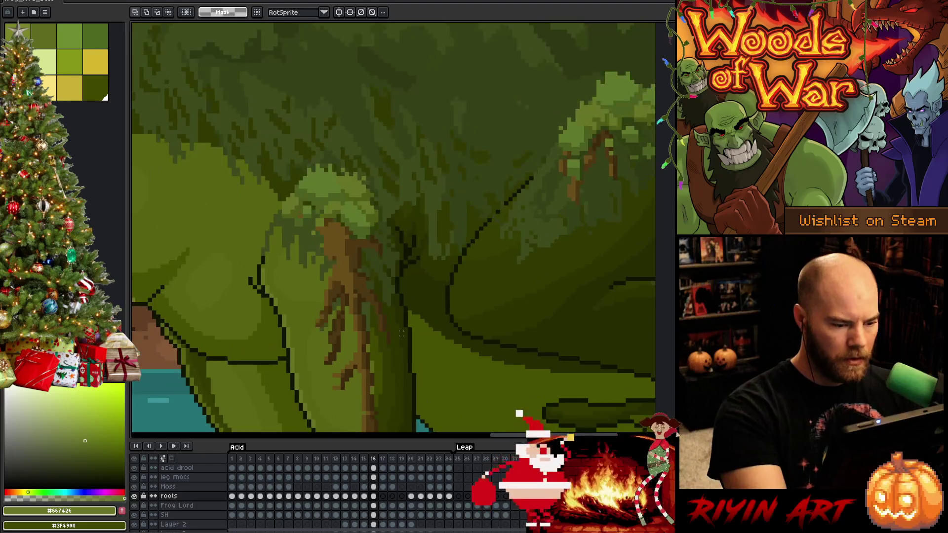
Zoom on the leg roots and touch them up with the pencil using eyedropper-picked dark and light browns
left_click_drag(409, 349, 401, 217)
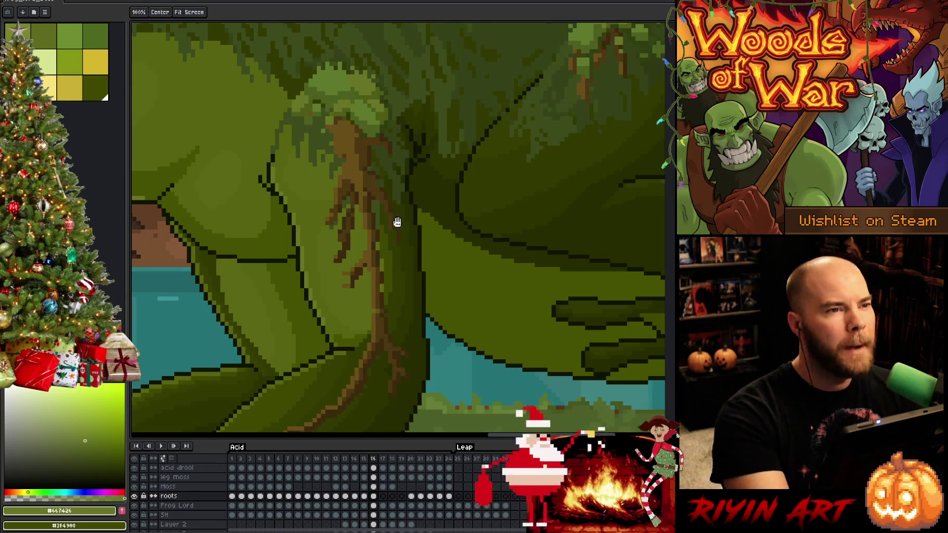
key("b")
left_click(384, 299, "alt")
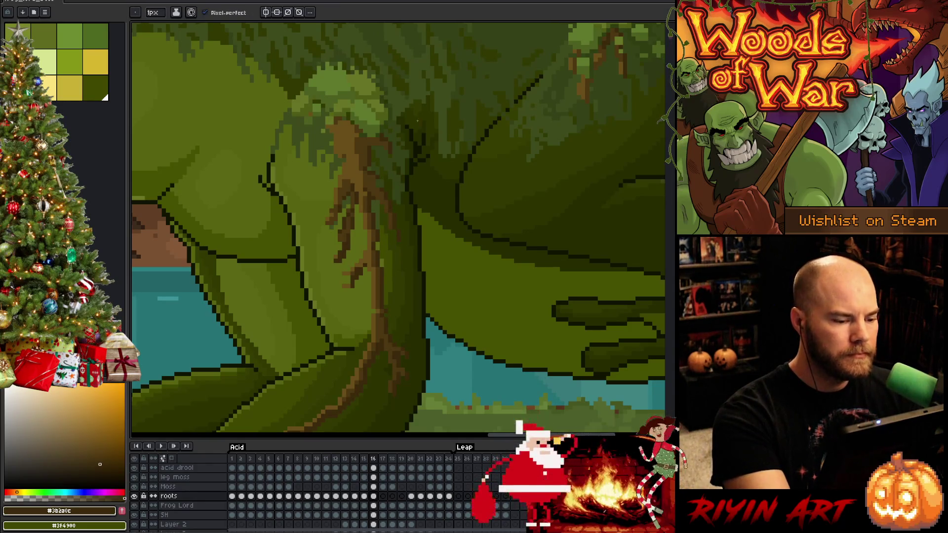
key("b")
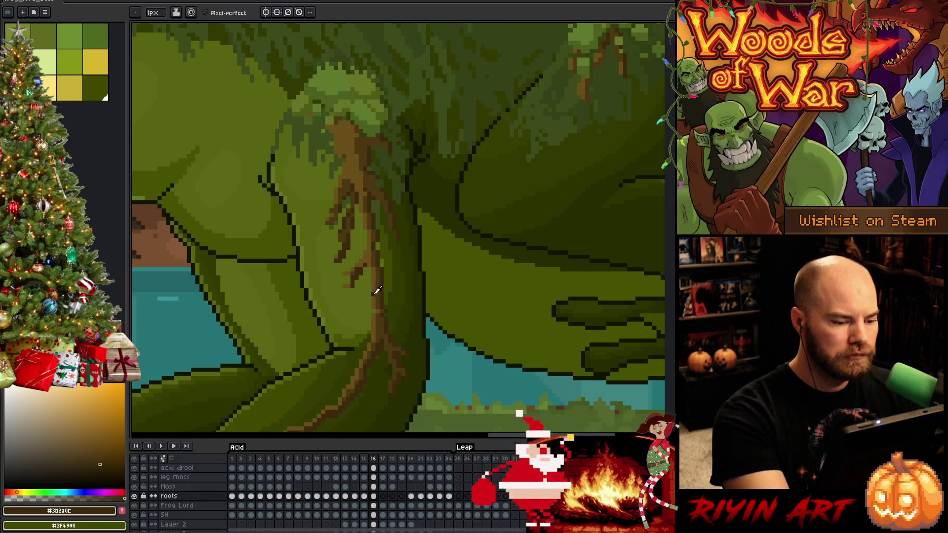
left_click(386, 155, "alt")
left_click(379, 323, "alt")
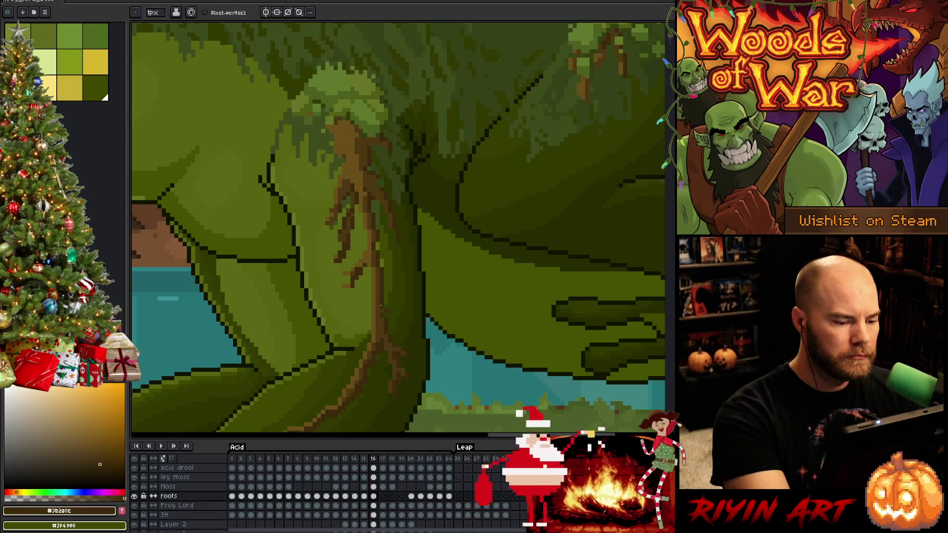
left_click(385, 315, "alt")
left_click_drag(420, 333, 457, 213)
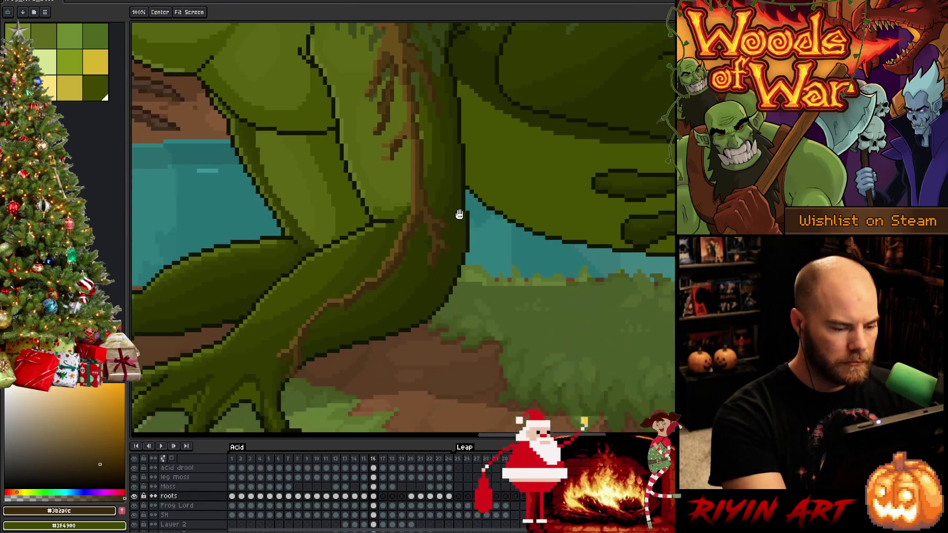
key("b")
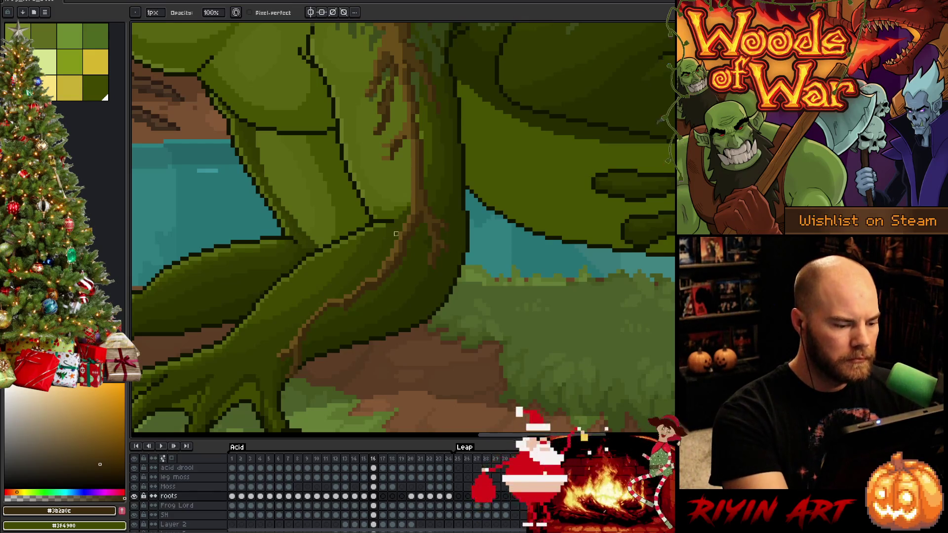
scroll(408, 277, "up", 1)
scroll(434, 335, "up", 1)
scroll(439, 349, "up", 1)
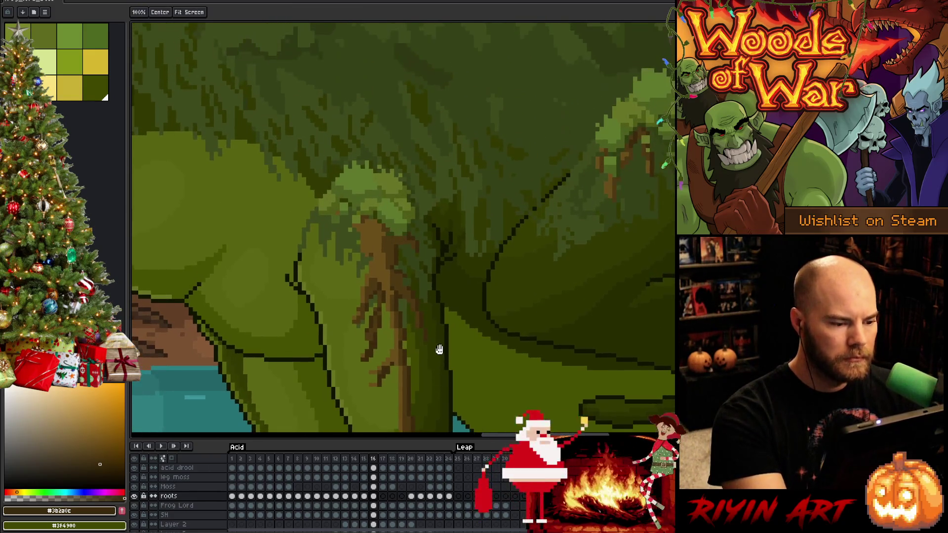
Alternate pencil and eraser with sampled darker and lighter browns to refine the lower leg root lines
key("b")
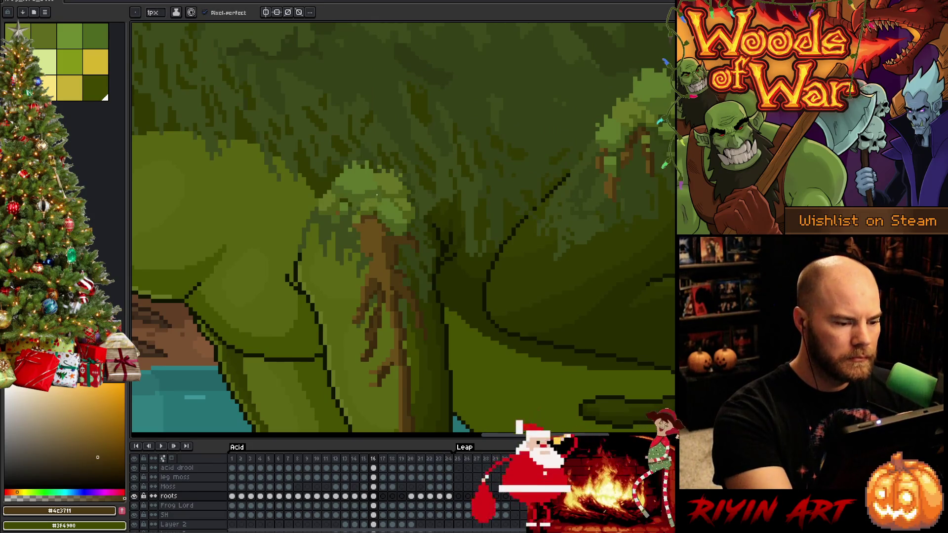
key("e")
key("b")
key("e")
left_click(359, 221, "alt")
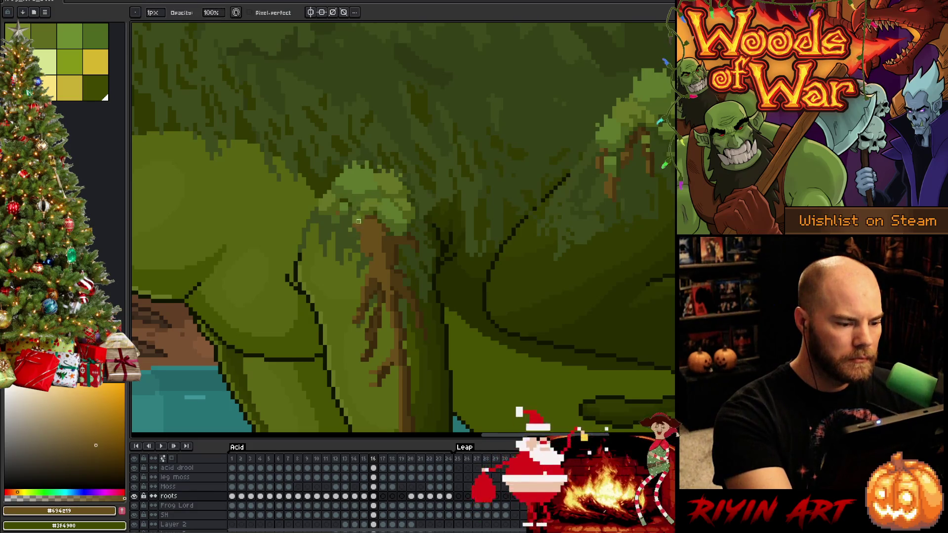
key("b")
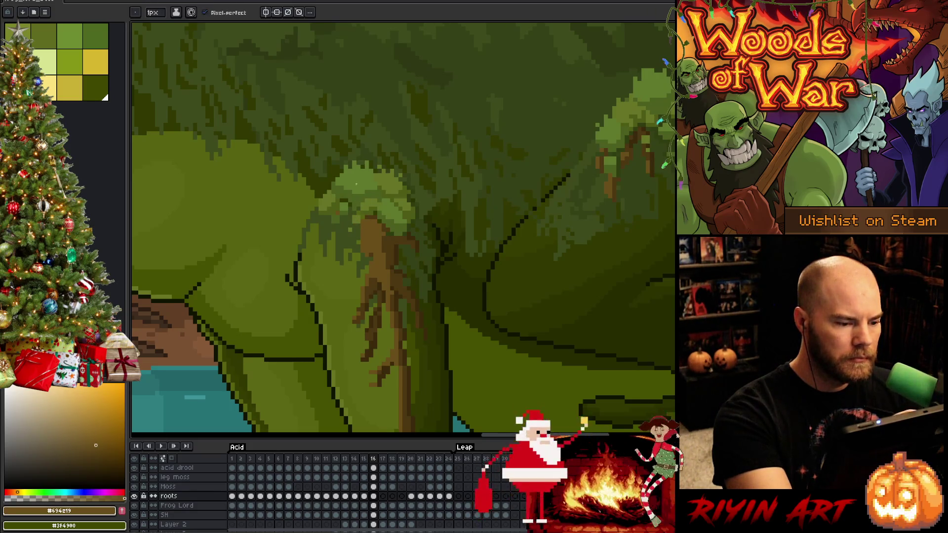
key("e")
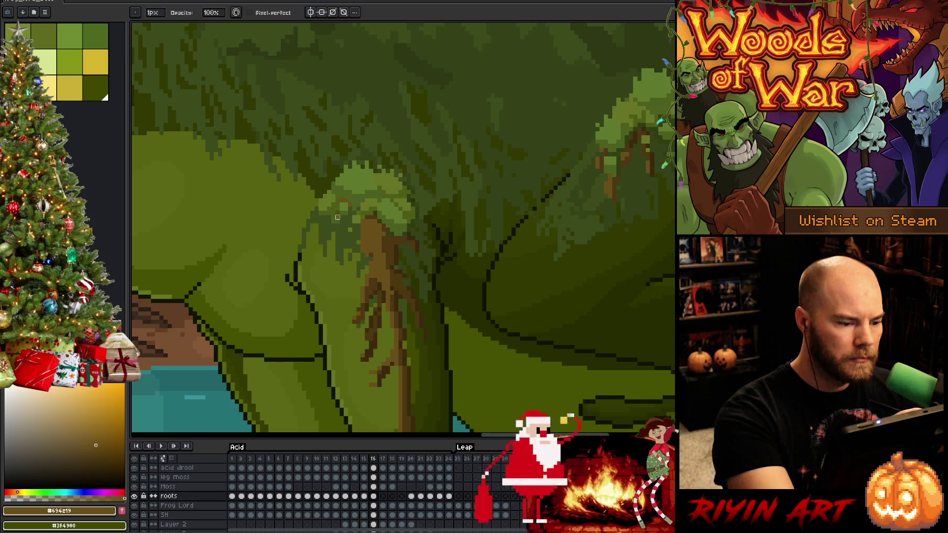
key("b")
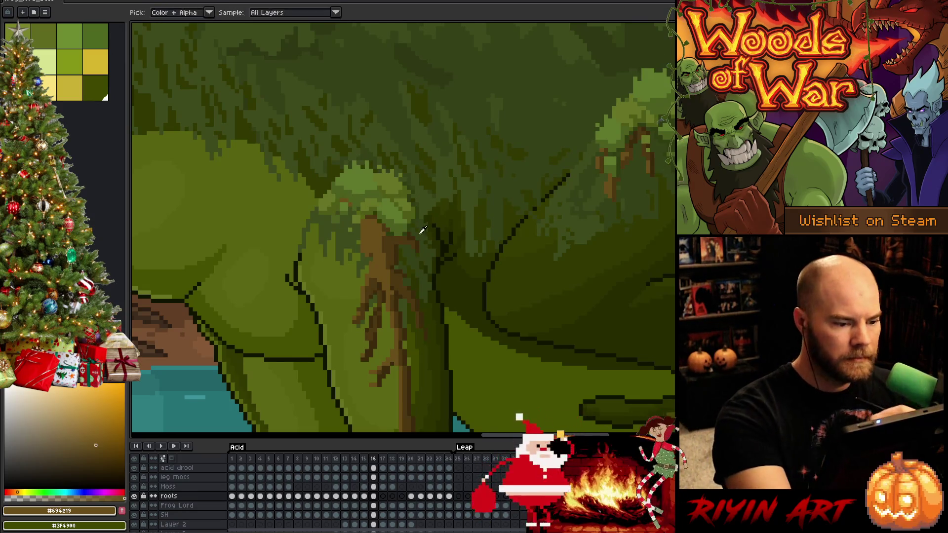
left_click(419, 232, "alt")
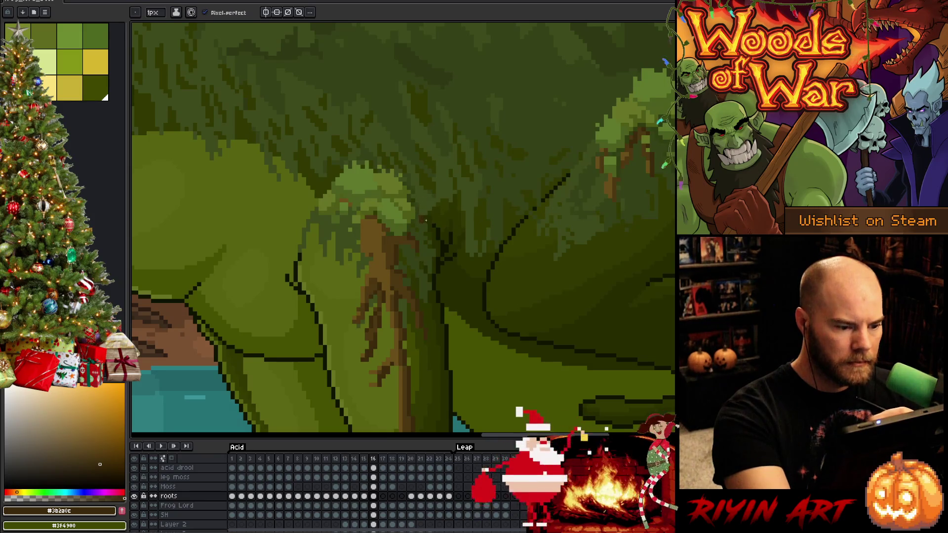
left_click(415, 240, "alt")
left_click(423, 219, "alt")
left_click(426, 217, "alt")
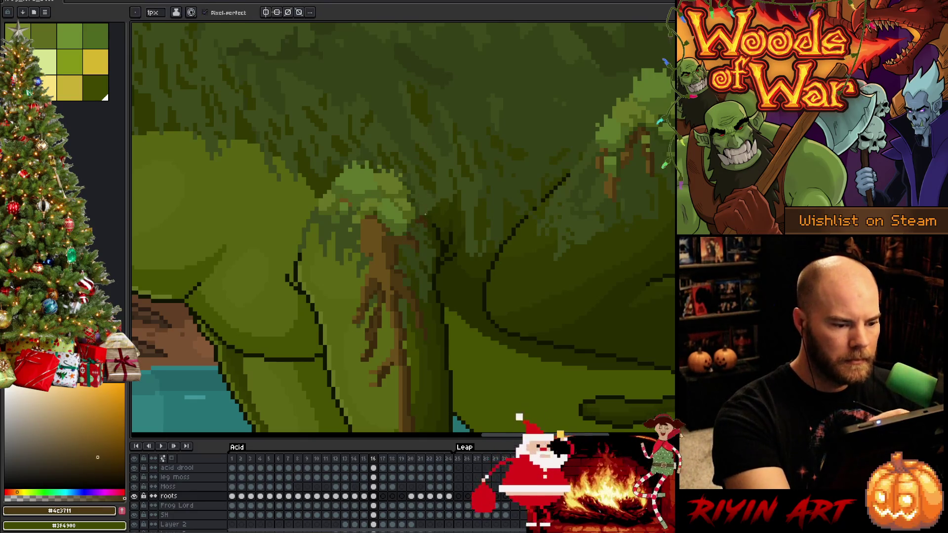
Save the file with Ctrl+S and flip between frames 15 and 16 to check the roots animate cleanly
key("ctrl+s")
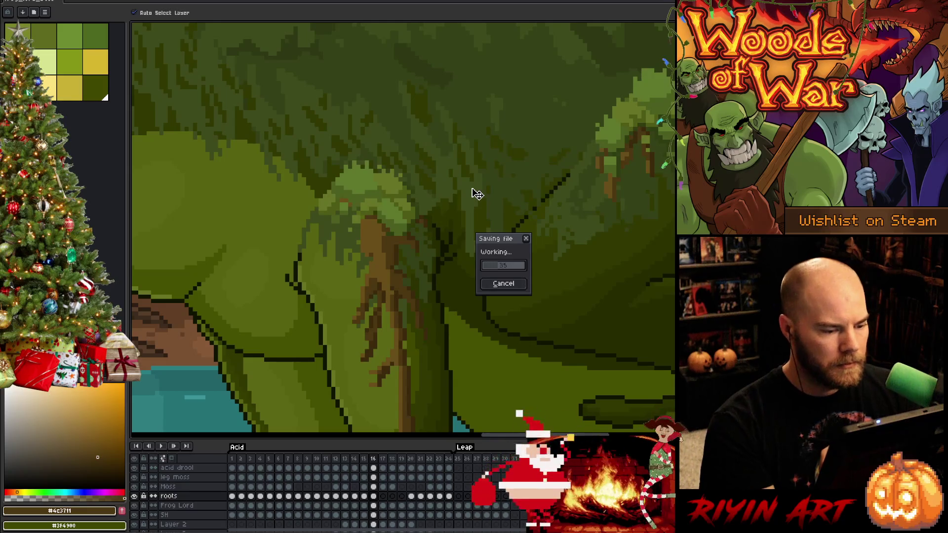
left_click(405, 277, "alt")
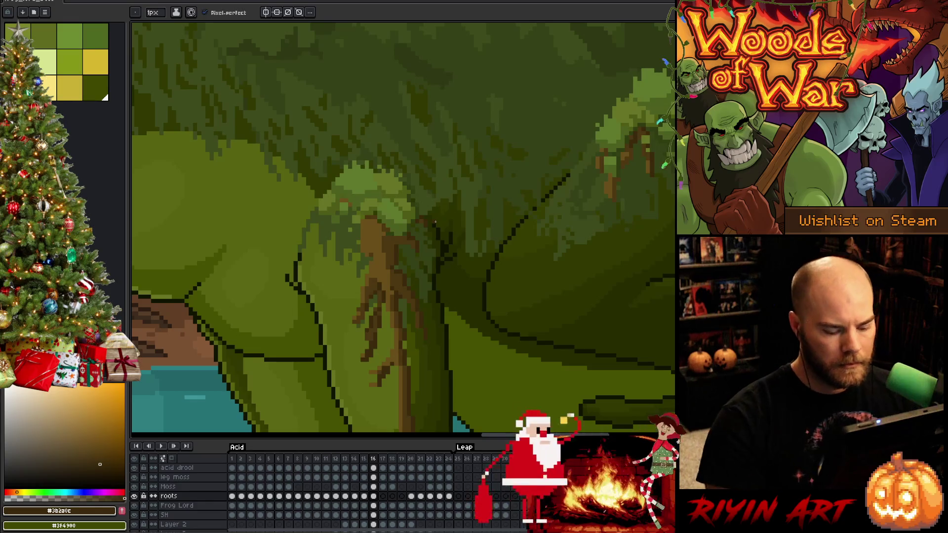
key("Left")
key("Right")
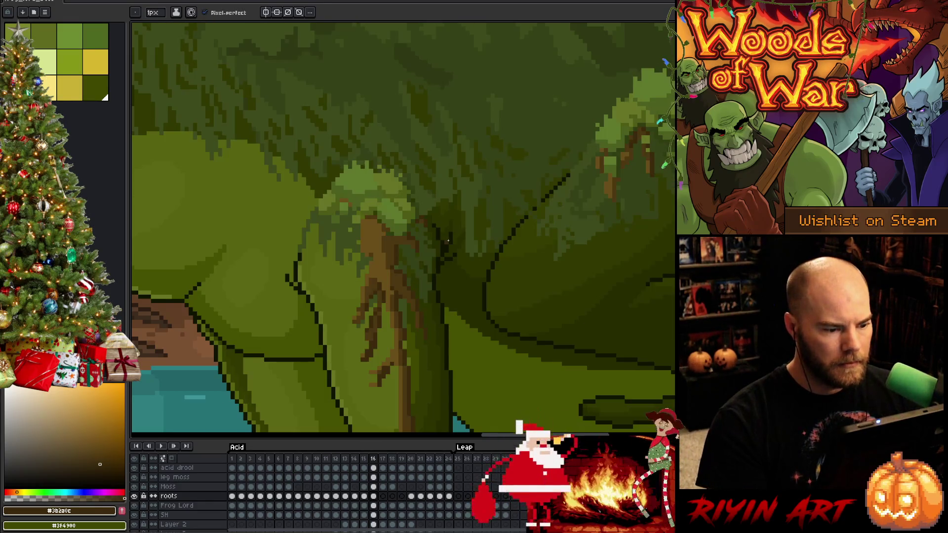
key("Left")
key("Right")
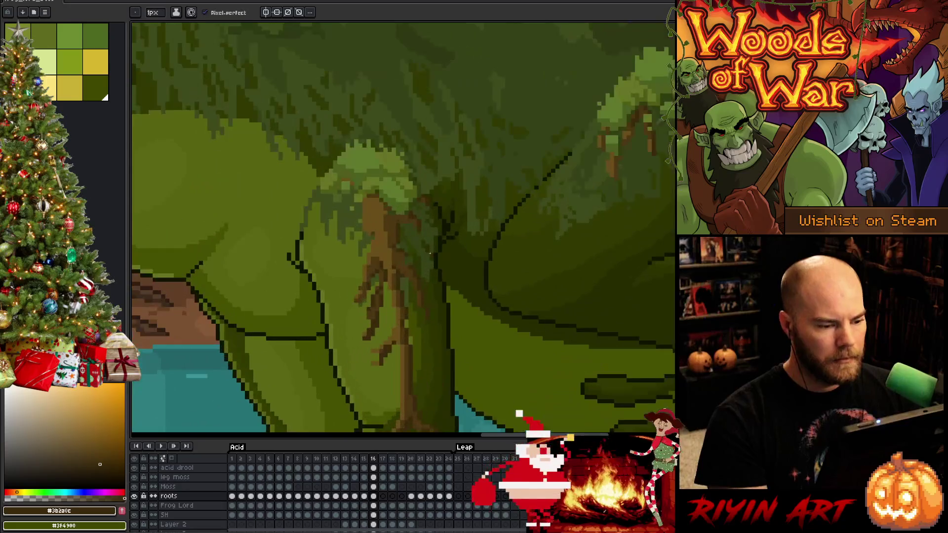
key("b")
key("alt")
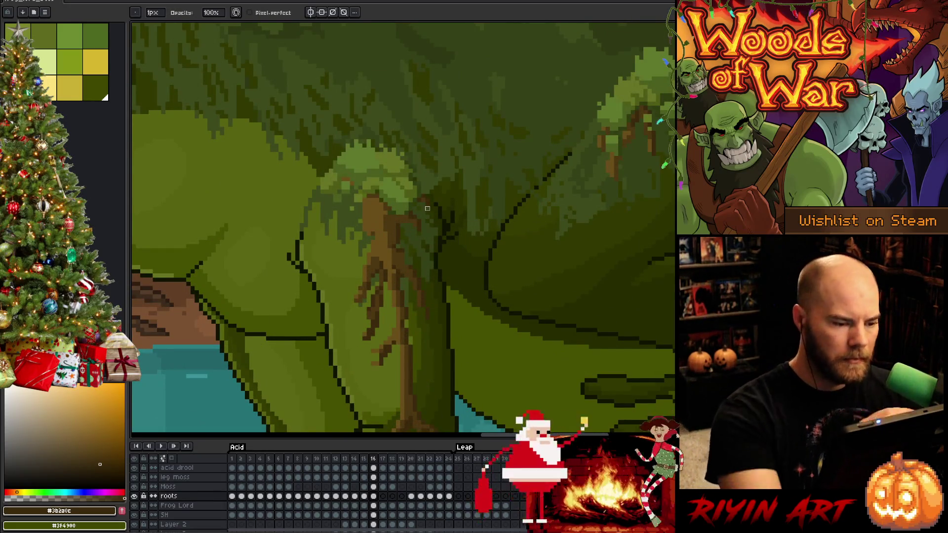
key("e")
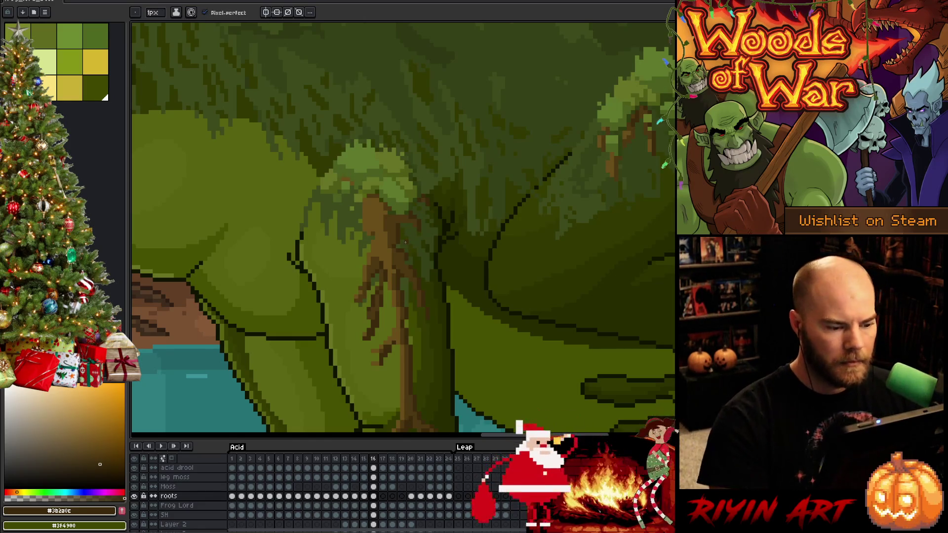
scroll(405, 243, "down", 3)
scroll(406, 260, "up", 3)
scroll(408, 274, "down", 3)
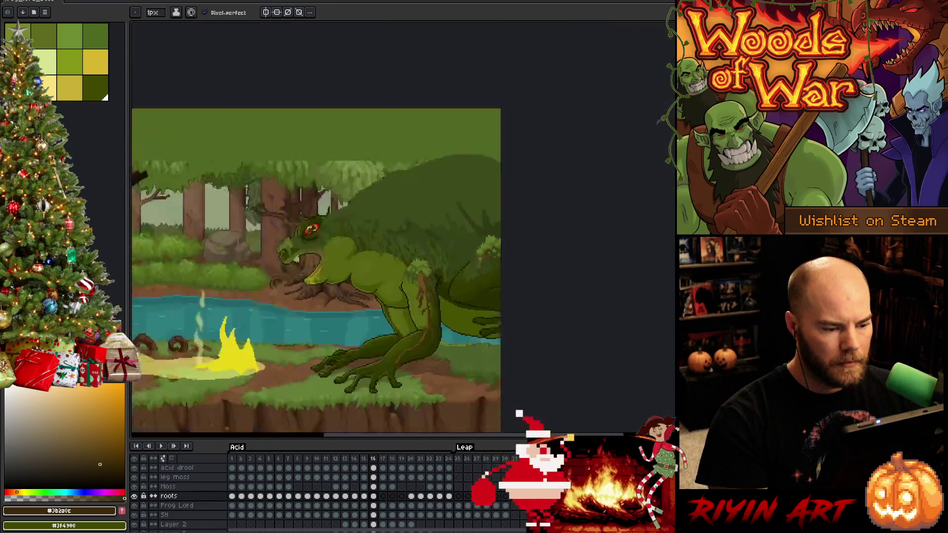
scroll(358, 167, "up", 2)
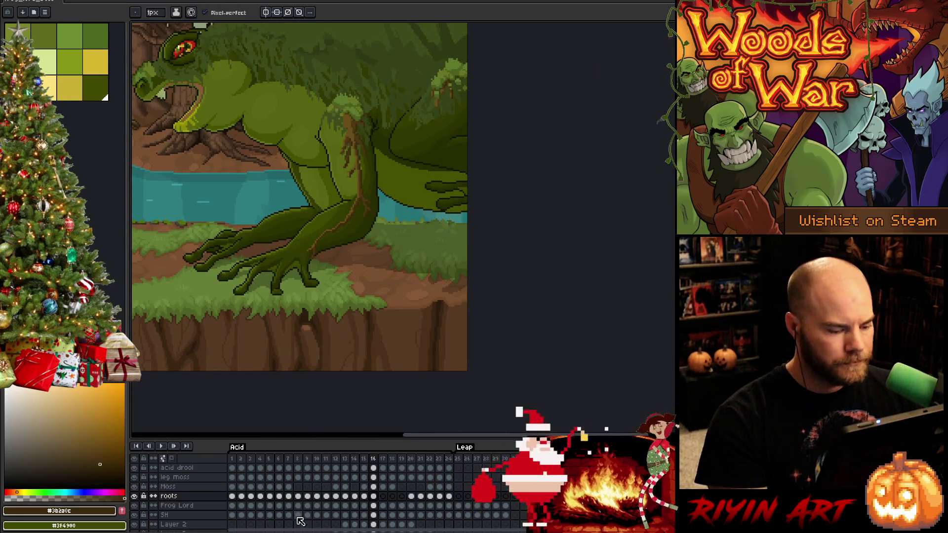
Step back through the frames to frame 12 to view its leg roots close up
key("Left")
key("Left")
key("Left")
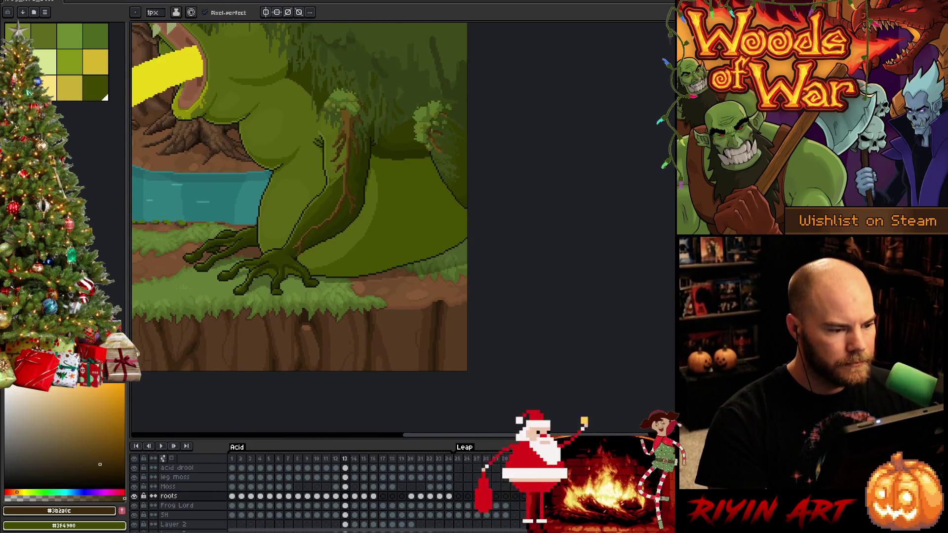
key("Left")
scroll(346, 119, "up", 2)
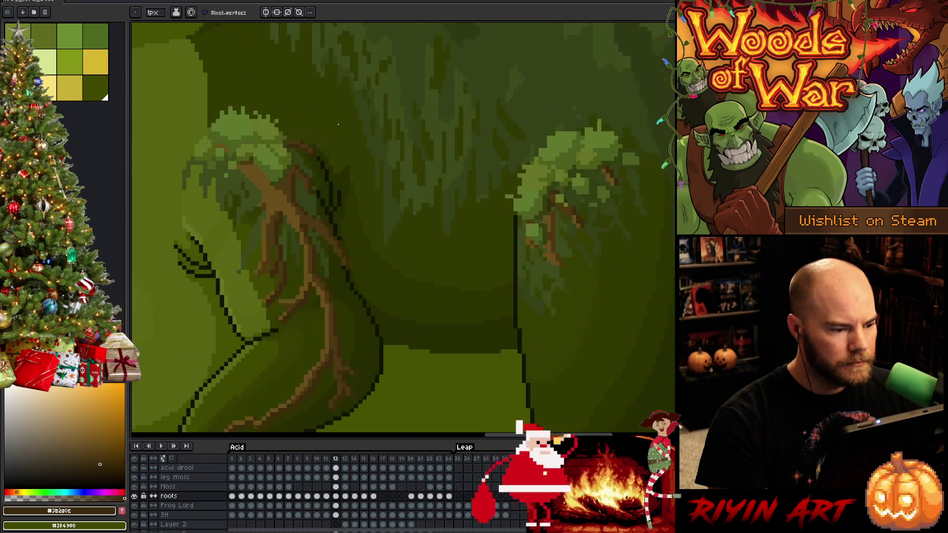
Review the brown roots frame by frame from 13 back to 6, briefly flipping between neighbours
key("Right")
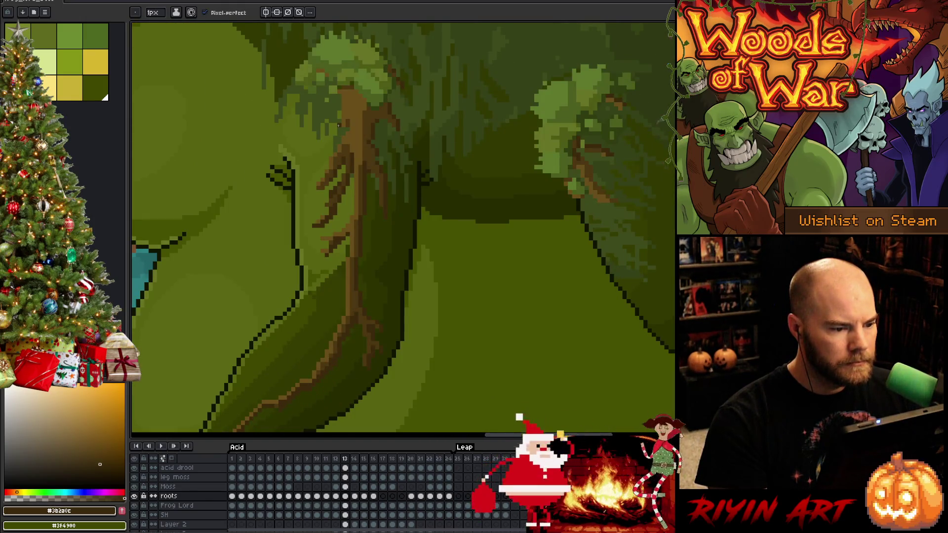
key("Left")
scroll(390, 178, "down", 2)
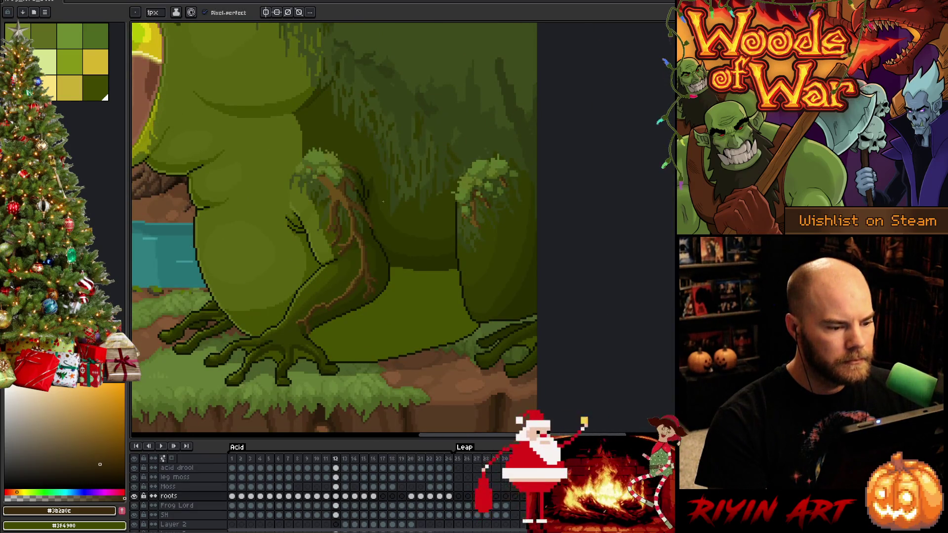
scroll(384, 201, "up", 2)
key("Left")
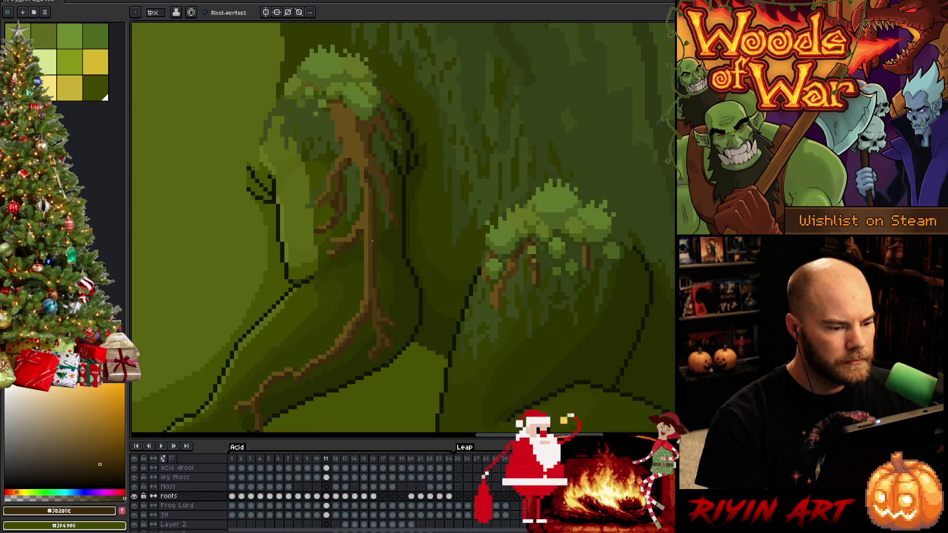
scroll(378, 159, "up", 1)
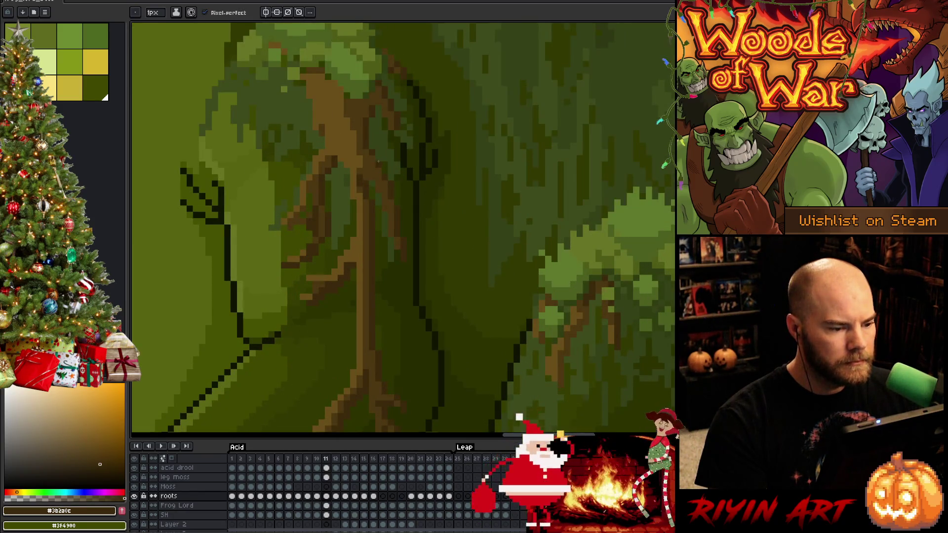
key("Left")
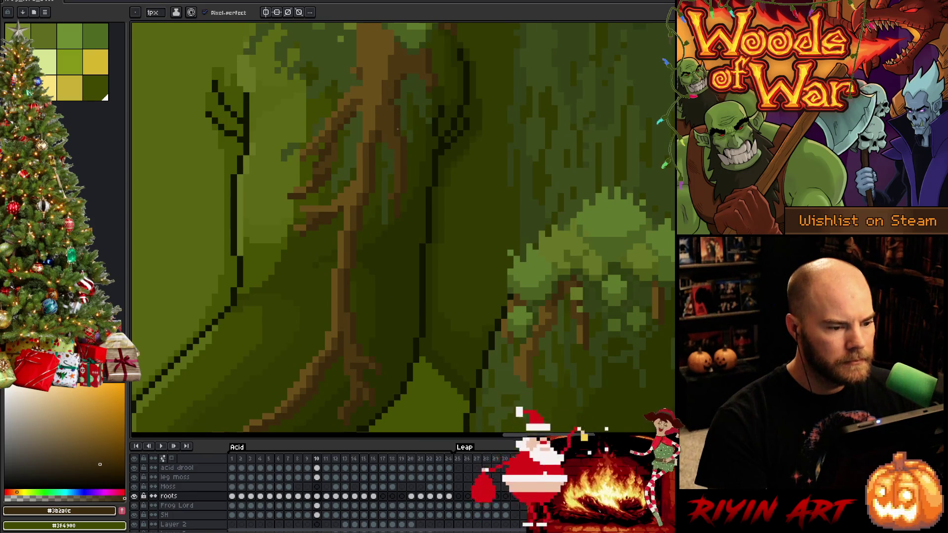
key("Left")
key("Left")
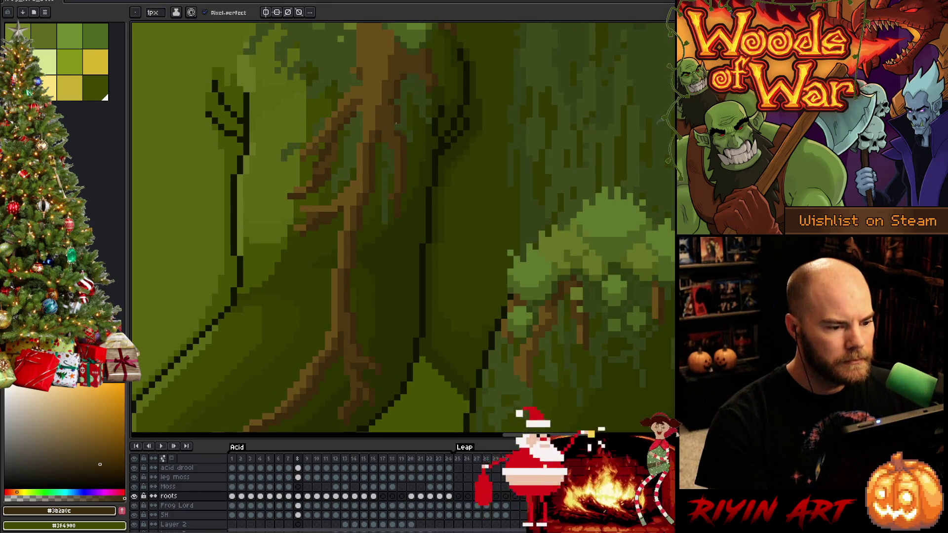
key("Left")
key("Left")
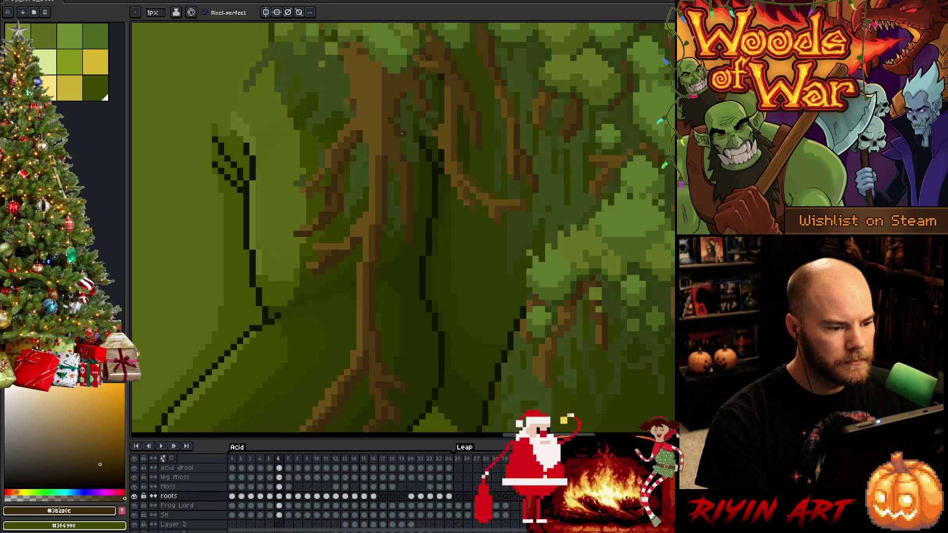
key("Left")
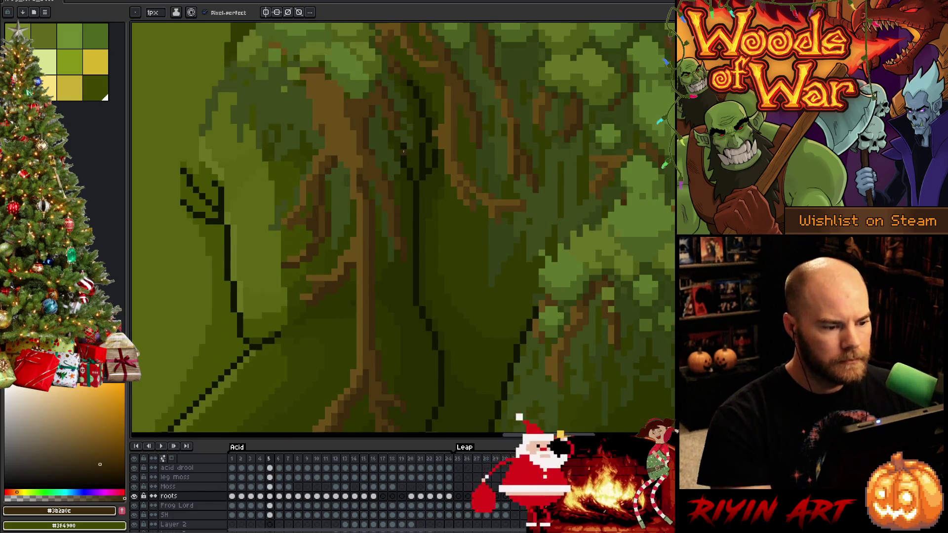
key("Right")
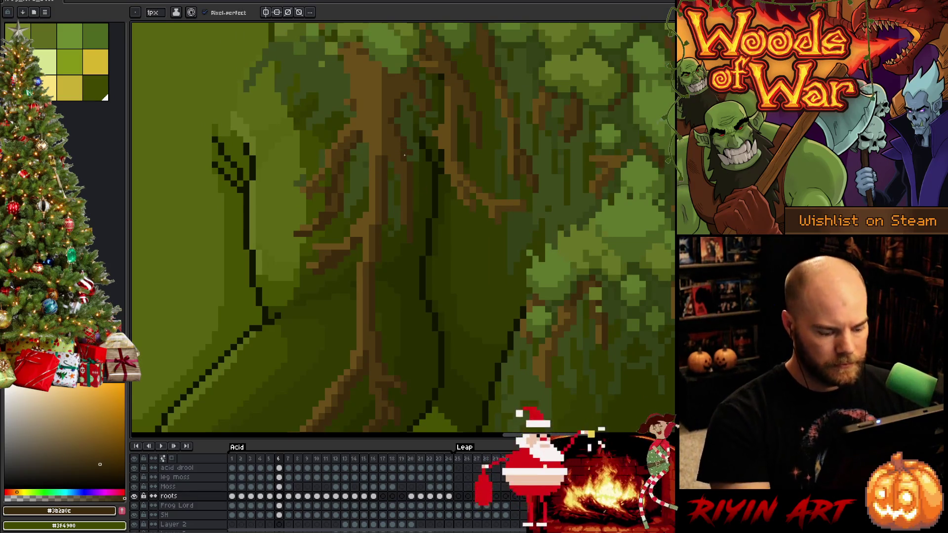
key("b")
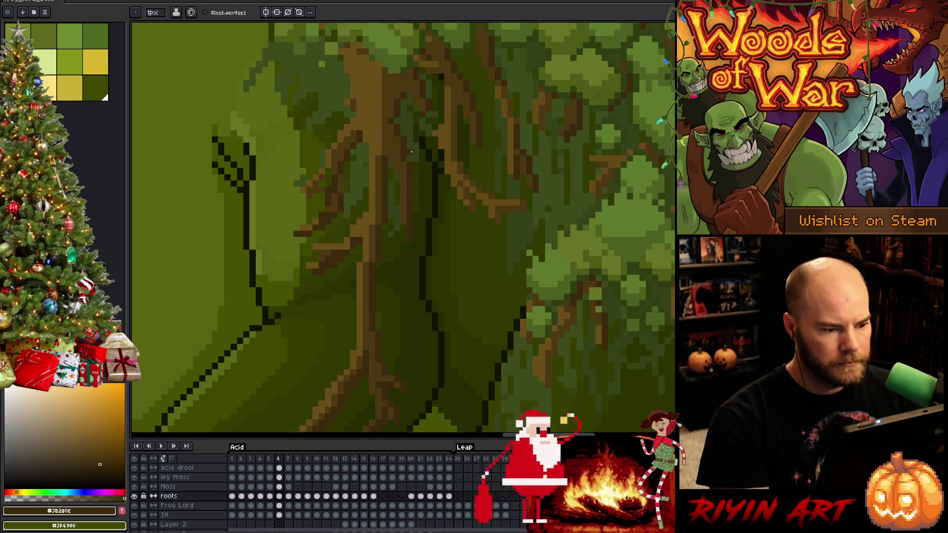
key("e")
Continue back from frame 5 past frame 1, wrapping to 24 and on down to frame 14
key("Left")
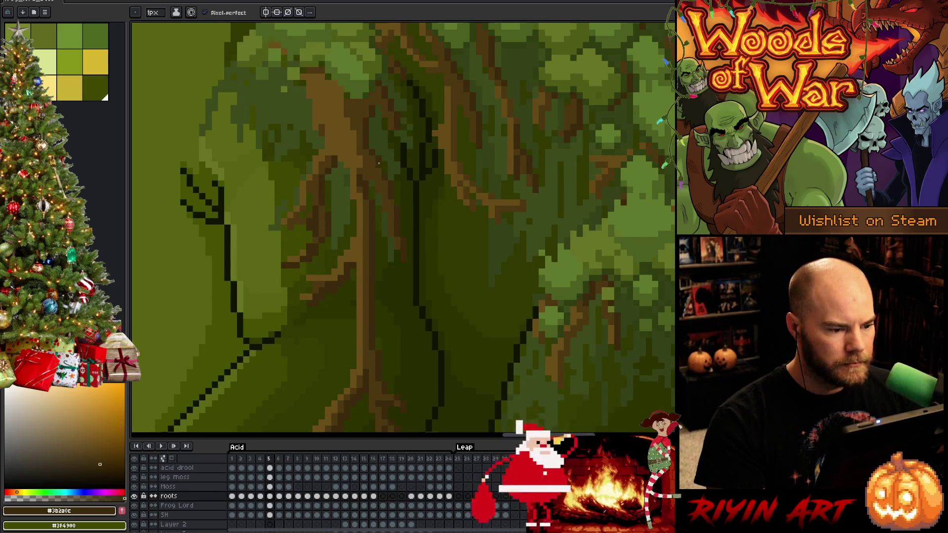
key("Left")
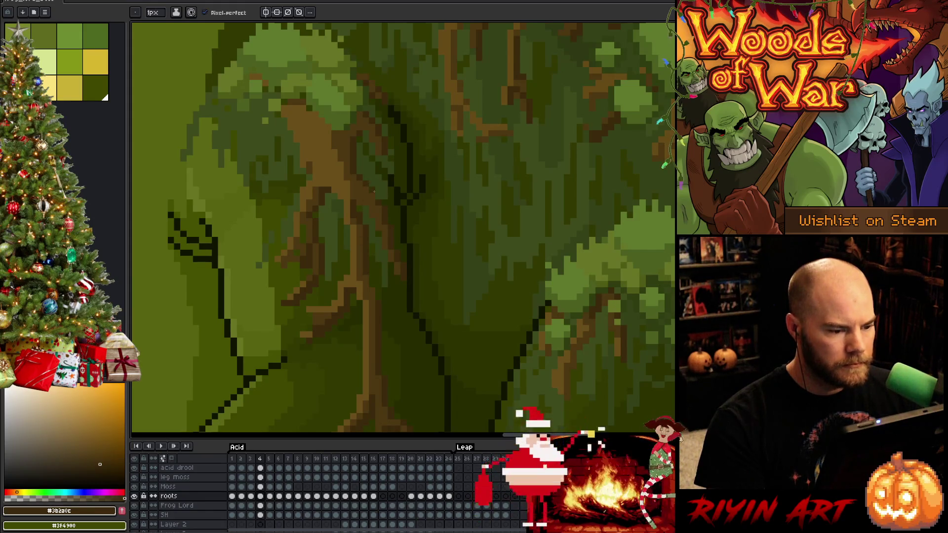
key("Left")
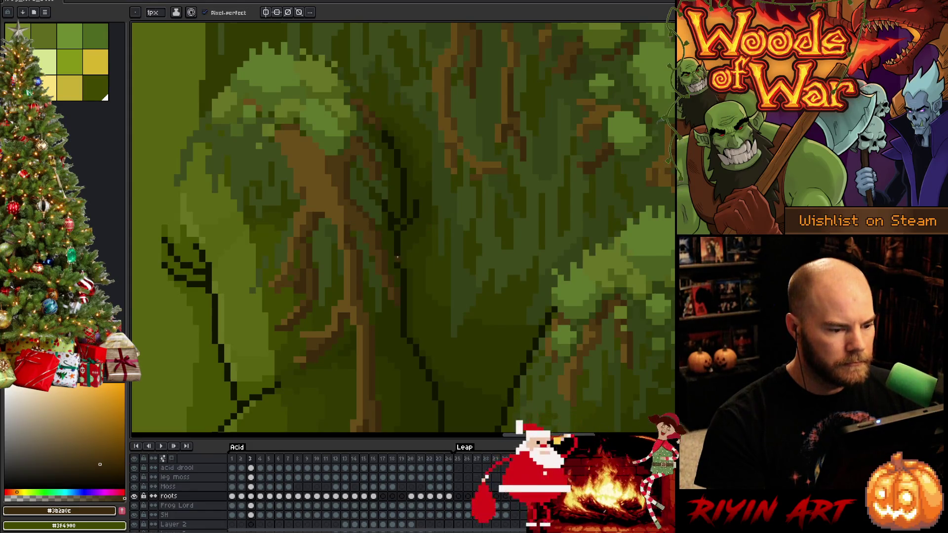
key("Left")
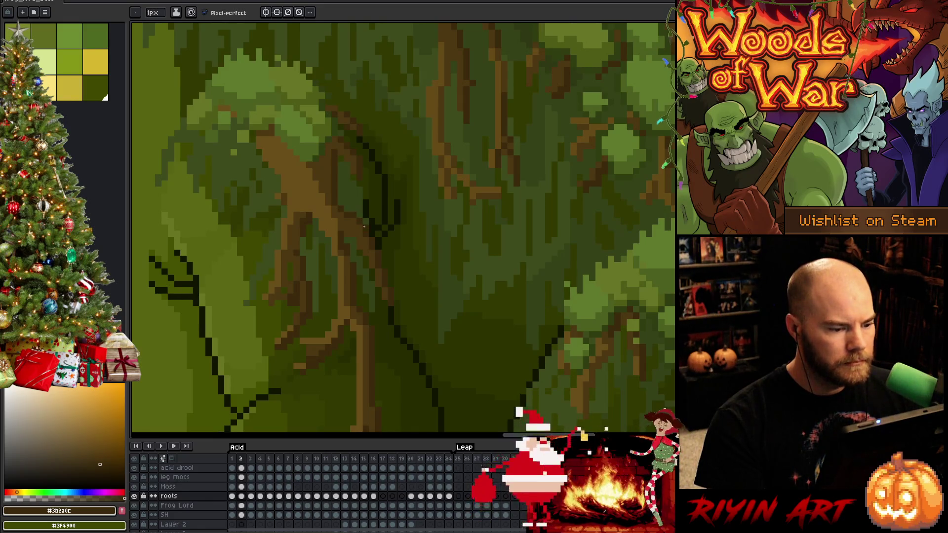
key("Left")
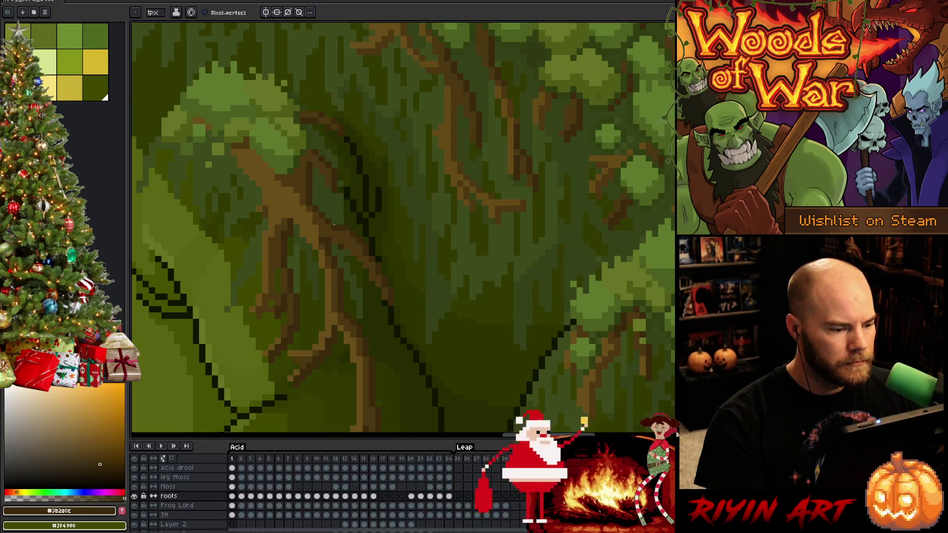
key("Left")
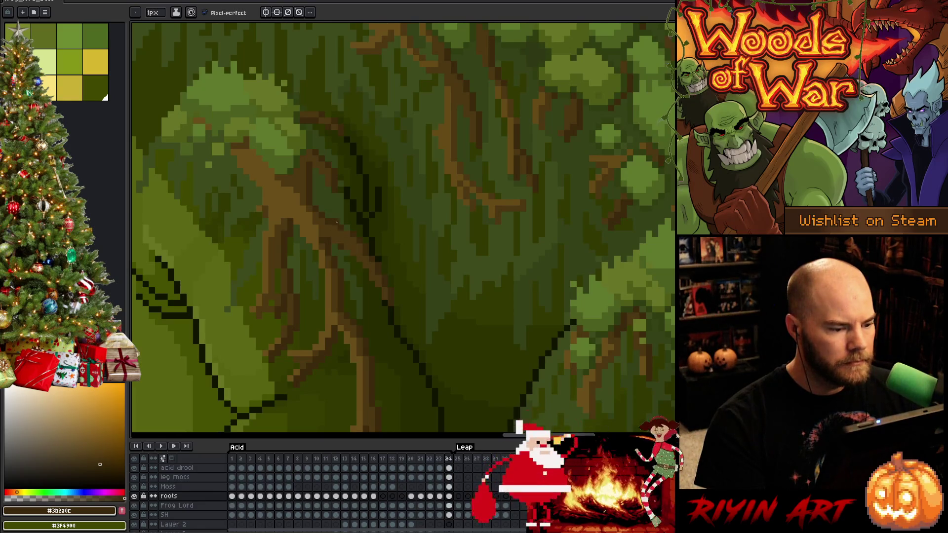
key("Left")
key("Left")
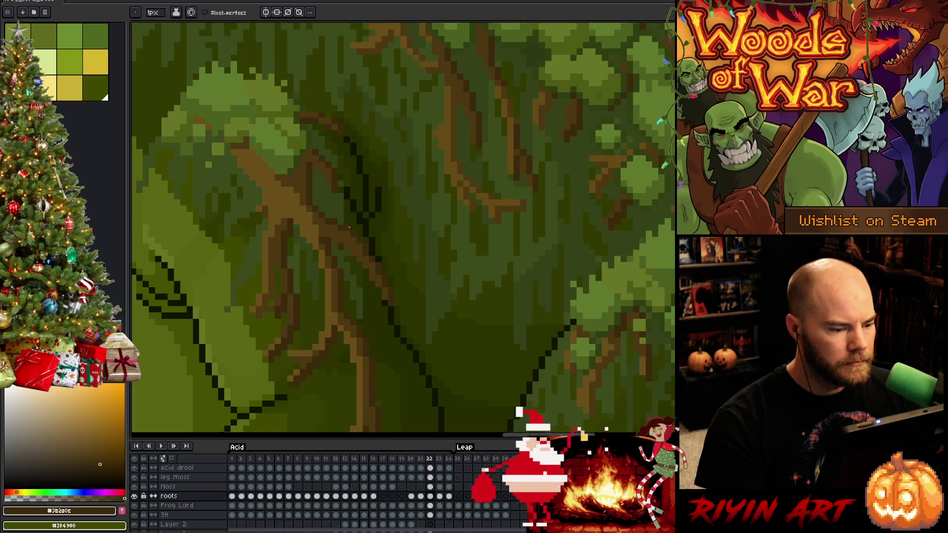
key("Left")
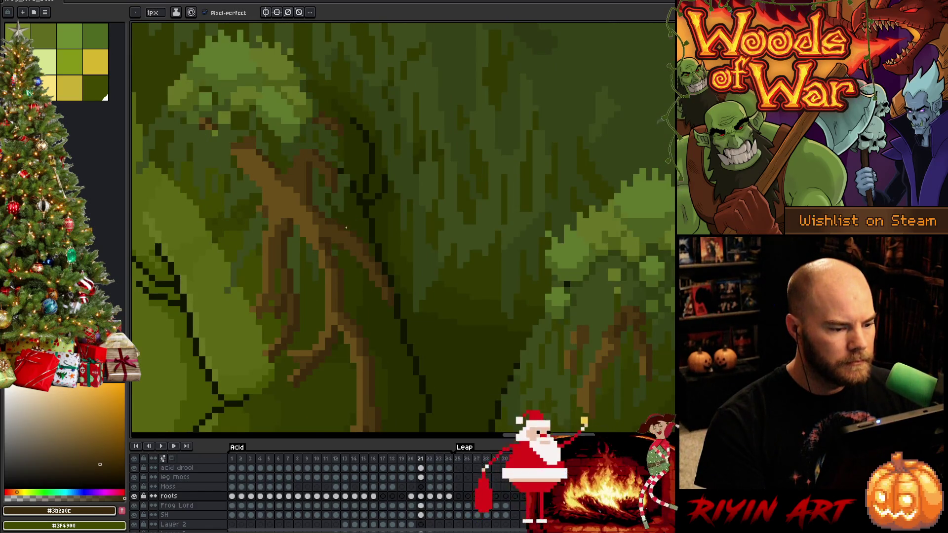
key("Left")
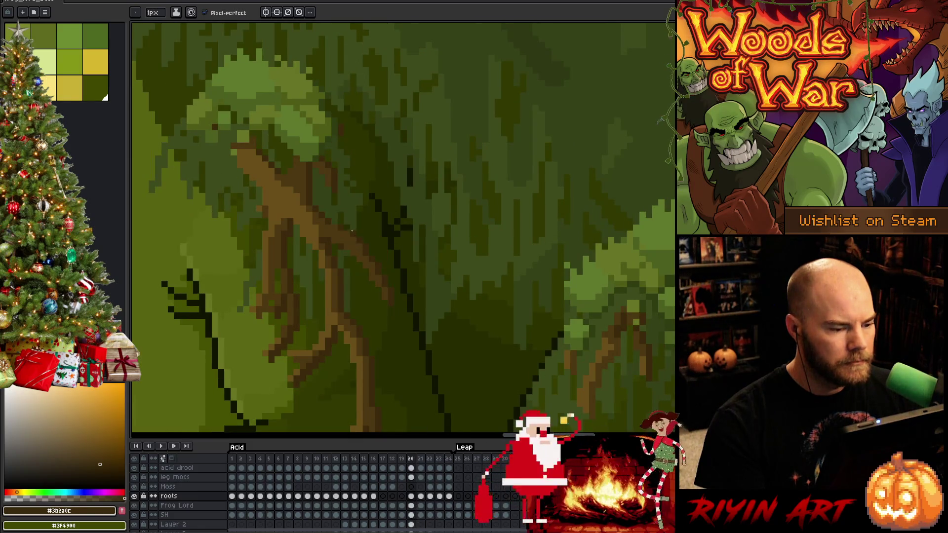
key("Left")
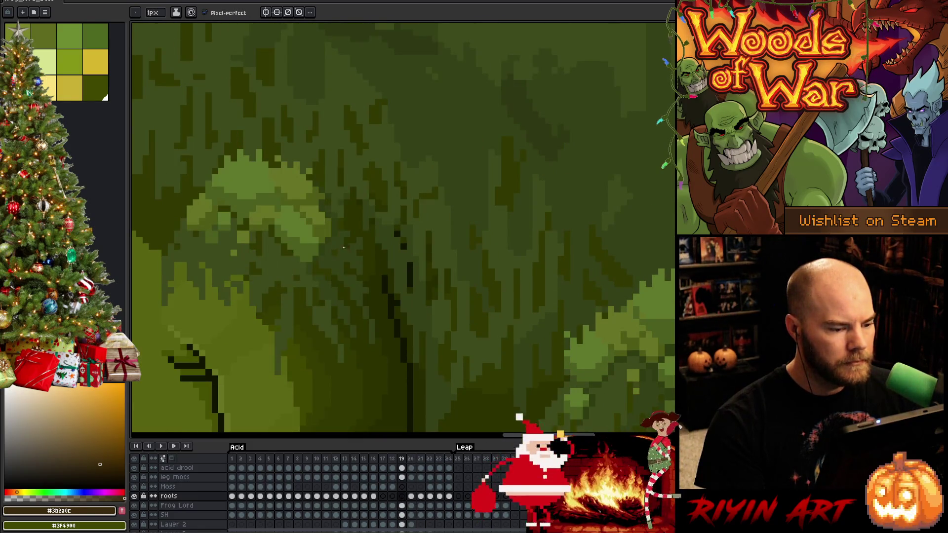
key("Left")
key("Left")
key("Left")
key("Left")
key("Left")
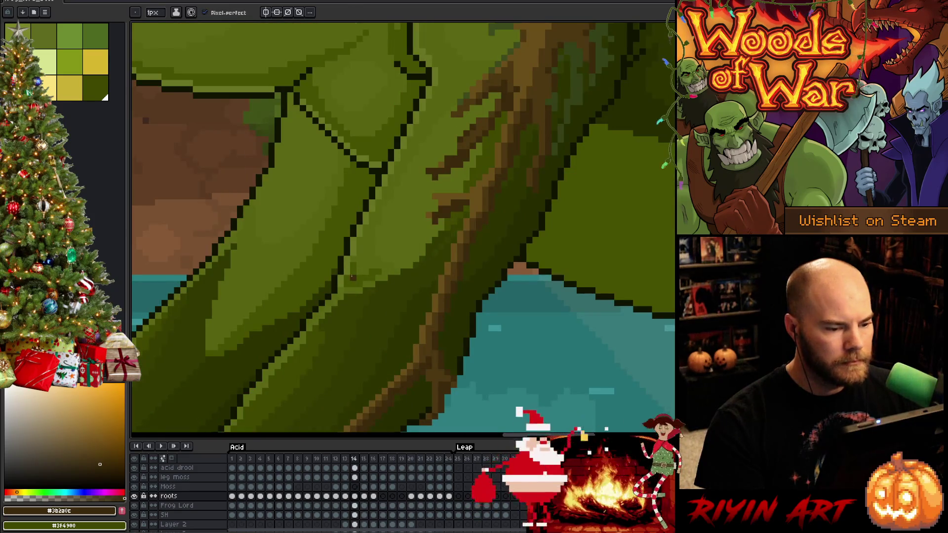
key("Left")
Compare frames 15, 14 and 13, panning to keep the tree roots in view
key("Right")
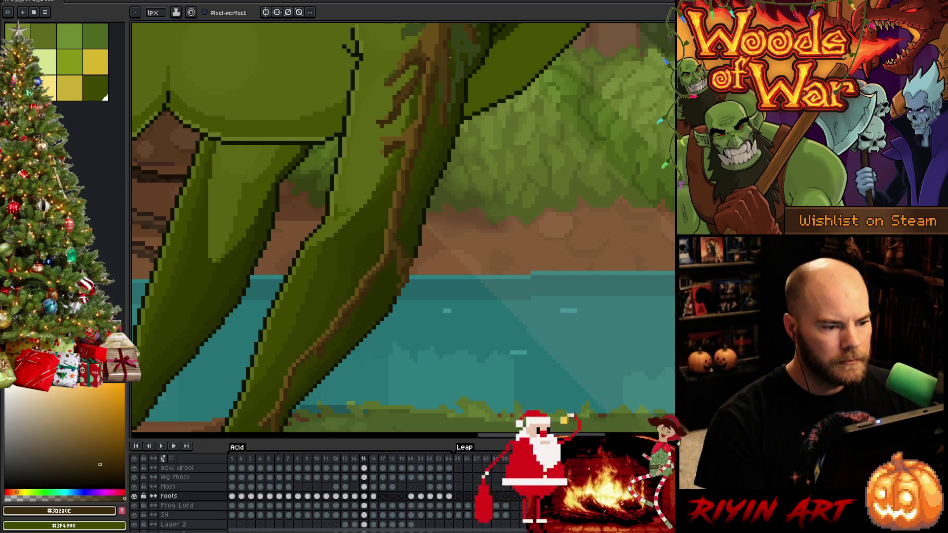
key("Left")
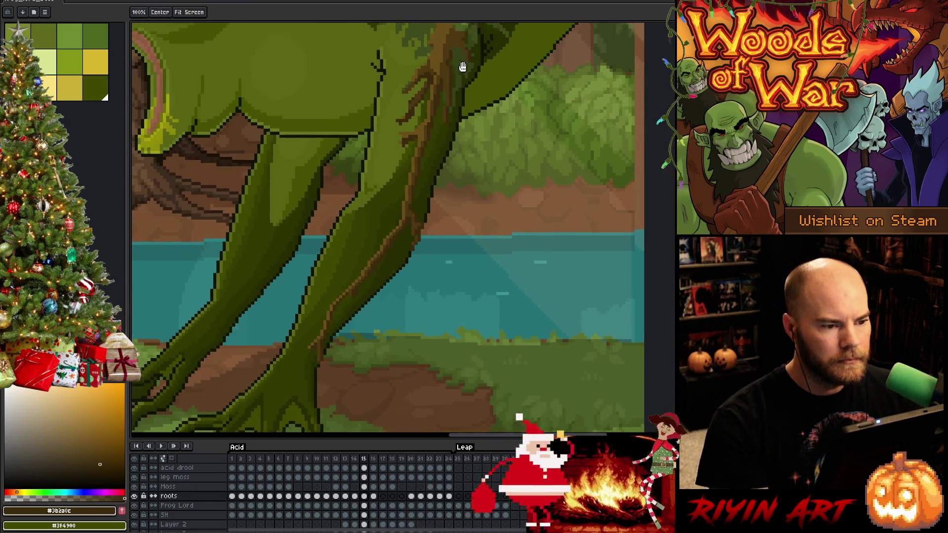
scroll(478, 198, "up", 1)
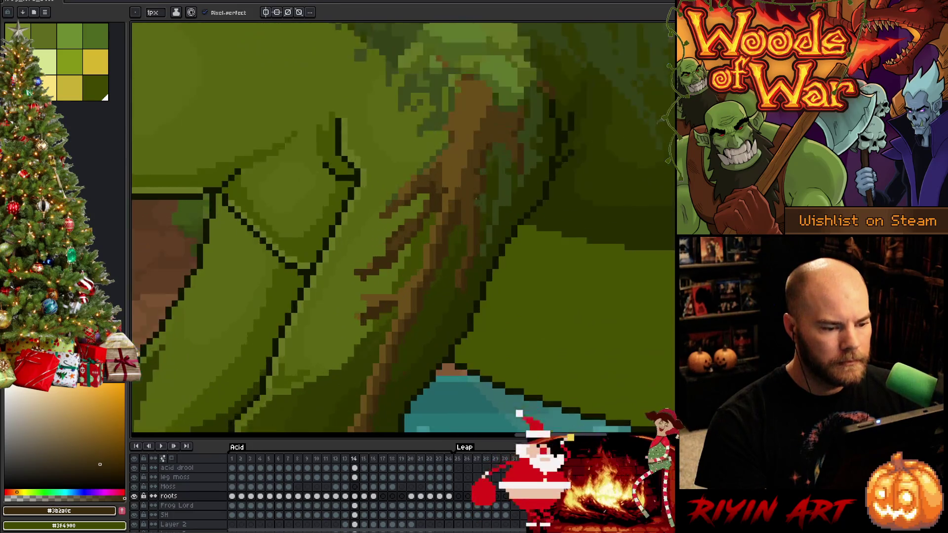
scroll(479, 200, "up", 1)
key("Left")
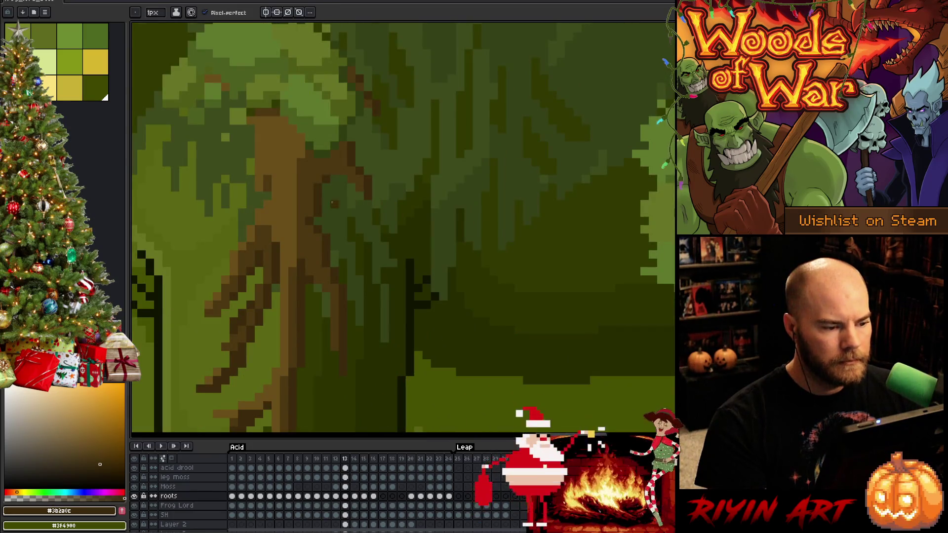
key("Left")
left_click_drag(318, 345, 582, 163)
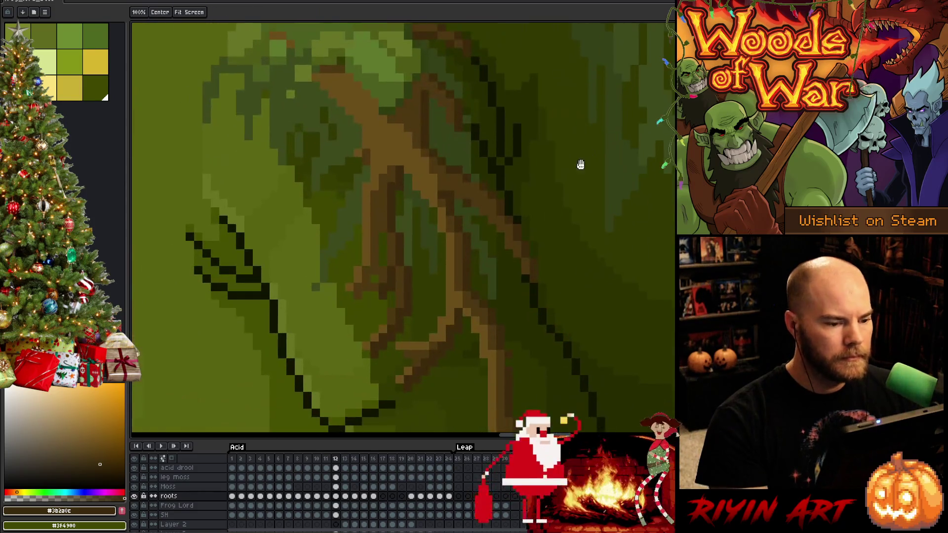
Step back through frames 11 and 10 to frame 2, recentring on the roots each time
key("Left")
left_click_drag(500, 200, 514, 265)
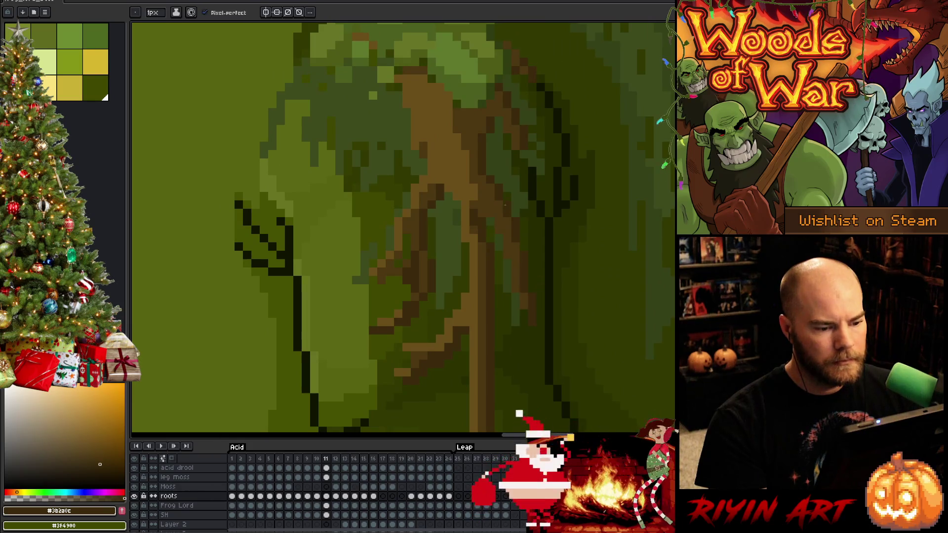
key("Left")
mouse_move(548, 185)
left_mouse_down()
mouse_move(506, 278)
mouse_move(552, 282)
left_mouse_up()
key("Left")
key("Left")
key("Left")
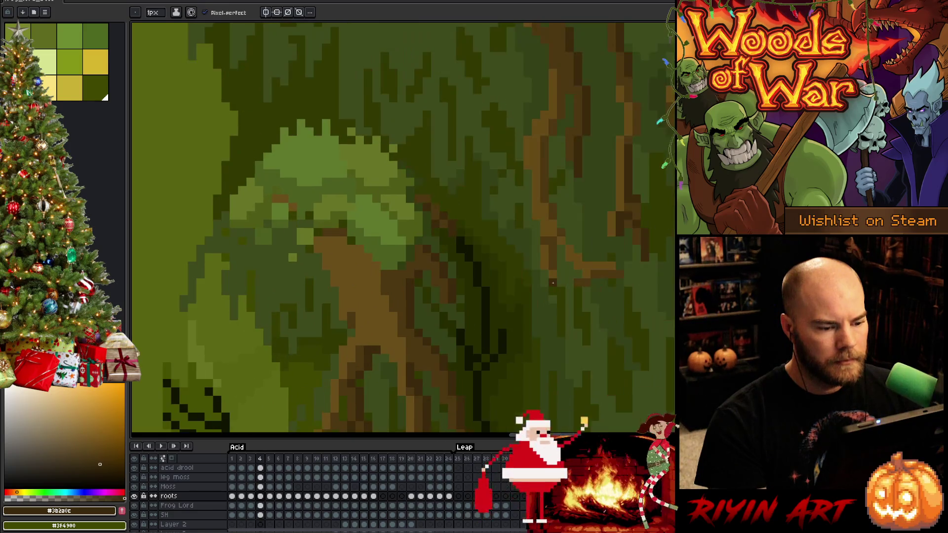
key("Left")
key("Left")
scroll(519, 277, "down", 1)
scroll(481, 274, "down", 2)
scroll(469, 273, "down", 1)
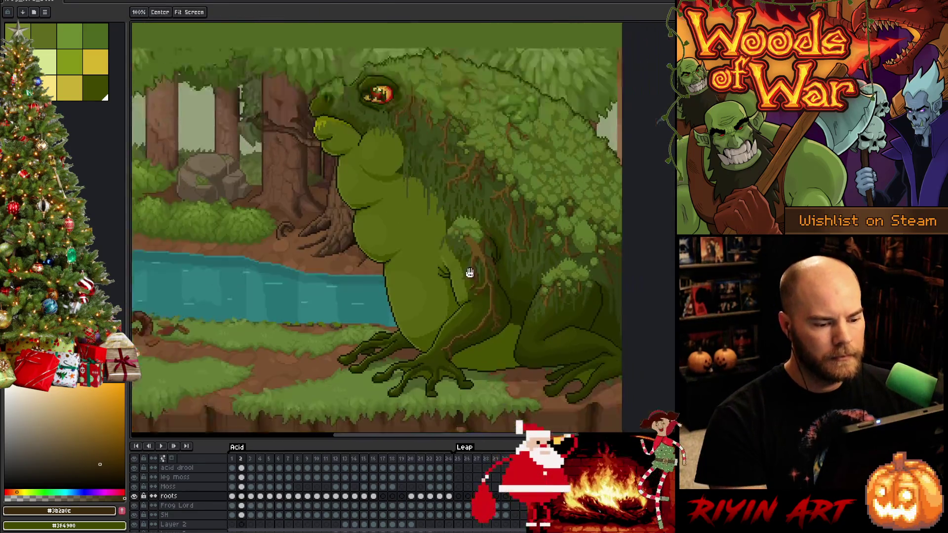
scroll(469, 274, "up", 1)
Advance through the animation from frame 2 up to frame 14
key("Right")
key("Right")
key("Right")
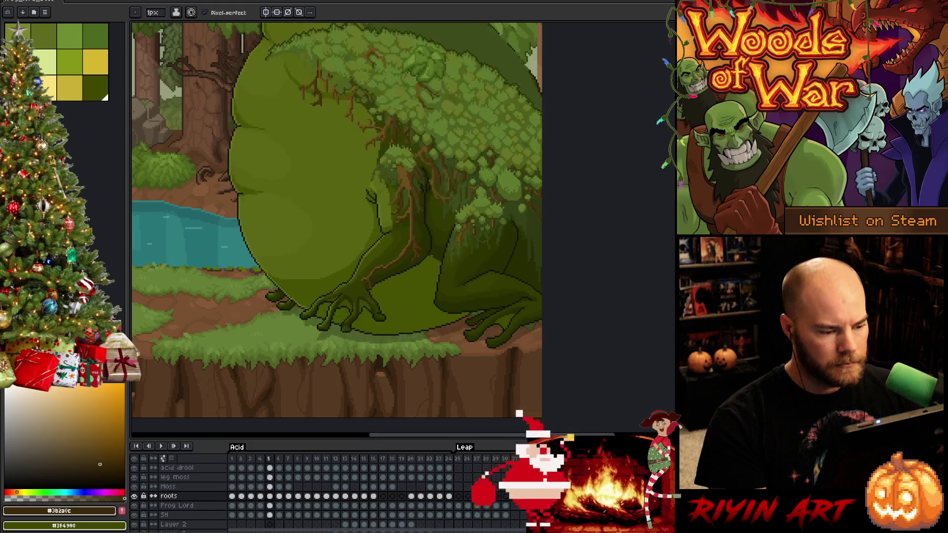
key("Right")
key("Right")
key("Right")
key("Right")
key("Right")
key("Right")
key("Right")
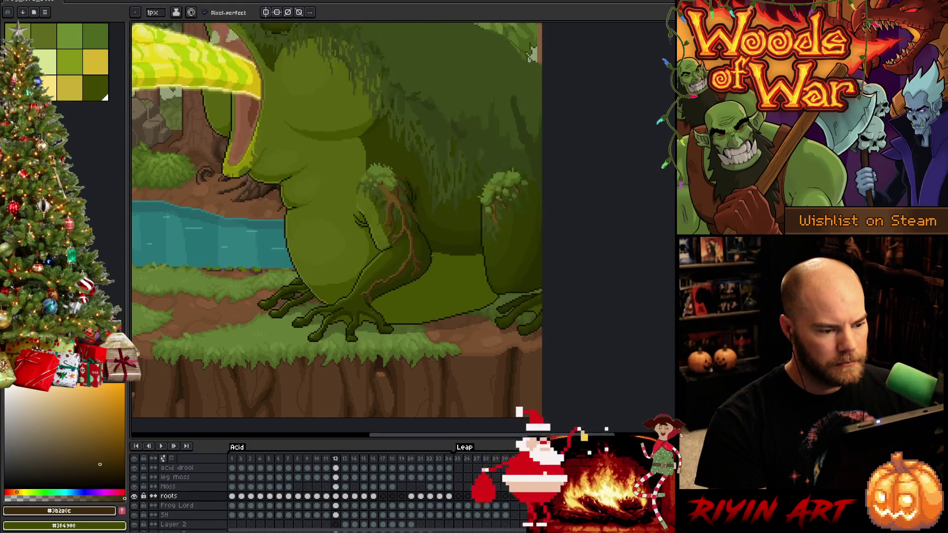
key("Right")
key("Right")
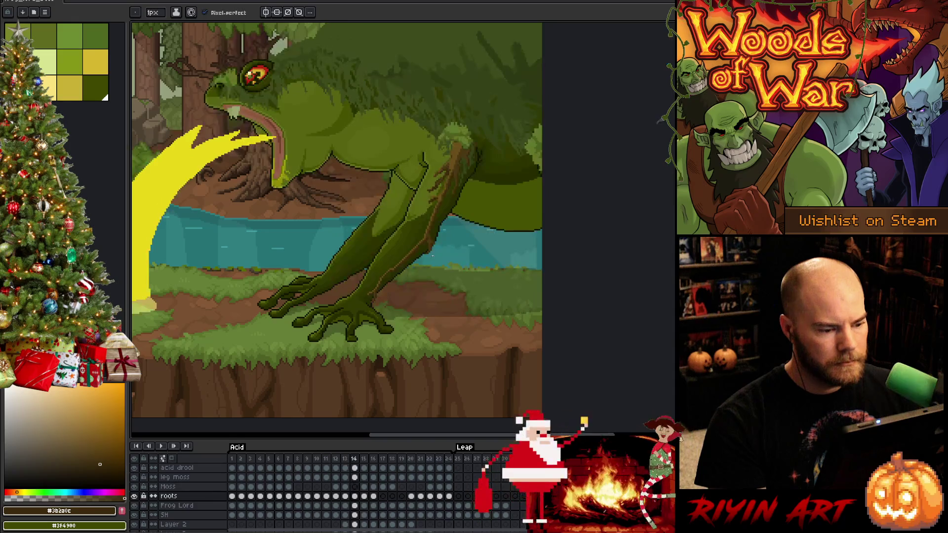
key("Right")
key("Left")
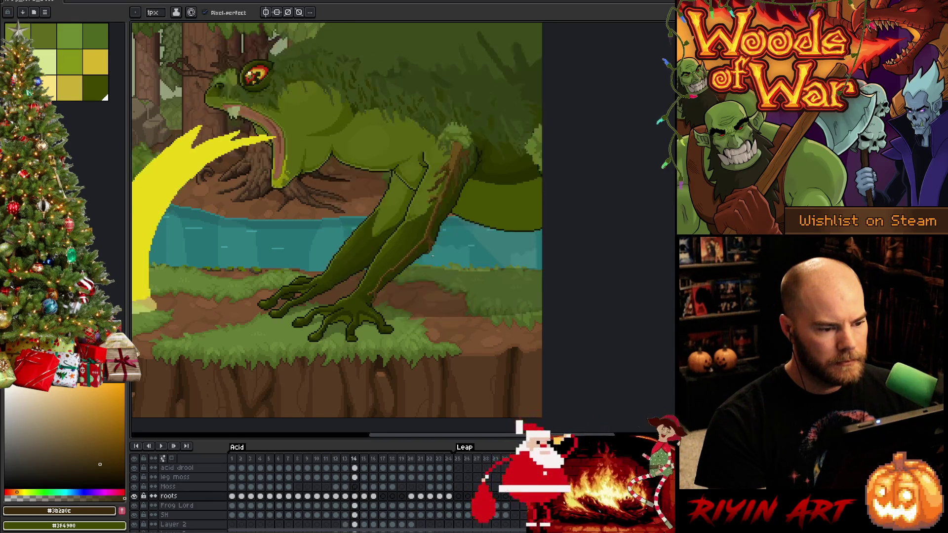
key("Right")
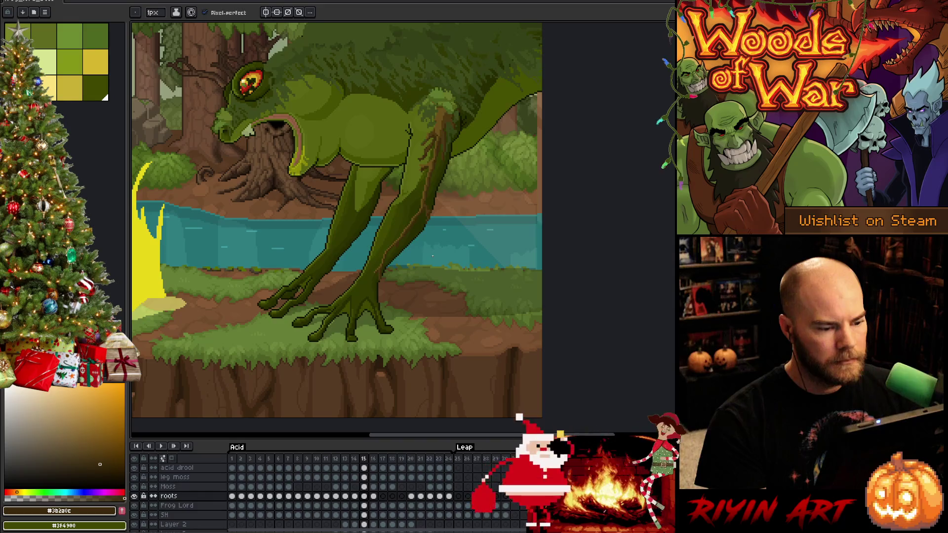
Flip between frames 14, 15 and 16 to compare the leg roots
key("Right")
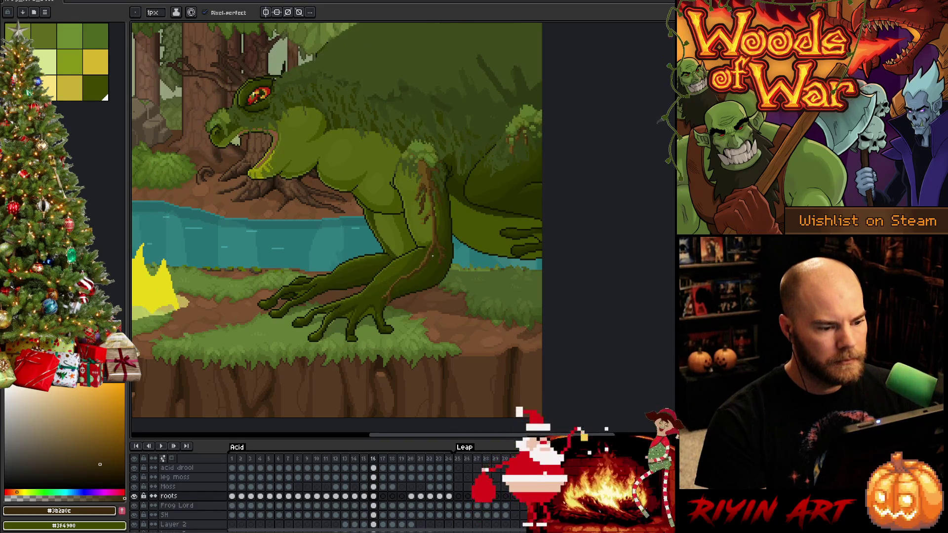
key("Left")
key("Right")
key("Left")
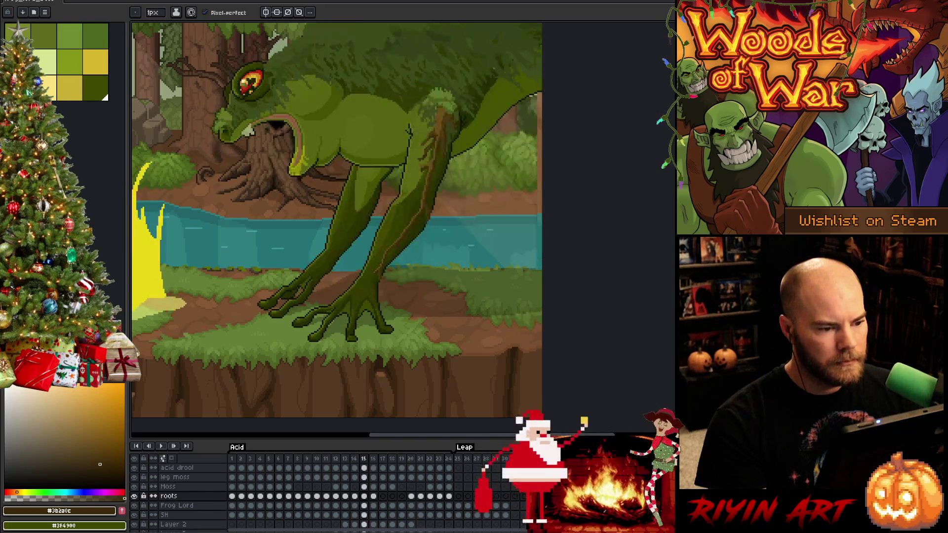
scroll(465, 139, "up", 2)
key("Left")
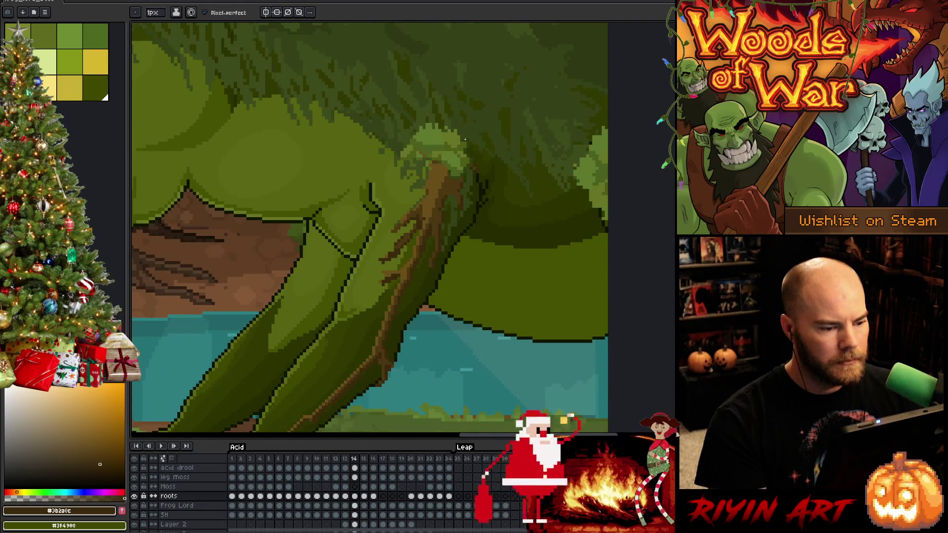
key("Right")
key("Right")
scroll(395, 310, "up", 1)
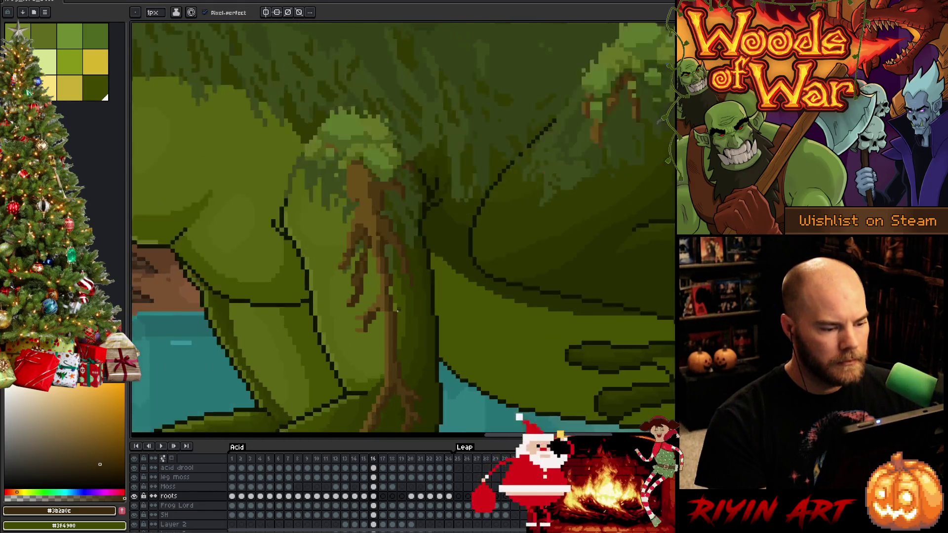
scroll(396, 310, "up", 1)
Select a small block of root pixels on frame 16 and pick a different brown for touch-ups
key("m")
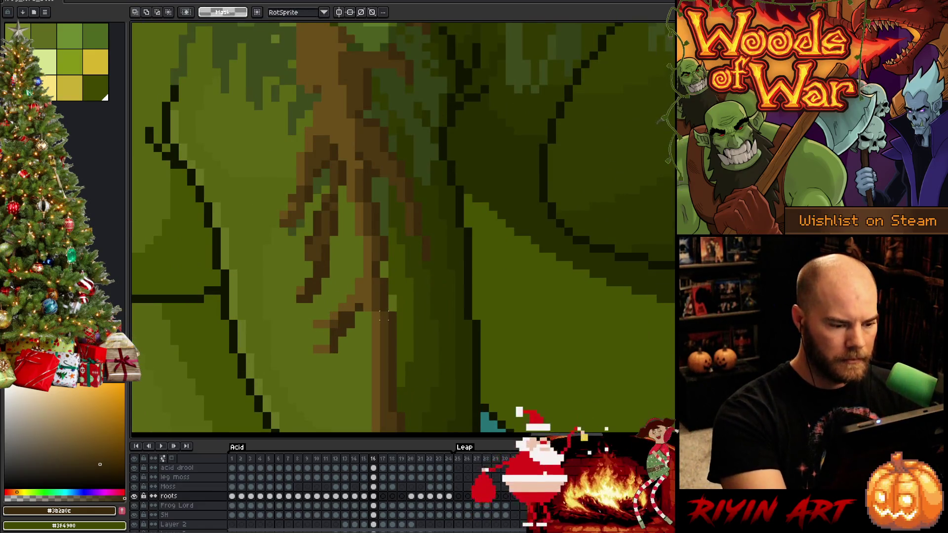
left_click_drag(369, 309, 407, 339)
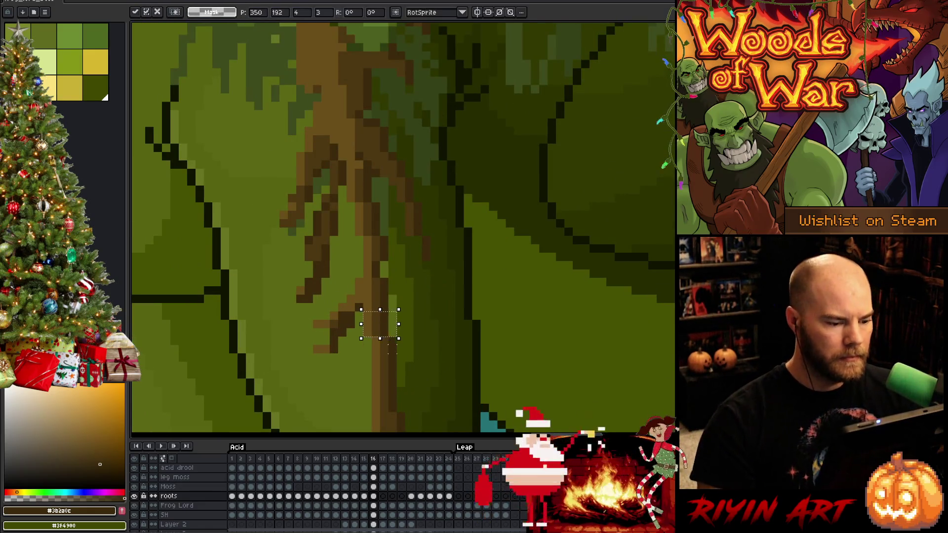
scroll(391, 407, "down", 3)
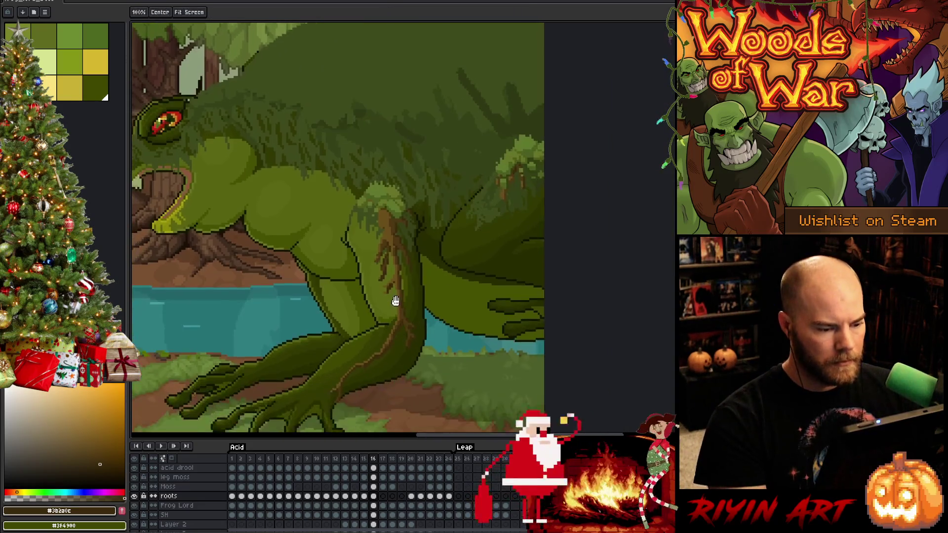
scroll(393, 371, "up", 2)
scroll(404, 269, "up", 1)
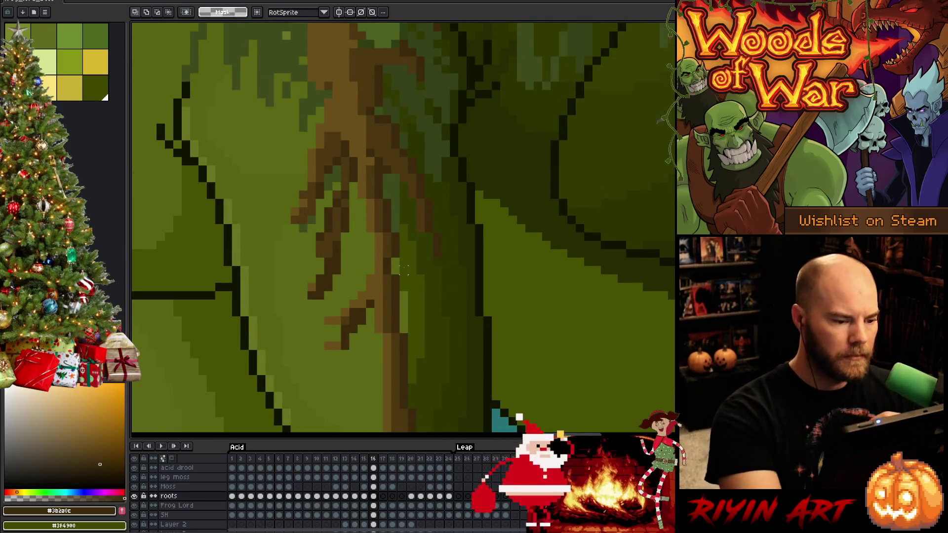
key("b")
left_click(385, 293, "alt")
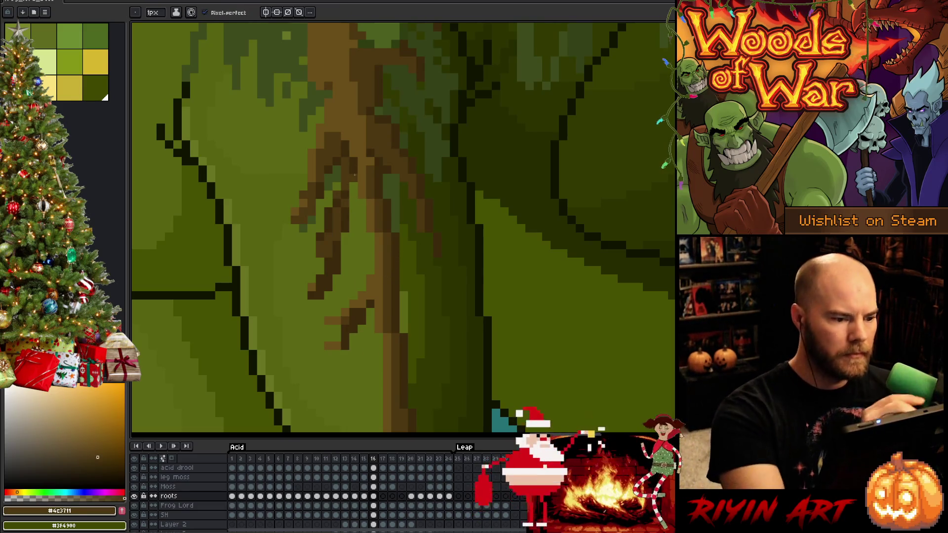
scroll(369, 208, "down", 3)
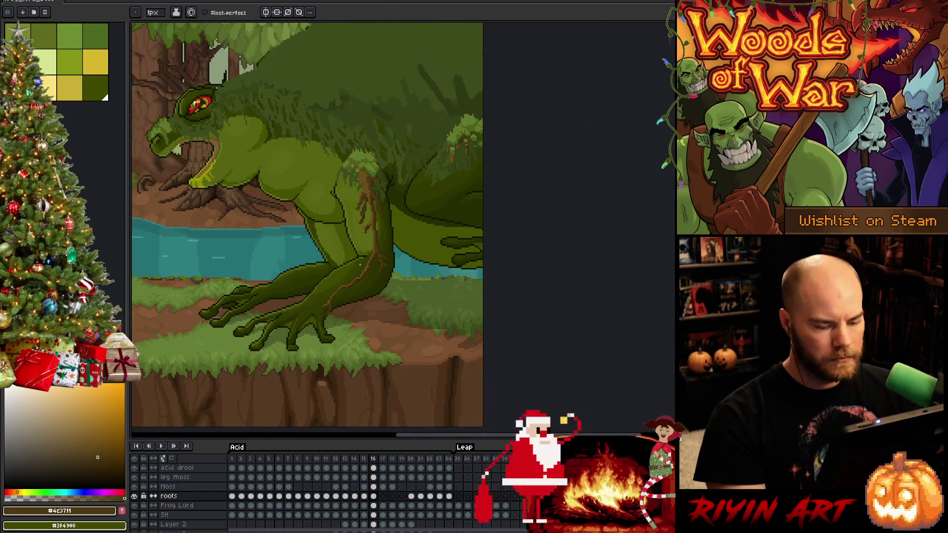
Recheck frames 13 to 16, then return to the full forest scene on frame 17
key("Left")
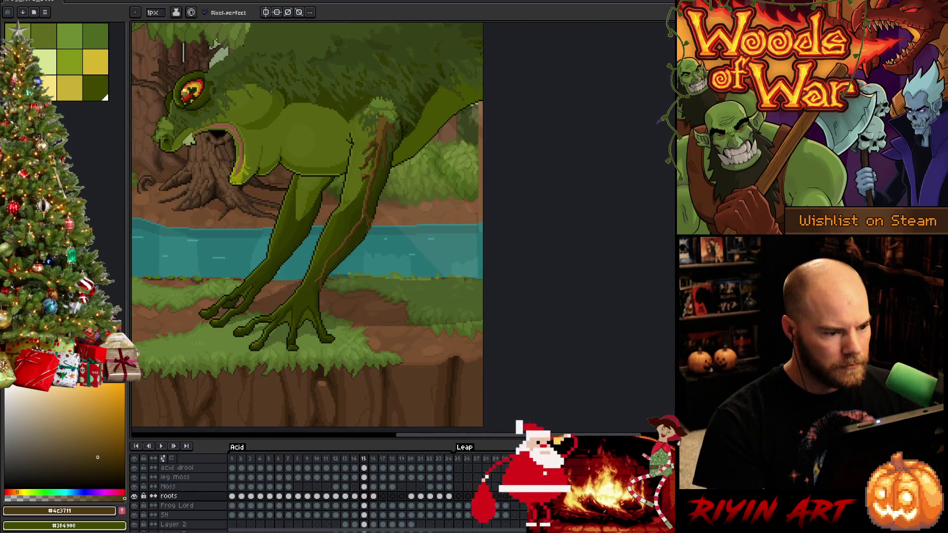
scroll(377, 144, "up", 3)
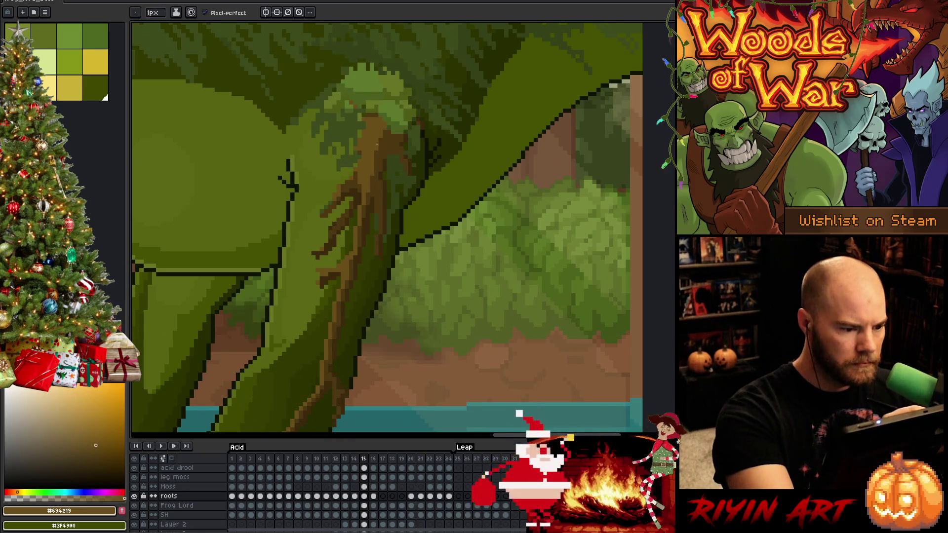
key("Left")
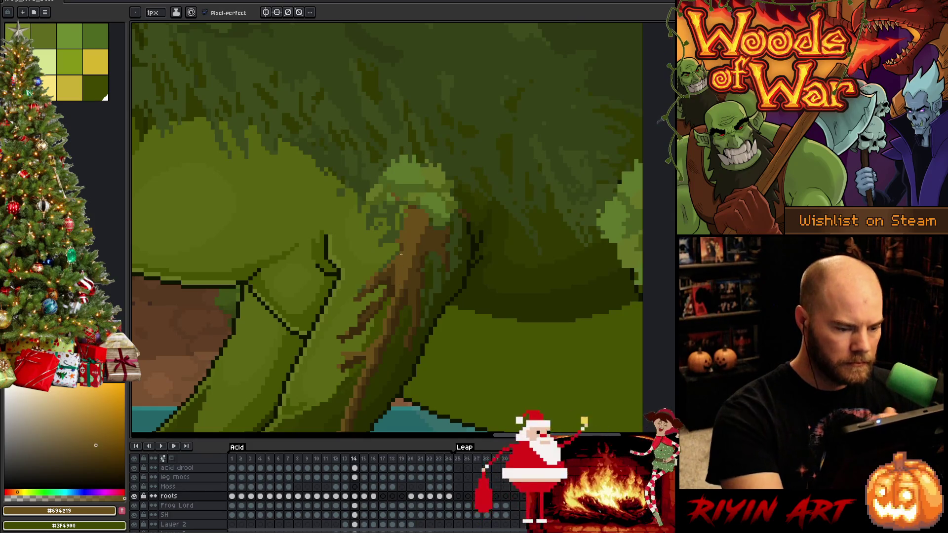
key("Left")
key("Right")
key("Right")
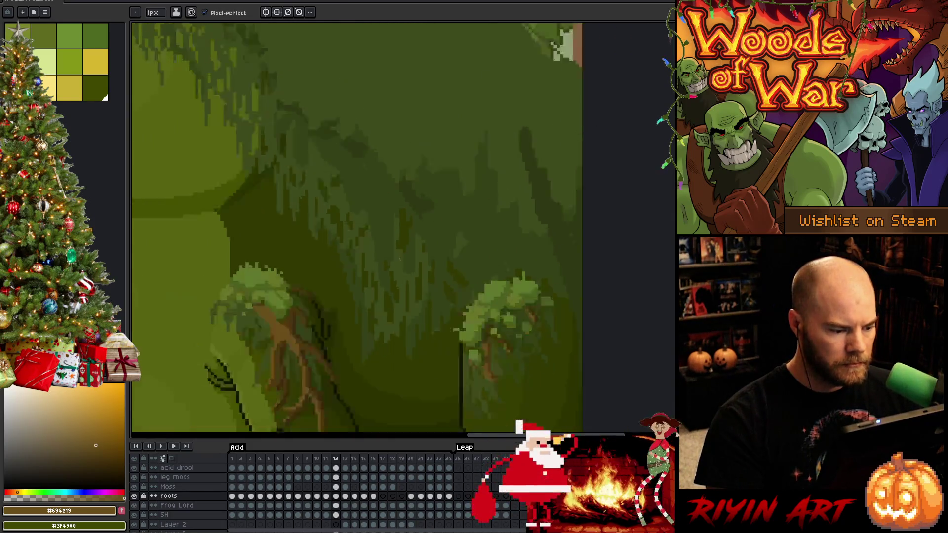
scroll(401, 254, "down", 3)
key("Right")
key("Right")
key("Left")
key("Right")
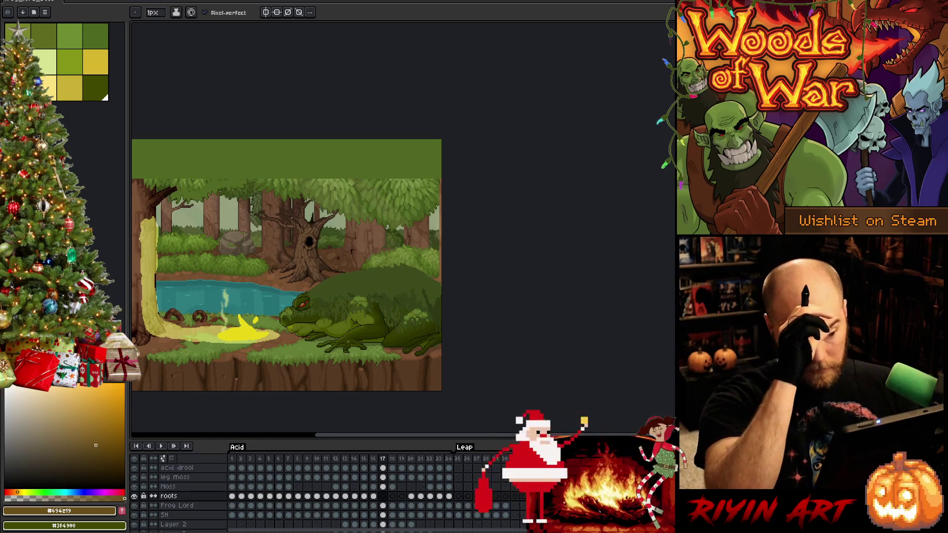
Compare frame 20's upright frog with frame 17, then select the moss patch on the crouched frog's back
left_click(412, 497)
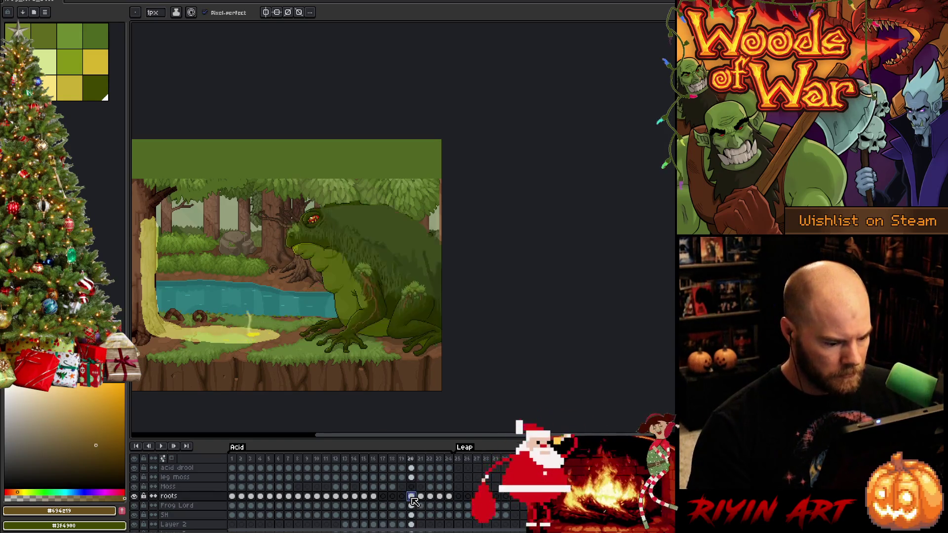
left_click(383, 496)
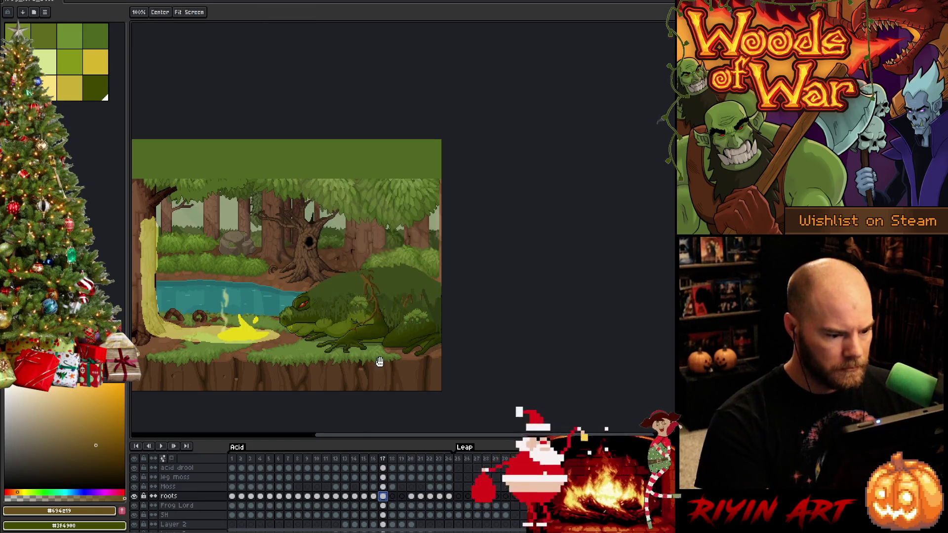
left_click_drag(377, 362, 386, 311)
key("m")
left_click_drag(446, 237, 404, 270)
scroll(404, 270, "up", 3)
Nudge the moss patch down and right onto the crouched back and commit it
key("Down")
key("Down")
key("Down")
key("Down")
key("Down")
key("Down")
key("Up")
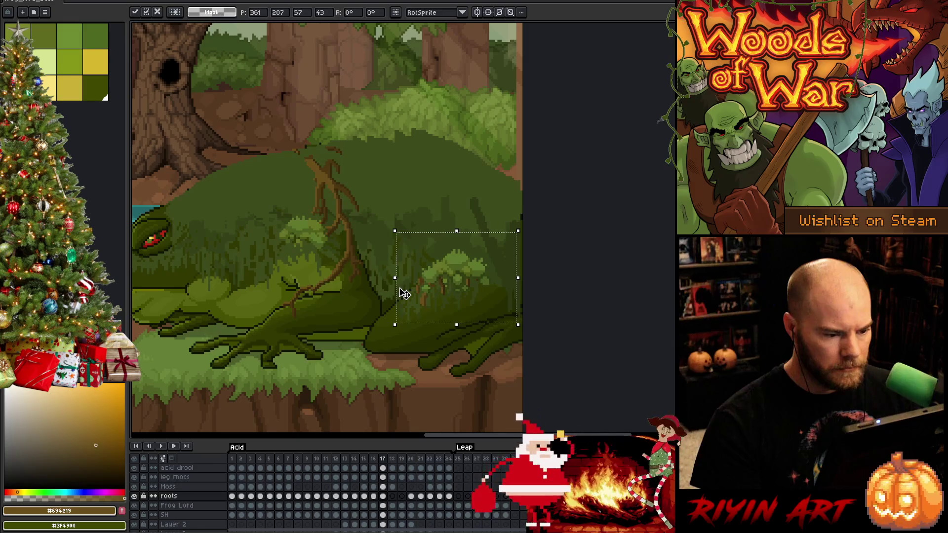
key("Right")
key("Up")
key("Right")
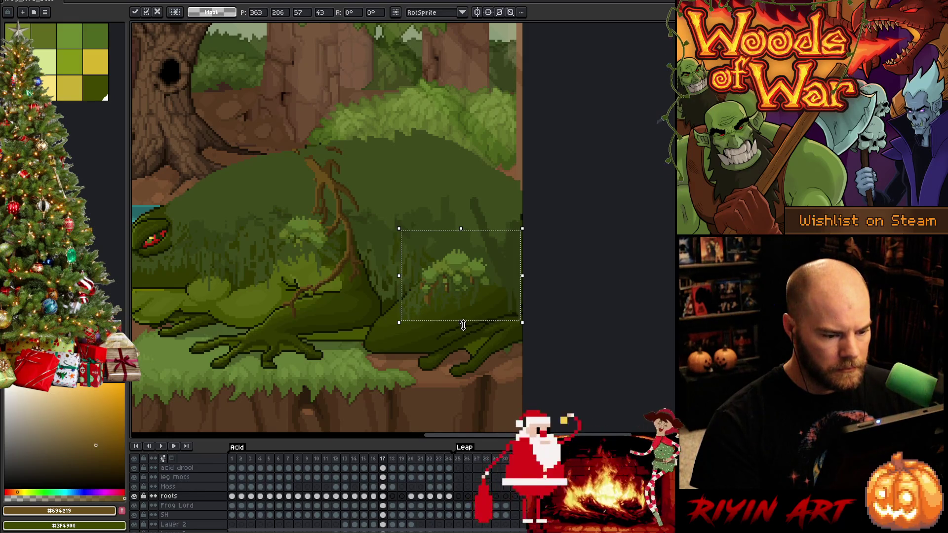
key("Down")
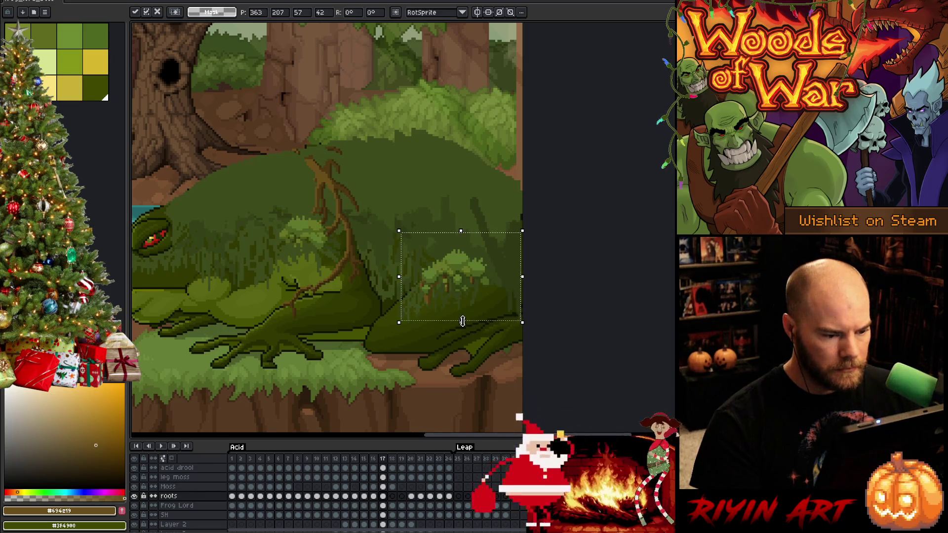
key("Return")
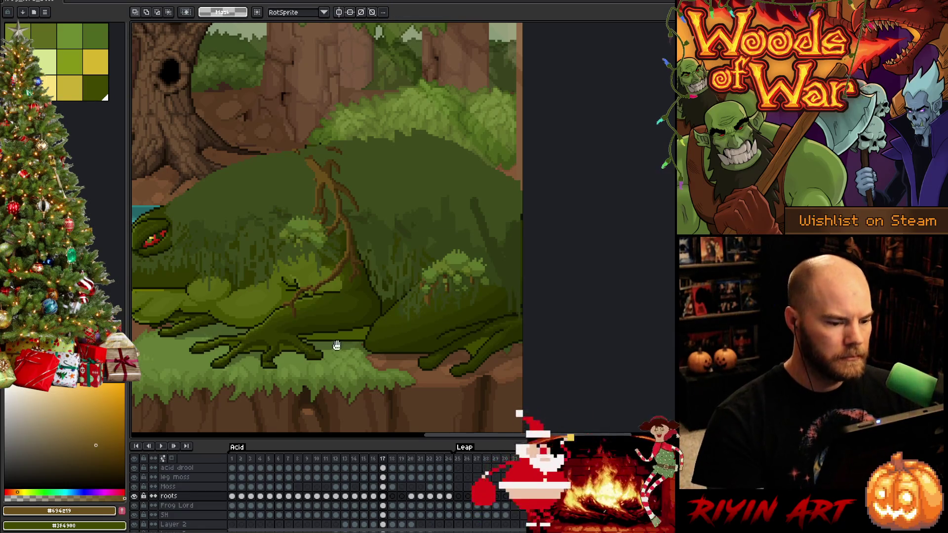
Select the roots on the frog's side, move them down and squash them vertically
left_click_drag(333, 345, 464, 361)
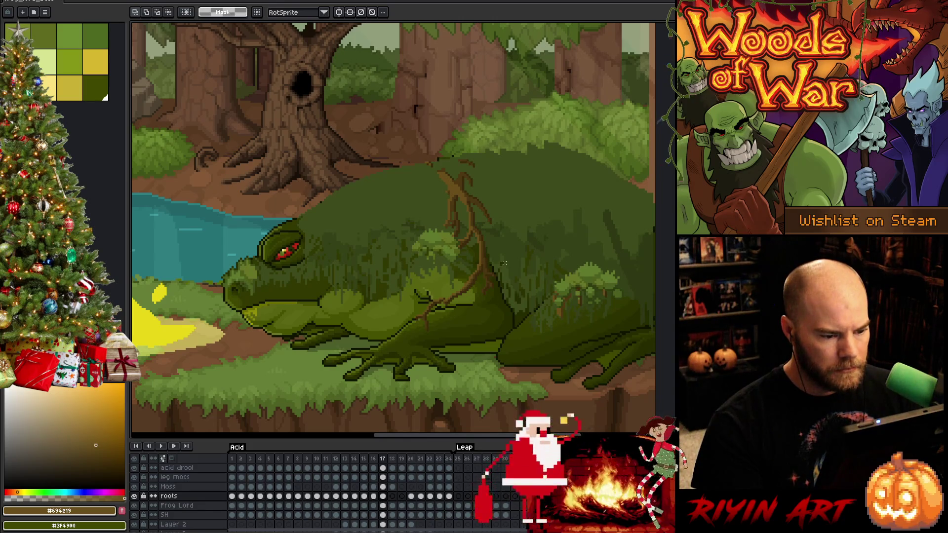
left_click_drag(507, 252, 408, 340)
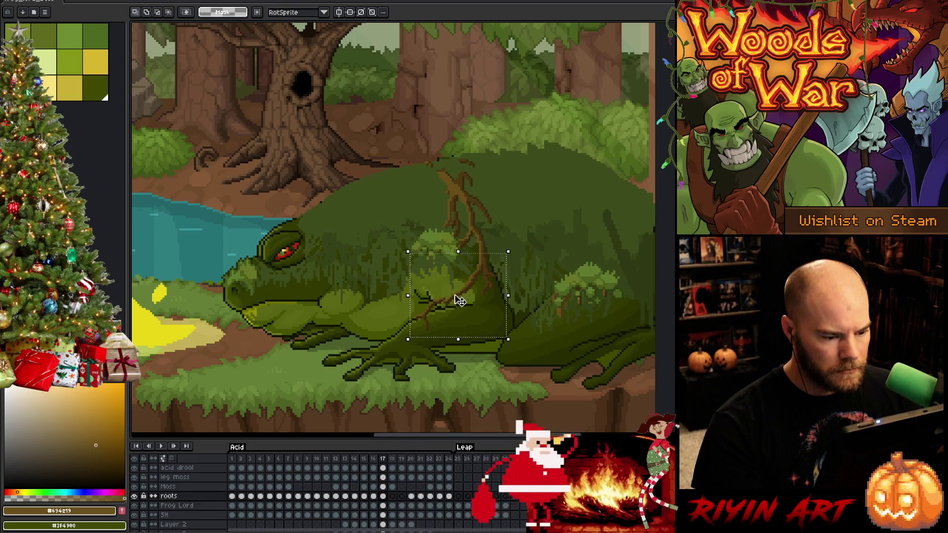
left_click_drag(474, 278, 476, 315)
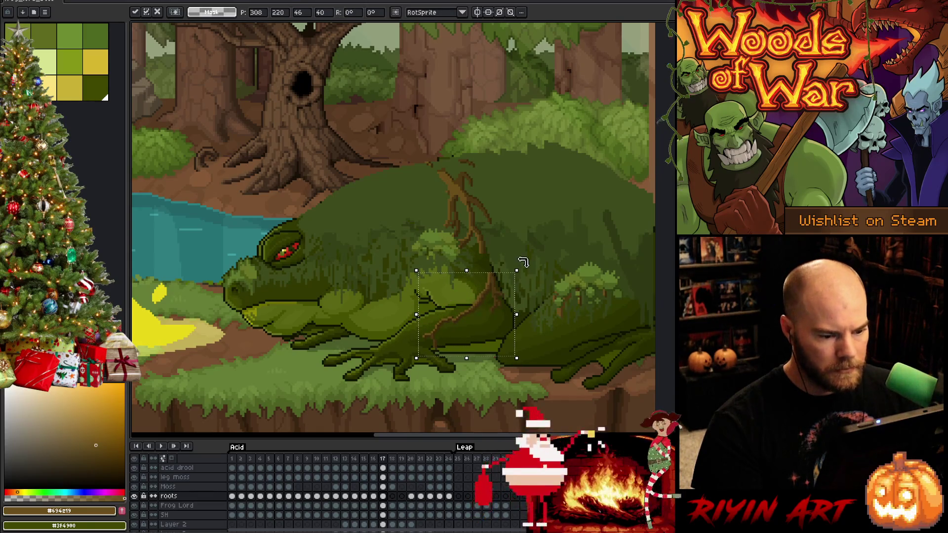
mouse_move(467, 270)
left_mouse_down()
mouse_move(468, 290)
mouse_move(530, 302)
mouse_move(498, 317)
left_mouse_up()
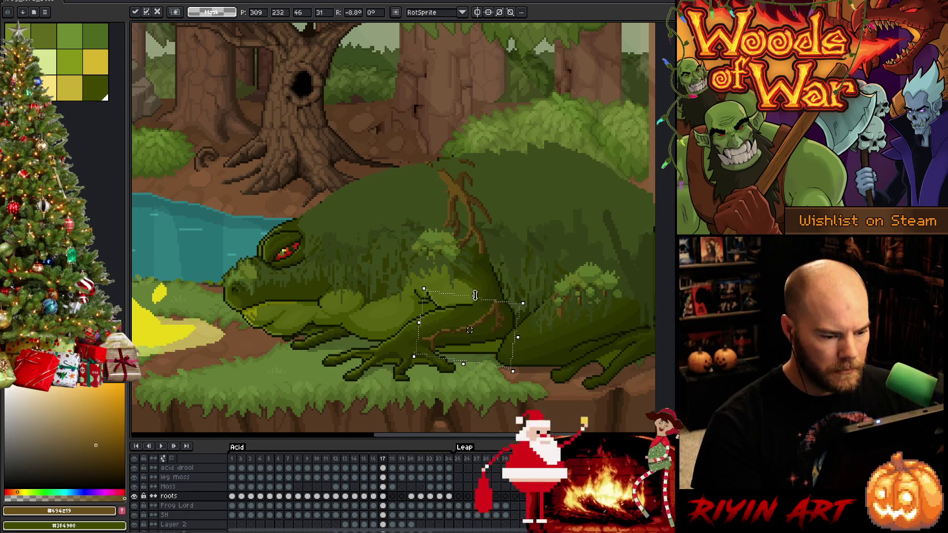
Commit the flattened side roots, then lower and squash the shoulder branch onto the body
left_click_drag(471, 294, 478, 305)
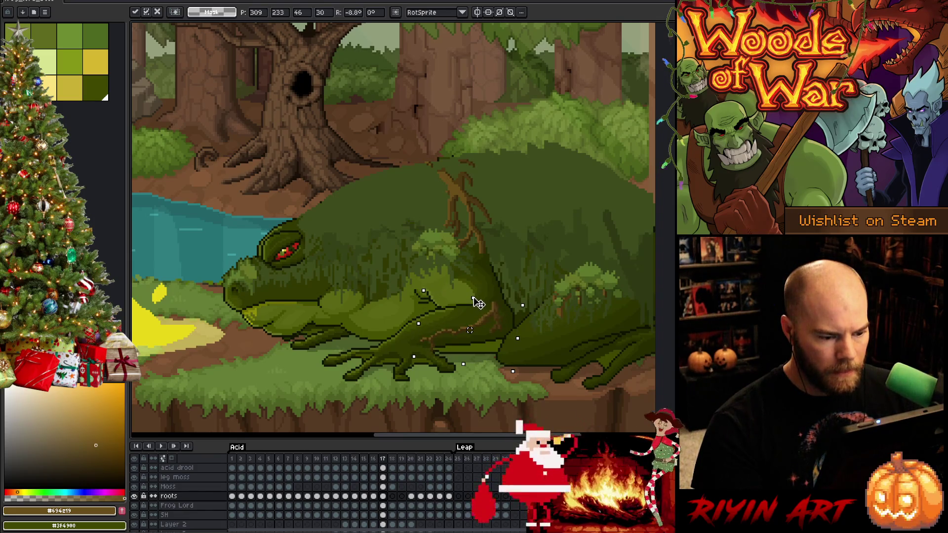
key("Return")
mouse_move(513, 135)
left_mouse_down()
mouse_move(379, 309)
mouse_move(381, 269)
left_mouse_up()
left_click_drag(482, 219, 485, 263)
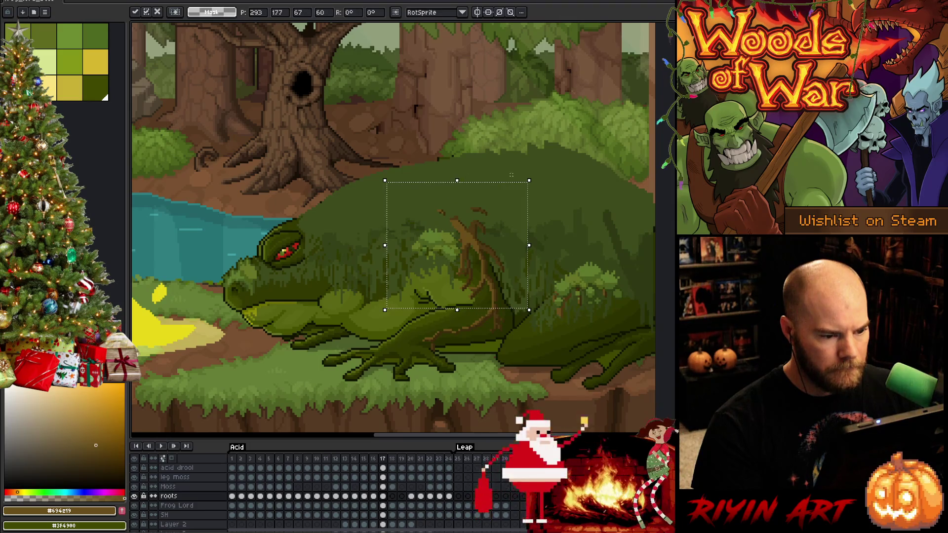
left_click_drag(454, 181, 458, 239)
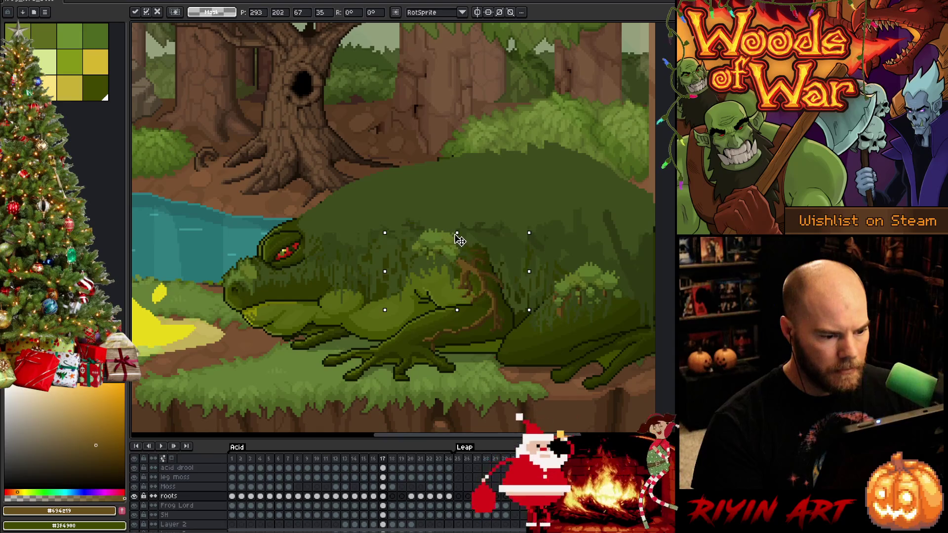
left_click_drag(458, 239, 456, 245)
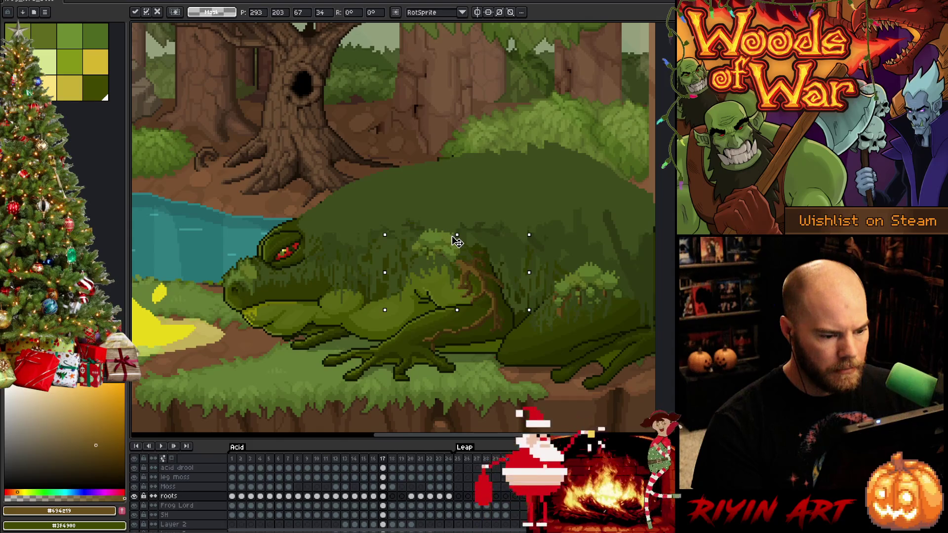
Shift the branch left, tilt it about seven degrees, fine-tune its height and commit
left_click_drag(457, 241, 452, 236)
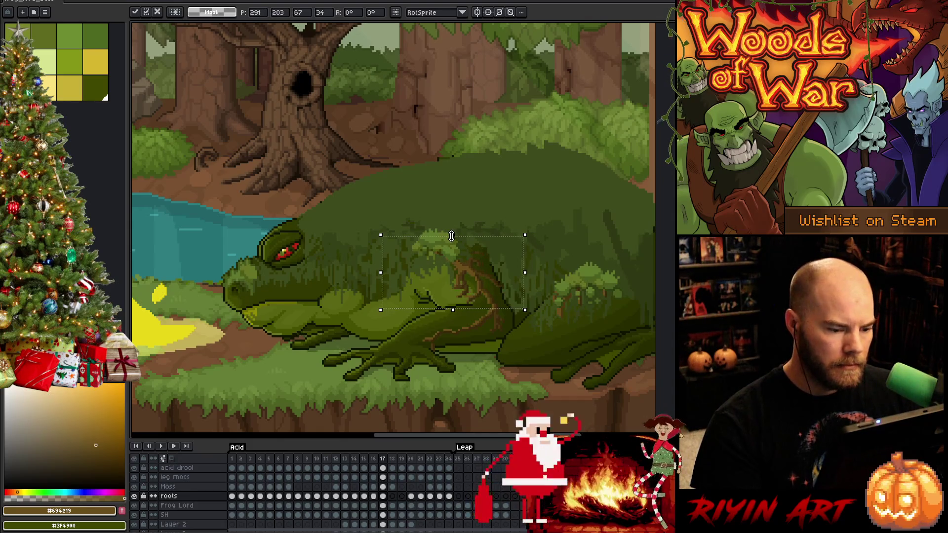
left_click_drag(525, 227, 522, 226)
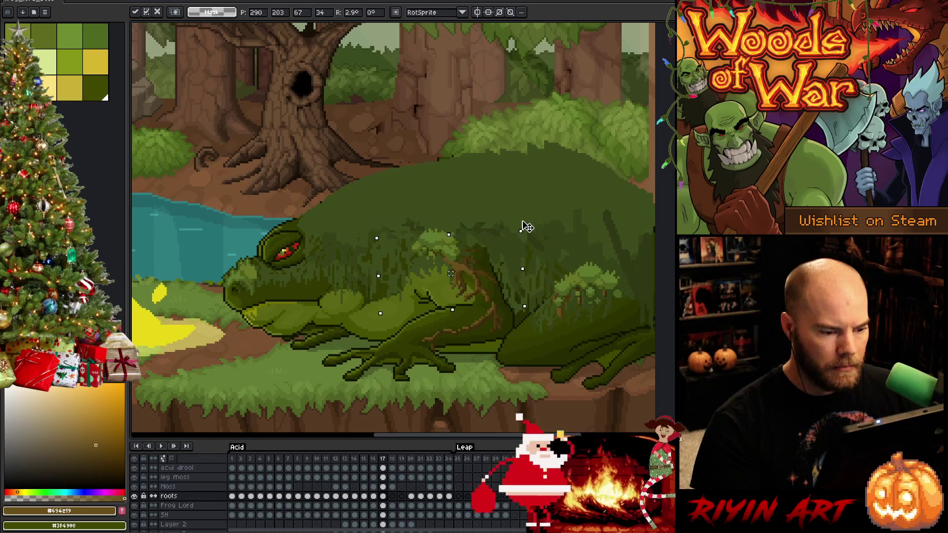
key("Down")
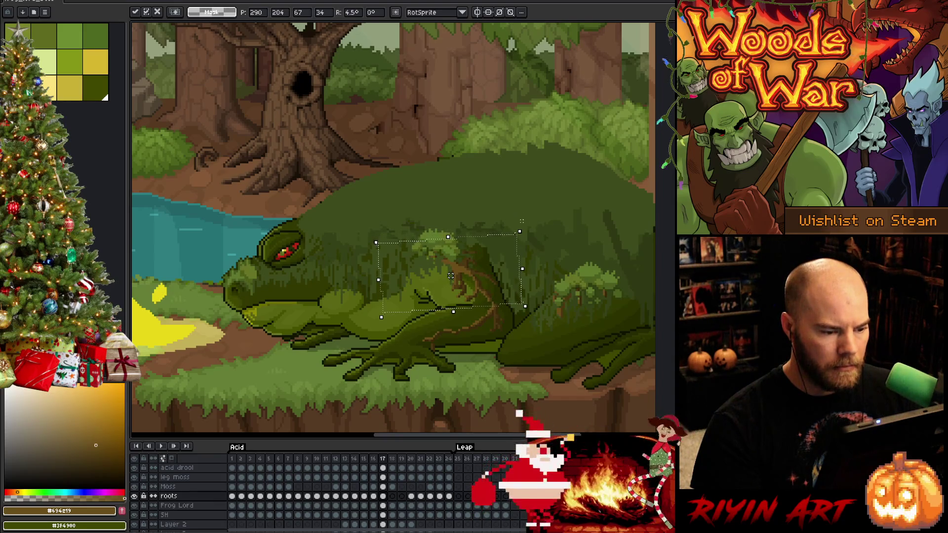
left_click_drag(447, 237, 446, 228)
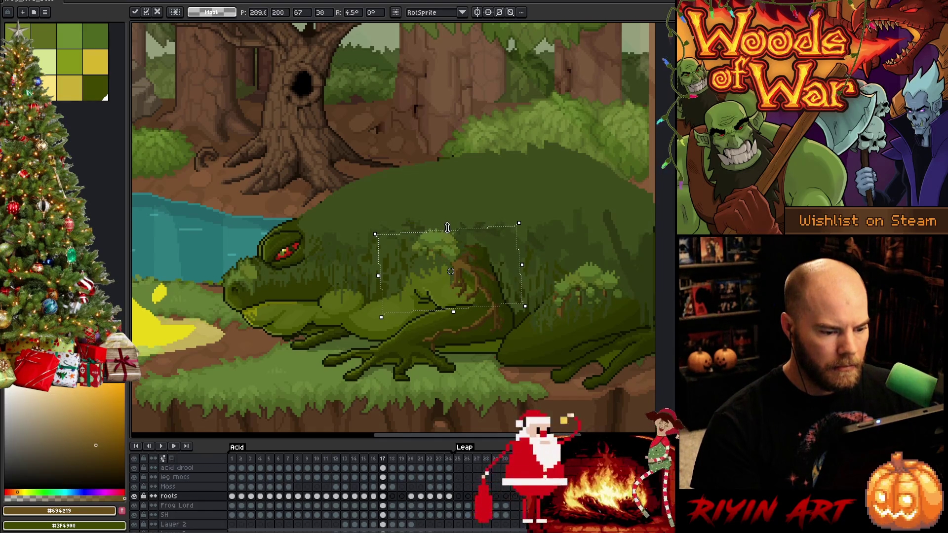
left_click_drag(525, 218, 521, 214)
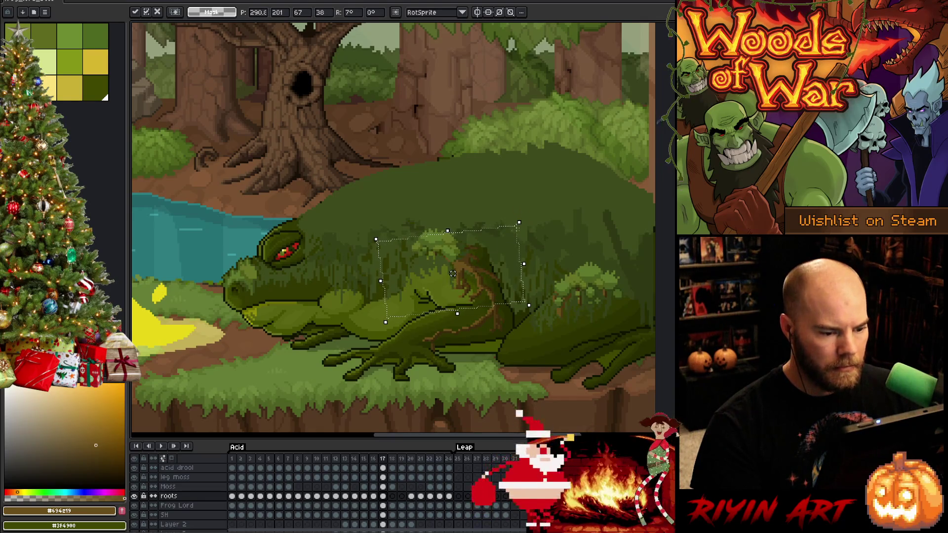
key("Left")
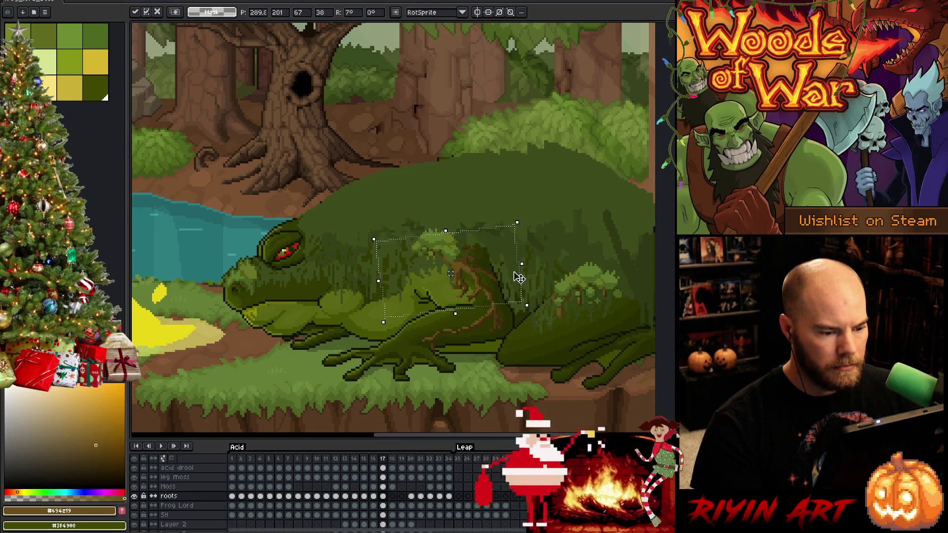
key("Return")
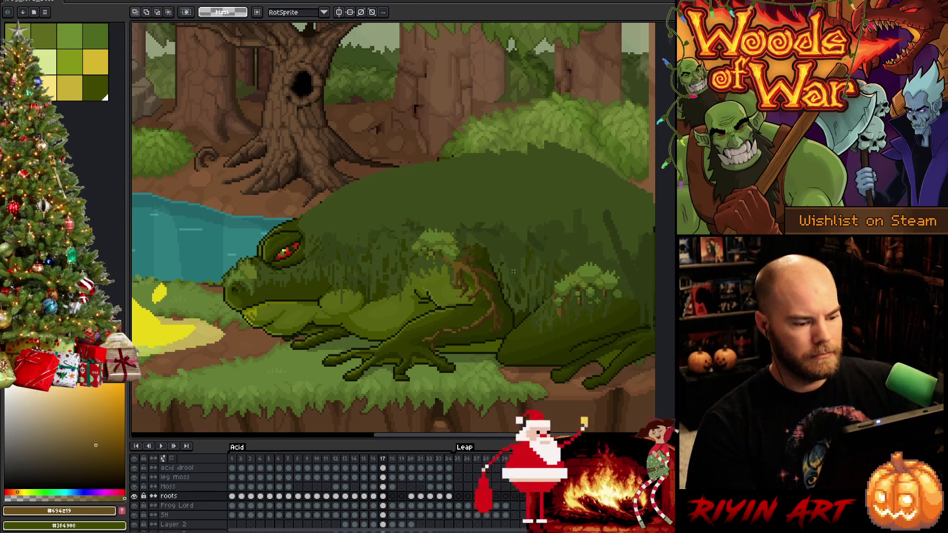
scroll(496, 295, "up", 2)
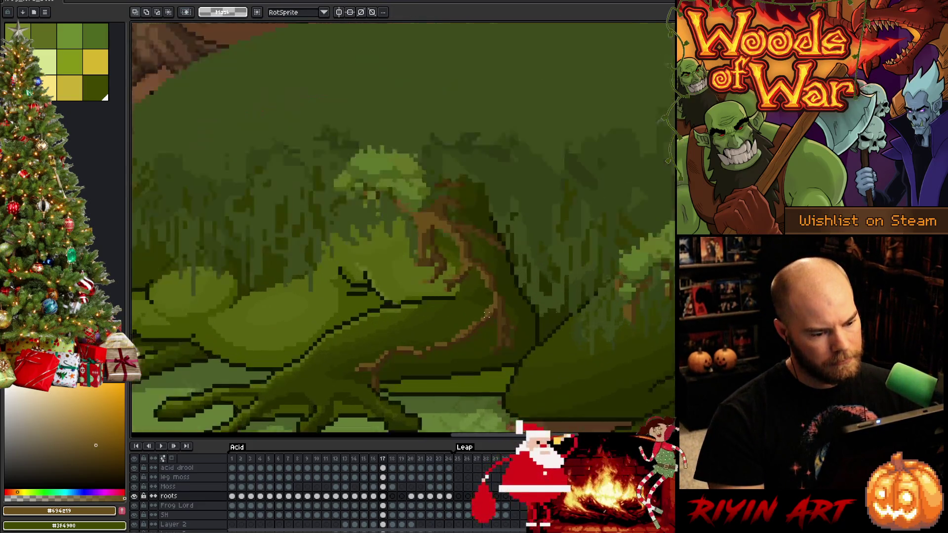
scroll(496, 296, "up", 1)
Sample the roots' lighter brown with the eyedropper as the Pencil colour
key("i")
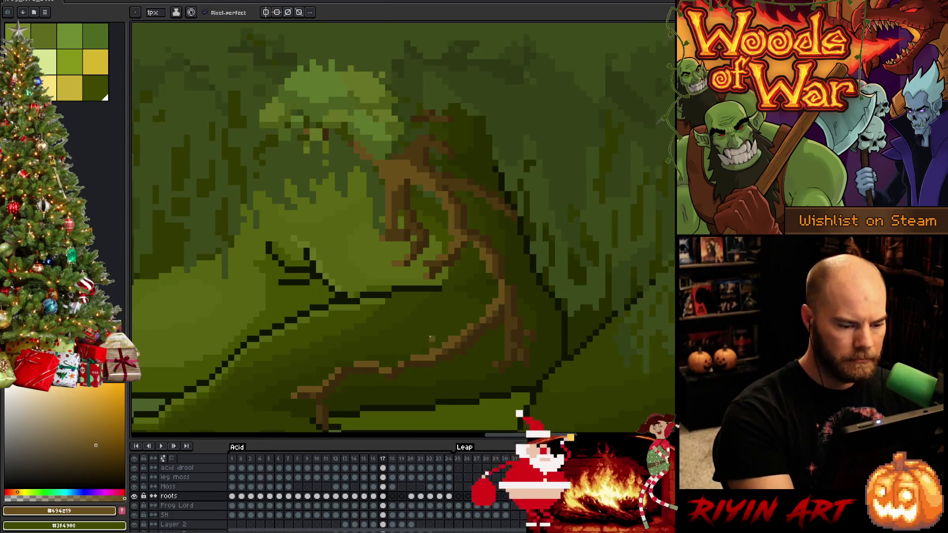
left_click(447, 349)
key("b")
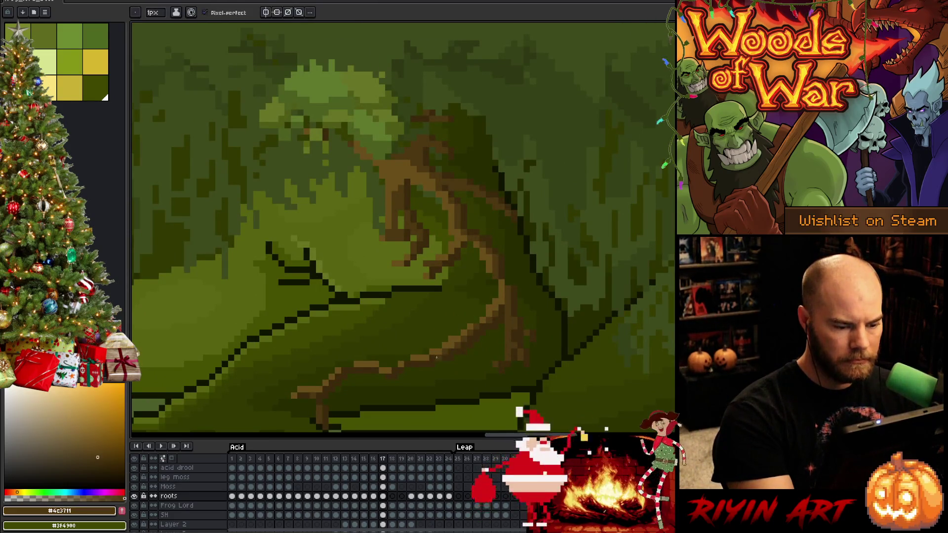
left_click(464, 327, "alt")
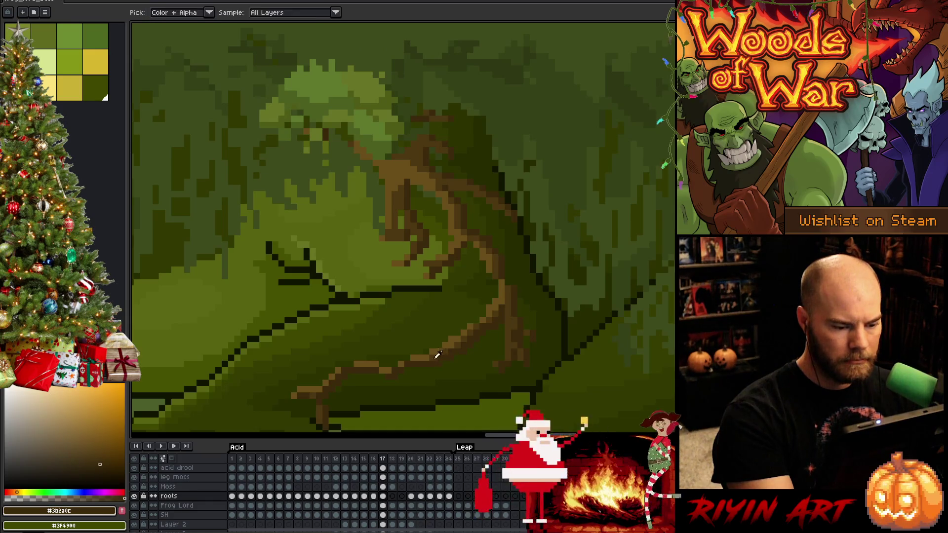
left_click(442, 345, "alt")
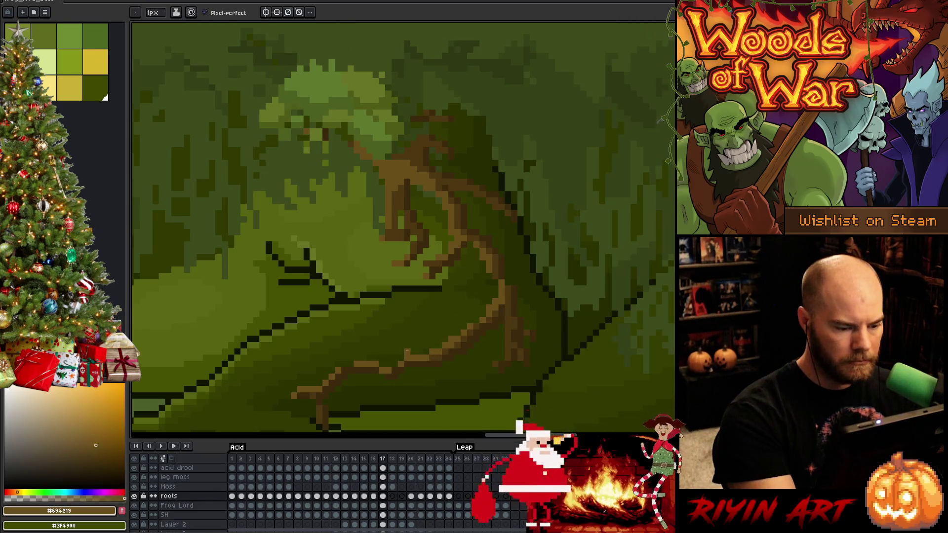
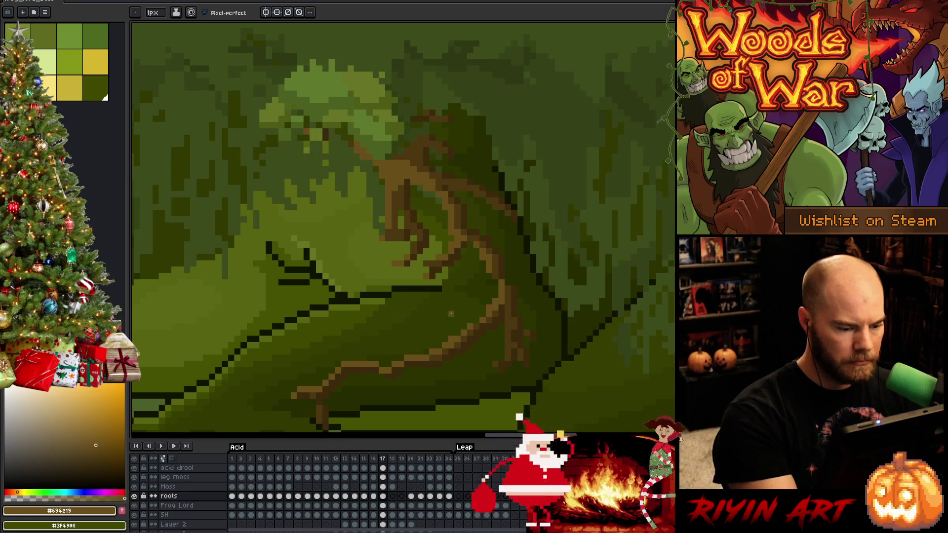
Add dark brown pixels to the lower root, sampling the dark and lighter root browns
left_click(313, 400, "alt")
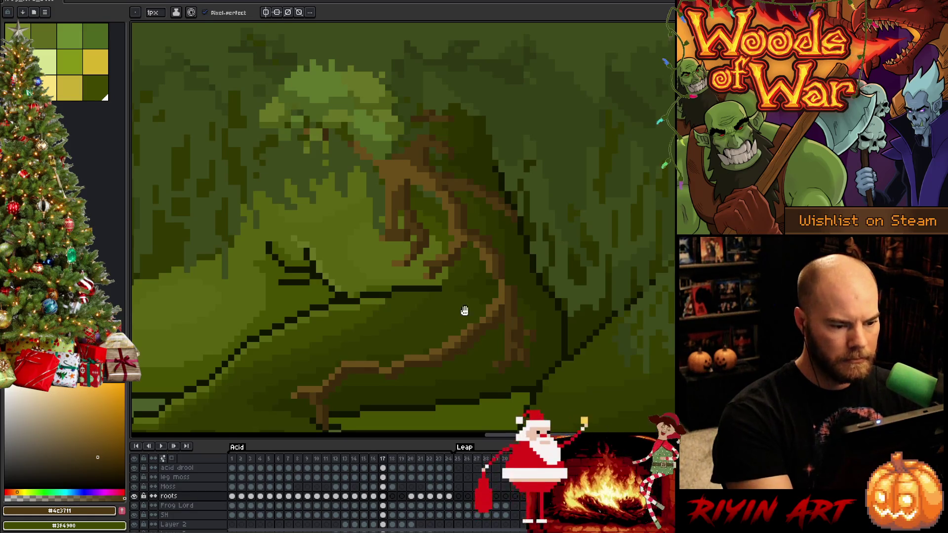
left_click_drag(465, 310, 488, 356)
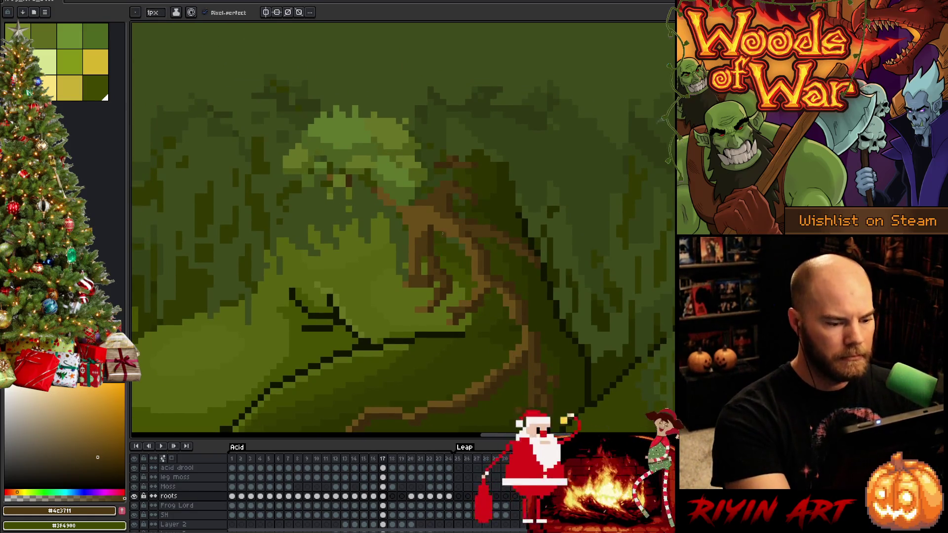
key("b")
left_click(417, 284)
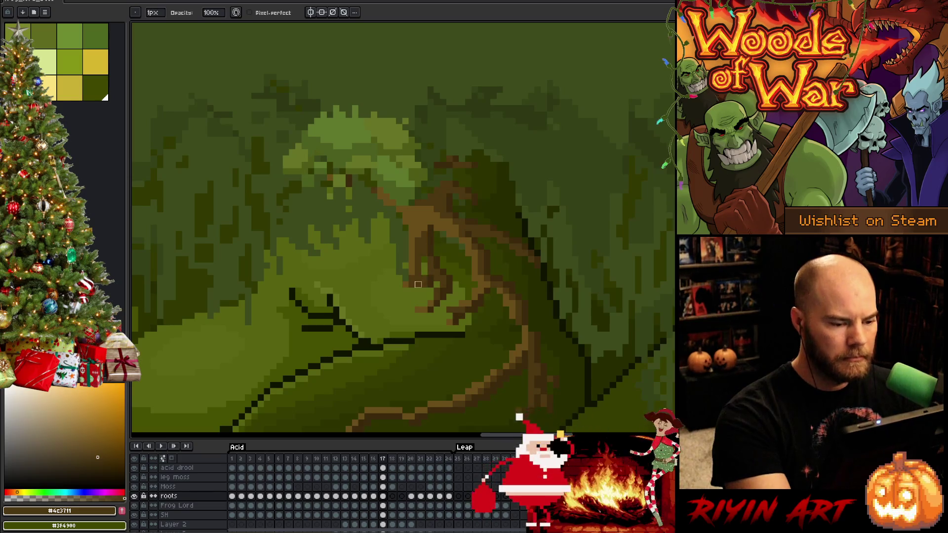
left_click(449, 196, "alt")
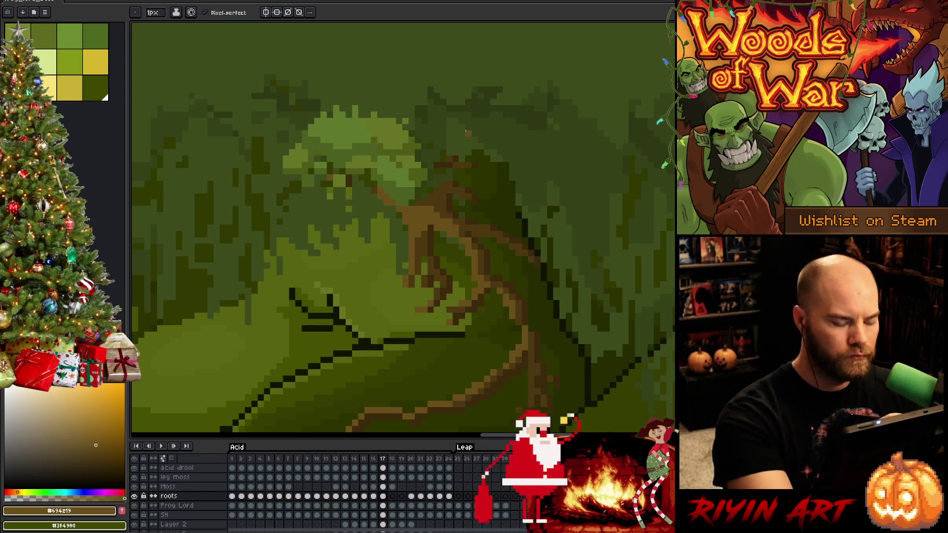
left_click(445, 185, "alt")
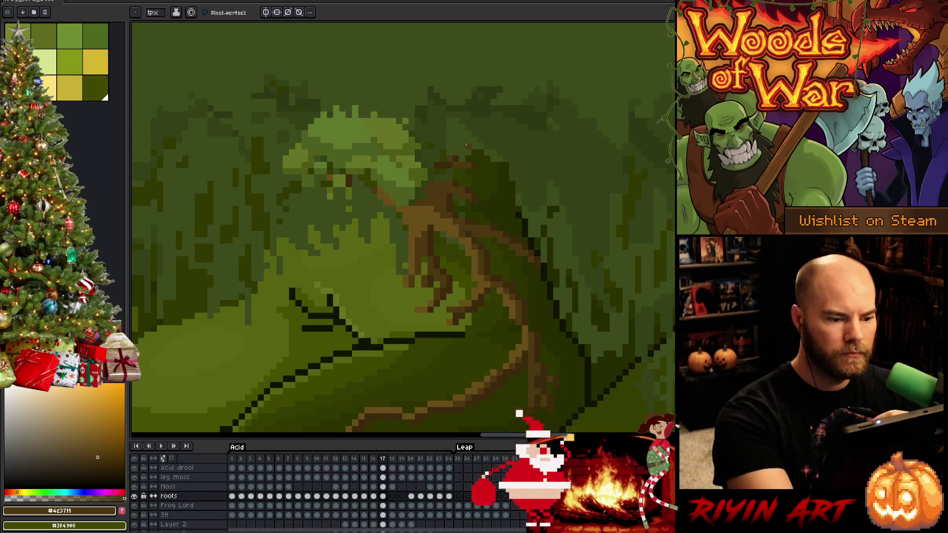
Select a section of the upper root vein and shift it into place
key("m")
left_click_drag(474, 157, 400, 121)
mouse_move(448, 151)
left_mouse_down()
mouse_move(455, 153)
mouse_move(421, 141)
left_mouse_up()
left_click(493, 171)
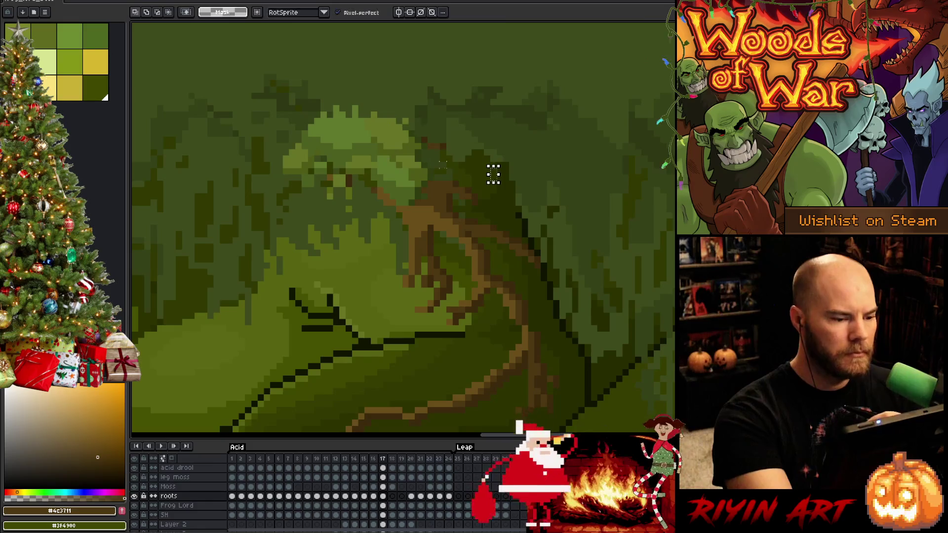
Draw brown pixels up along the branch, alternating sampled light and dark brown shades
key("b")
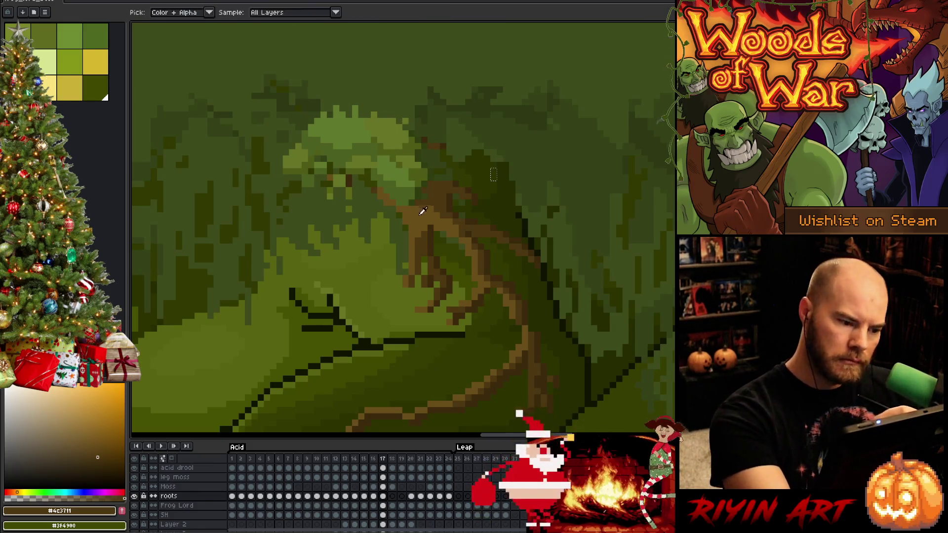
left_click(493, 174, "alt")
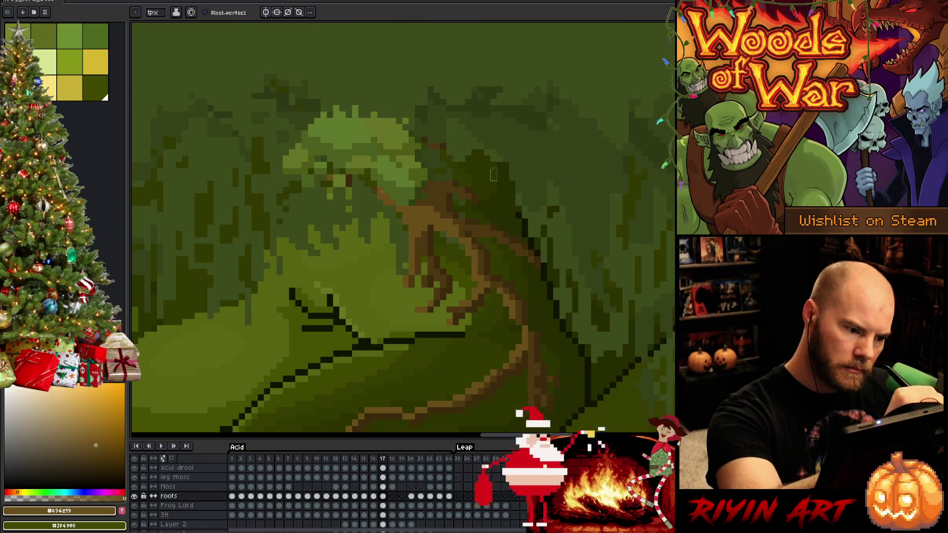
left_click_drag(390, 210, 361, 179)
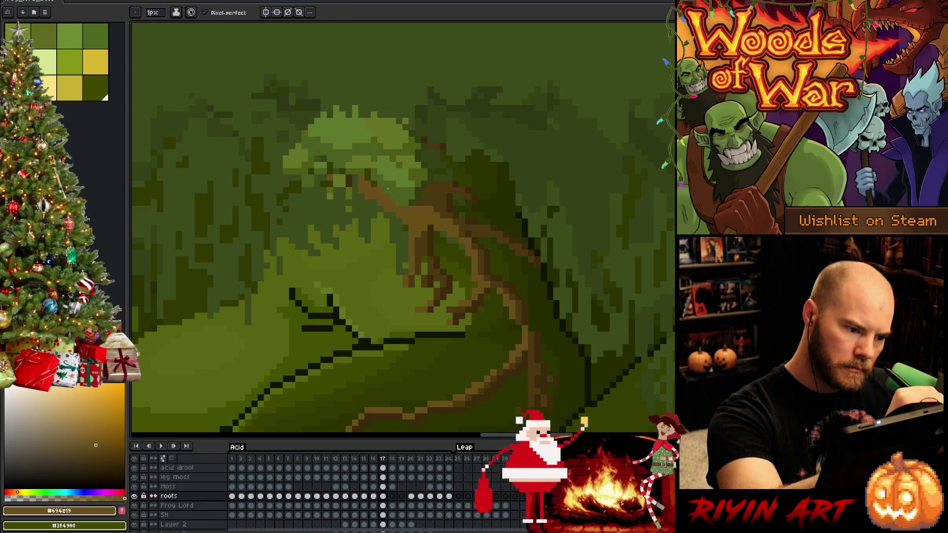
left_click(354, 168, "alt")
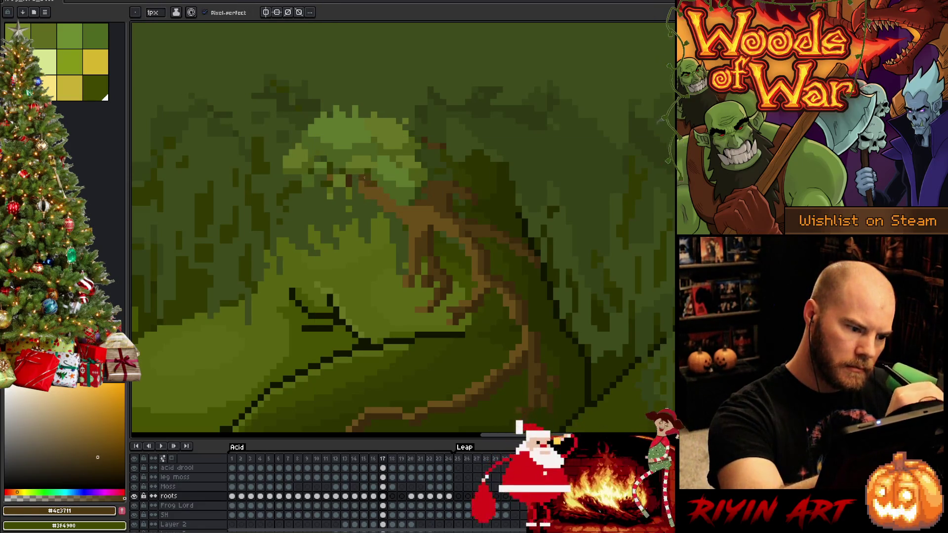
left_click(367, 183, "alt")
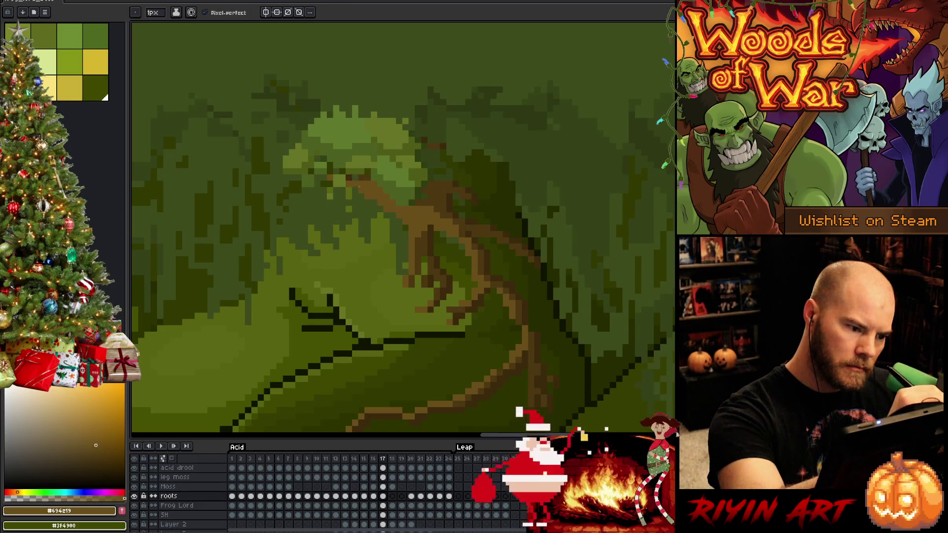
left_click(359, 173, "alt")
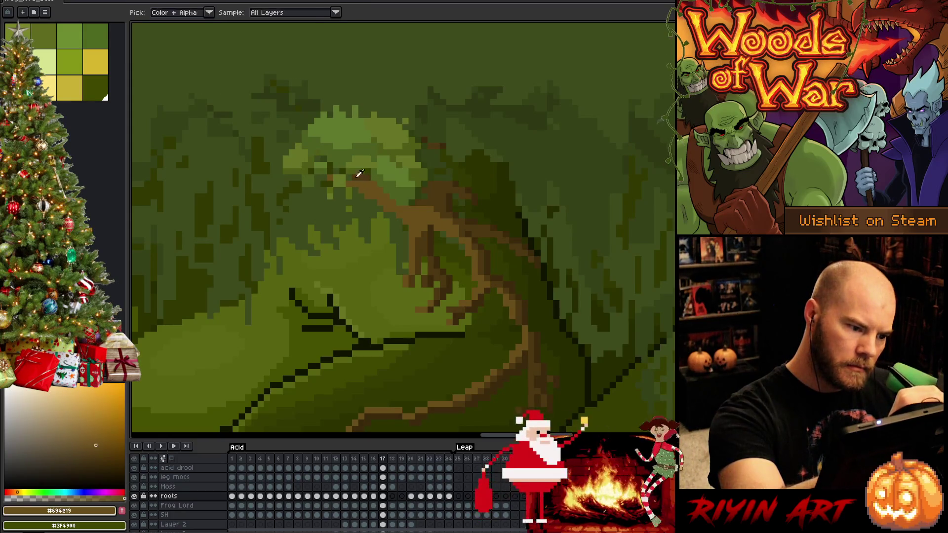
left_click(330, 165)
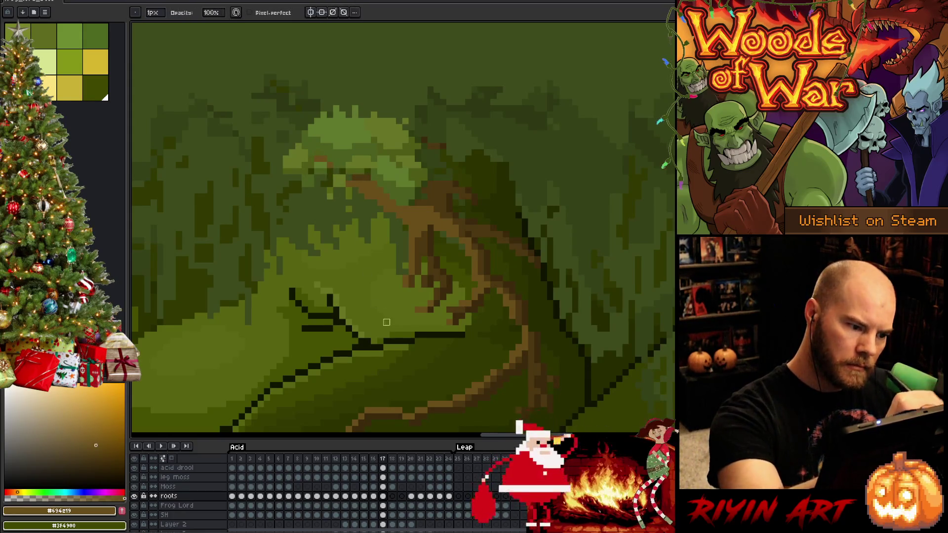
scroll(393, 330, "down", 1)
scroll(404, 345, "down", 2)
scroll(426, 369, "up", 2)
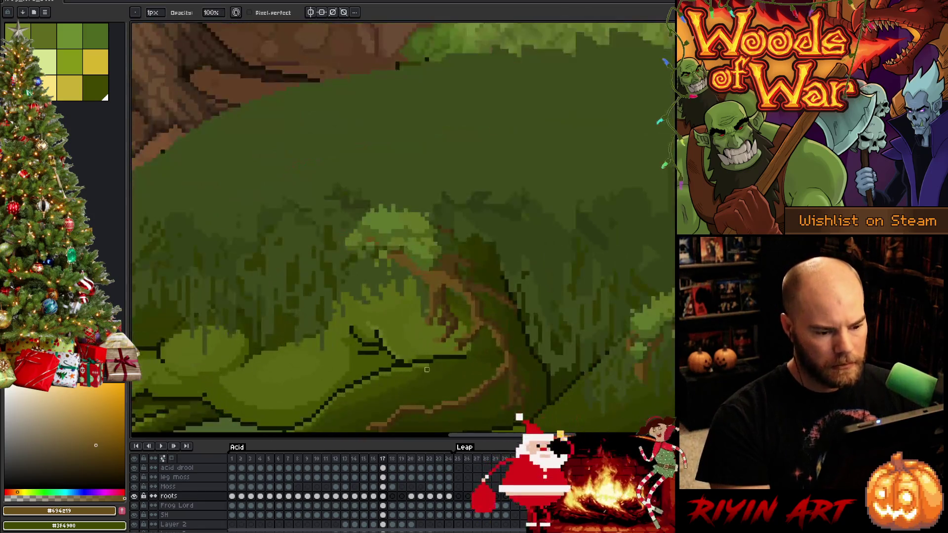
scroll(426, 369, "up", 1)
scroll(474, 220, "up", 1)
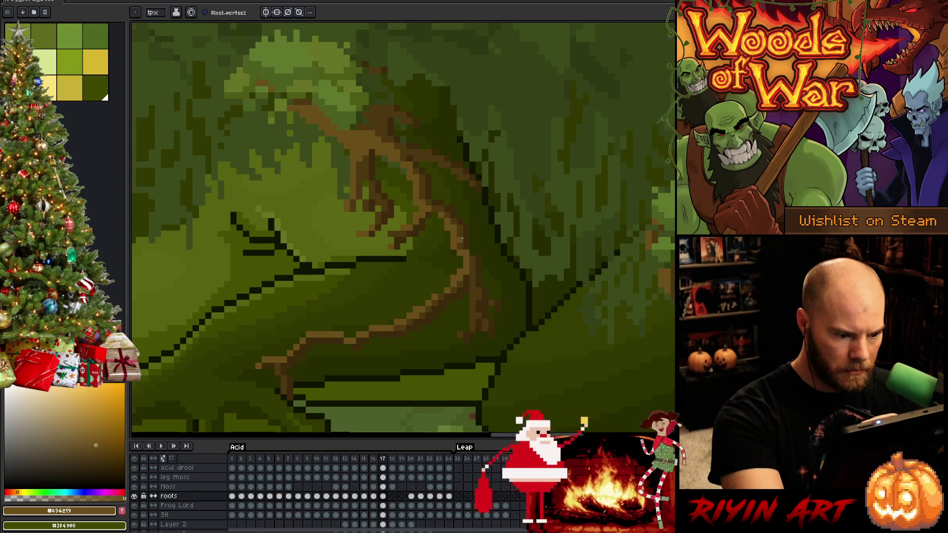
left_click(466, 252, "alt")
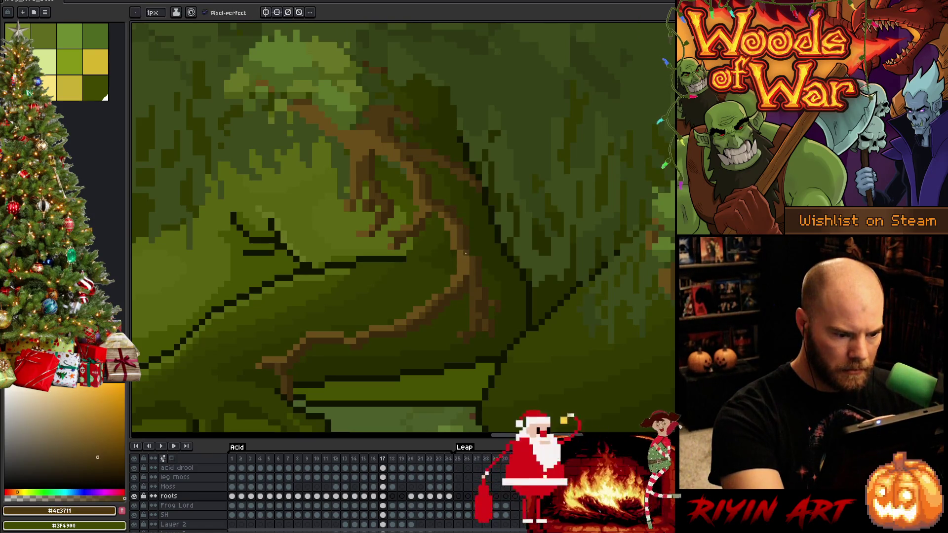
left_click(472, 266, "alt")
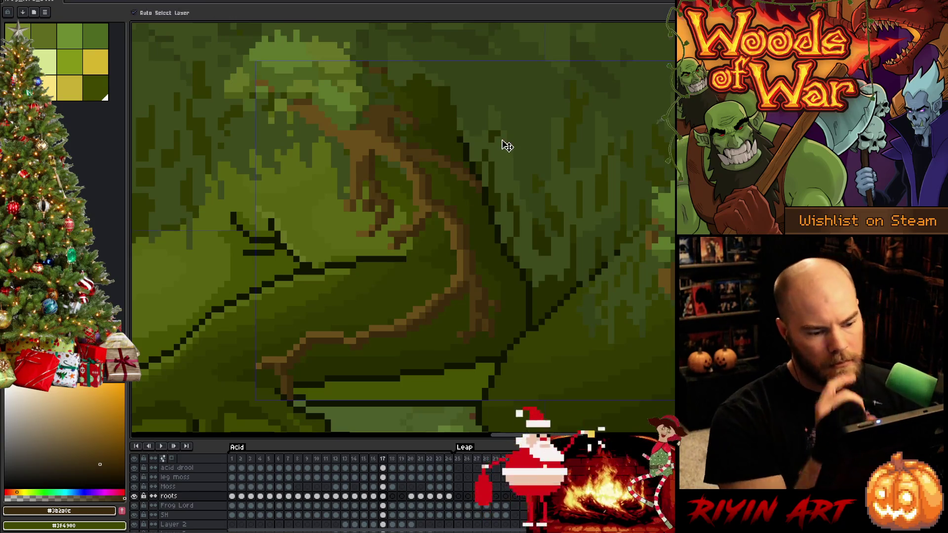
Save the animation file and bring the lower roots and legs into view
key("ctrl+s")
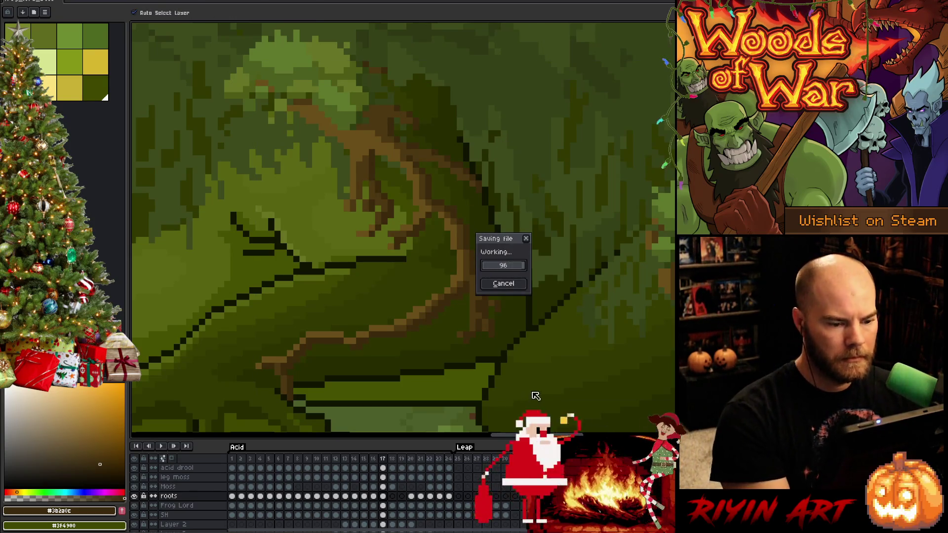
mouse_move(510, 398)
left_mouse_down()
mouse_move(571, 271)
mouse_move(571, 330)
mouse_move(436, 343)
mouse_move(573, 365)
left_mouse_up()
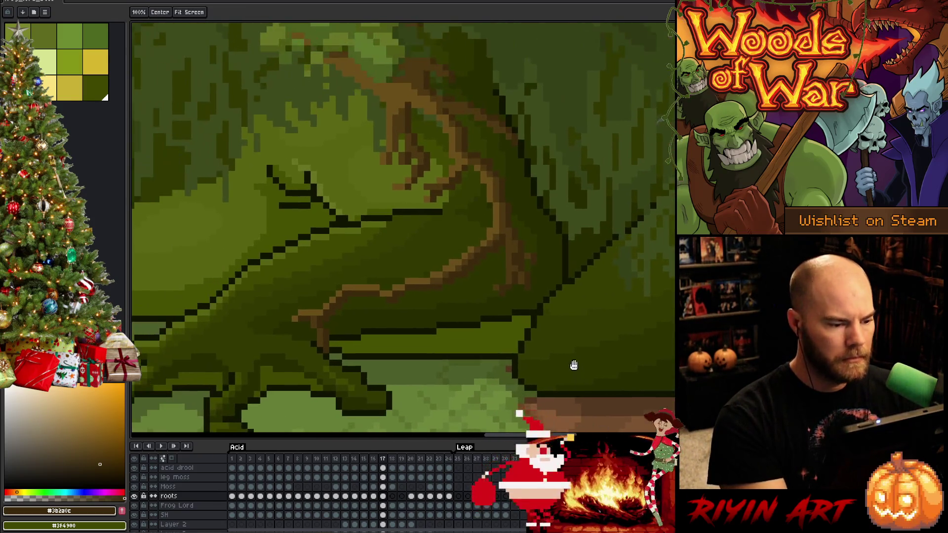
key("space")
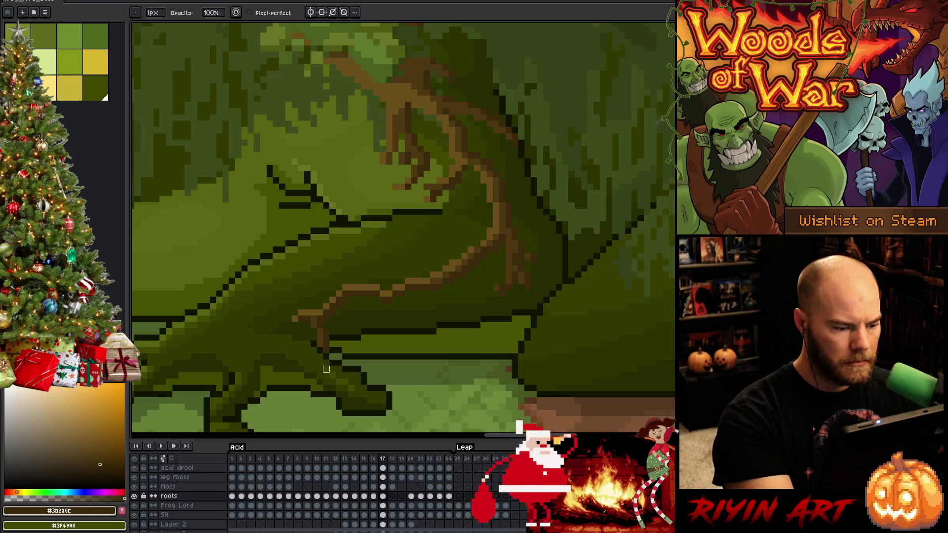
Nudge the small root piece near the foot up by one pixel and commit it
key("m")
left_click_drag(308, 332, 350, 380)
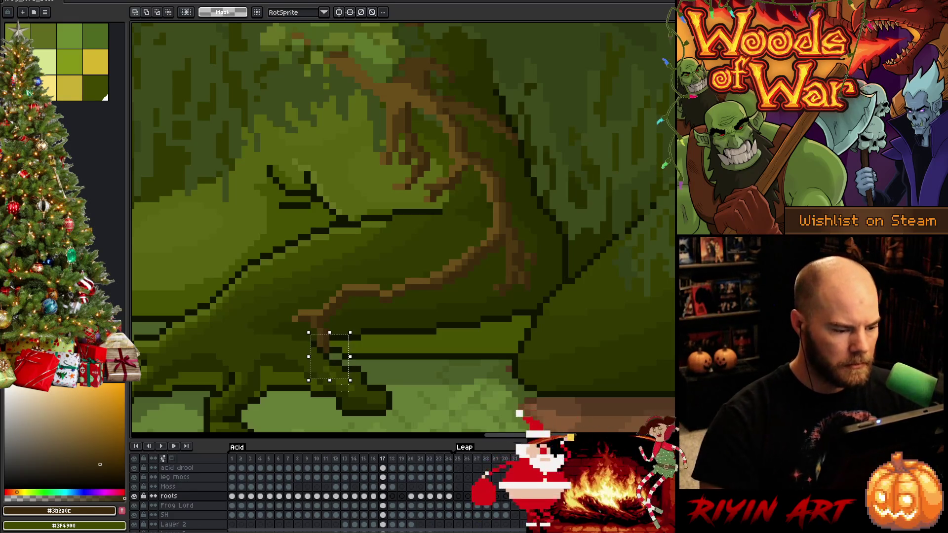
key("Up")
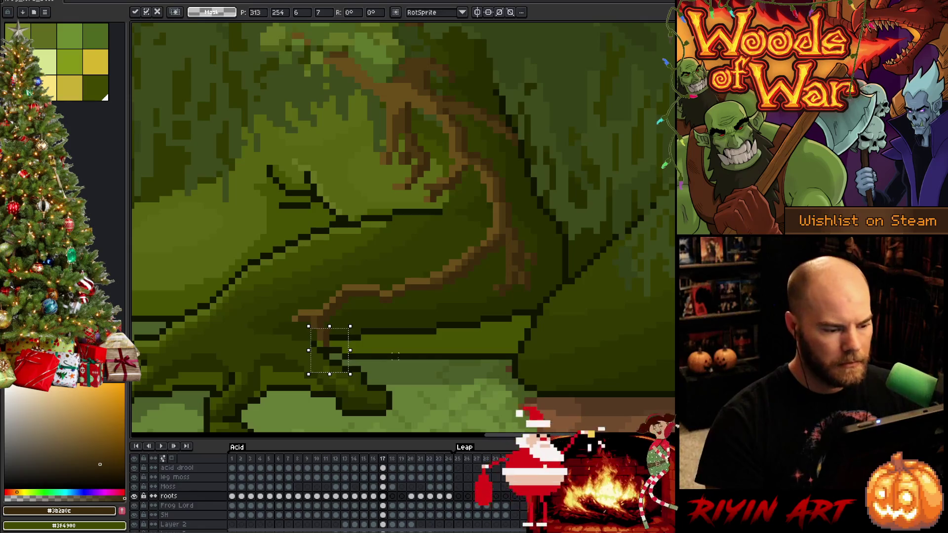
left_click_drag(354, 396, 303, 345)
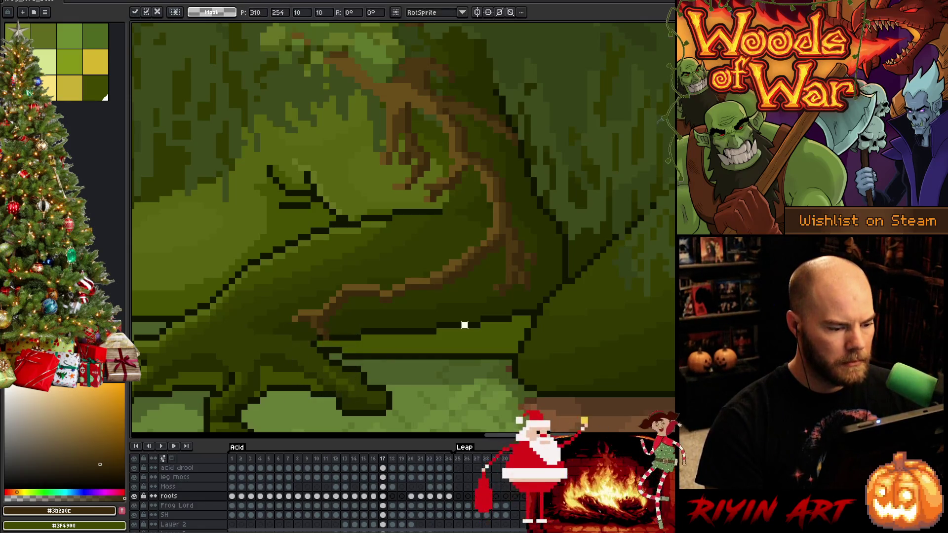
scroll(464, 324, "down", 1)
scroll(474, 323, "down", 1)
scroll(484, 322, "up", 1)
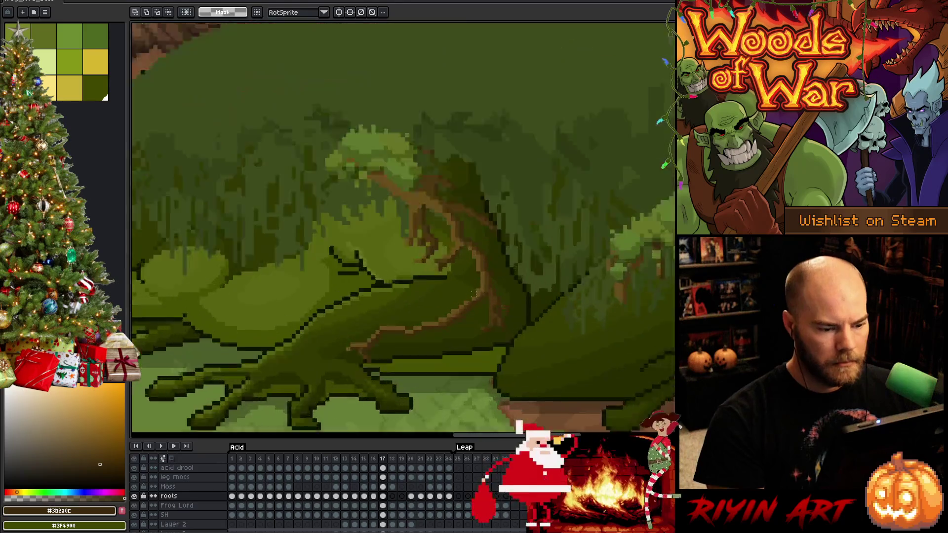
scroll(474, 311, "up", 1)
key("b")
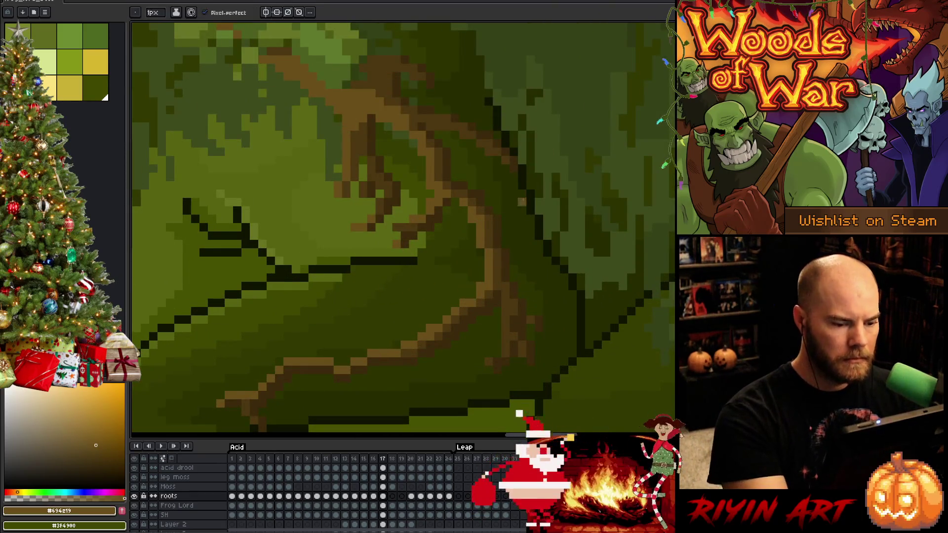
scroll(481, 351, "down", 1)
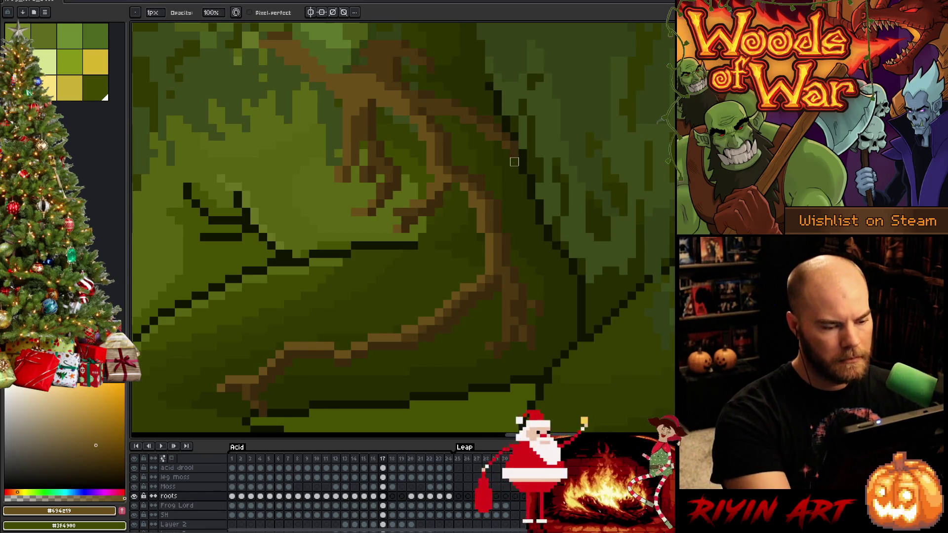
Touch up the root veins down the frog's leg with the sampled darker brown, then save the file twice
key("e")
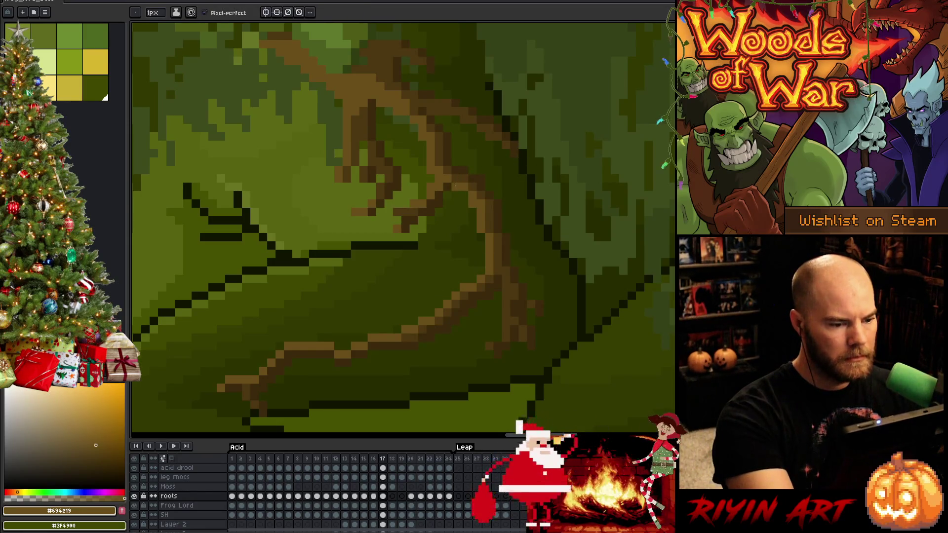
key("b")
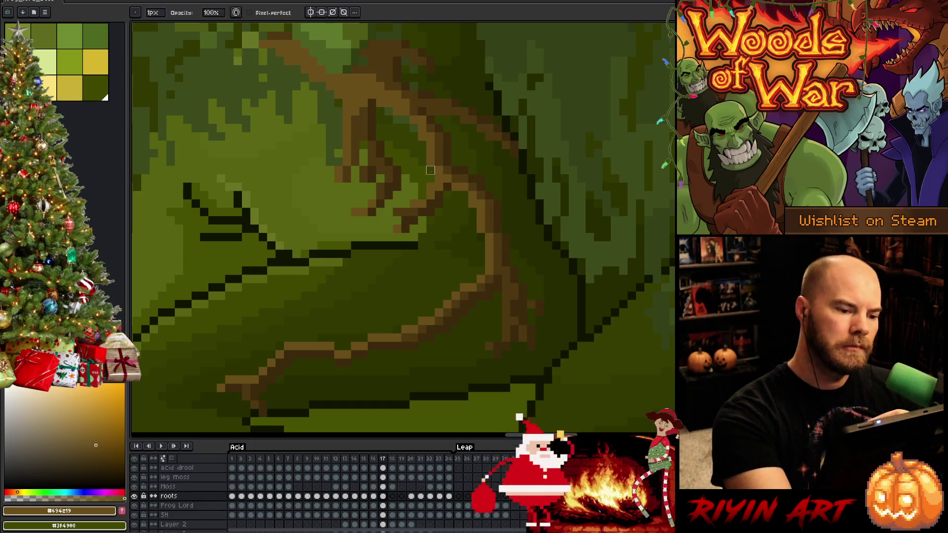
key("space")
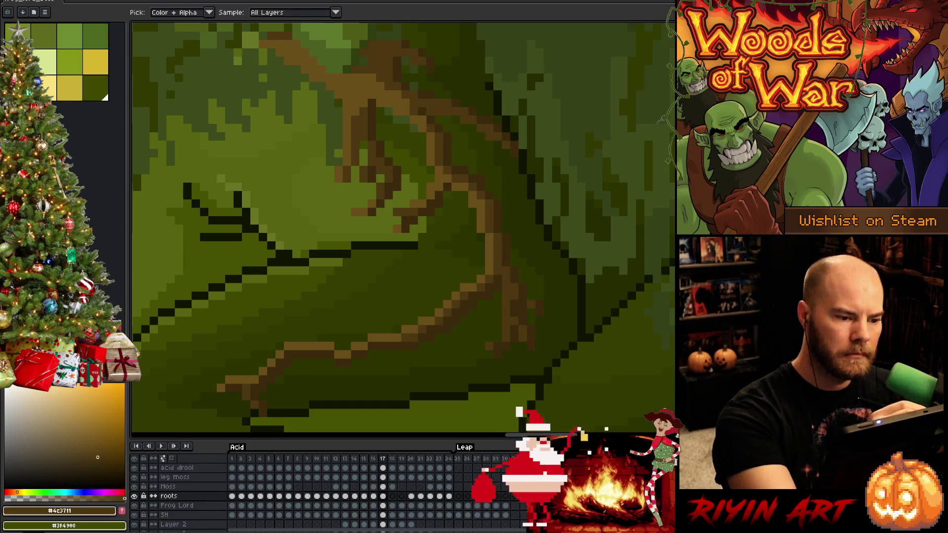
left_click_drag(455, 168, 473, 217)
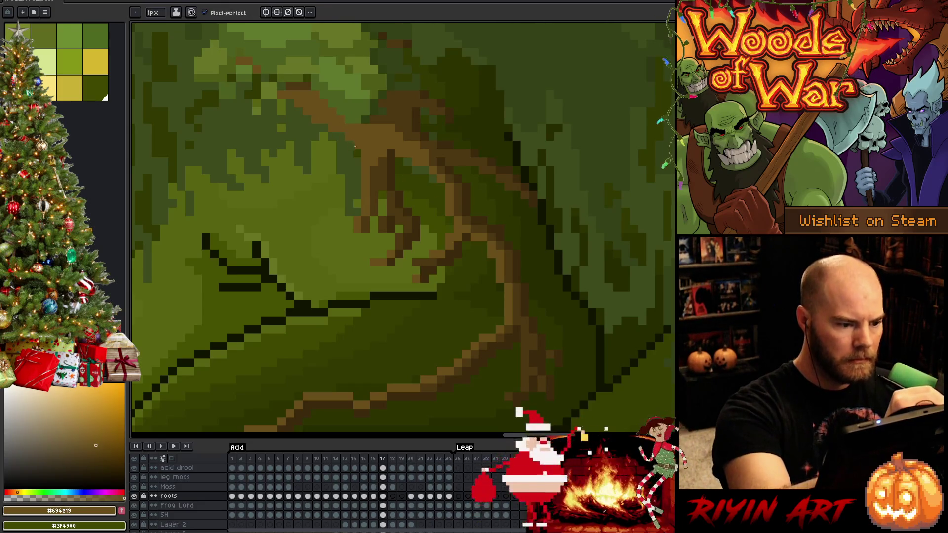
left_click_drag(462, 213, 557, 163)
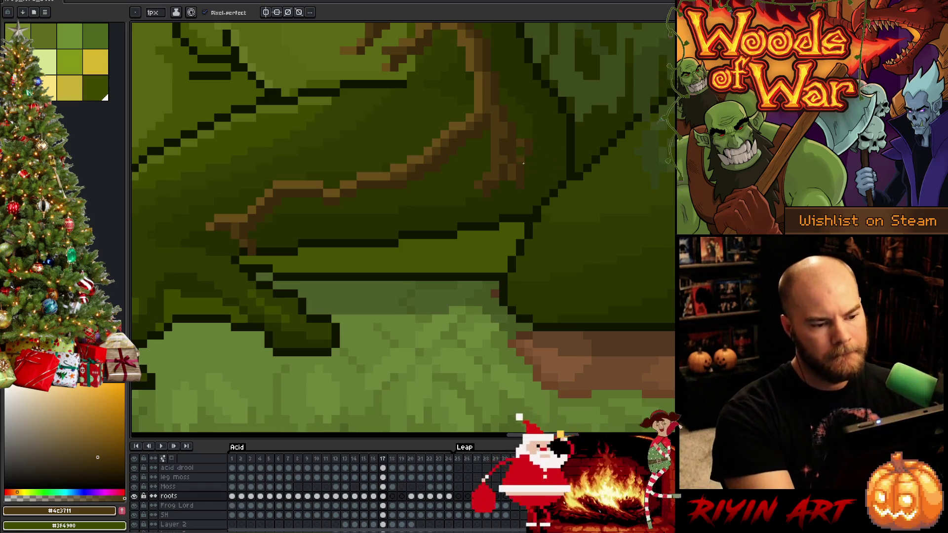
left_click(485, 194, "alt")
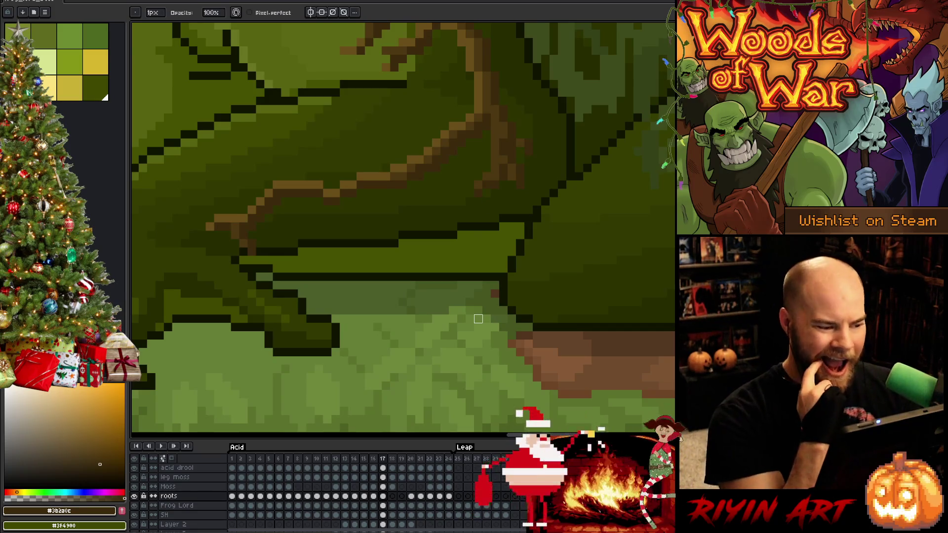
key("ctrl+s")
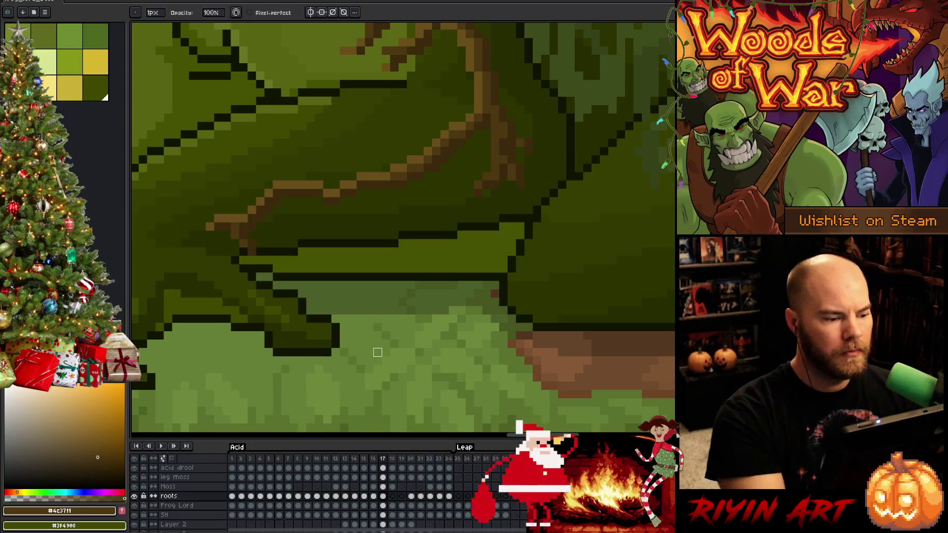
key("ctrl+s")
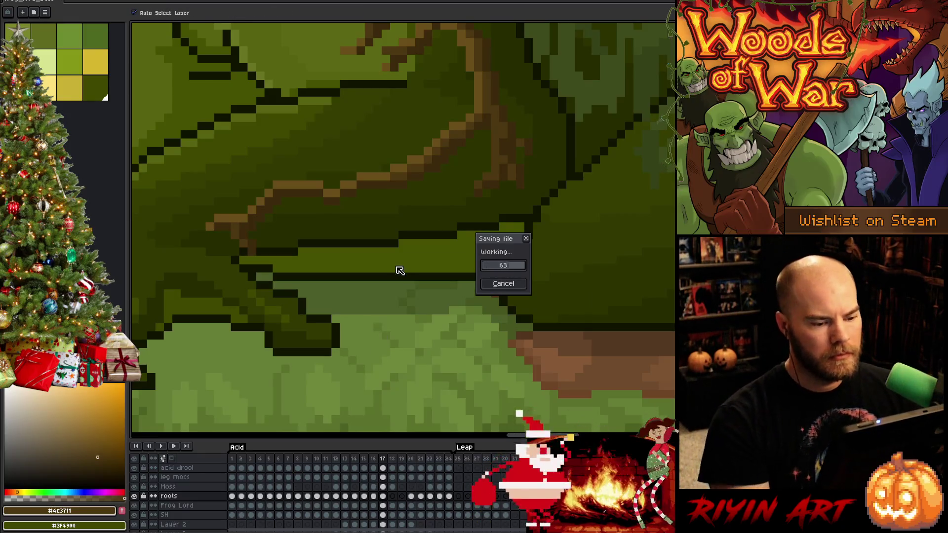
scroll(399, 270, "down", 2)
scroll(415, 274, "down", 2)
scroll(437, 280, "up", 2)
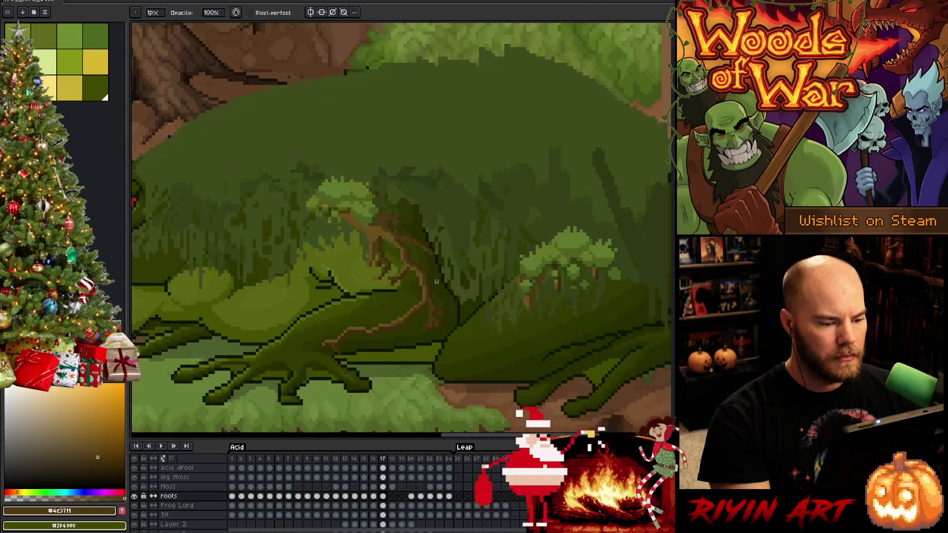
Flip between this frame and the previous one to compare the root veins
key("Left")
key("Right")
key("Left")
key("Right")
key("Left")
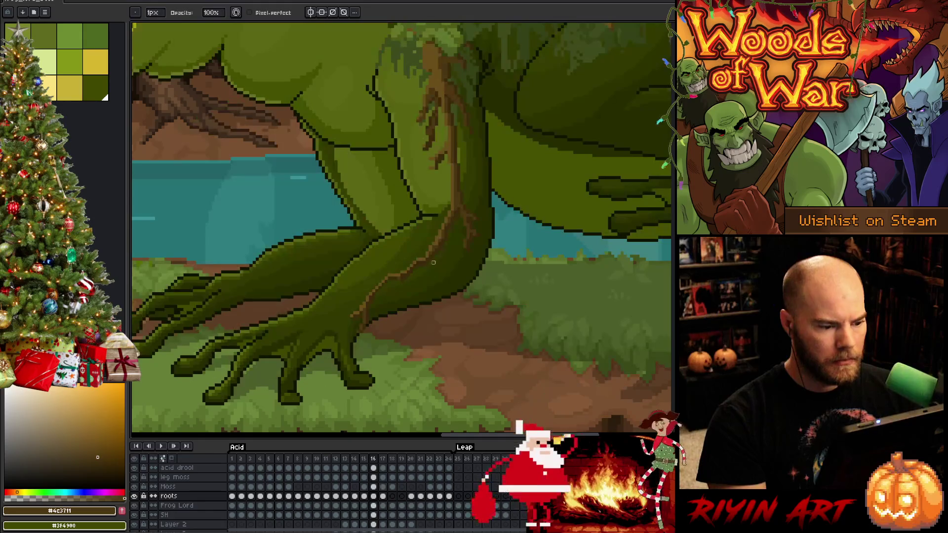
key("m")
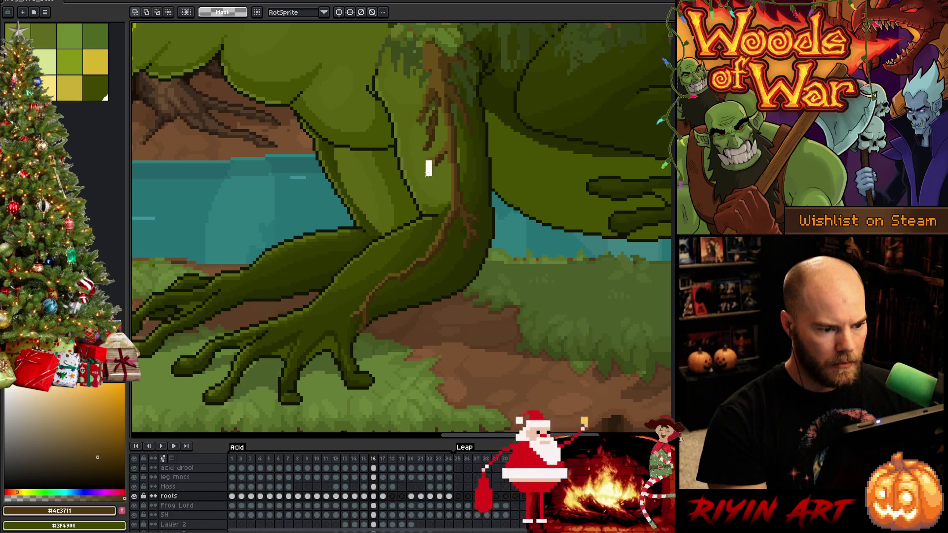
scroll(547, 213, "down", 2)
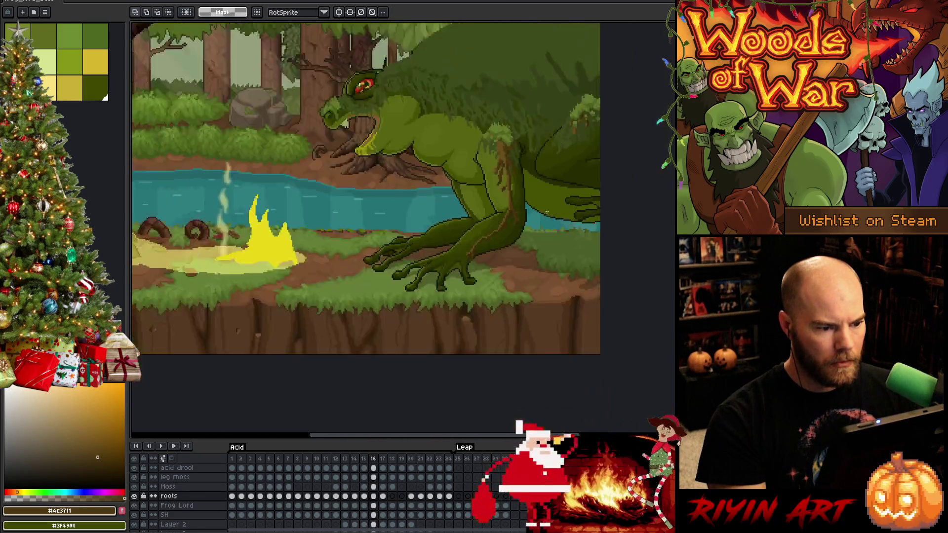
scroll(546, 213, "down", 1)
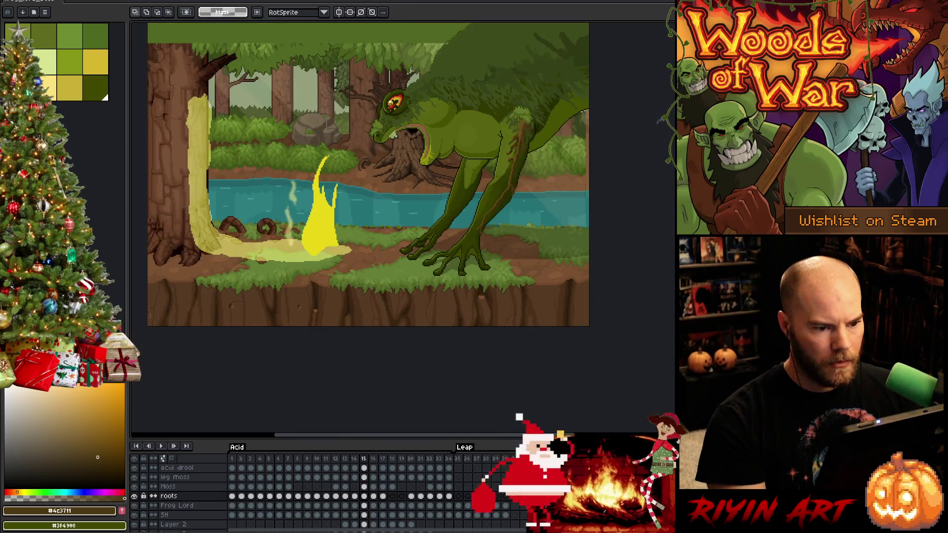
Select the roots cel on frame 17 in the timeline, then move to frame 18
left_click(385, 471)
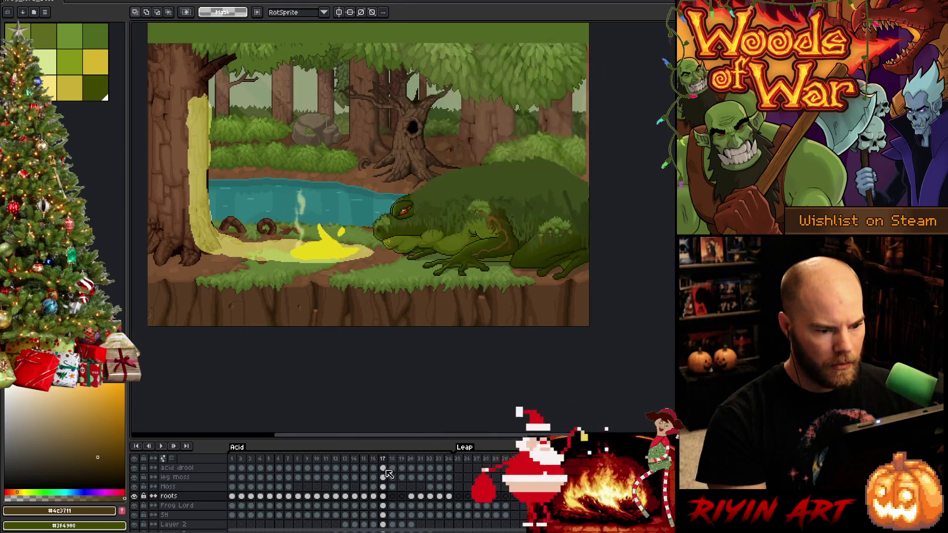
left_click(385, 496)
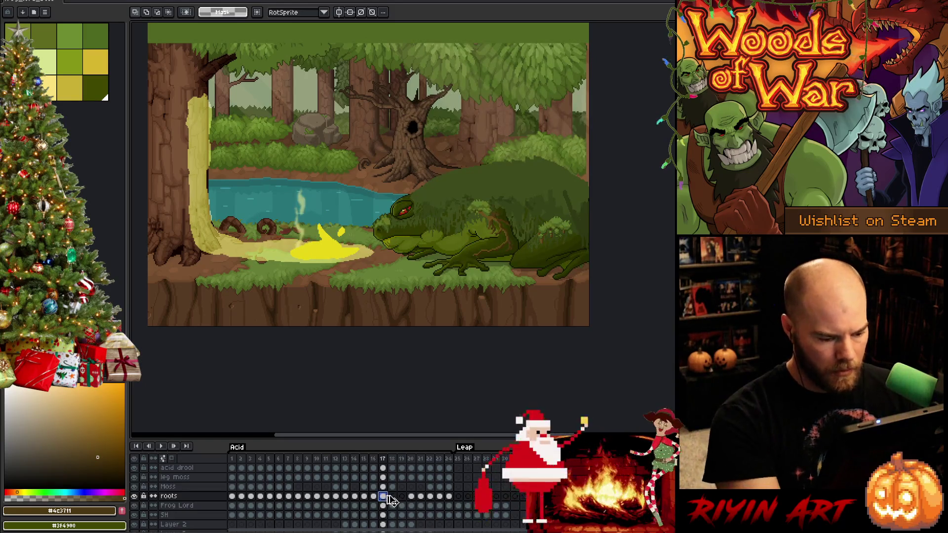
left_click(394, 496)
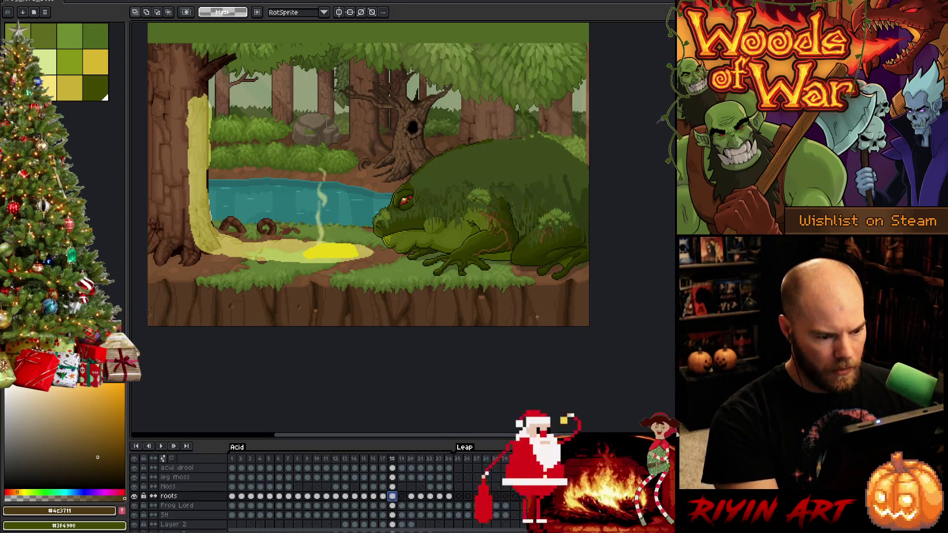
scroll(567, 253, "up", 1)
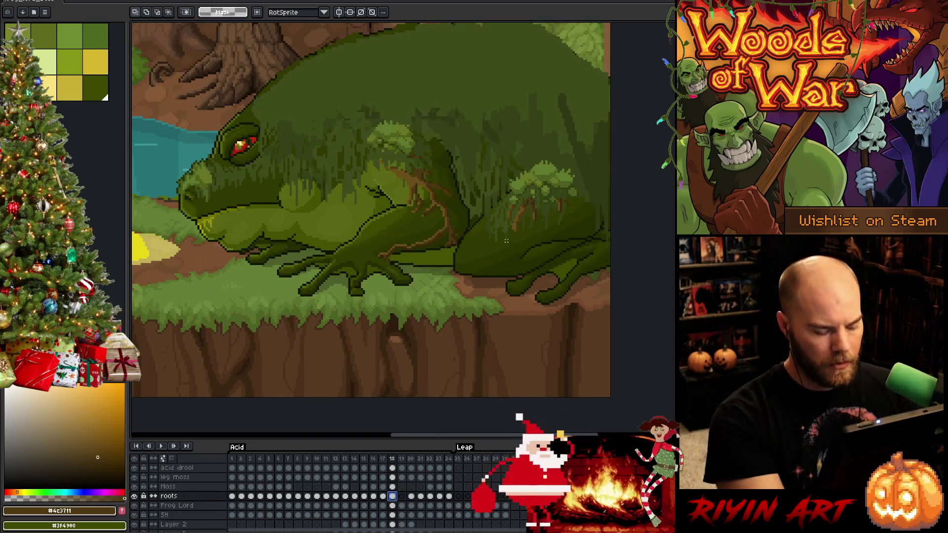
Select the root patch on the frog's side and stretch it upward with a transform, checking against frame 17
key("ctrl+shift+d")
key("Left")
key("Right")
key("ctrl+t")
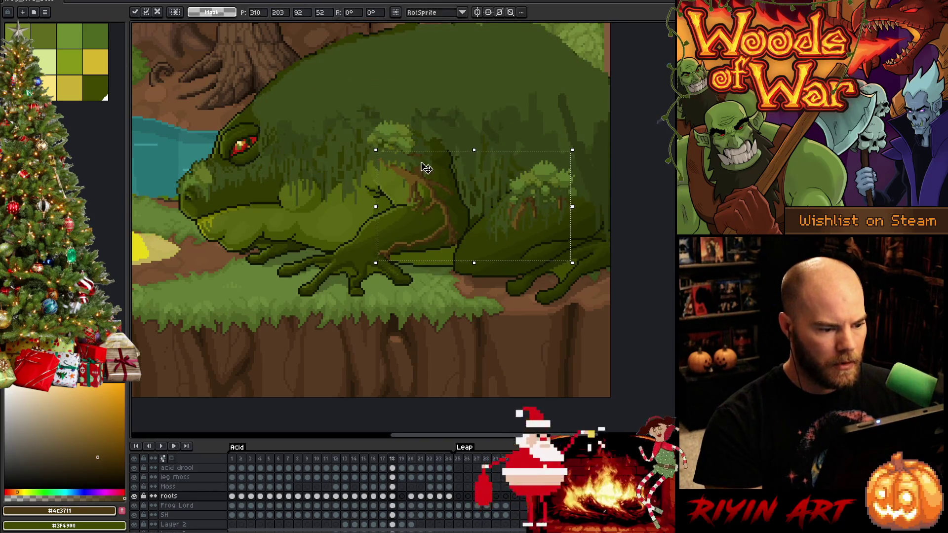
left_click_drag(474, 152, 478, 133)
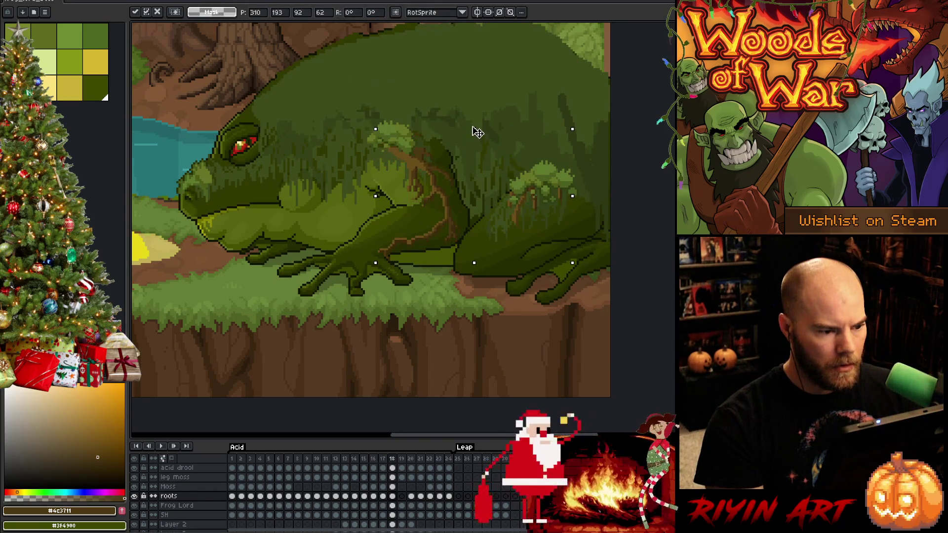
key("Left")
key("Right")
key("Left")
key("Right")
key("ctrl+t")
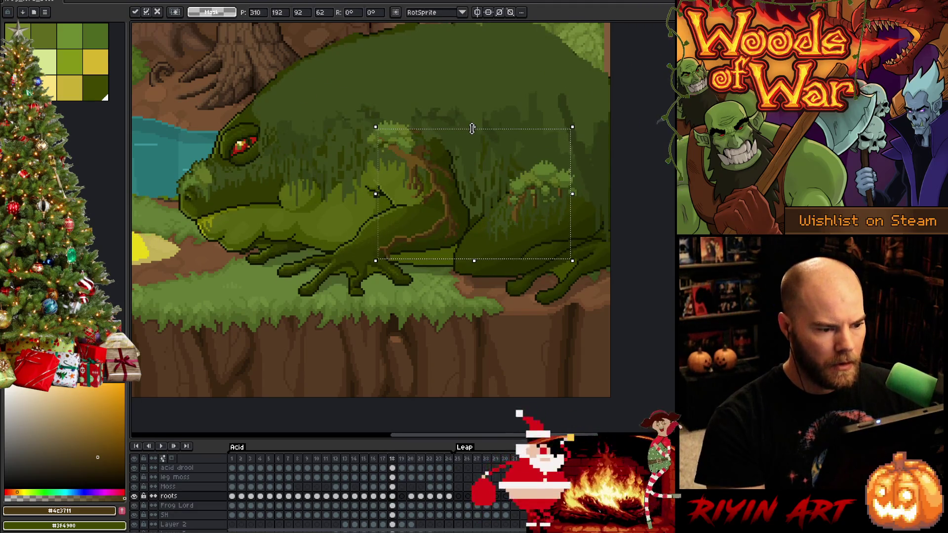
Toggle repeatedly between frames 17 and 18 to verify the stretched patch lines up
key("Left")
key("Right")
key("Left")
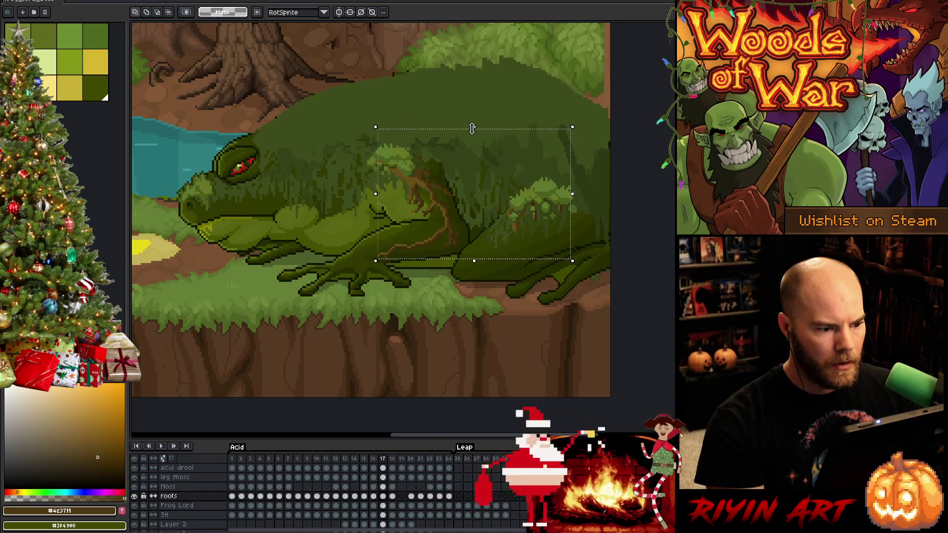
key("Right")
key("Left")
key("Right")
key("Left")
key("Right")
key("Left")
key("Right")
key("Left")
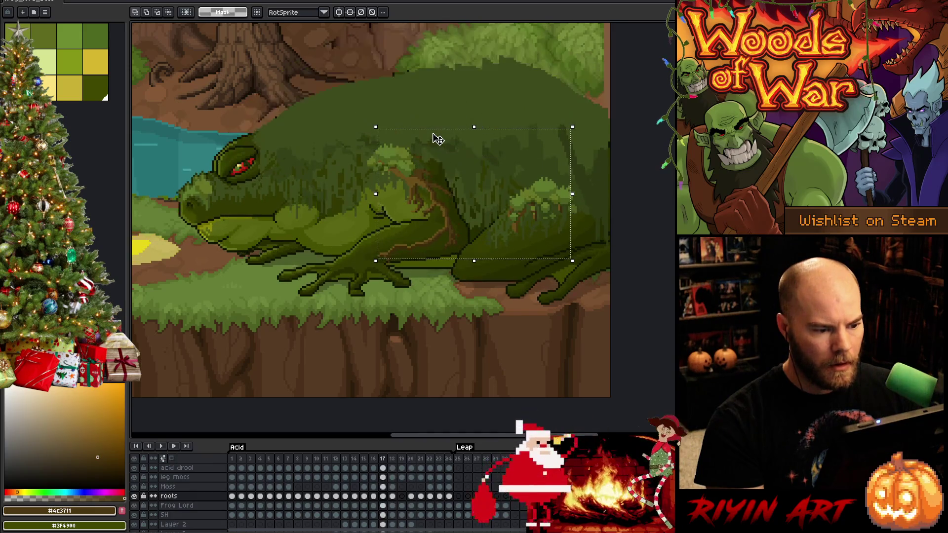
key("Right")
key("Left")
key("Right")
key("Left")
key("Right")
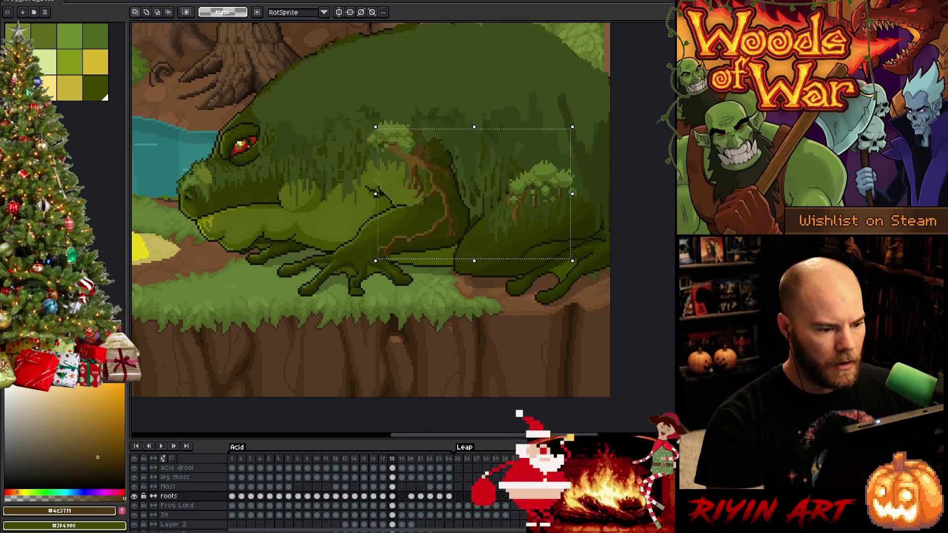
Select the lower leg area around the roots and compare it between frames 17 and 18
left_click_drag(329, 333, 490, 205)
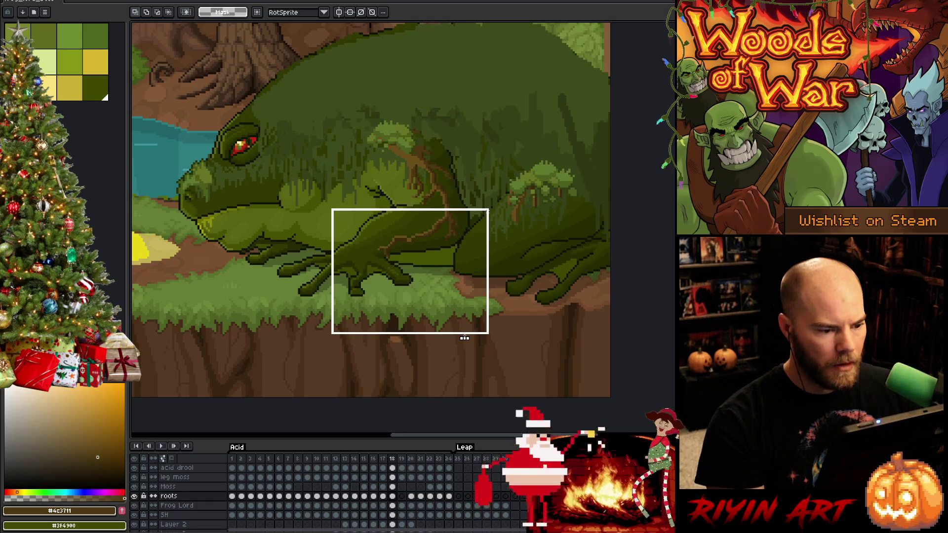
key("Left")
key("Right")
key("Left")
key("Right")
key("Left")
key("Right")
key("Left")
key("Right")
key("Left")
key("Right")
key("Left")
key("Right")
scroll(538, 245, "down", 2)
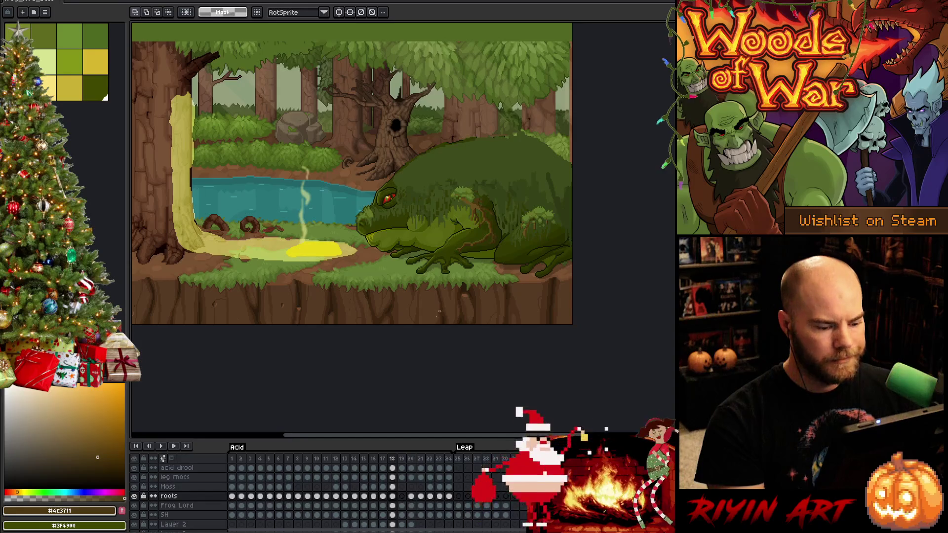
On frame 19, raise the side root patch's top edge slightly, then nudge the moss tuft above it down one pixel
left_click(413, 497)
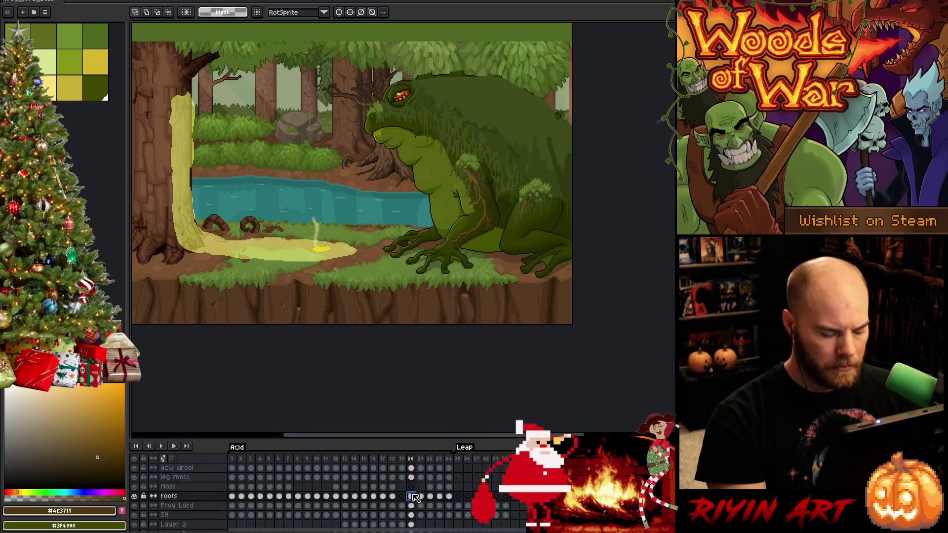
left_click(406, 496)
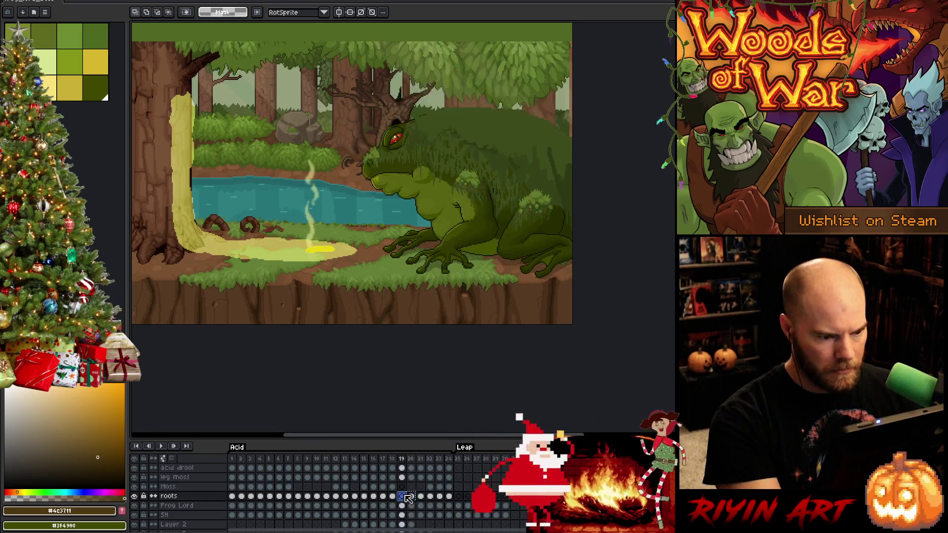
scroll(513, 258, "up", 2)
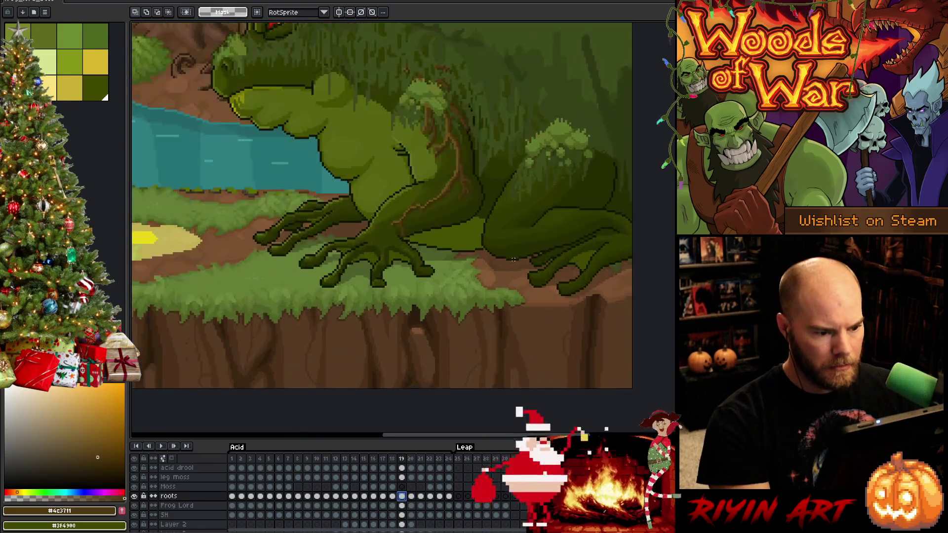
left_click_drag(388, 65, 590, 239)
left_click_drag(489, 64, 491, 98)
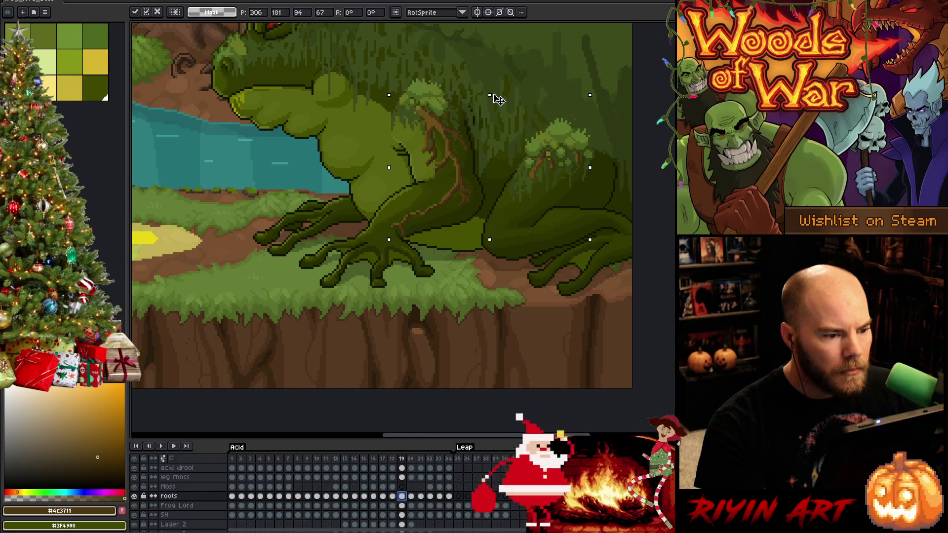
left_click_drag(494, 92, 491, 90)
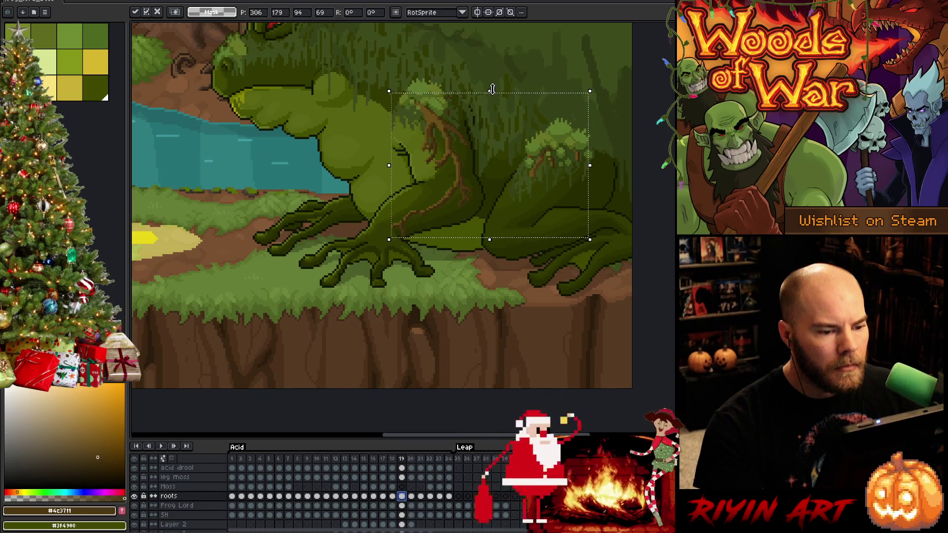
left_click_drag(350, 69, 504, 175)
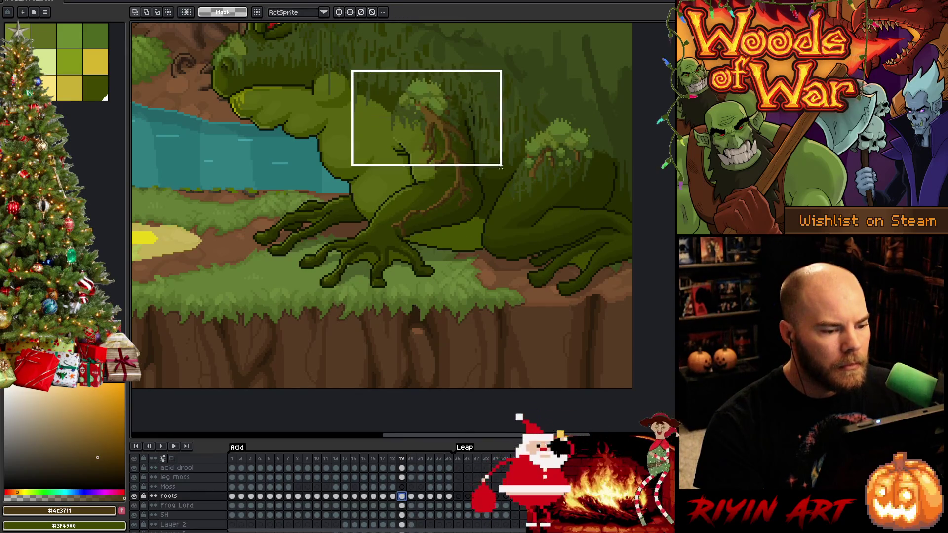
key("Down")
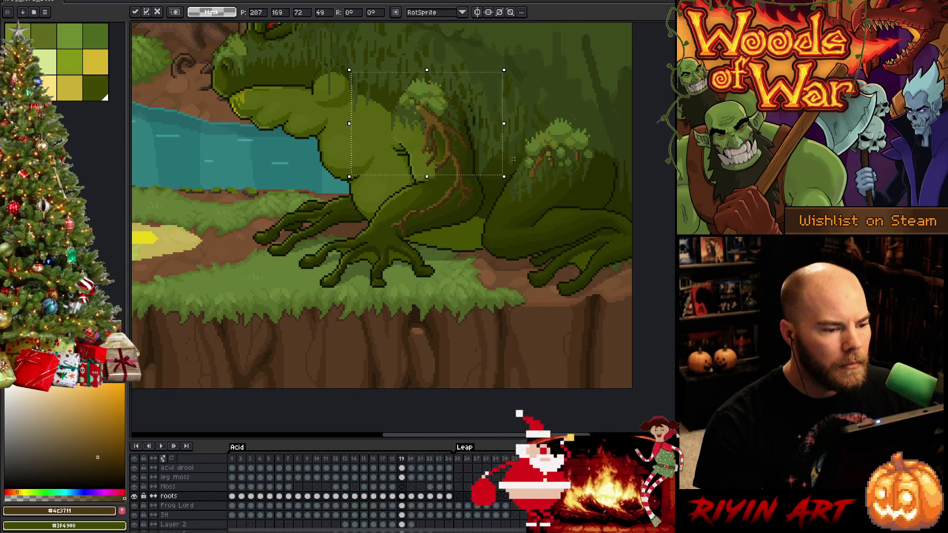
Commit the tuft move and sample matching root browns around the leg to resume drawing
key("Return")
scroll(414, 218, "up", 4)
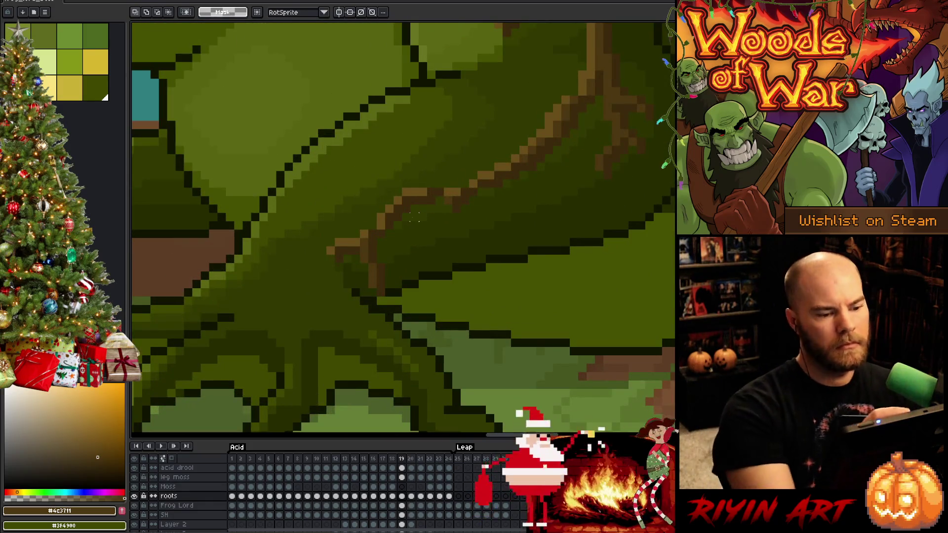
left_click_drag(425, 188, 454, 199)
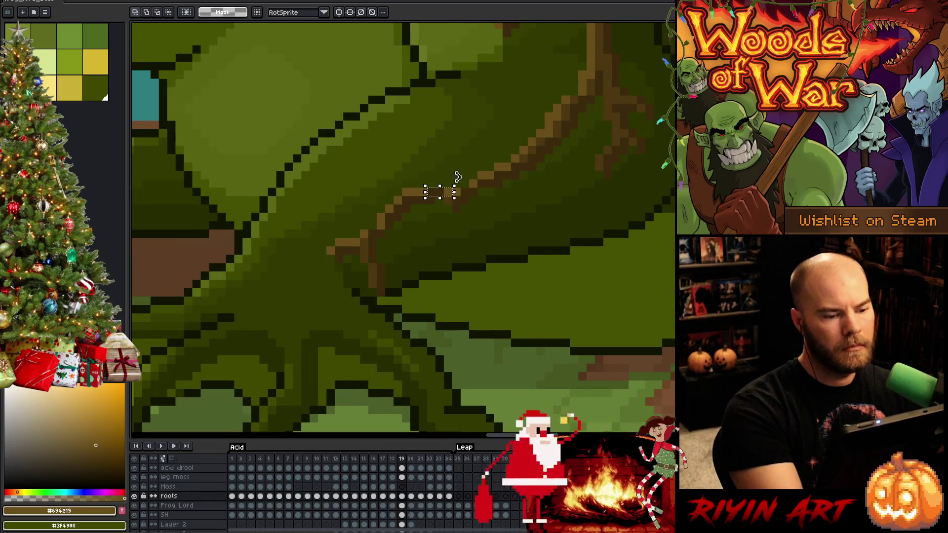
key("ctrl+d")
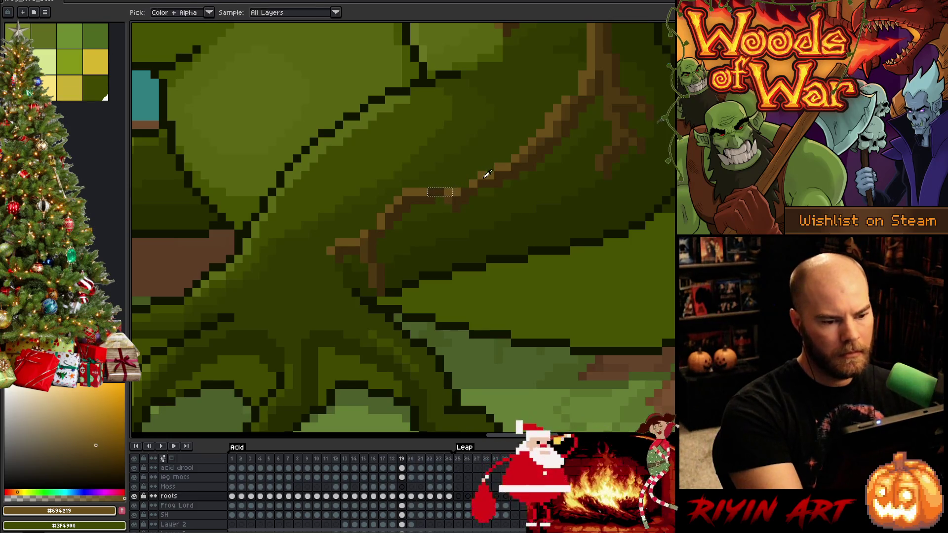
left_click(433, 196, "alt")
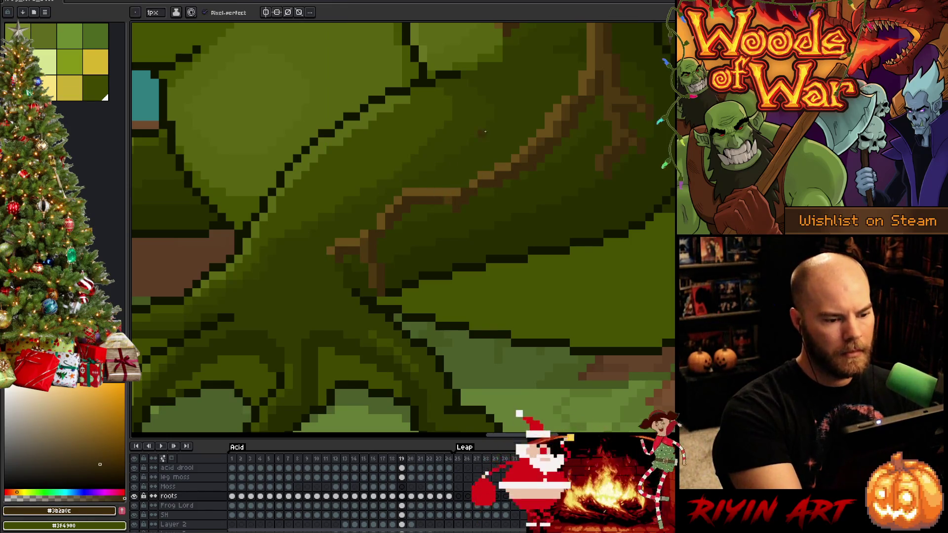
left_click(379, 237, "alt")
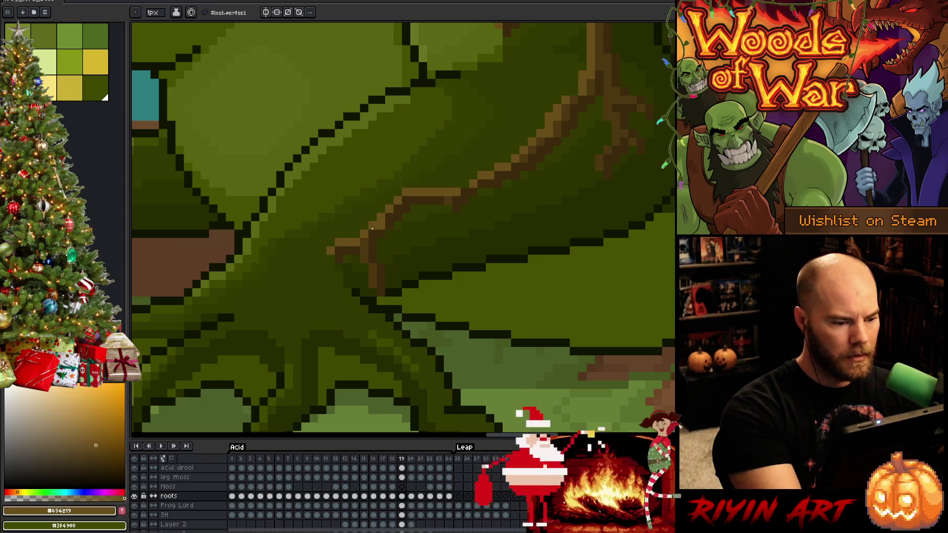
left_click(380, 225, "alt")
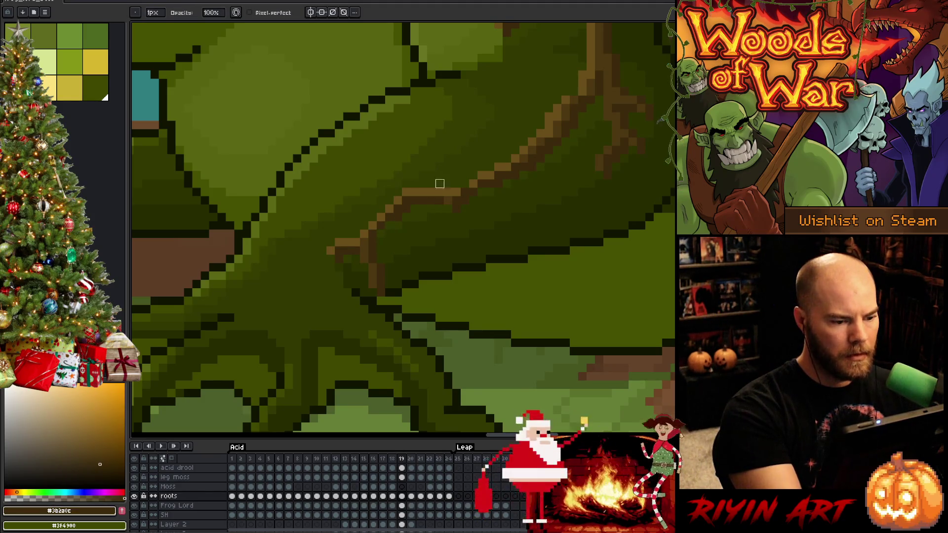
Work along the next stretch of root, refining it with newly sampled brown and darker brown shades
left_click_drag(481, 233, 451, 308)
left_click(426, 277, "alt")
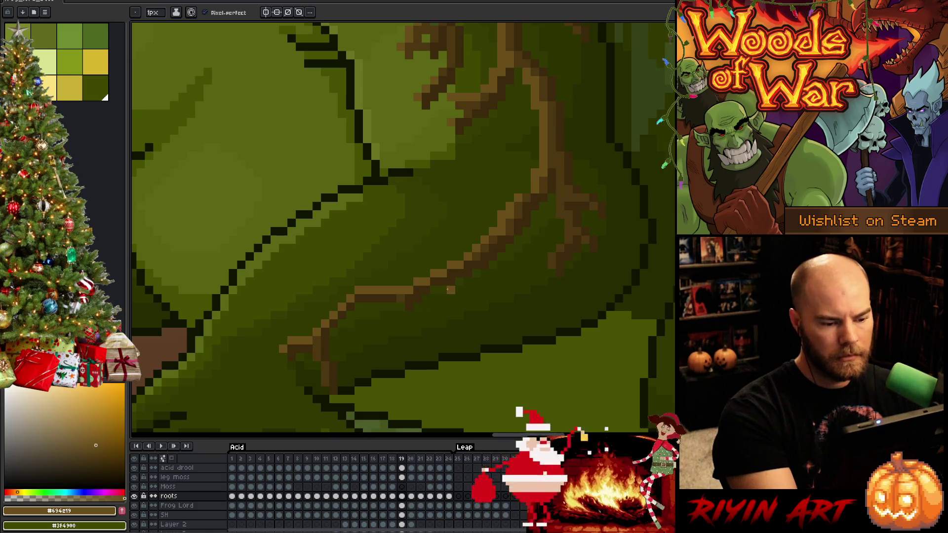
key("e")
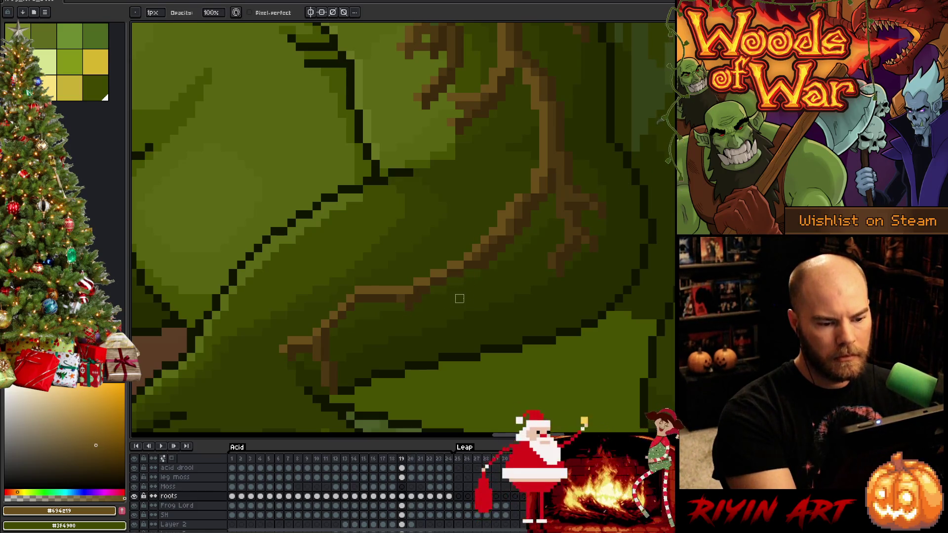
left_click(536, 178, "alt")
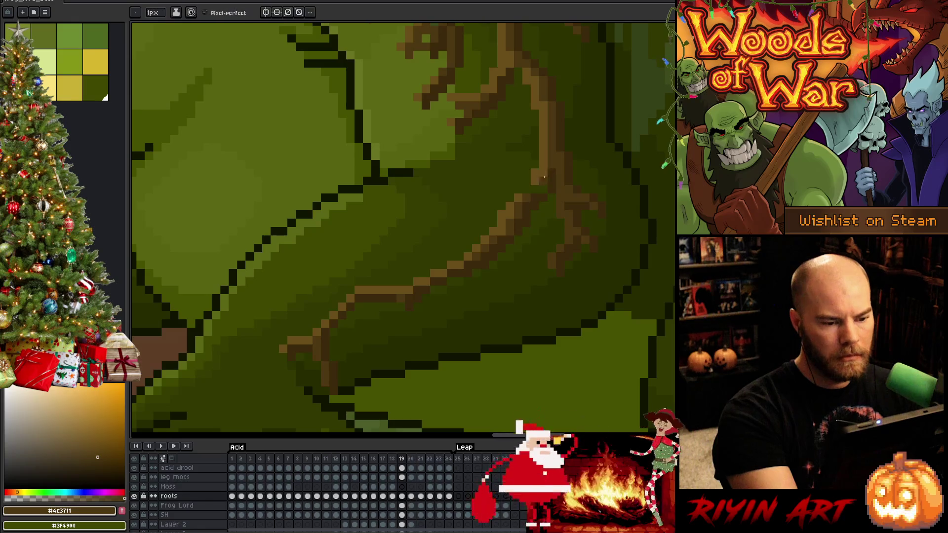
key("space")
left_click_drag(547, 280, 491, 364)
key("space")
left_click(457, 328, "alt")
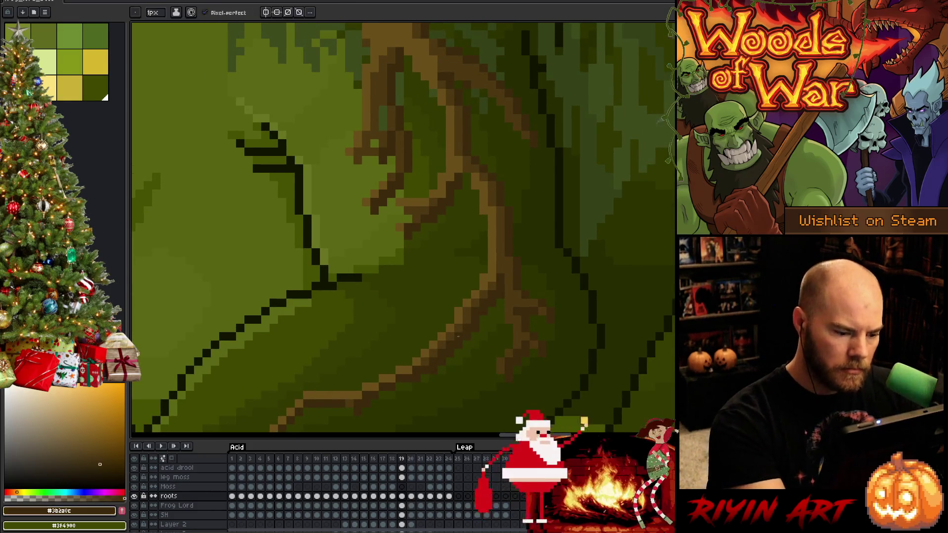
Continue up the root with a lighter sampled shade, moving toward the moss tuft
key("space")
left_click_drag(530, 245, 526, 275)
left_click(527, 275, "alt")
key("space")
left_click_drag(528, 220, 530, 265)
left_click_drag(466, 121, 499, 183)
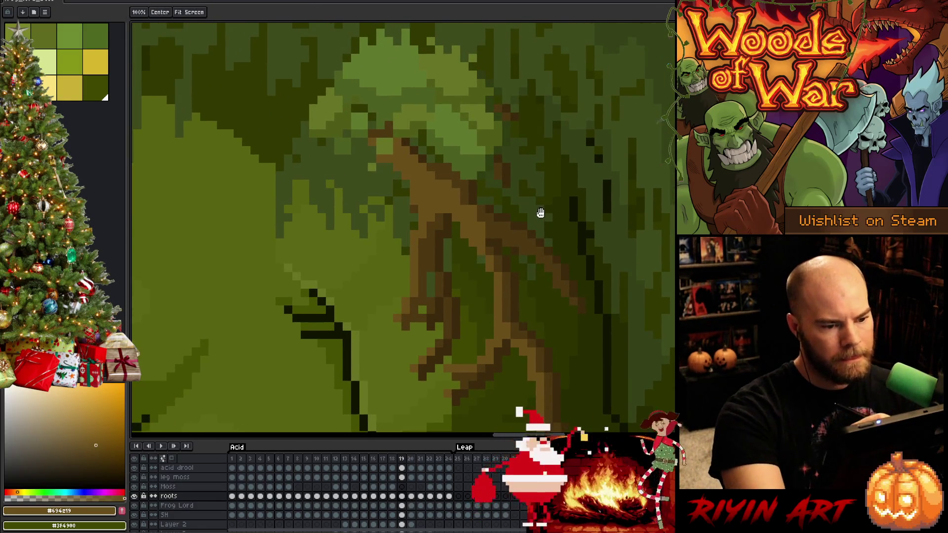
Lasso-select the moss tuft and commit its repositioning, discarding a second outline beside it
key("b")
key("q")
left_click_drag(378, 82, 371, 176)
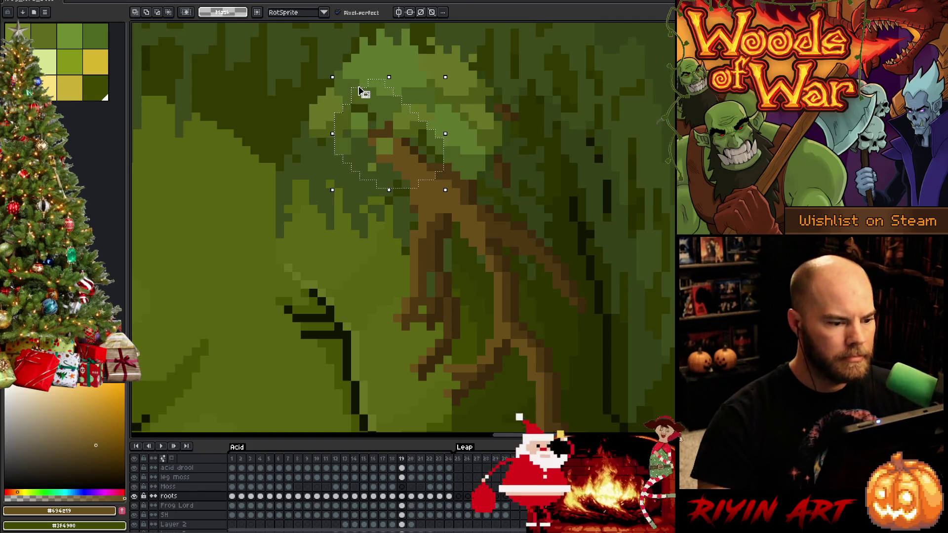
left_click(393, 148)
key("Return")
mouse_move(463, 81)
left_mouse_down()
mouse_move(438, 160)
mouse_move(385, 52)
left_mouse_up()
key("Return")
Pencil in root pixels where the root meets the tuft using sampled dark, mid and light browns
key("b")
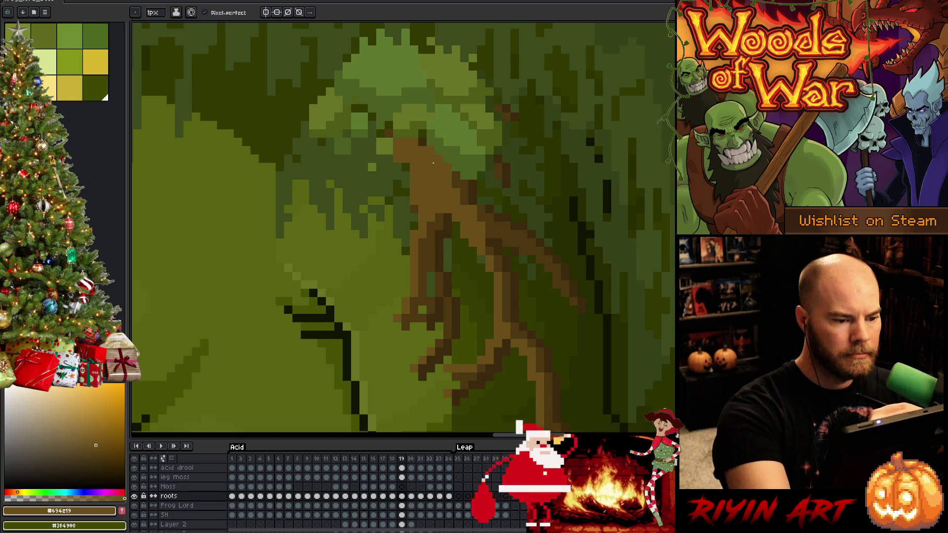
left_click(422, 135, "alt")
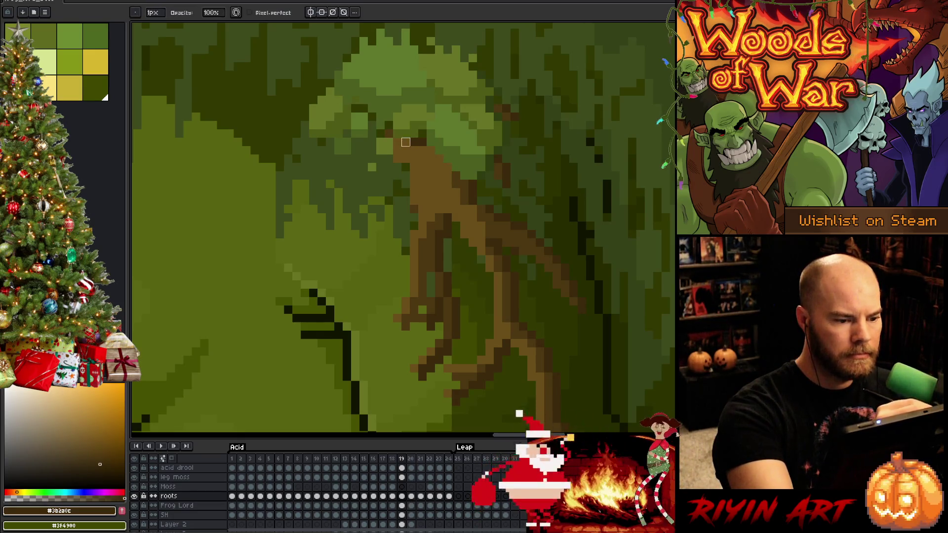
left_click(386, 132, "alt")
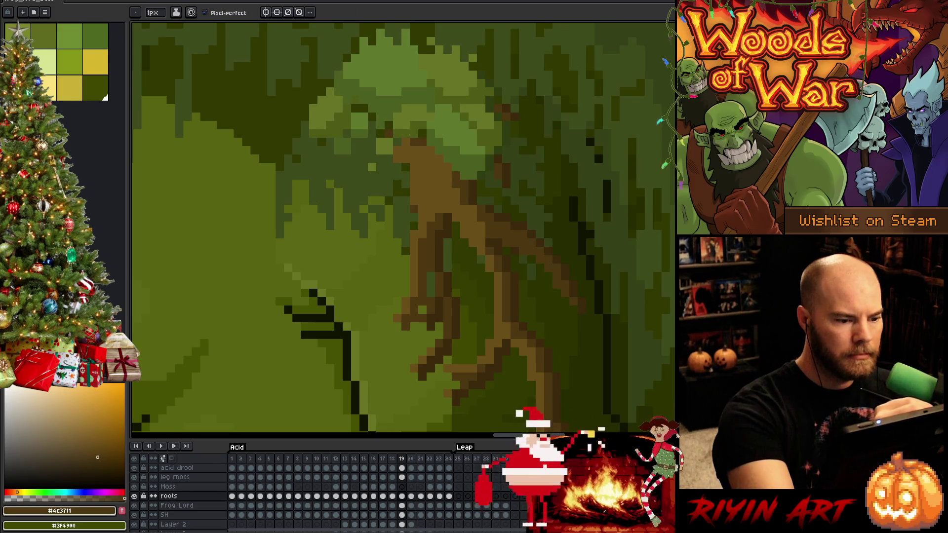
left_click(398, 159, "alt")
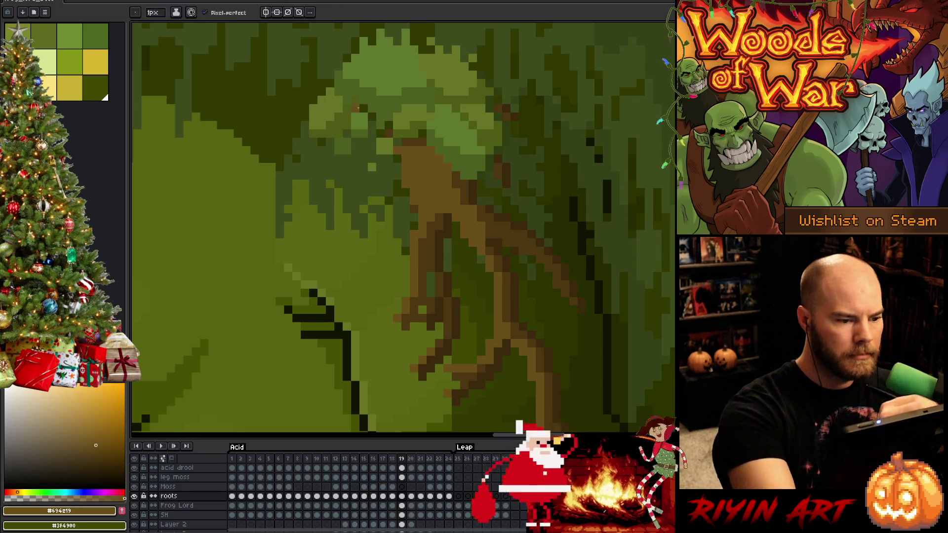
scroll(386, 173, "down", 4)
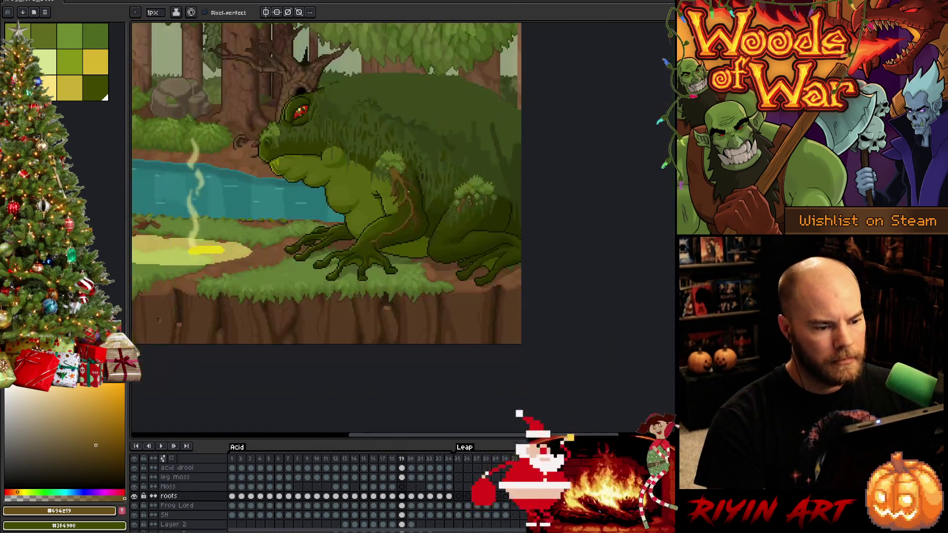
Preview frame 20, return to frame 19 and marquee-select the moss tuft area
key("Right")
key("Left")
scroll(416, 180, "up", 4)
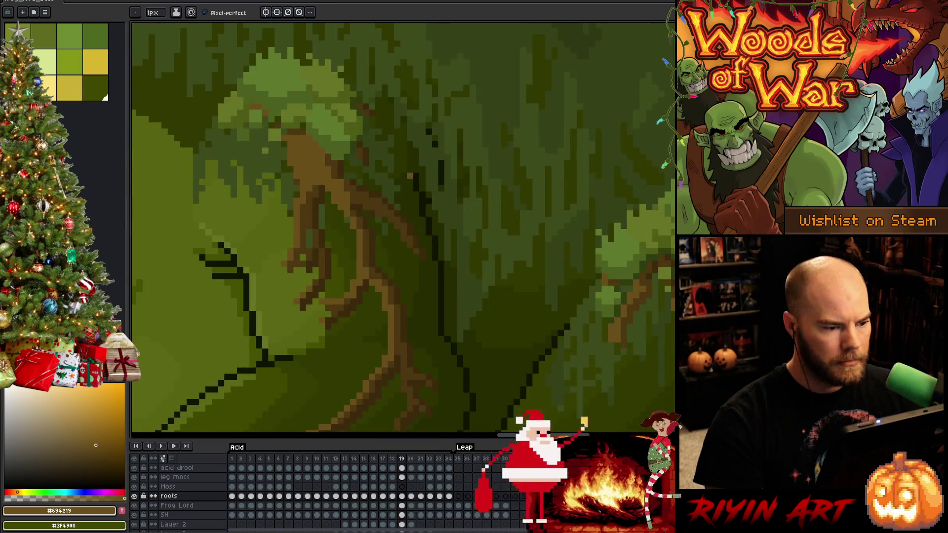
key("m")
left_click_drag(348, 120, 402, 192)
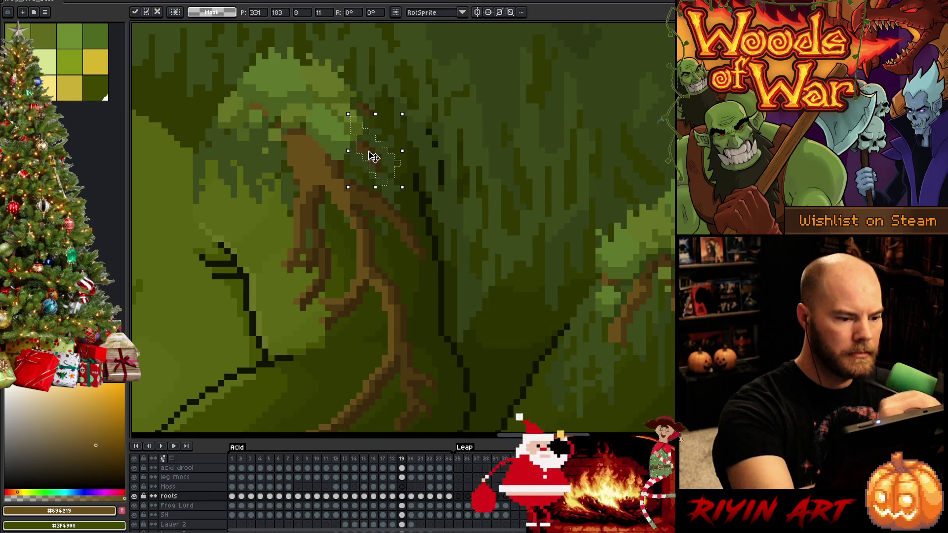
Flip between frames 19 and 20 to compare, then nudge the selected moss one pixel left and commit
key("b")
key("Left")
key("Right")
key("Right")
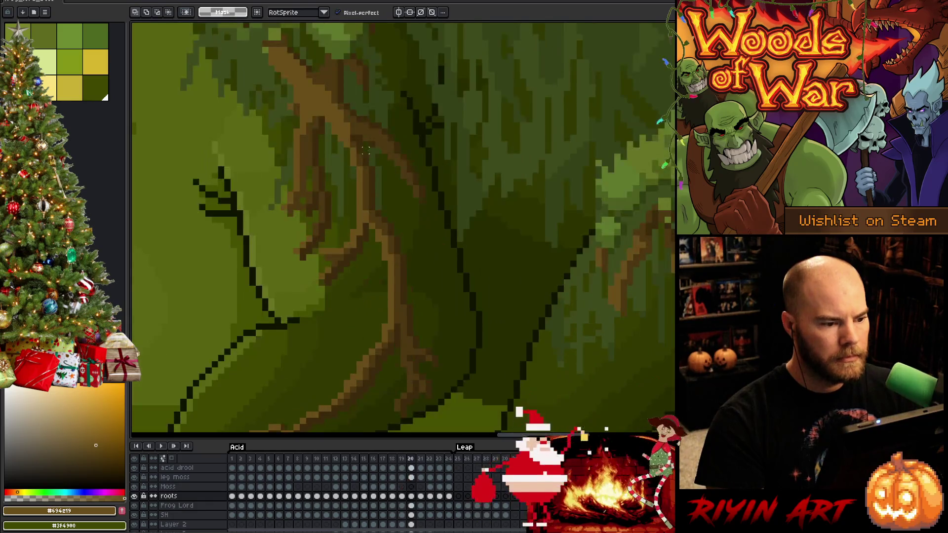
key("Left")
key("Right")
key("Left")
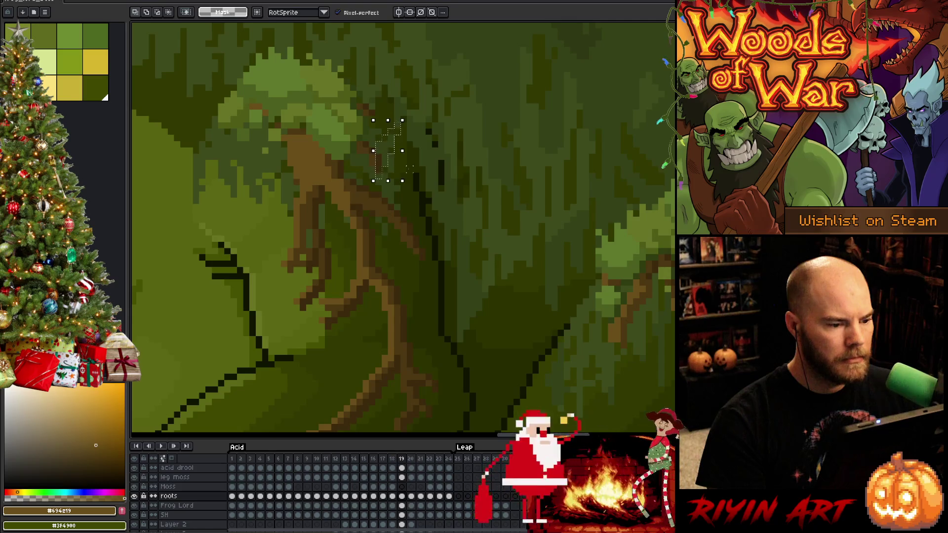
key("Left")
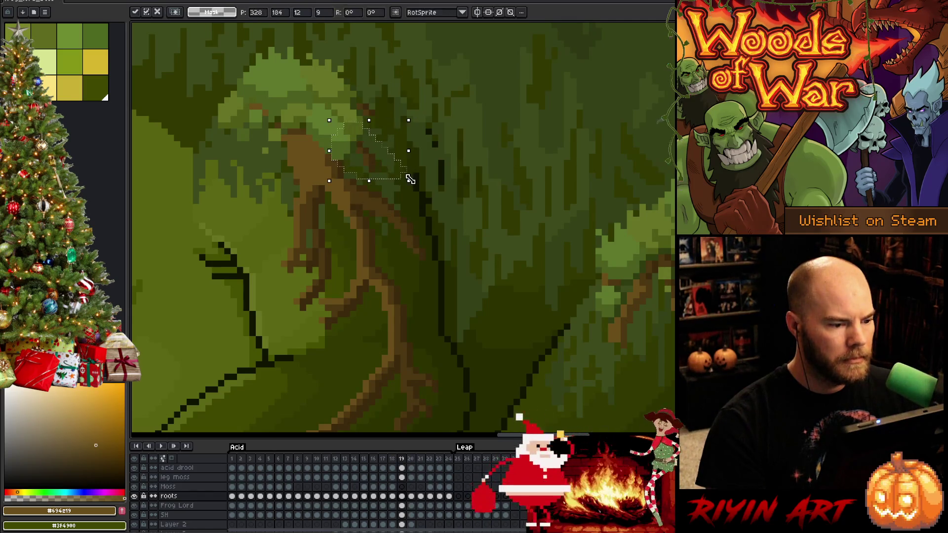
key("Return")
key("Return")
Nudge and stretch the lower moss on frame 19, commit it, and release the upper moss tuft selection
key("Right")
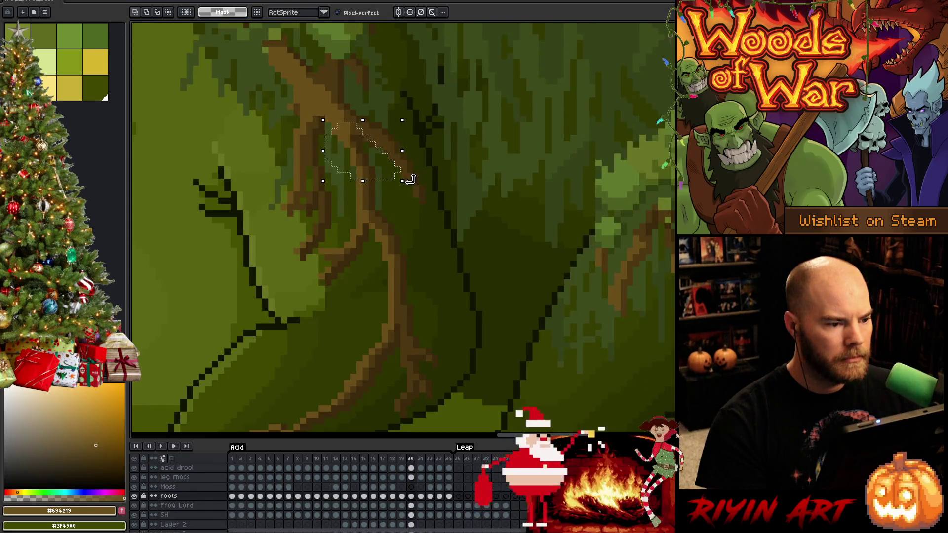
key("Left")
key("Down")
key("Down")
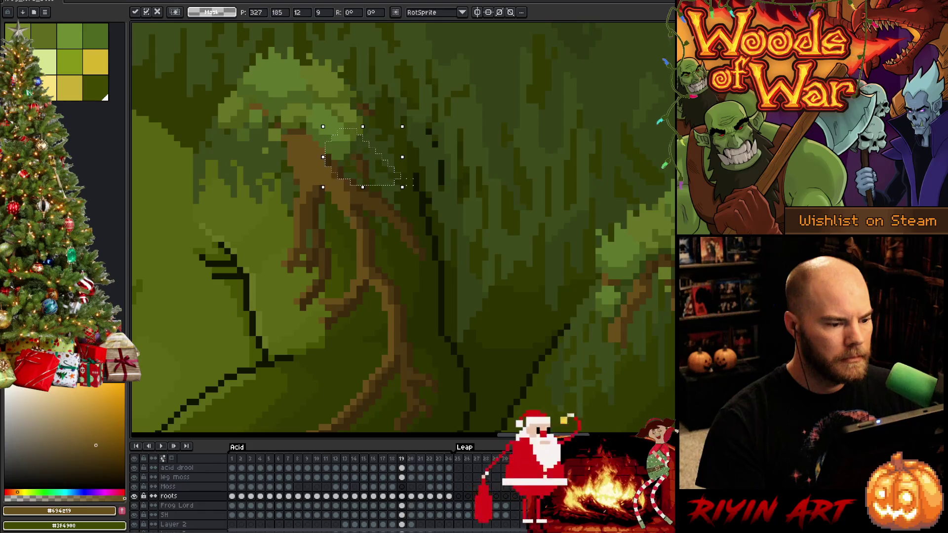
left_click_drag(402, 179, 434, 179)
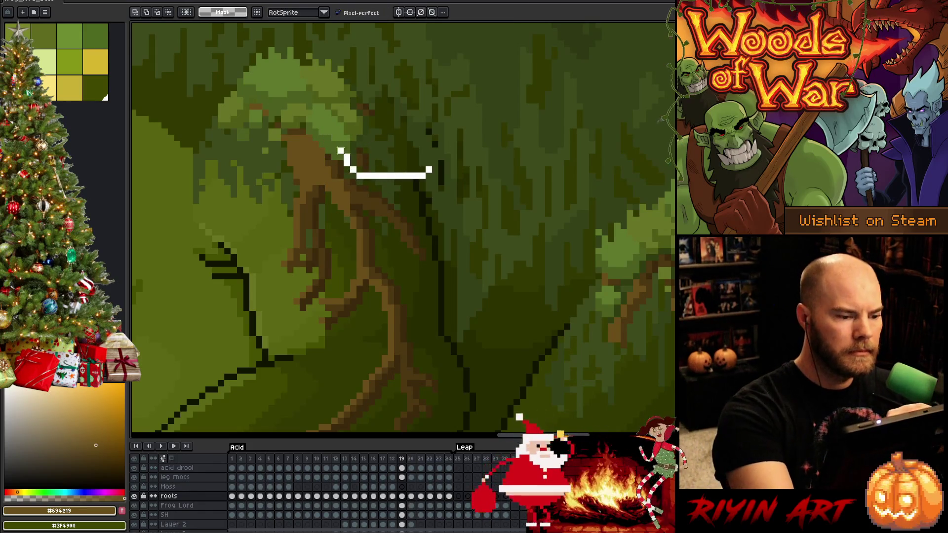
key("Down")
key("Down")
key("ctrl+d")
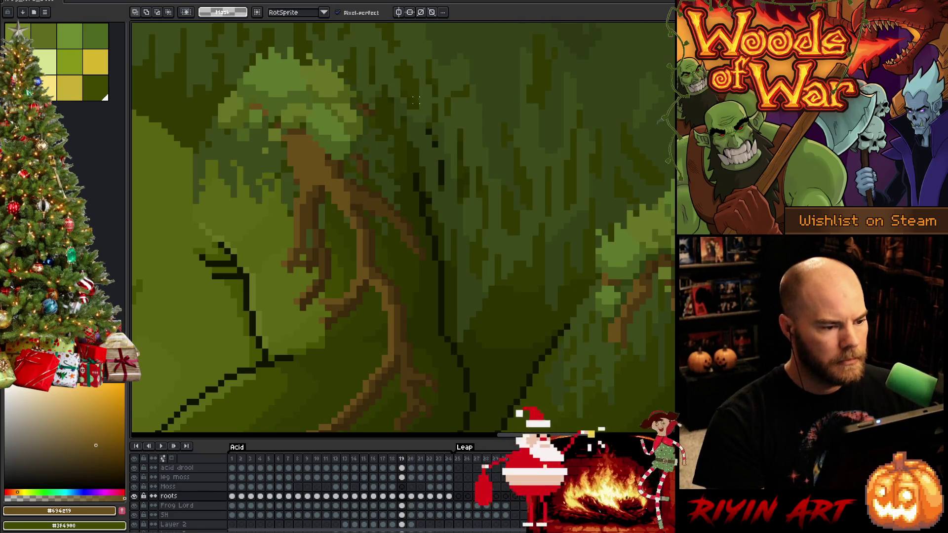
left_click_drag(414, 100, 412, 95)
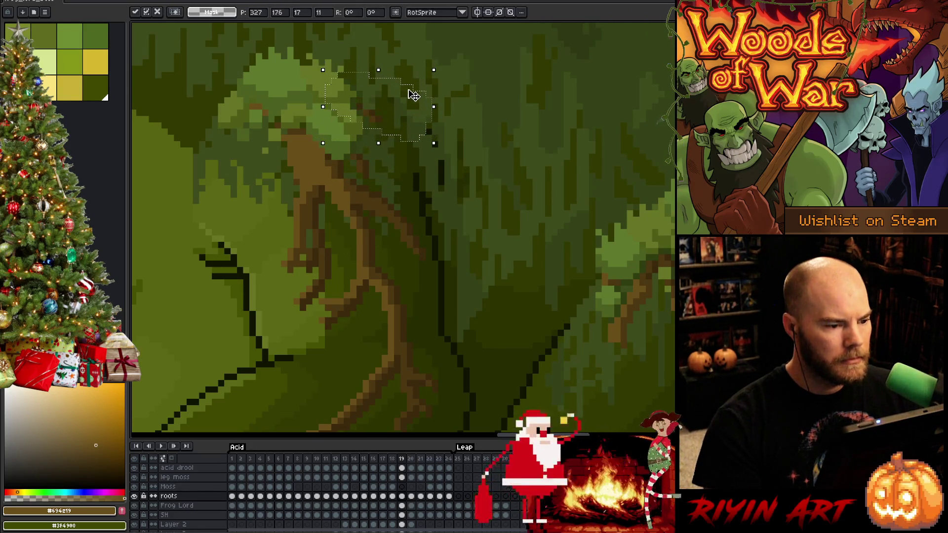
key("ctrl+d")
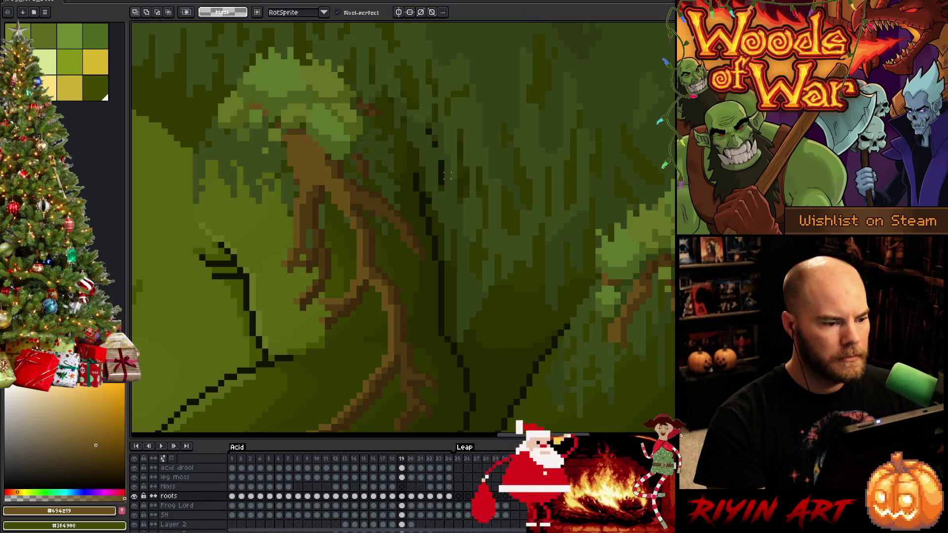
key("b")
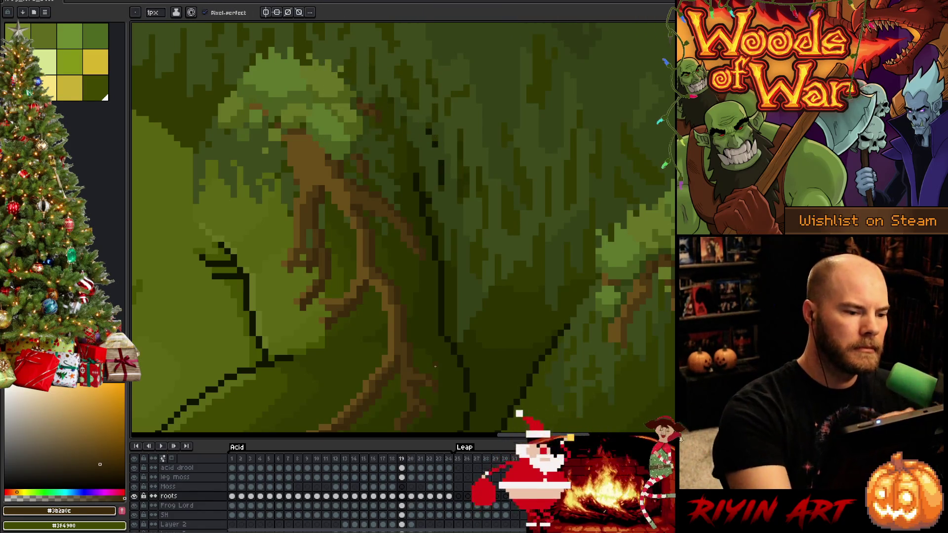
scroll(436, 365, "down", 1)
scroll(436, 366, "down", 2)
scroll(436, 366, "down", 1)
Compare the edit against adjacent frames, then step through to a later frame where the frog rears up
key("Left")
key("Right")
key("Left")
key("Right")
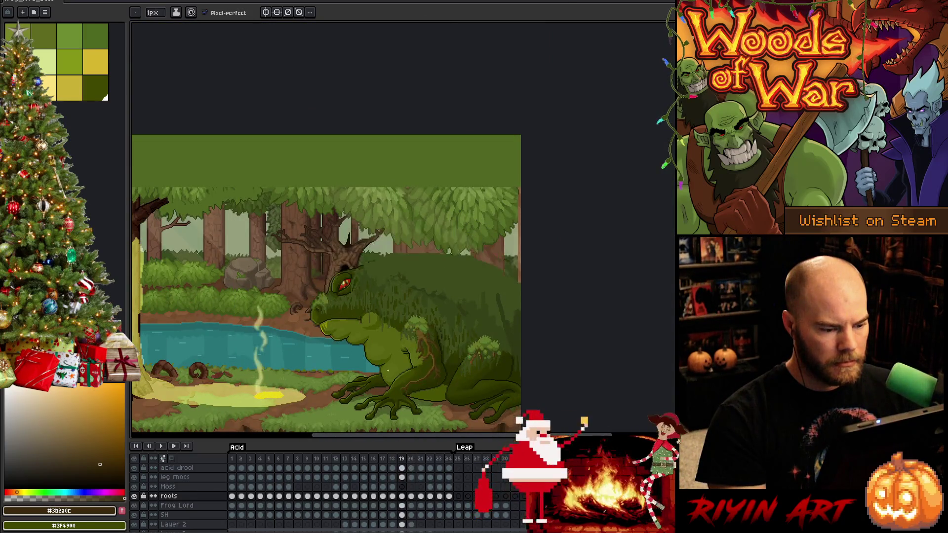
key("Right")
key("Right")
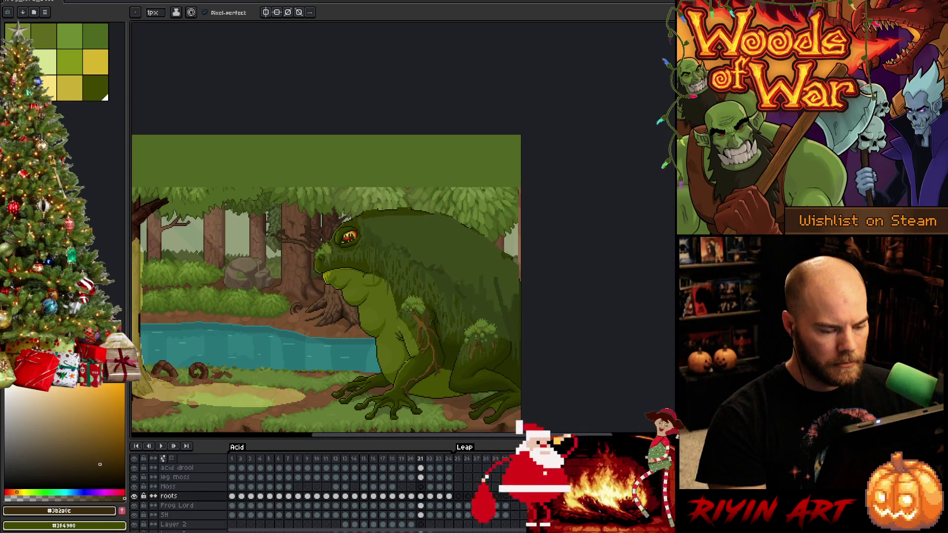
key("Right")
key("Right")
key("Left")
scroll(405, 361, "up", 1)
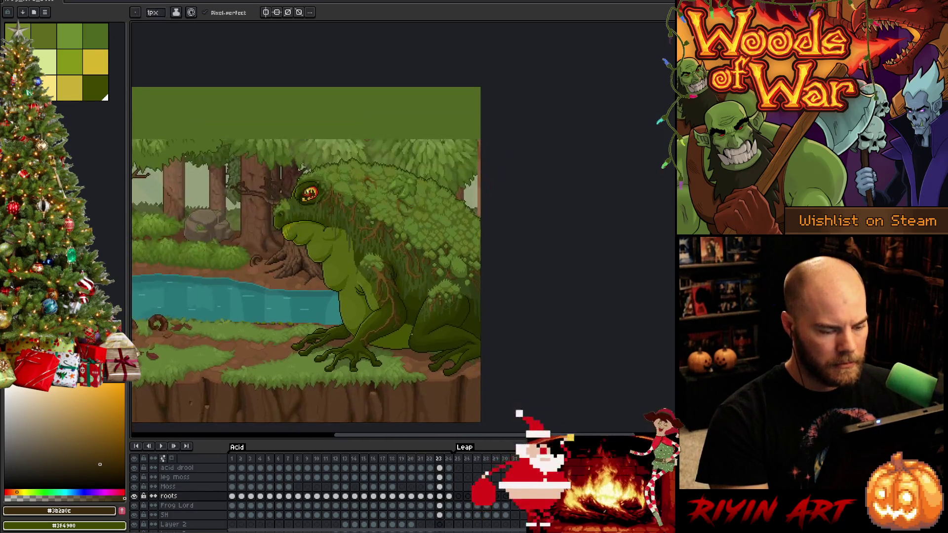
scroll(408, 335, "up", 1)
key("Left")
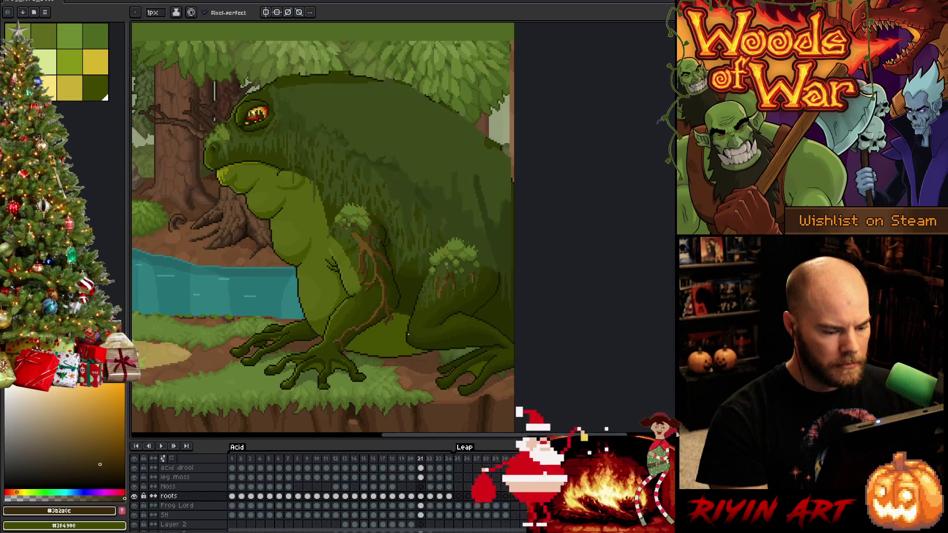
Move the hind-leg roots upward, commit, and flip between neighbouring frames to check alignment
left_click(413, 338, "ctrl")
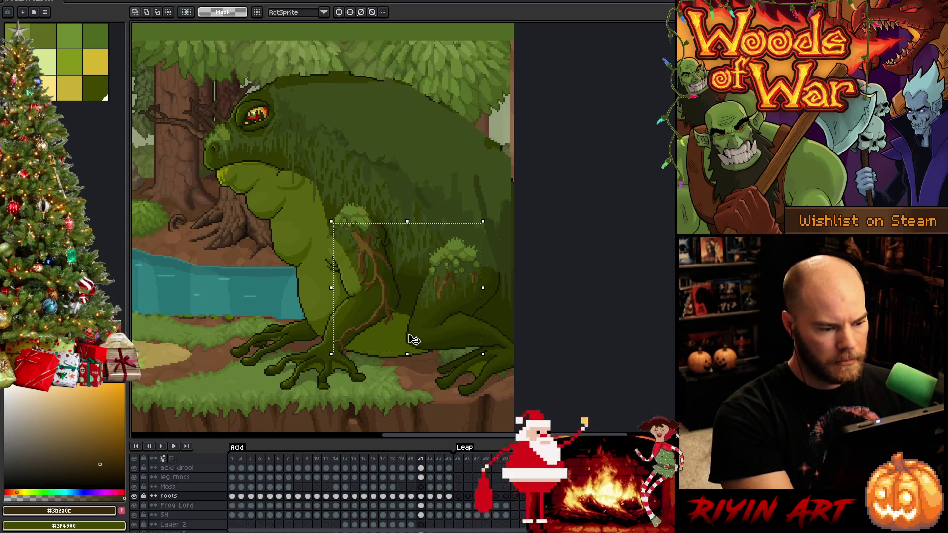
left_click_drag(409, 224, 412, 217)
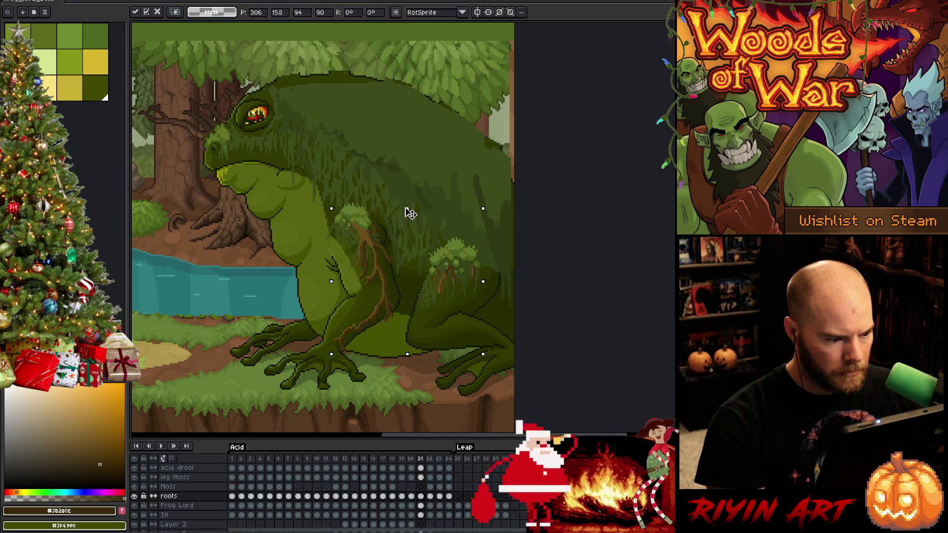
left_click(524, 177)
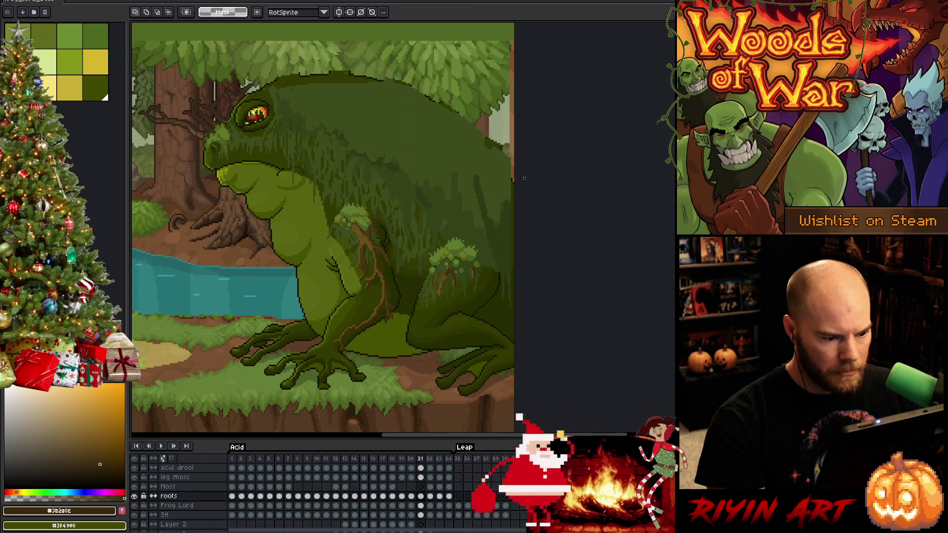
left_click(403, 332, "ctrl")
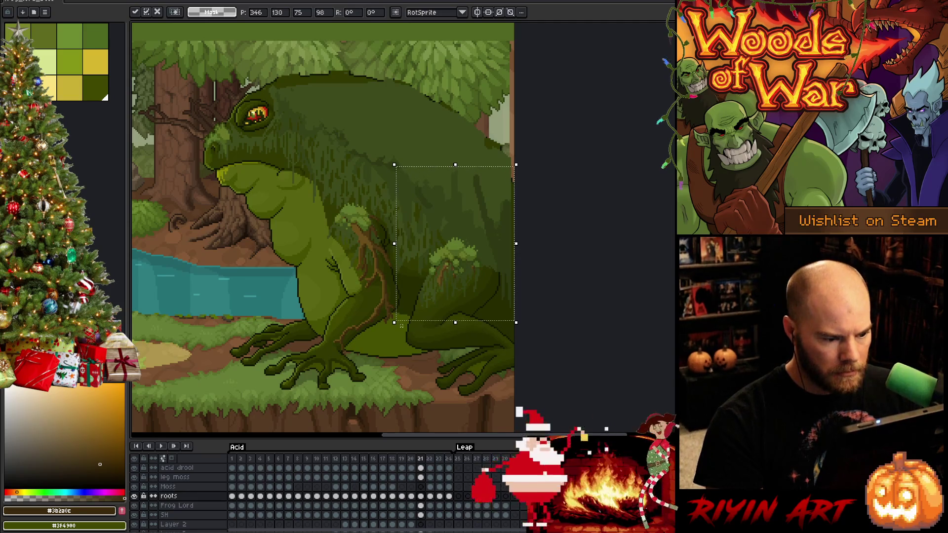
key("period")
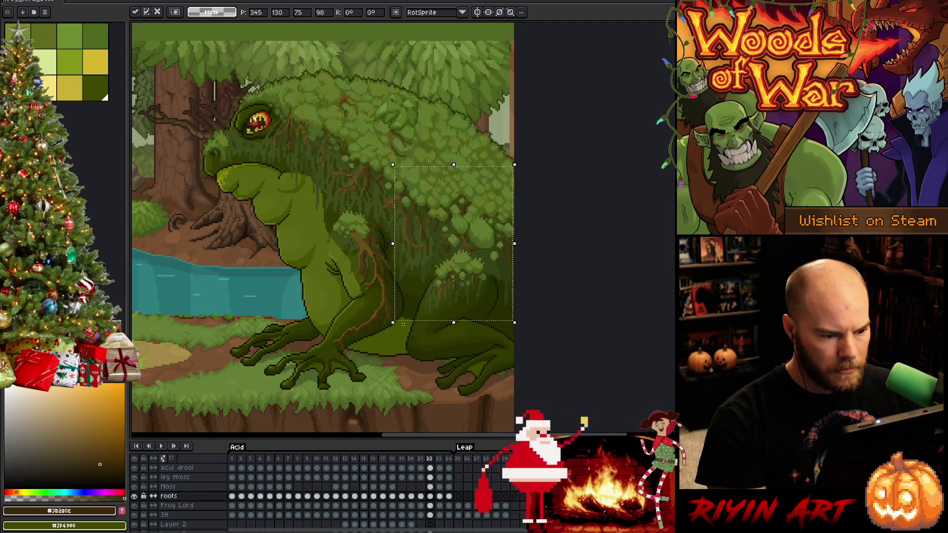
key("comma")
key("period")
key("comma")
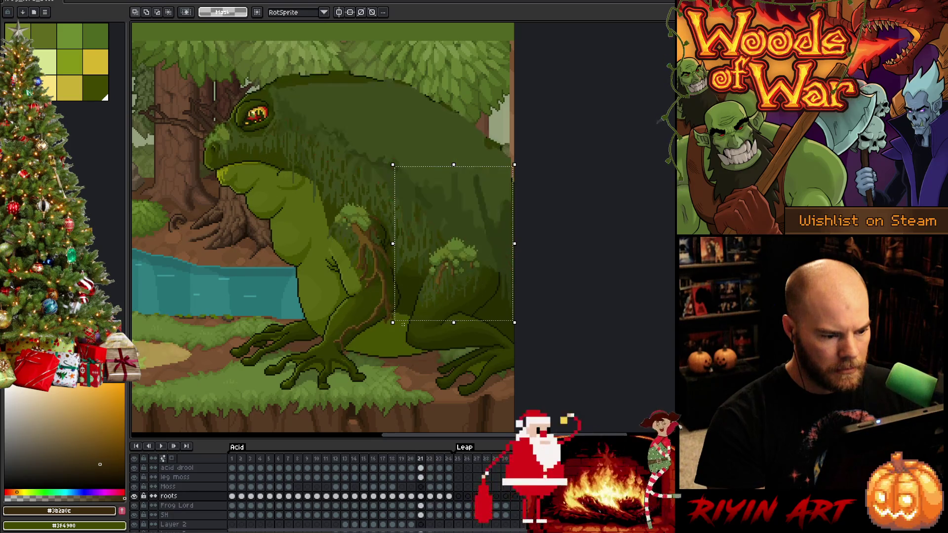
key("period")
key("comma")
key("period")
key("comma")
On the leg moss layer, nudge the moss right and down, confirm, and compare against the other frame
left_click(421, 477)
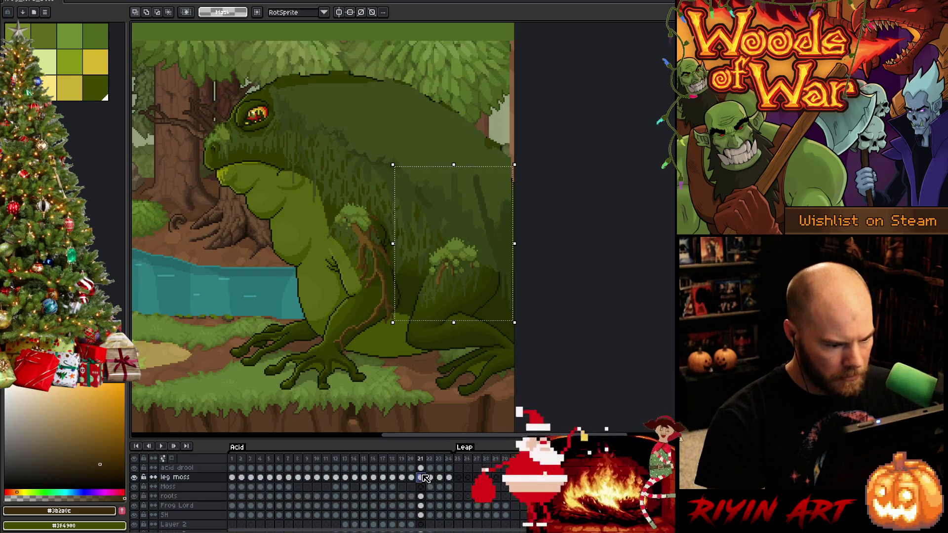
key("Right")
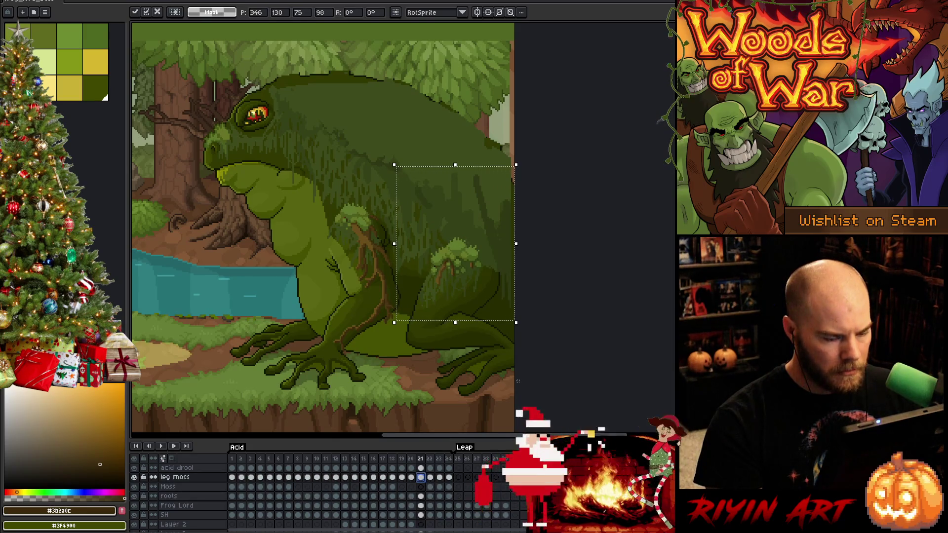
key("Down")
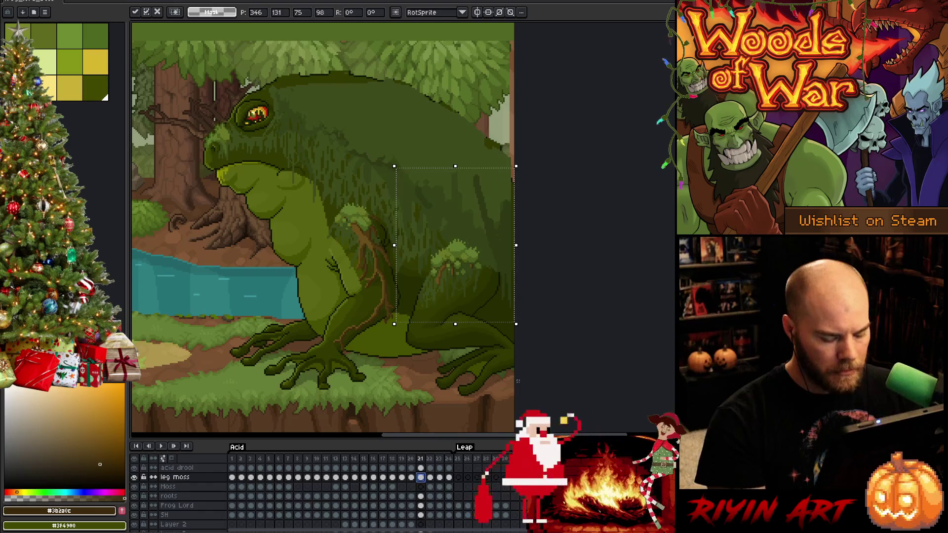
key("Return")
key("Left")
key("Right")
key("Left")
key("Right")
key("Left")
key("Right")
key("Right")
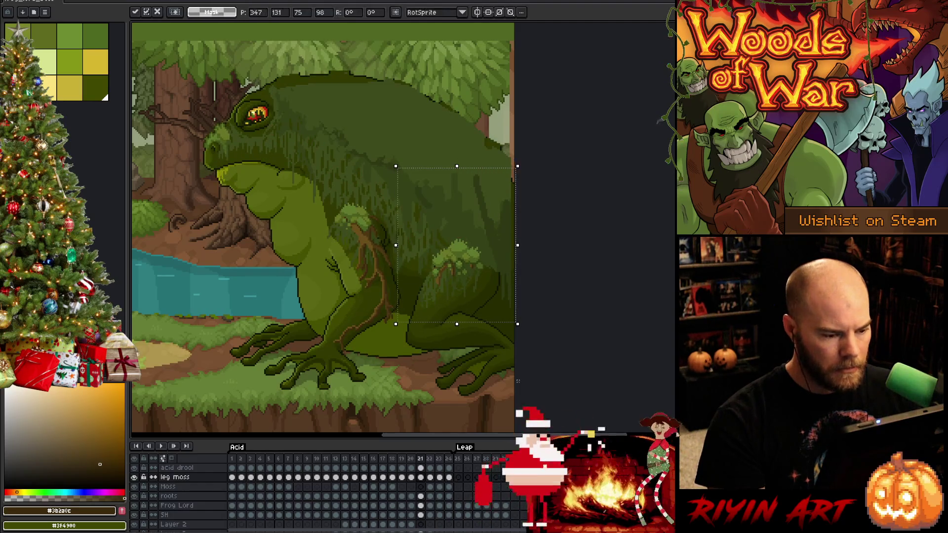
key("Left")
key("Right")
key("Right")
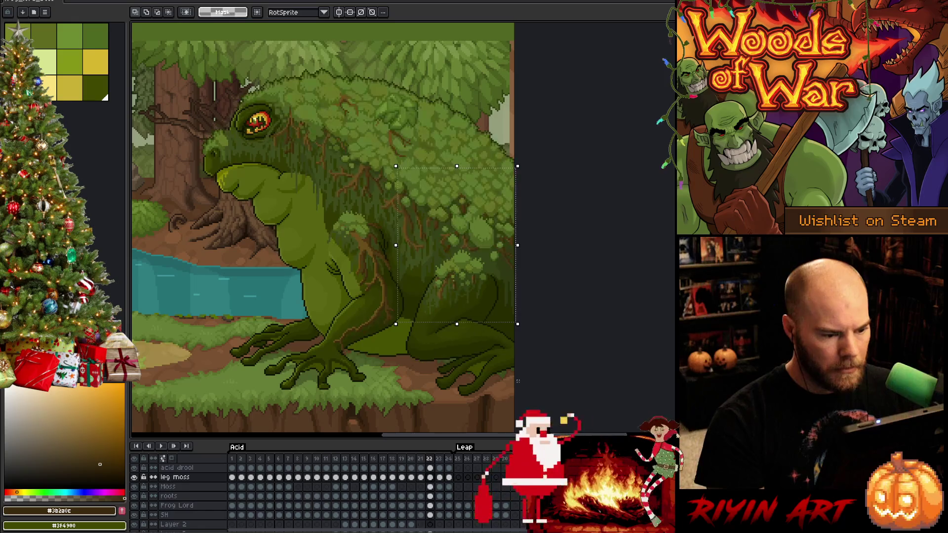
Fine-tune the leg moss position a pixel at a time and compare the drape between frames
key("Up")
key("Left")
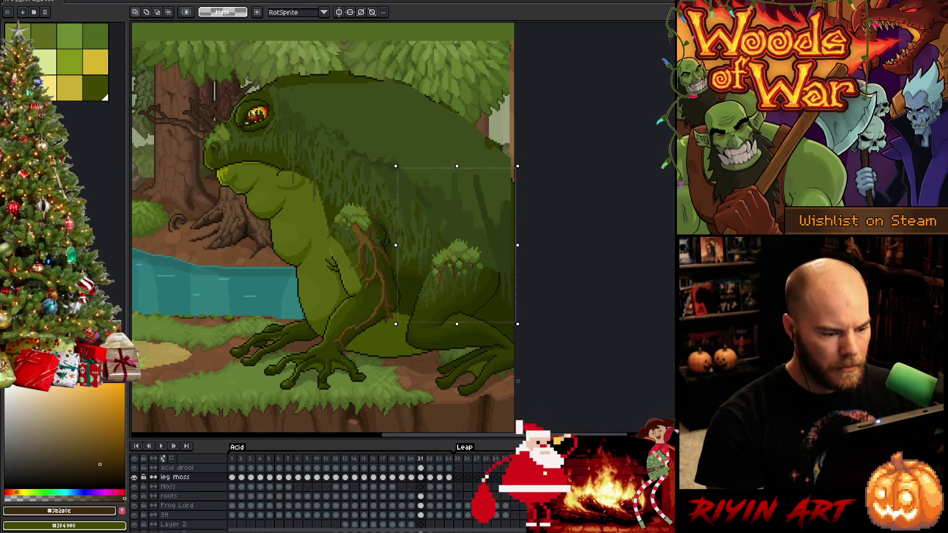
key("Right")
key("Up")
key("Up")
key("Left")
key("Down")
key("Left")
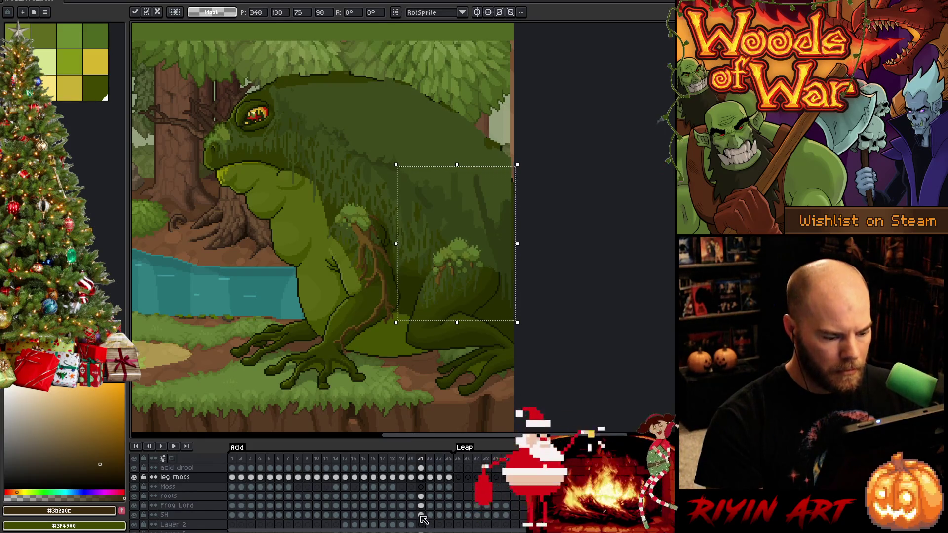
key("Right")
key("Left")
key("Right")
key("Left")
key("Right")
key("Left")
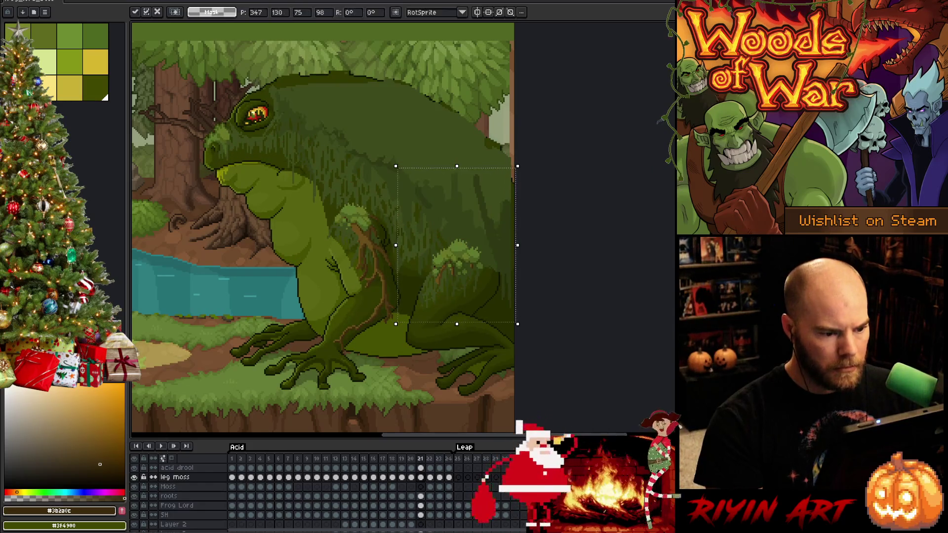
Flip repeatedly between the frame and the mossier frame 22, nudging the moss slightly right to match
key("Right")
key("Left")
key("Right")
key("Left")
key("Right")
key("Left")
key("Right")
key("Left")
key("Right")
key("Left")
key("Right")
key("Left")
key("Right")
key("Left")
key("Right")
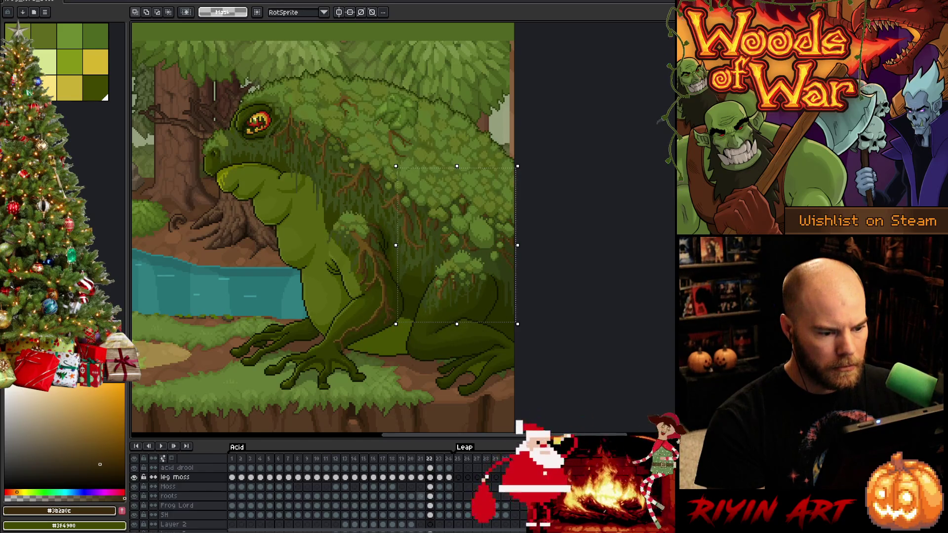
key("Left")
key("Right")
key("Left")
key("Right")
key("Left")
key("Right")
key("Left")
key("Right")
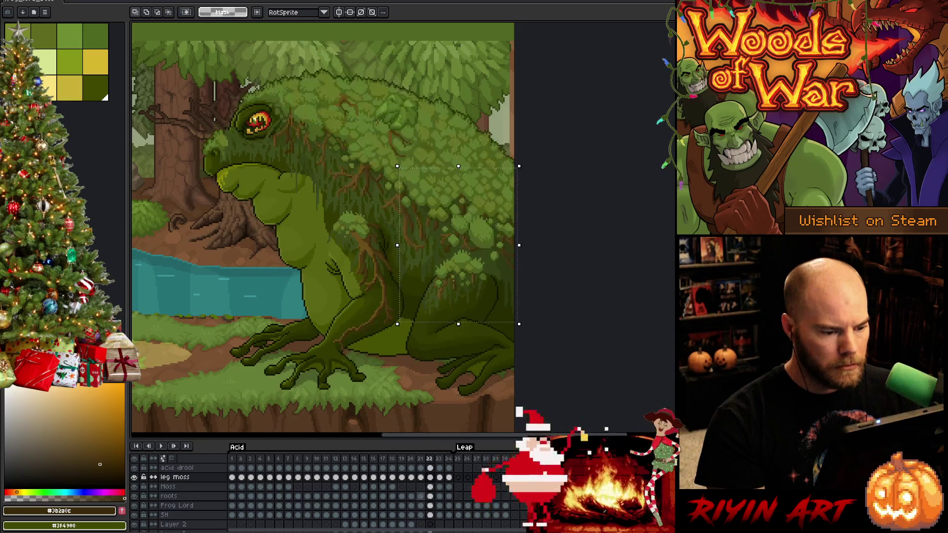
Back on the roots layer, nudge the lower root section down about three pixels and compare with frame 22
key("Left")
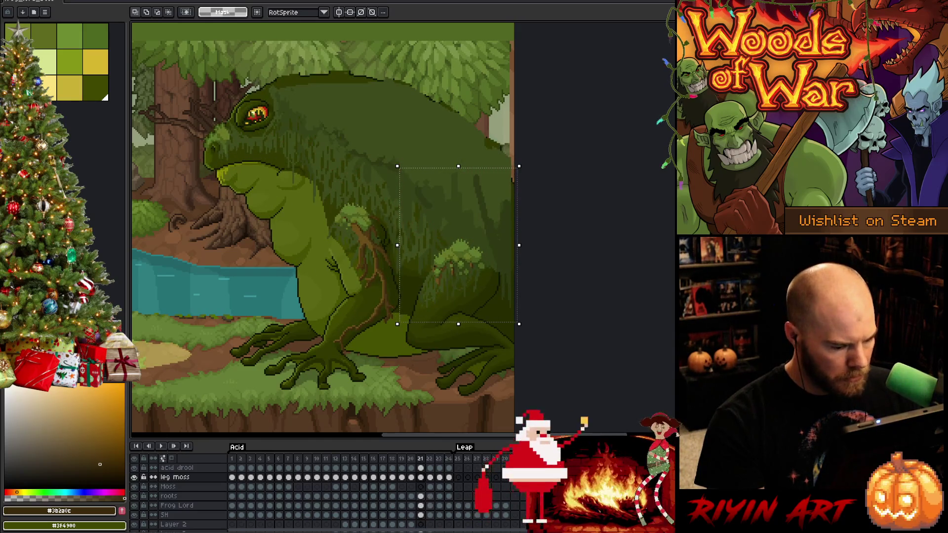
key("Down")
key("Down")
key("Down")
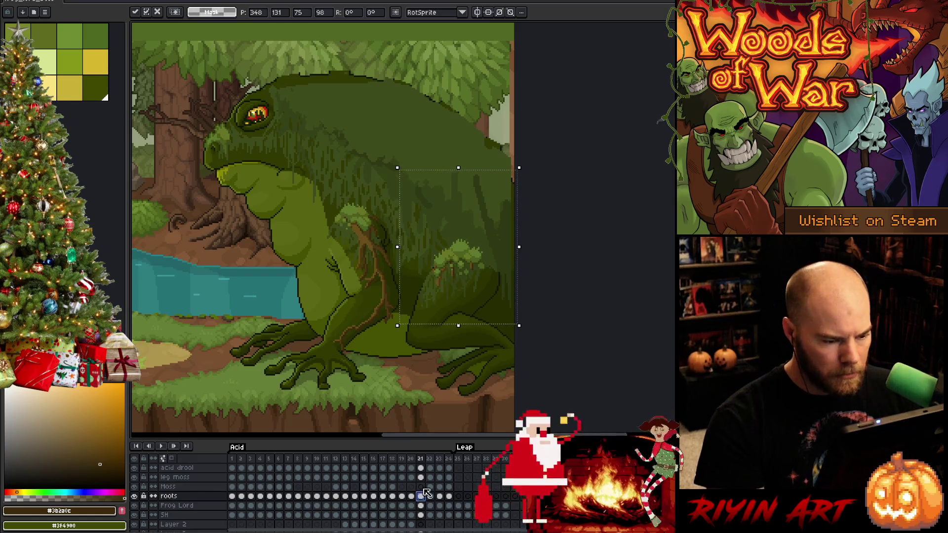
key("Right")
key("Left")
key("Down")
key("Right")
key("Left")
key("Down")
key("Right")
key("Left")
key("Right")
key("Left")
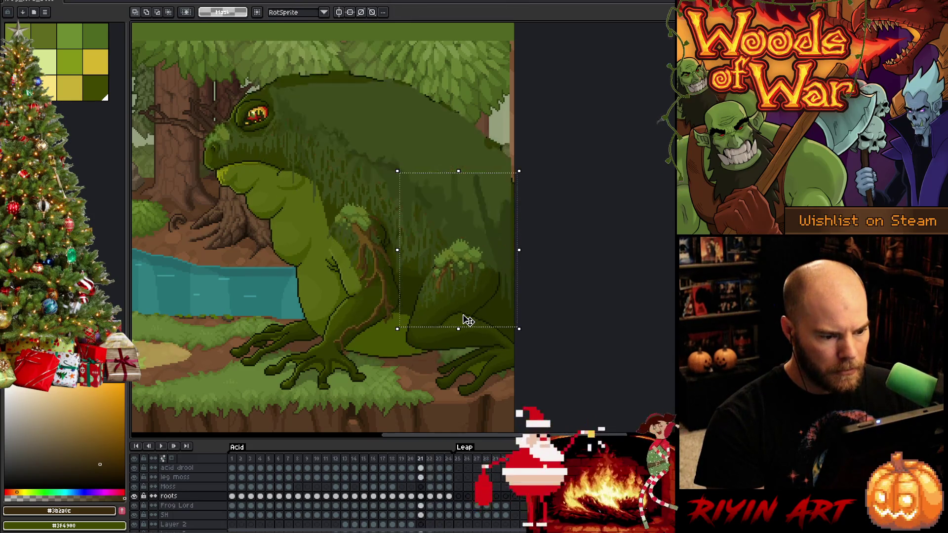
key("Right")
scroll(468, 292, "up", 2)
key("Left")
key("Right")
key("Left")
key("Right")
key("Left")
key("Right")
key("Left")
key("Right")
key("Left")
key("Right")
key("Left")
key("Right")
key("Left")
key("Right")
key("Left")
scroll(438, 288, "down", 2)
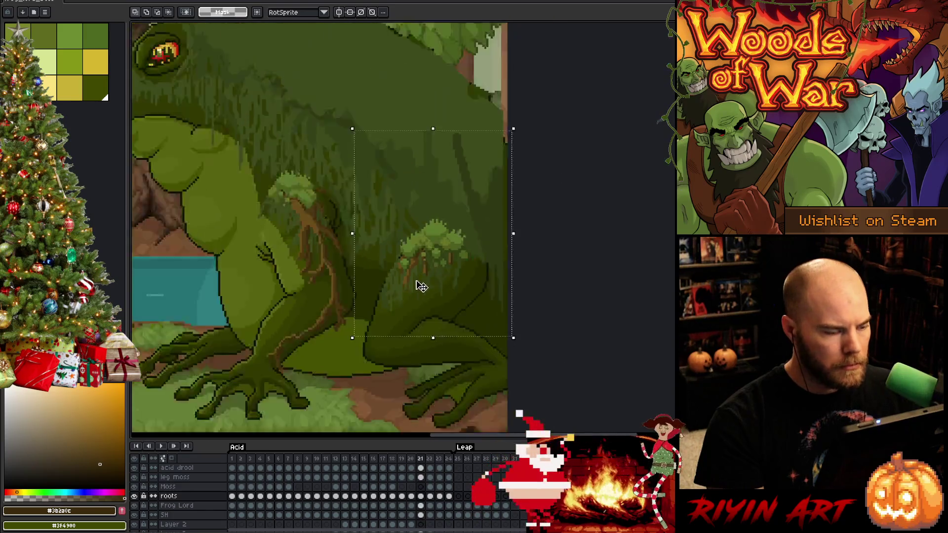
key("Right")
key("Left")
key("Right")
key("Left")
key("Right")
key("Left")
key("Right")
key("Left")
key("Right")
key("Left")
key("Right")
key("Left")
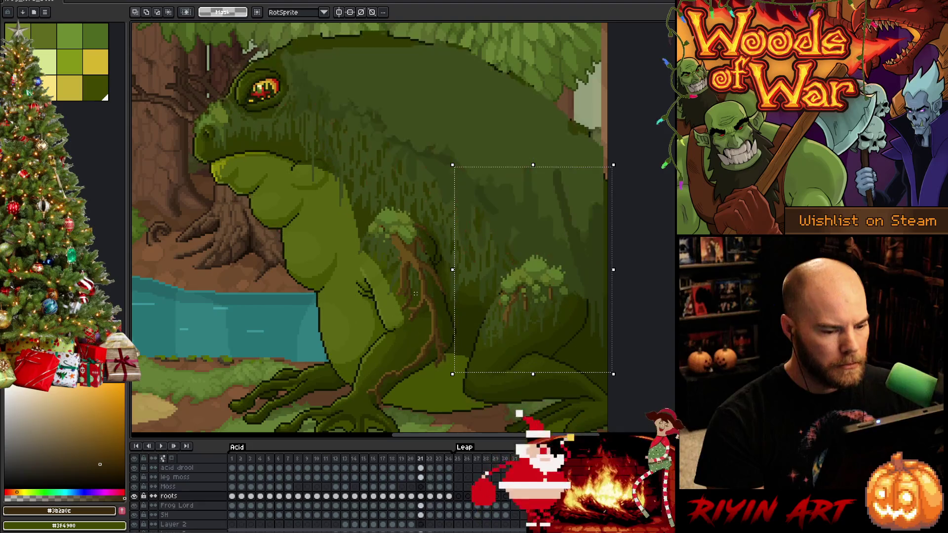
key("Right")
key("Left")
key("Right")
key("Left")
key("Right")
key("Left")
key("Right")
key("Left")
key("Right")
key("Left")
scroll(428, 384, "up", 1)
key("Right")
key("Left")
key("Right")
key("Left")
key("Right")
key("Left")
scroll(429, 371, "up", 1)
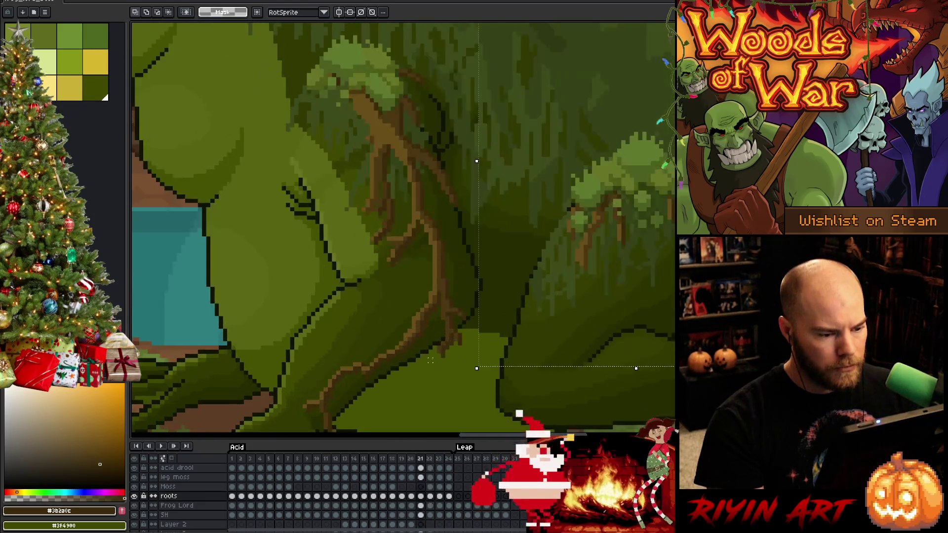
key("Right")
key("Left")
key("Right")
key("Left")
key("Right")
key("Left")
key("Right")
key("Left")
key("Right")
scroll(431, 360, "down", 1)
scroll(433, 367, "down", 1)
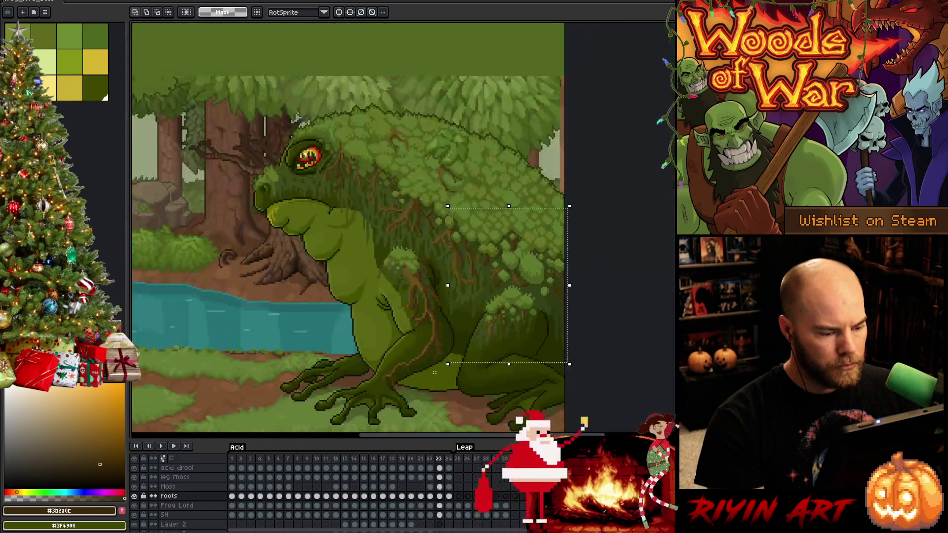
key("Left")
key("Right")
key("Left")
scroll(444, 379, "up", 1)
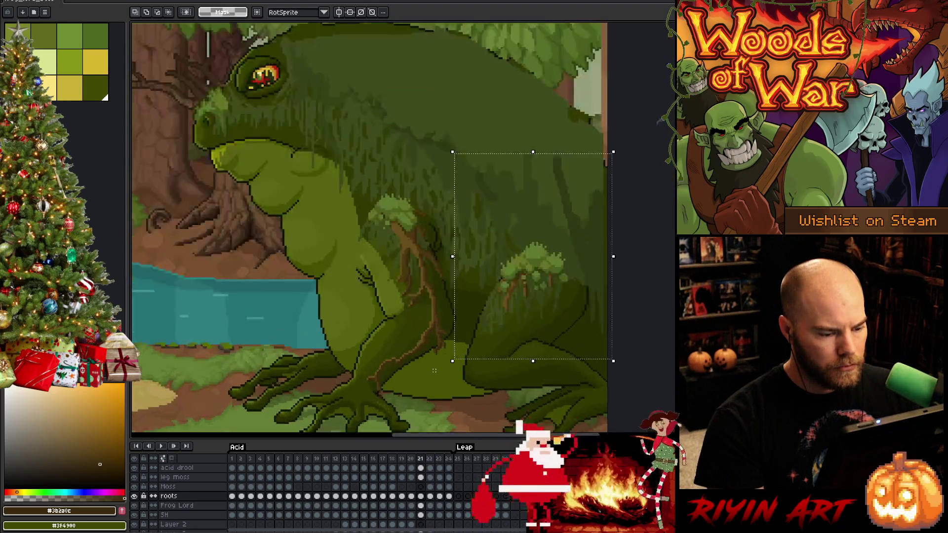
scroll(455, 385, "up", 1)
key("ctrl+d")
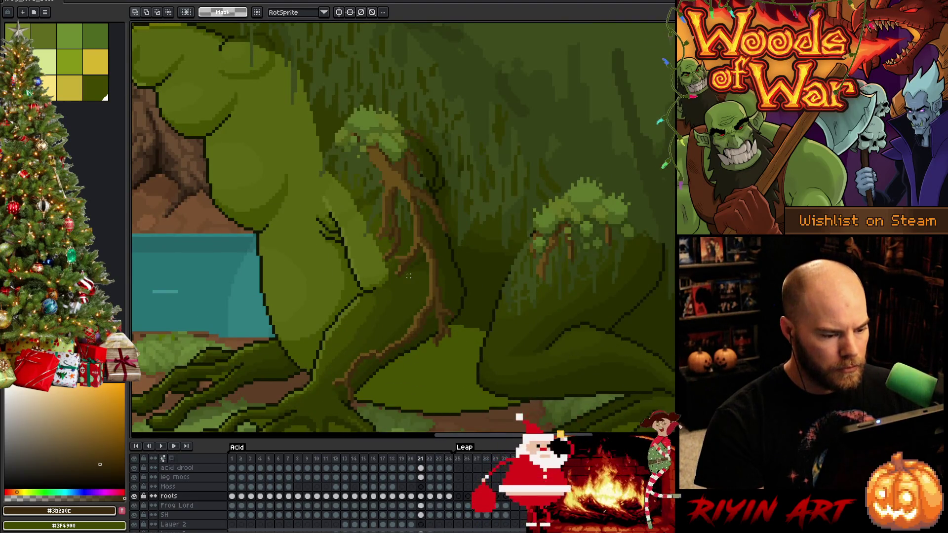
Select a small lower root patch on the hind leg, nudge it up one pixel and commit
left_click_drag(405, 274, 465, 364)
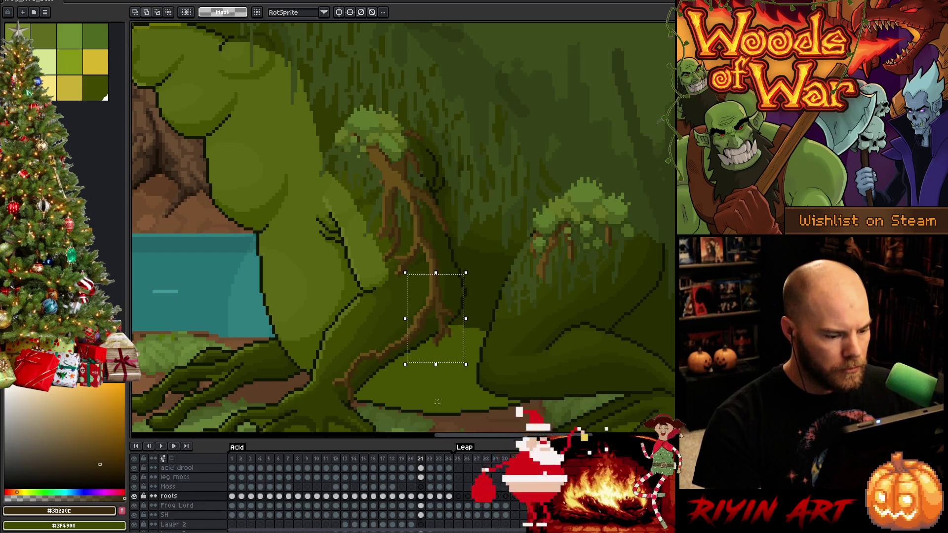
left_click_drag(440, 403, 375, 321)
key("ctrl+d")
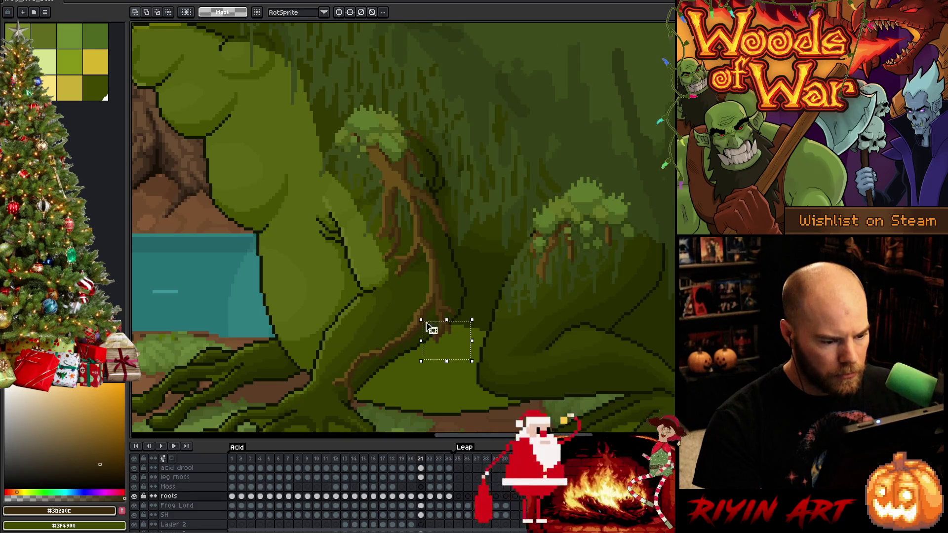
left_click_drag(486, 276, 430, 363)
left_click_drag(488, 259, 396, 290)
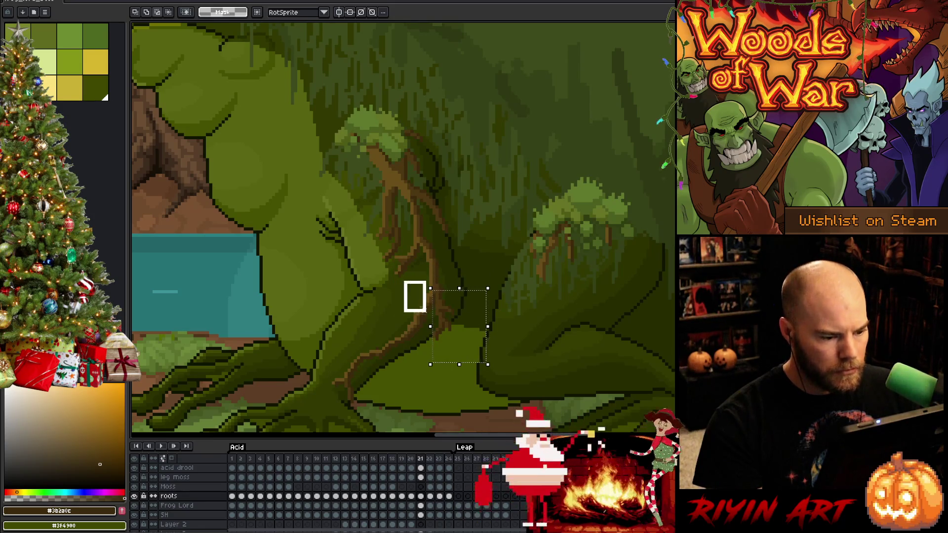
key("Up")
key("ctrl+d")
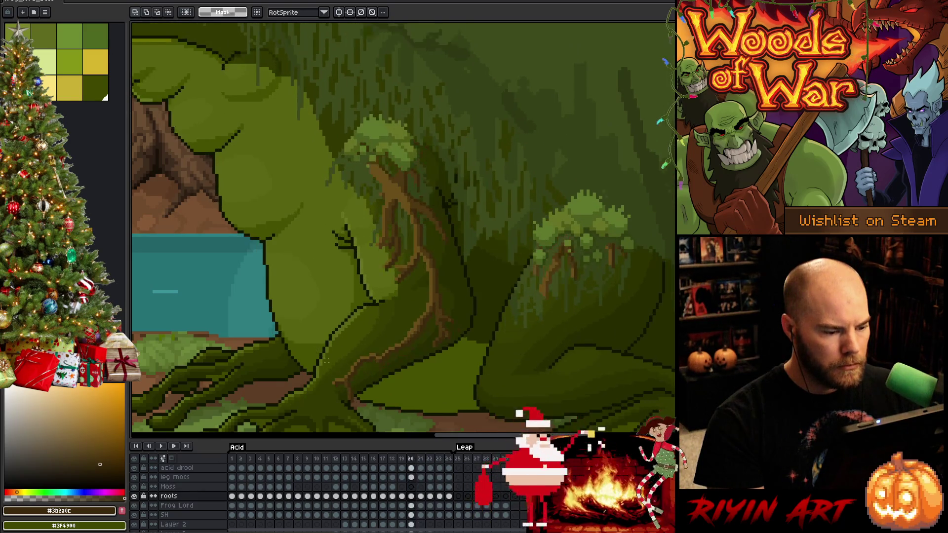
scroll(352, 341, "up", 2)
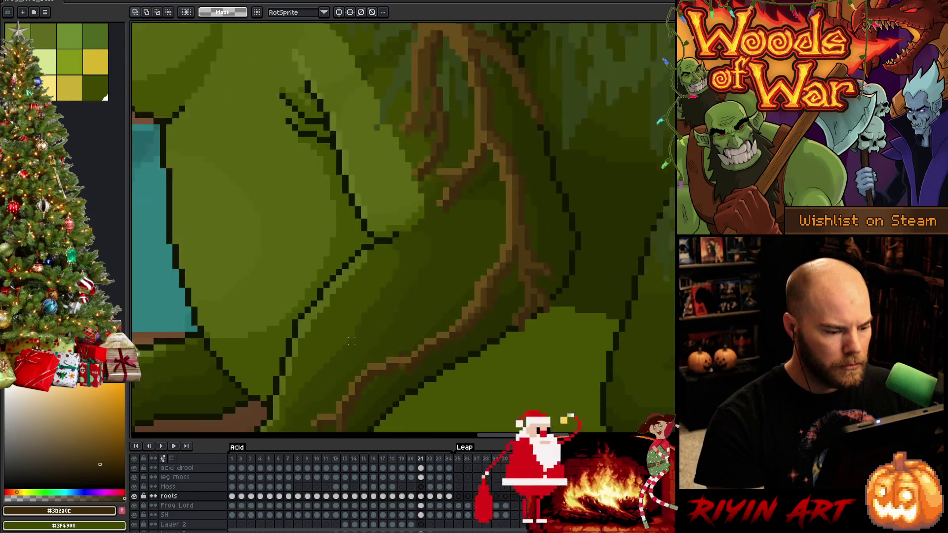
Marquee-select the root tip beneath the moss tuft, drop it and return to the pencil
key("b")
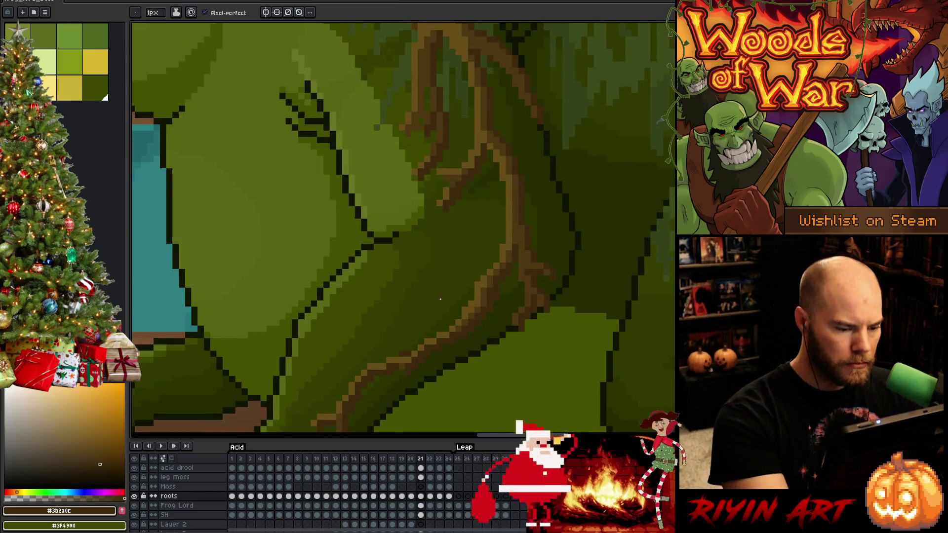
scroll(402, 354, "down", 3)
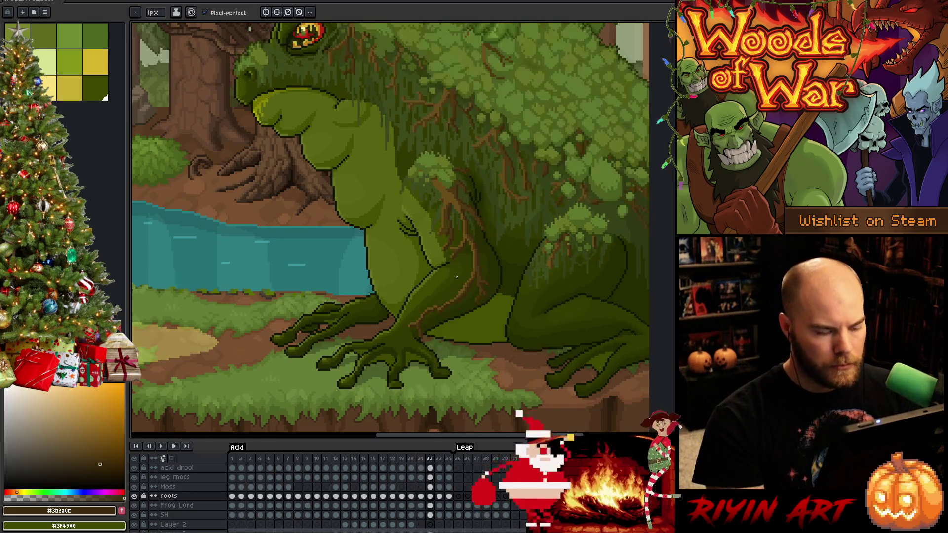
scroll(448, 184, "up", 3)
key("m")
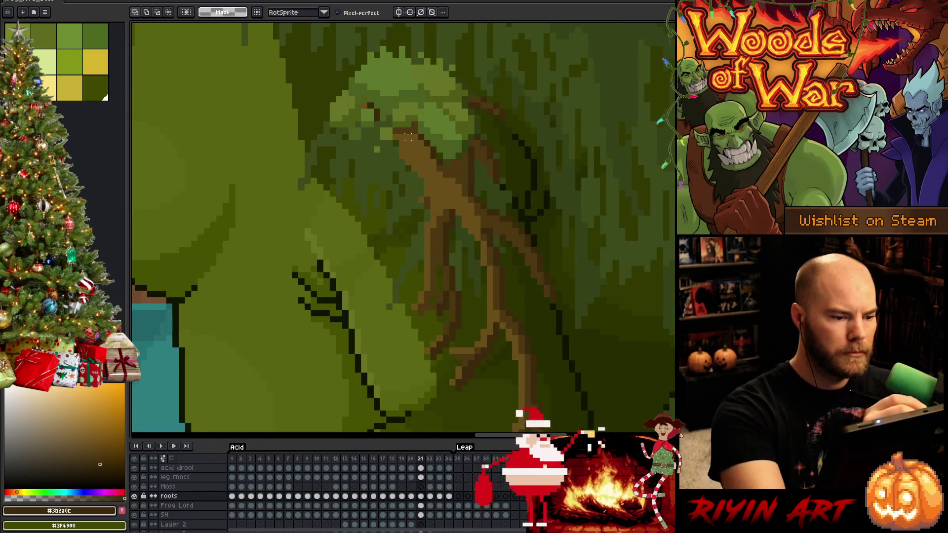
mouse_move(381, 154)
left_mouse_down()
mouse_move(436, 155)
mouse_move(445, 199)
left_mouse_up()
key("ctrl+d")
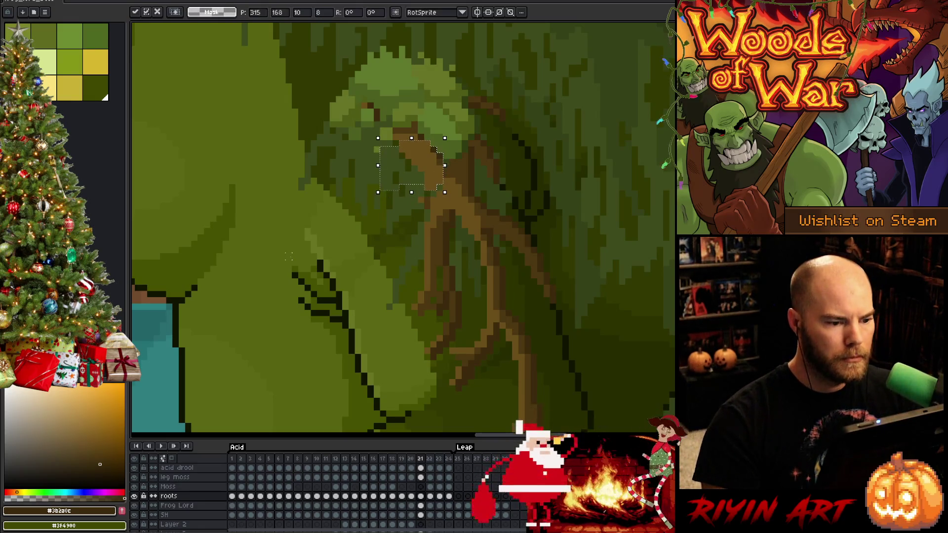
key("b")
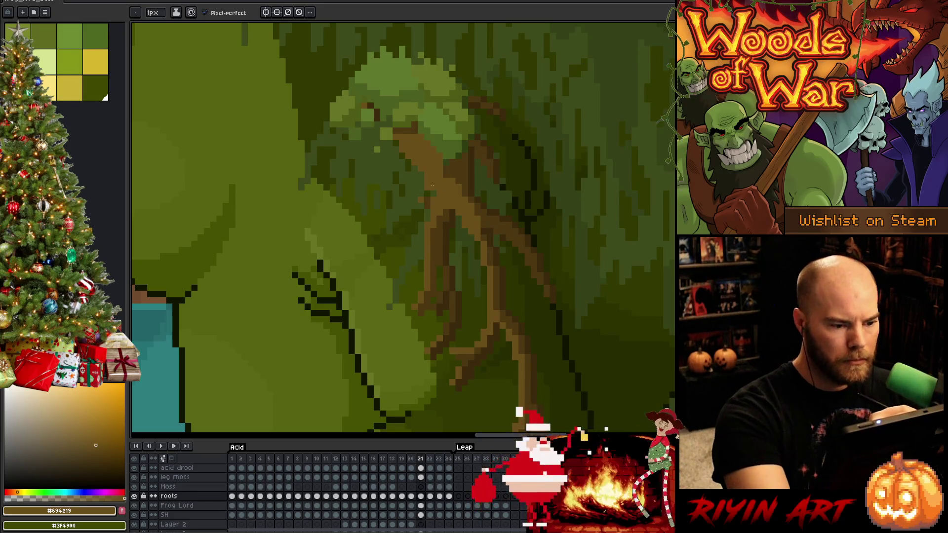
Flip between frames 21 and 22 to check the root tip matches across frames
key("Right")
key("Left")
key("Right")
key("Left")
key("Right")
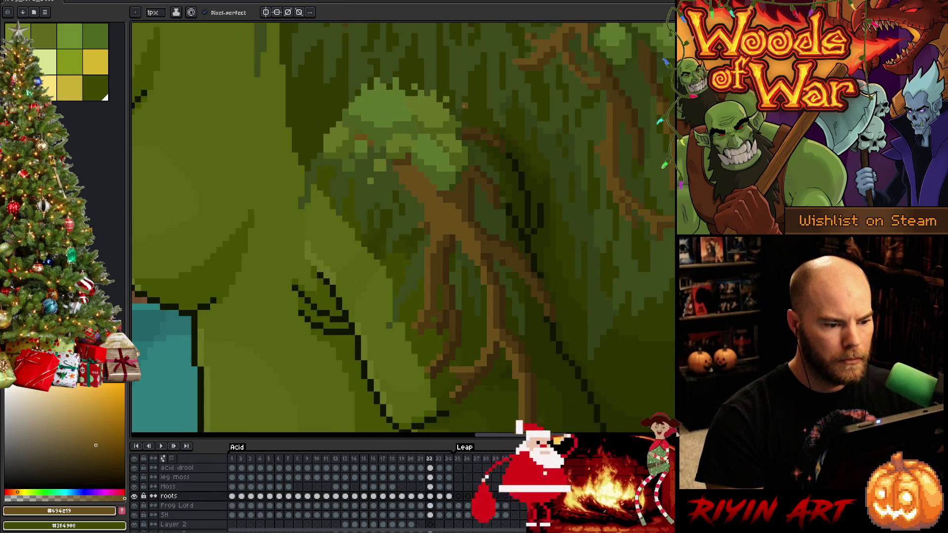
key("Left")
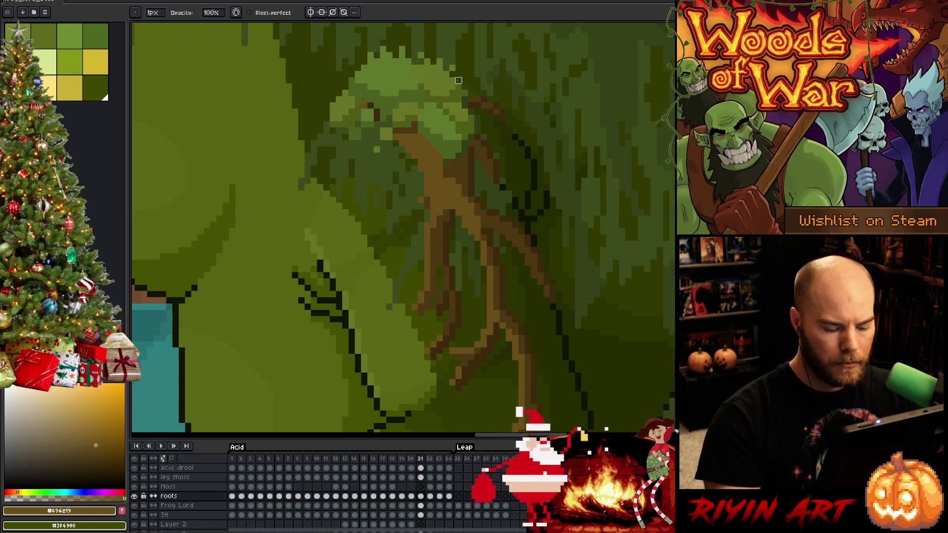
key("Right")
key("Left")
key("Right")
key("Left")
key("Right")
key("Left")
Save the animation, sample a darker brown from the root, and step forward through later frames
key("e")
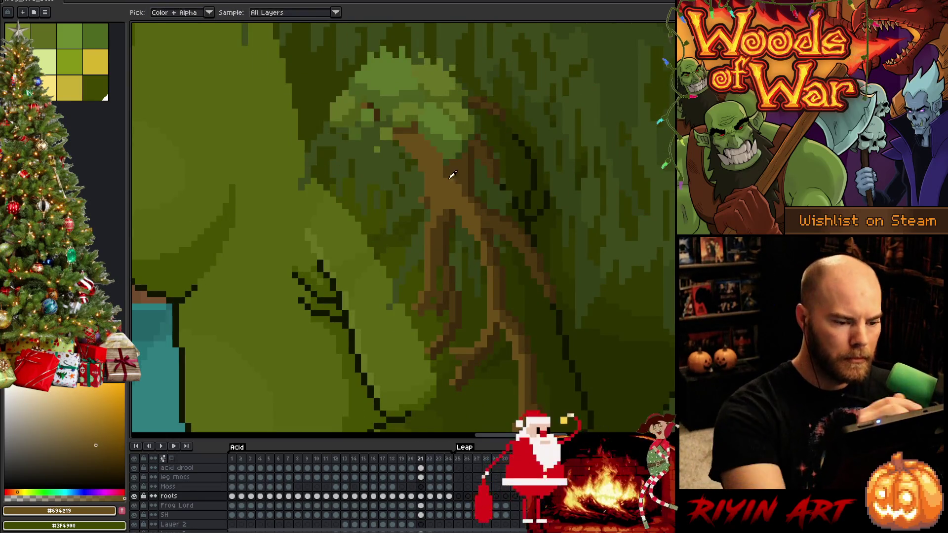
key("ctrl+s")
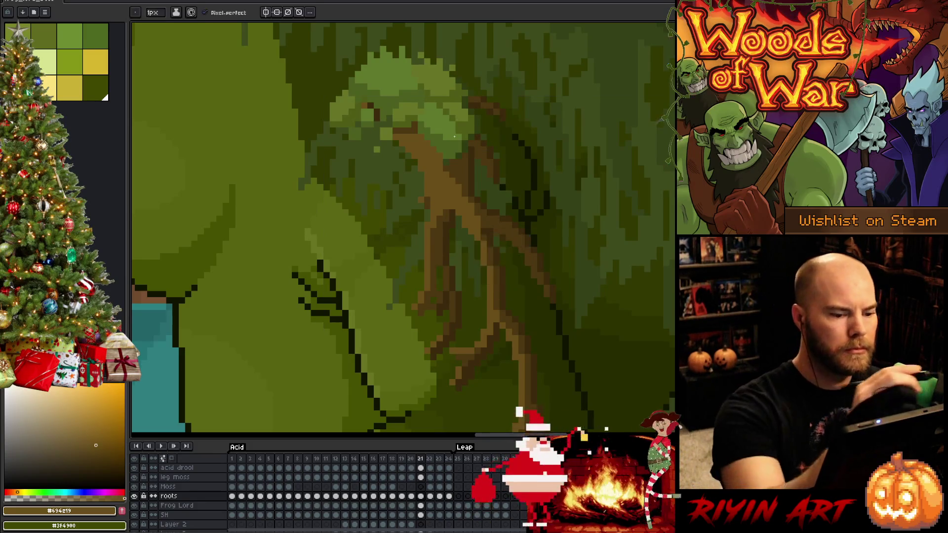
key("b")
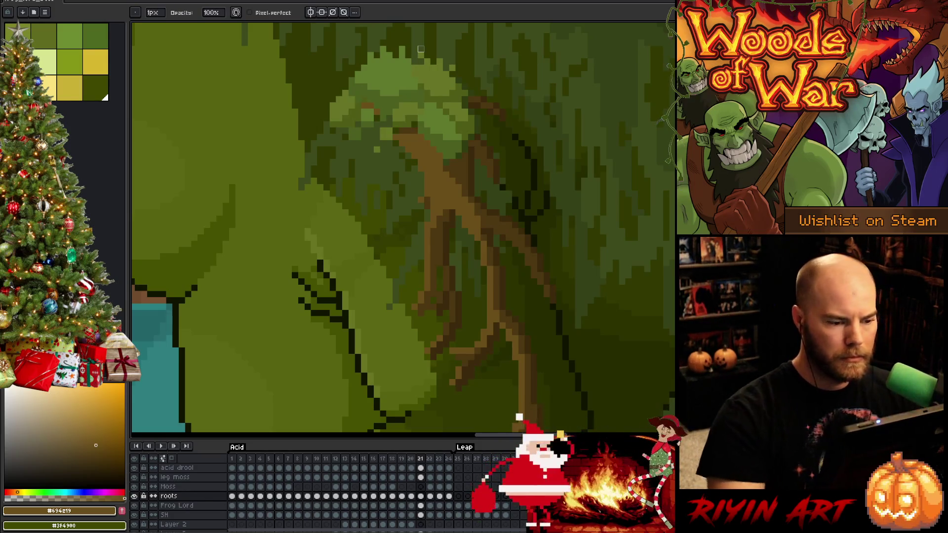
key("period")
key("comma")
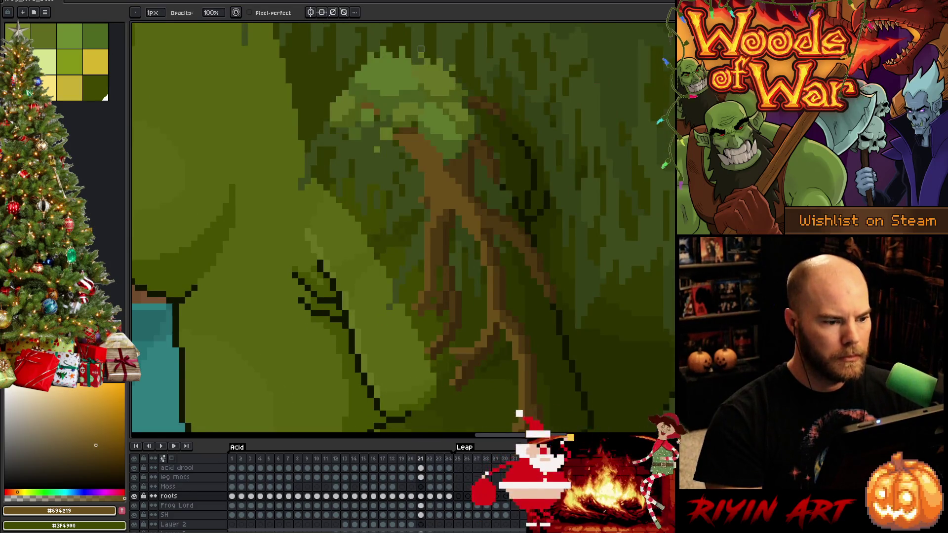
key("period")
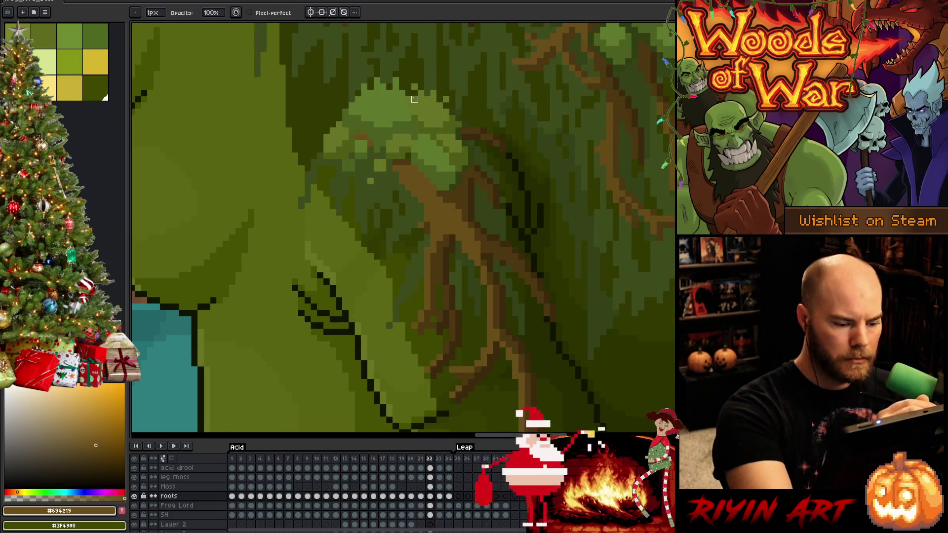
left_click(415, 124, "alt")
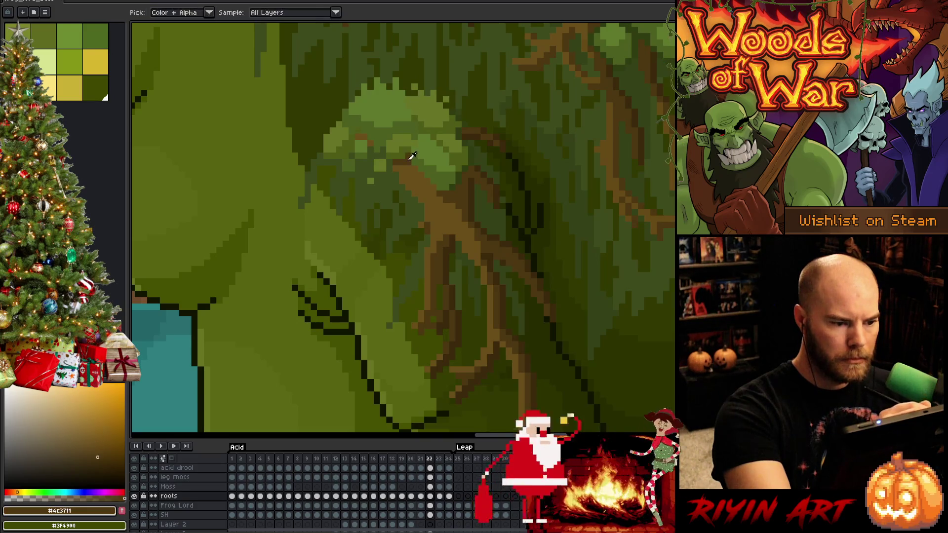
key("period")
key("period")
key("period")
key("period")
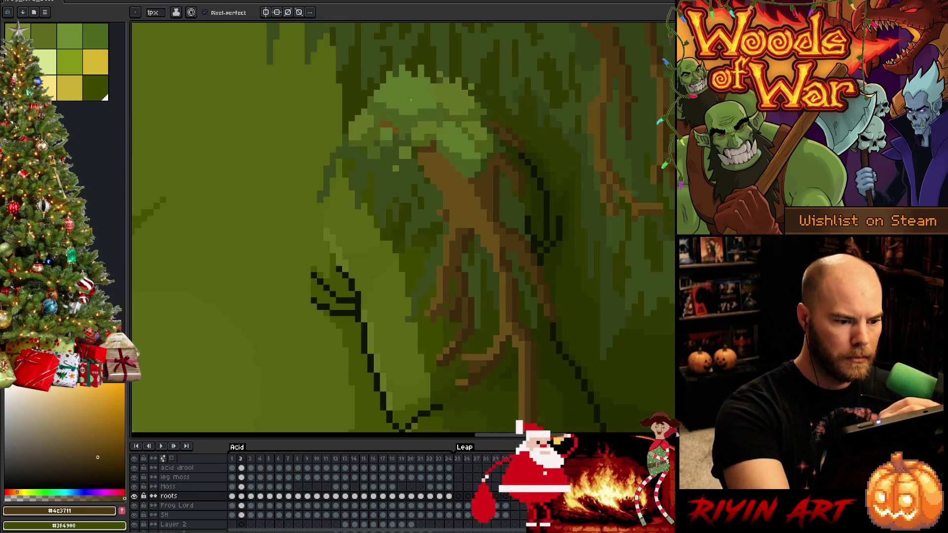
key("period")
Sample the root's brown and flip neighbouring frames to compare the leg roots
key("period")
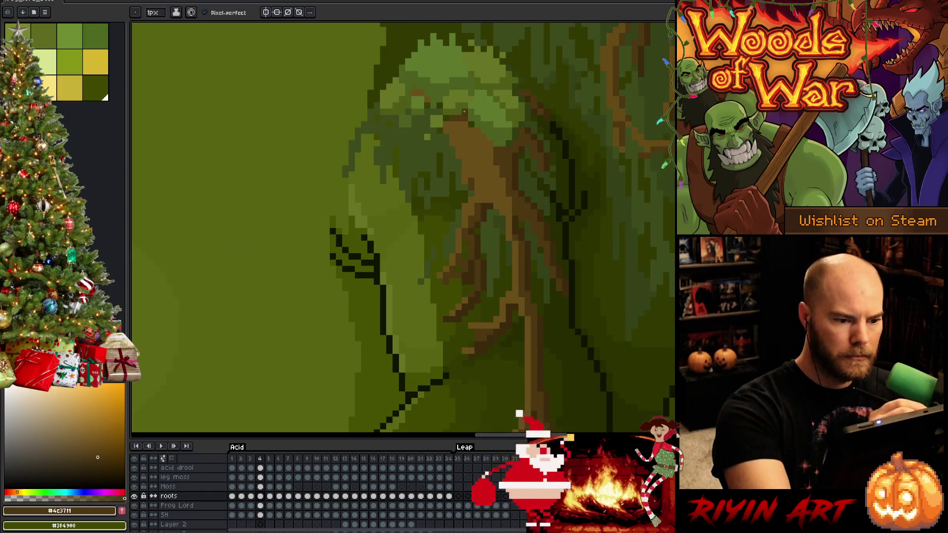
key("period")
key("comma")
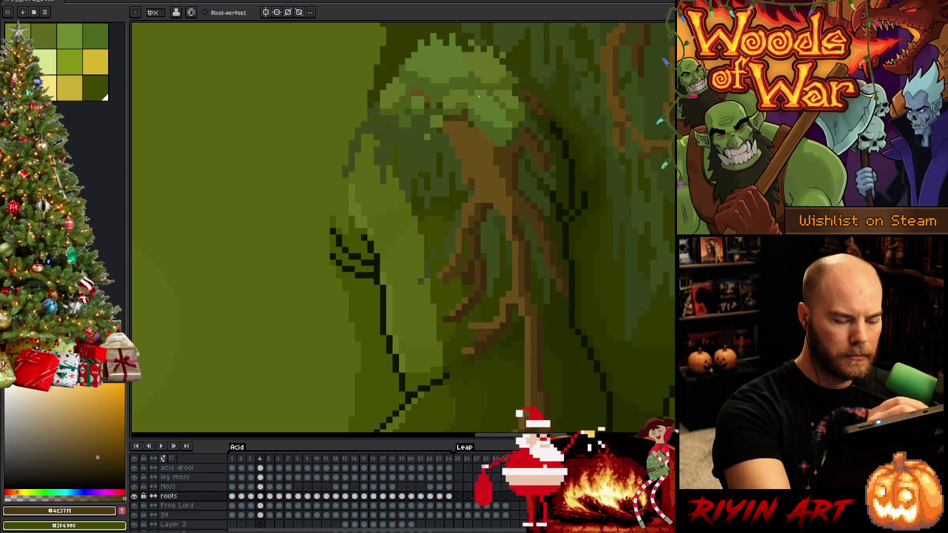
left_click(471, 126, "alt")
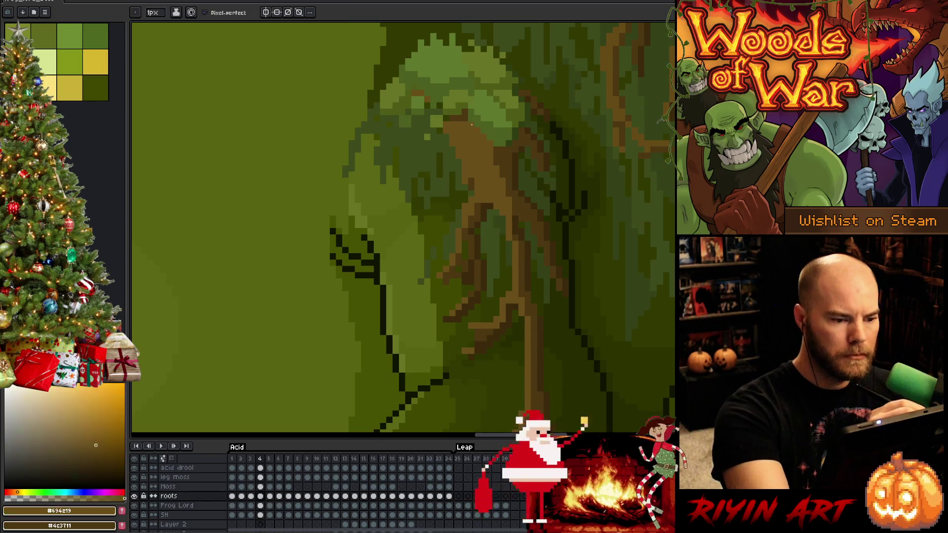
key("comma")
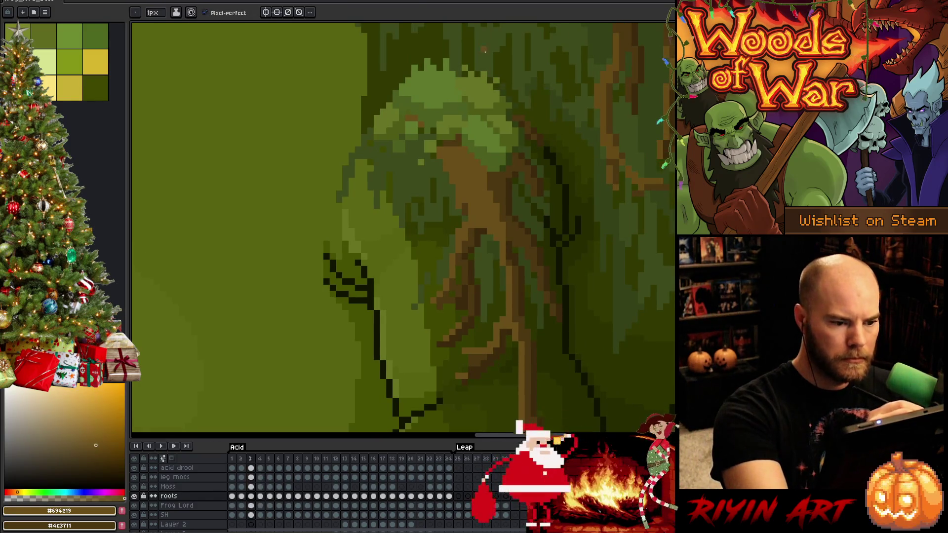
key("comma")
key("comma")
key("comma")
key("period")
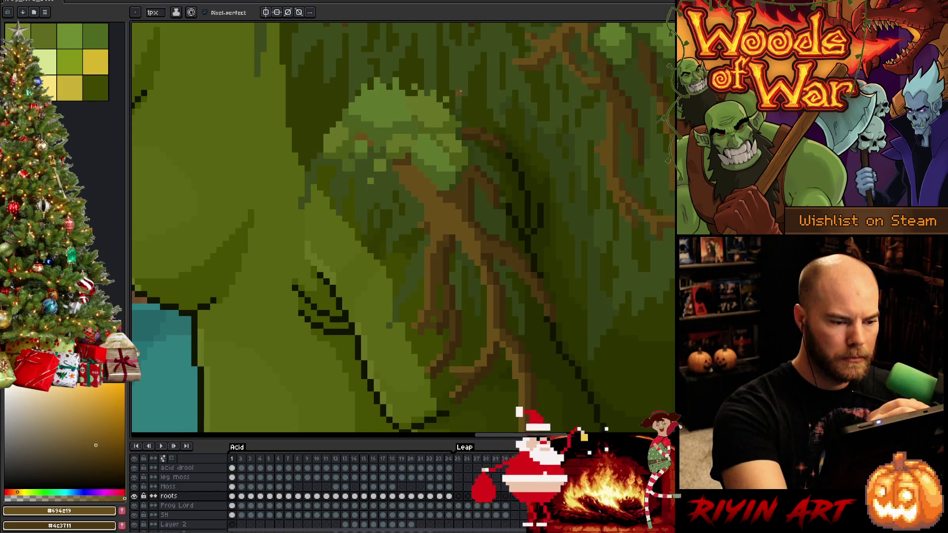
key("period")
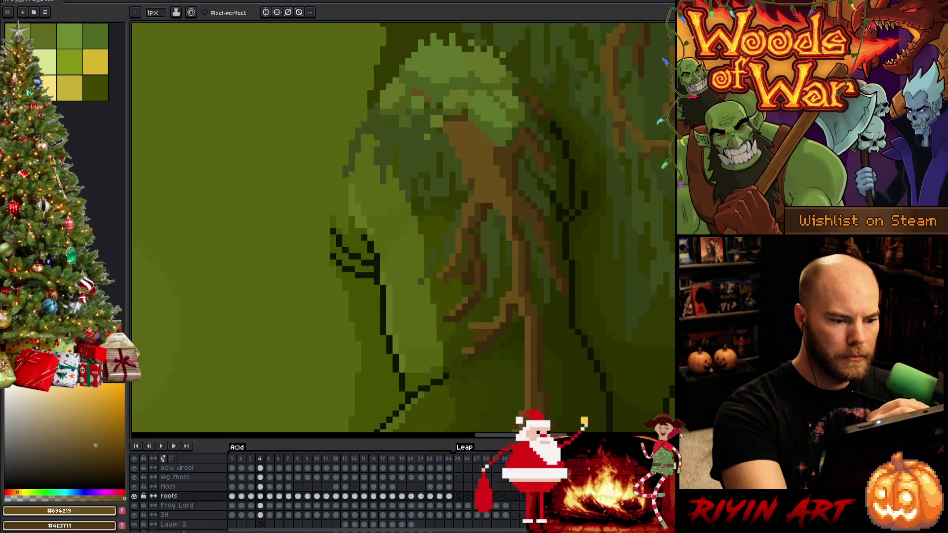
key("period")
key("period")
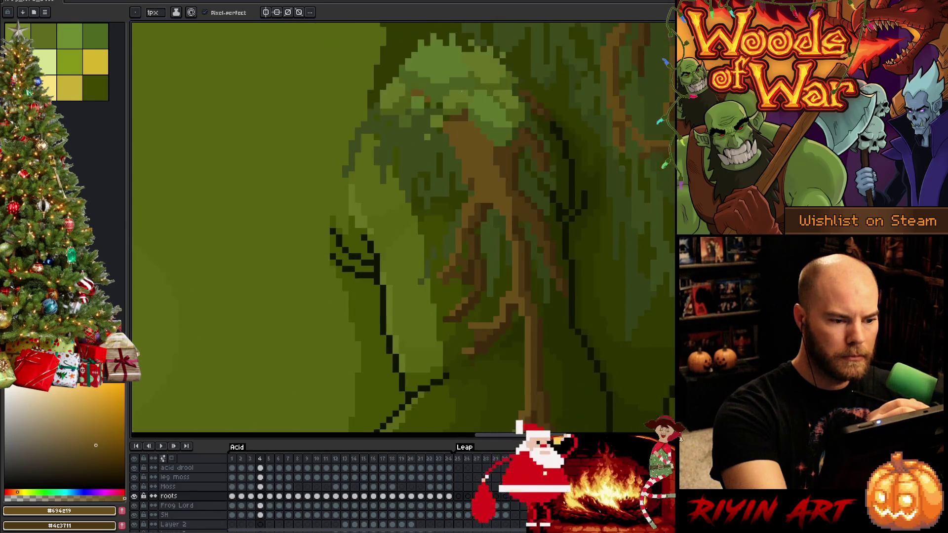
key("comma")
key("comma")
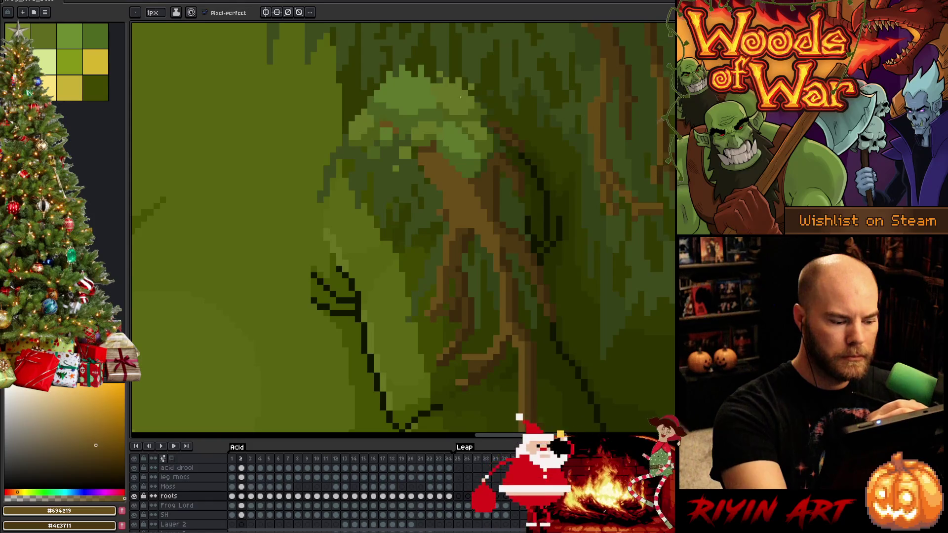
Pick dark brown #4c3711 and moss greens while stepping back through frames 24-22
left_click(423, 151, "alt")
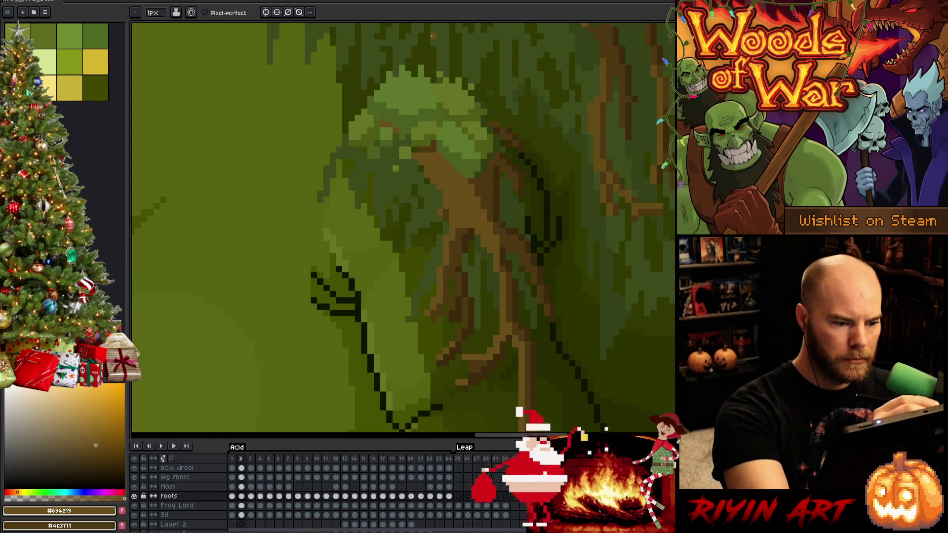
left_click(418, 137, "alt")
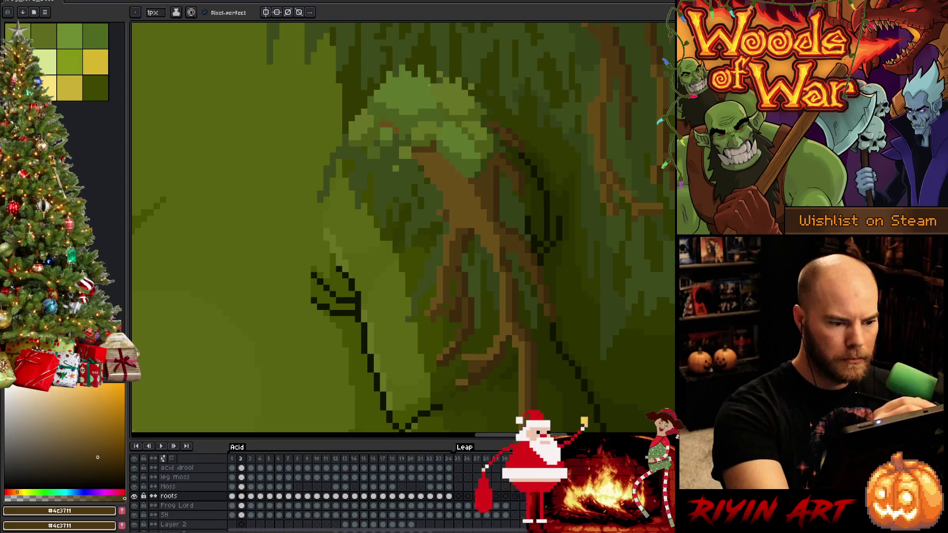
key("comma")
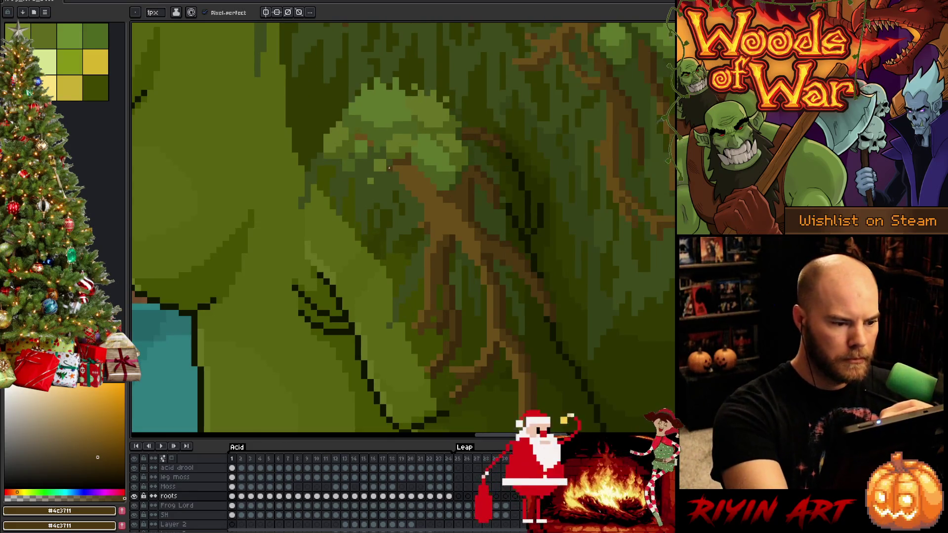
left_click(391, 166, "alt")
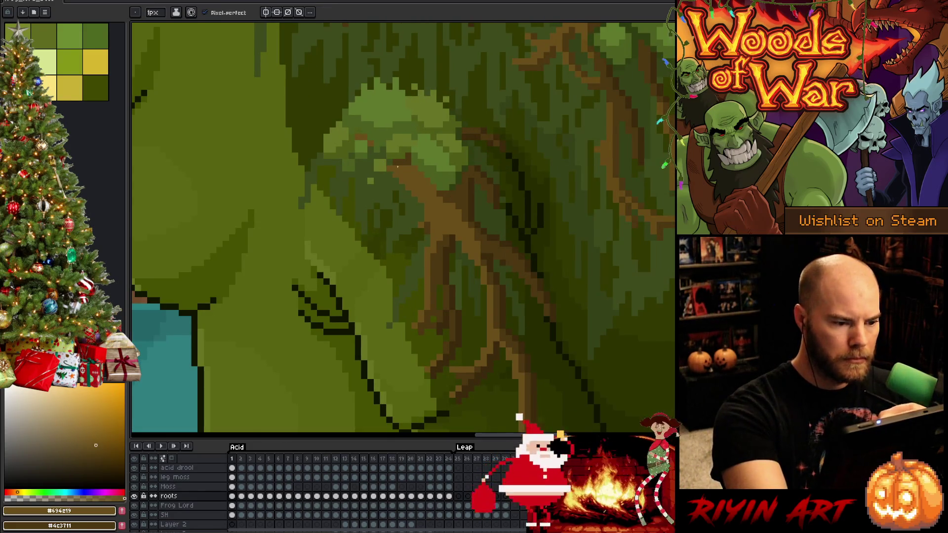
key("comma")
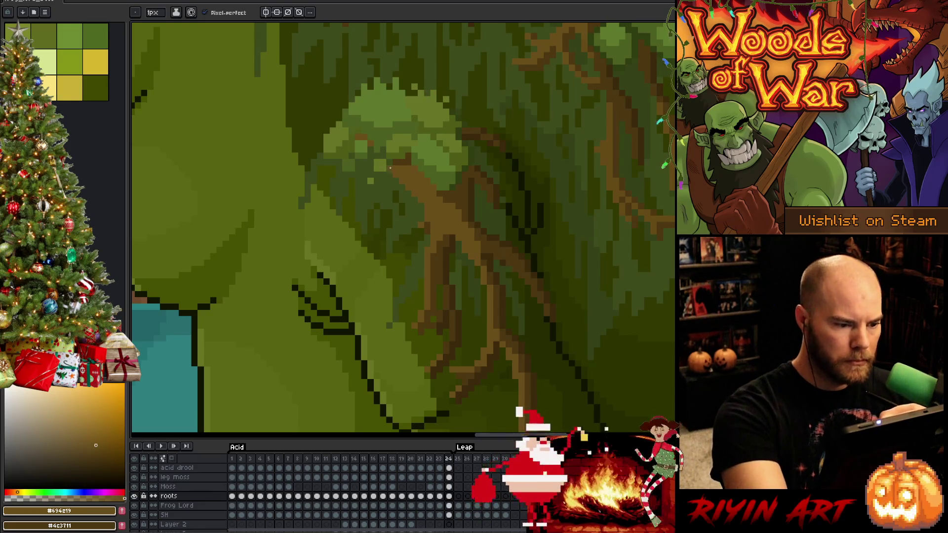
key("comma")
key("comma")
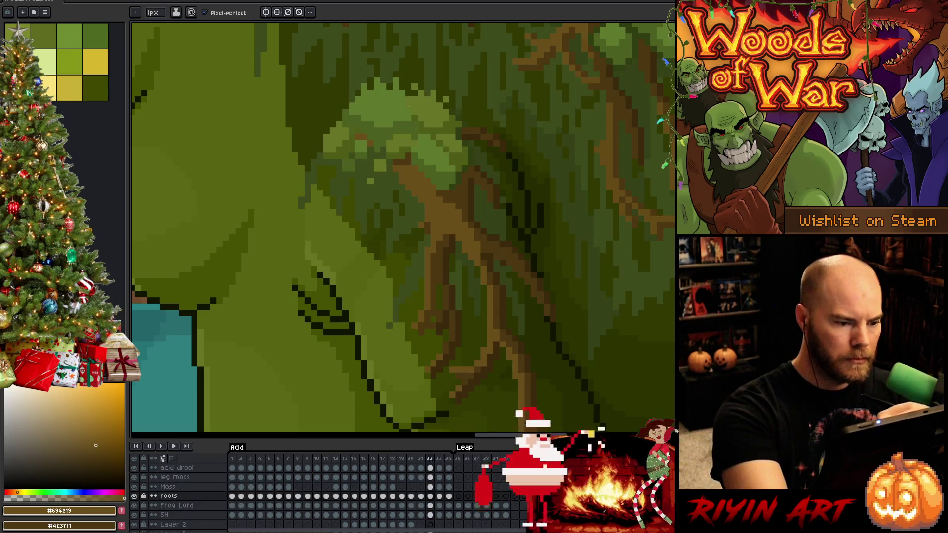
key("comma")
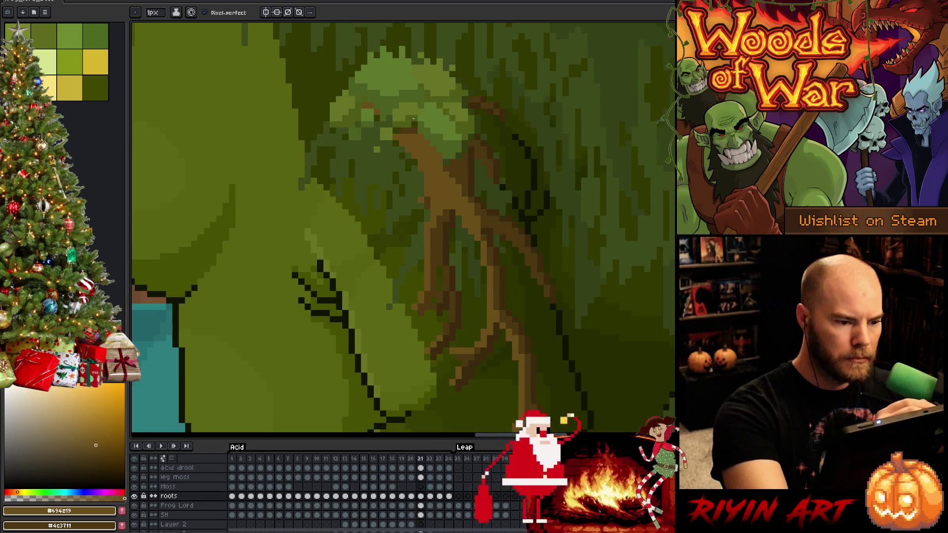
left_click(414, 127, "alt")
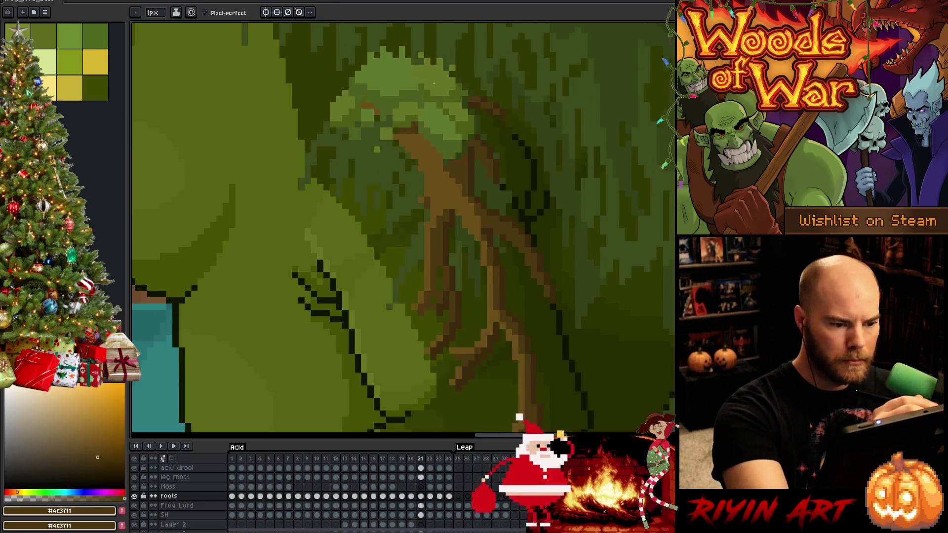
left_click(419, 122, "alt")
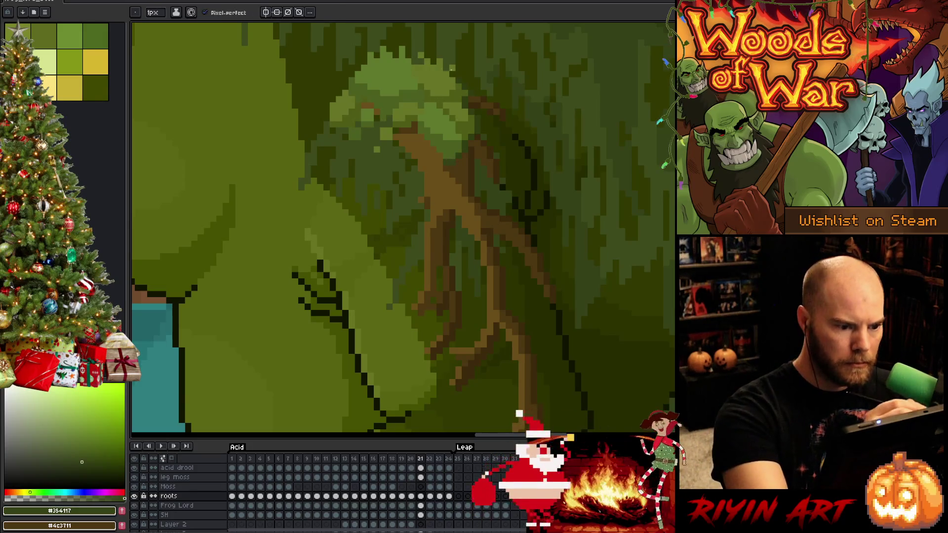
left_click(419, 122, "alt")
Return to frame 20 and flip against frame 21 to check the roots line up
key("Left")
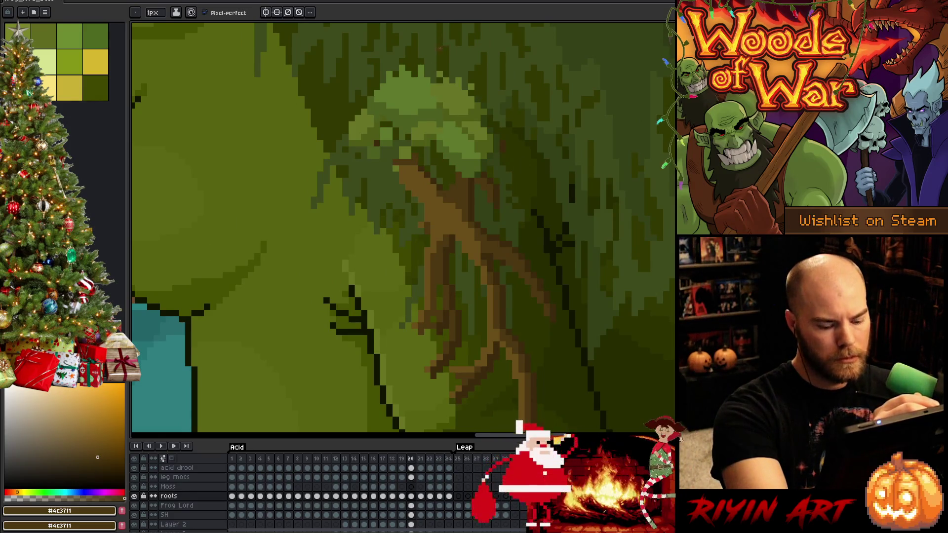
key("Return")
key("Return")
key("Right")
key("Left")
key("Right")
key("Left")
key("Right")
key("Left")
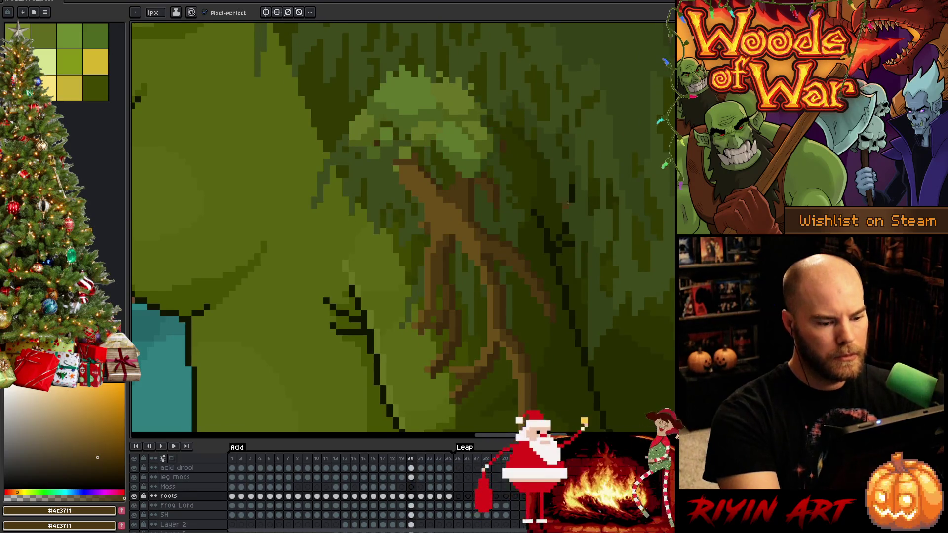
Flip frames 19 and 20 to compare the pose, then marquee the hind-leg moss tuft on frame 20
left_click_drag(539, 314, 502, 106)
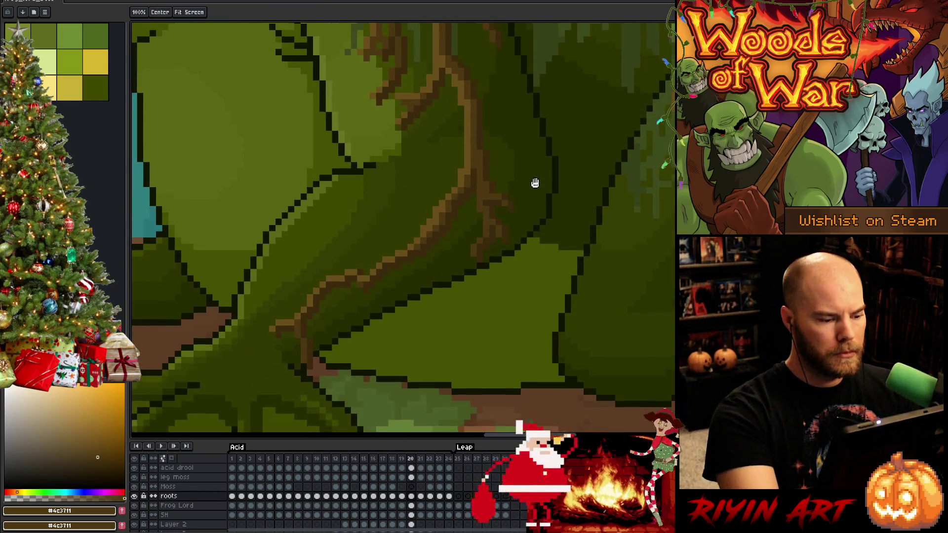
scroll(535, 183, "down", 1)
scroll(527, 241, "down", 1)
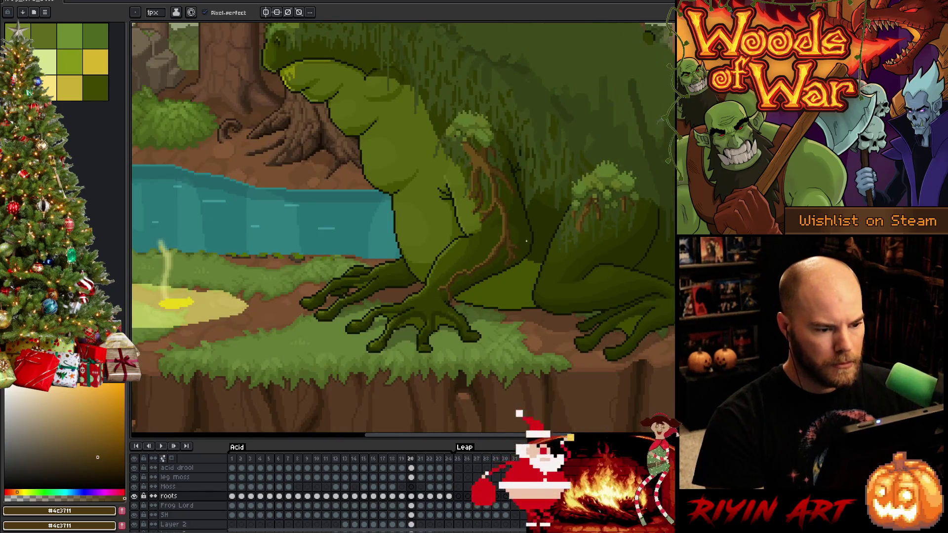
key("Left")
scroll(527, 241, "up", 1)
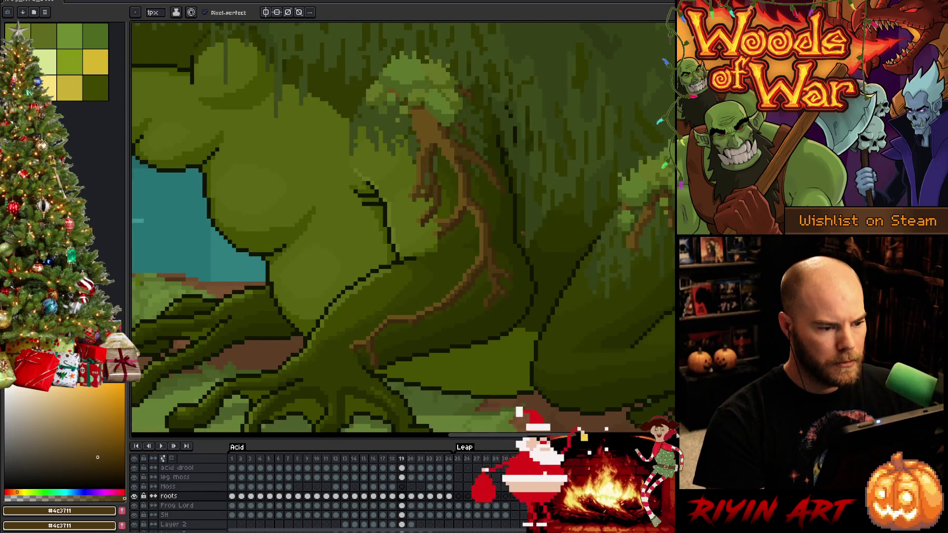
scroll(476, 182, "up", 2)
key("Right")
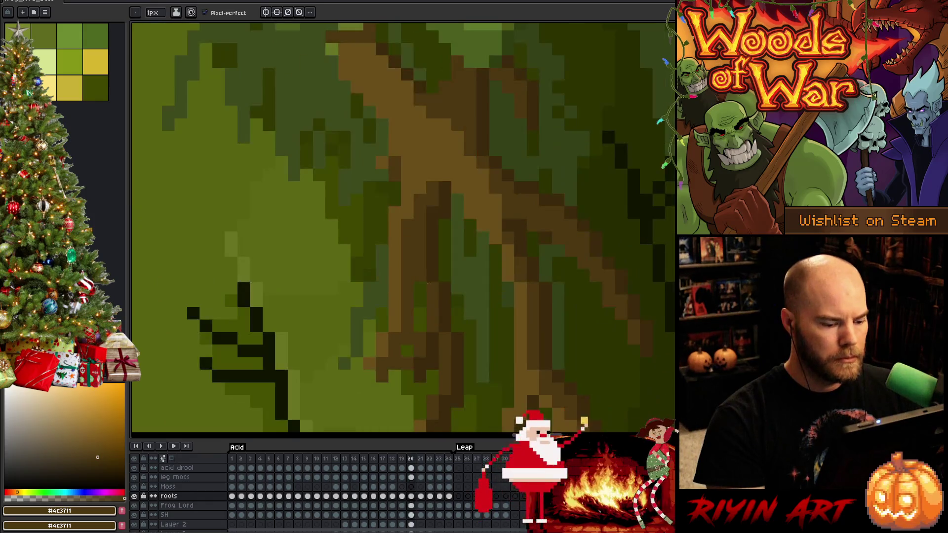
scroll(426, 302, "down", 2)
scroll(425, 301, "down", 2)
key("Left")
key("Right")
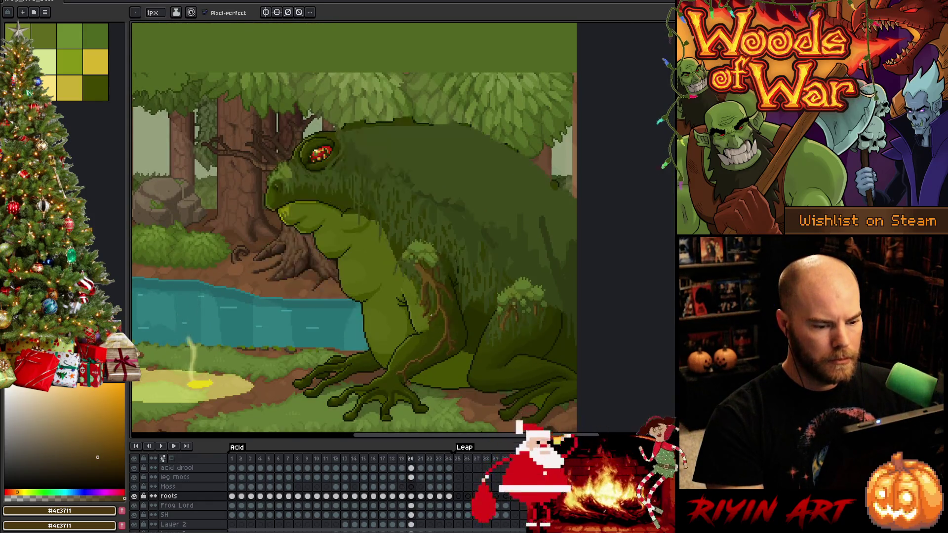
key("Left")
key("Right")
key("m")
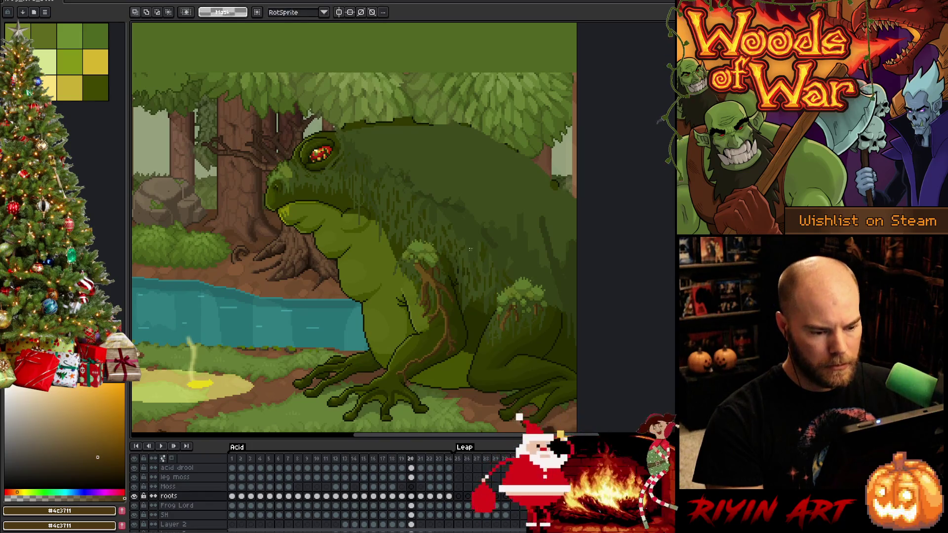
left_click_drag(475, 254, 576, 375)
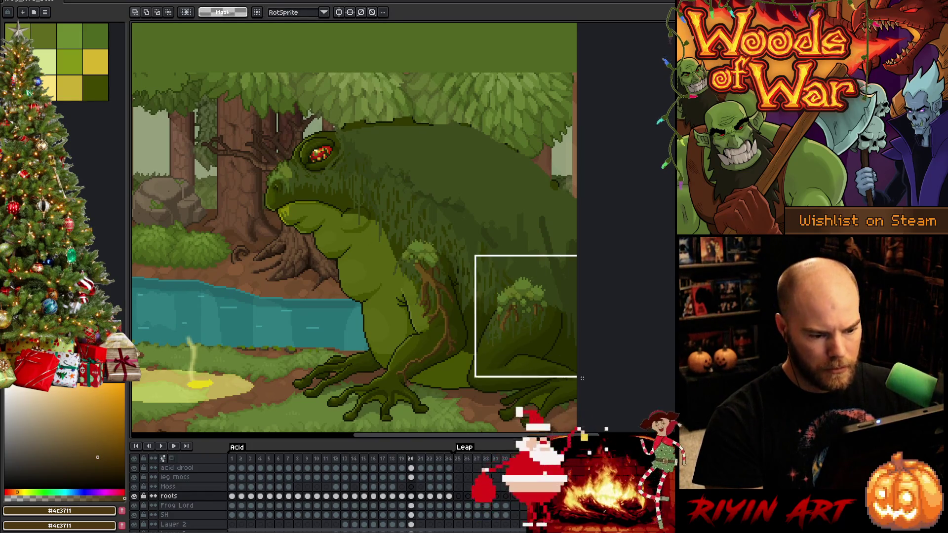
Nudge the selected moss area up and left one pixel, checking it against frame 19
key("ctrl+t")
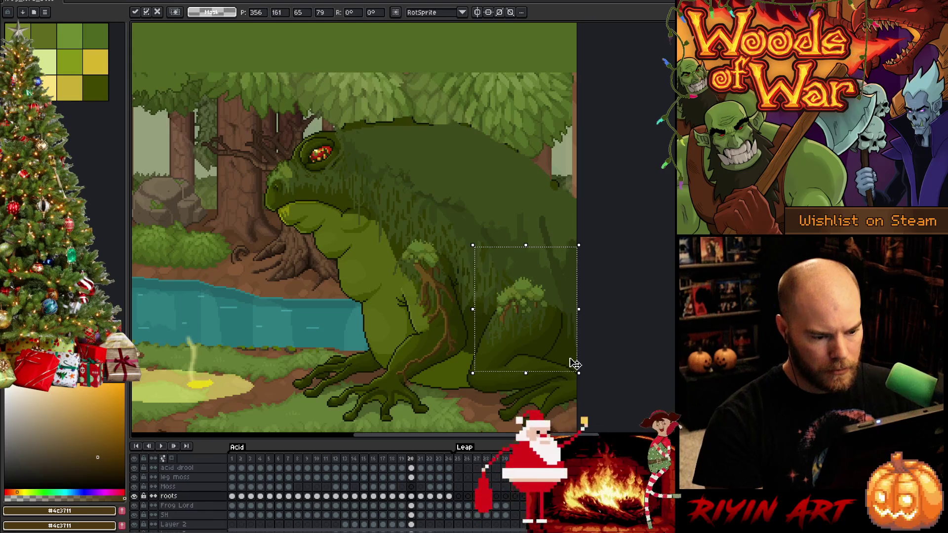
scroll(573, 356, "up", 2)
key("Up")
key("Left")
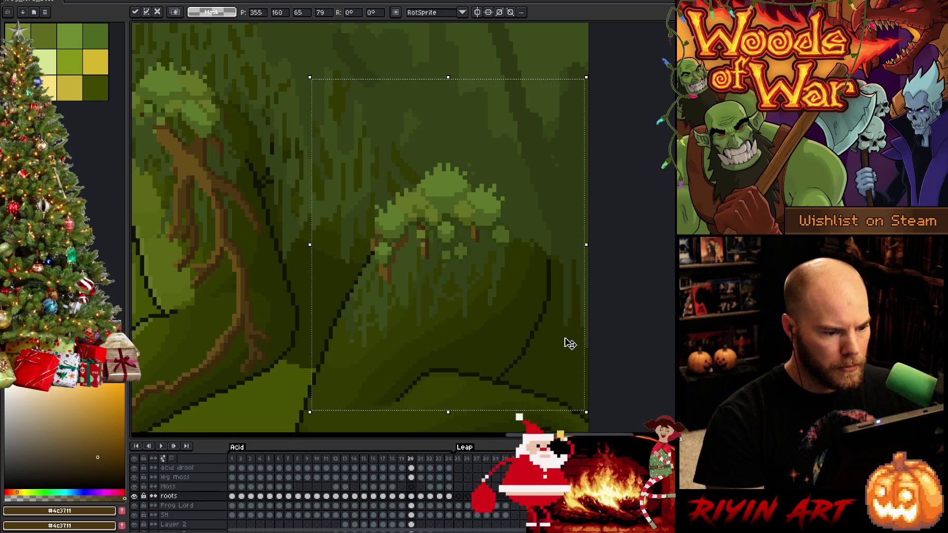
key("comma")
key("period")
key("comma")
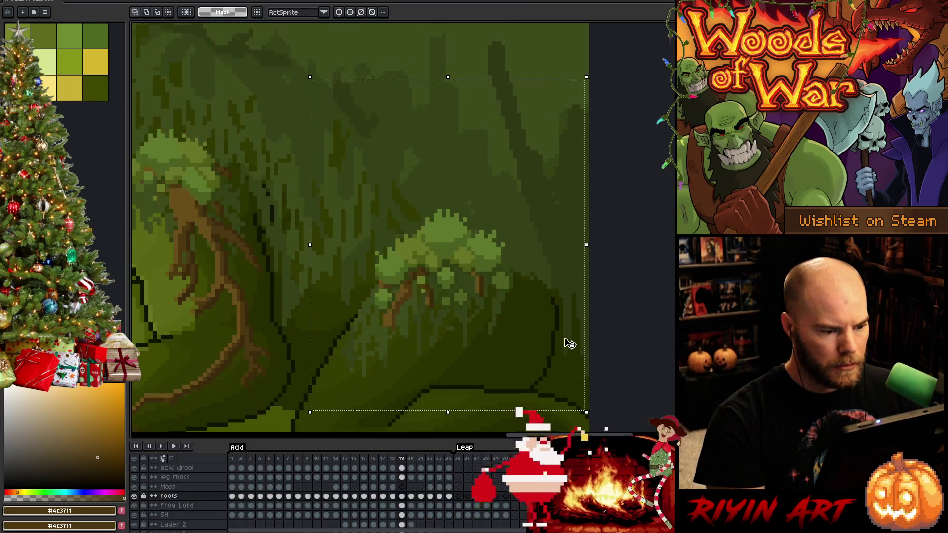
key("comma")
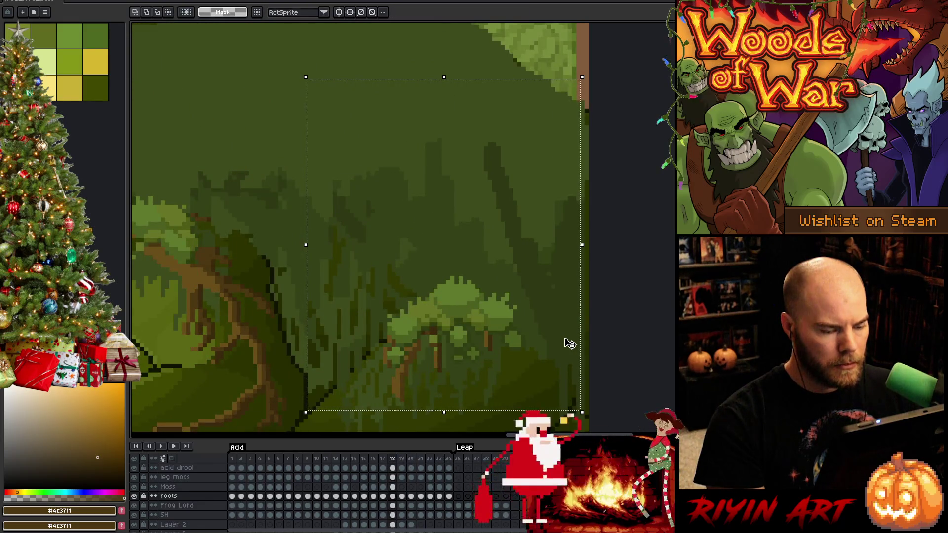
Nudge the moss area down a pixel on frame 18 and review frames 17-16 of the hind leg
key("Right")
key("Right")
key("Left")
key("Left")
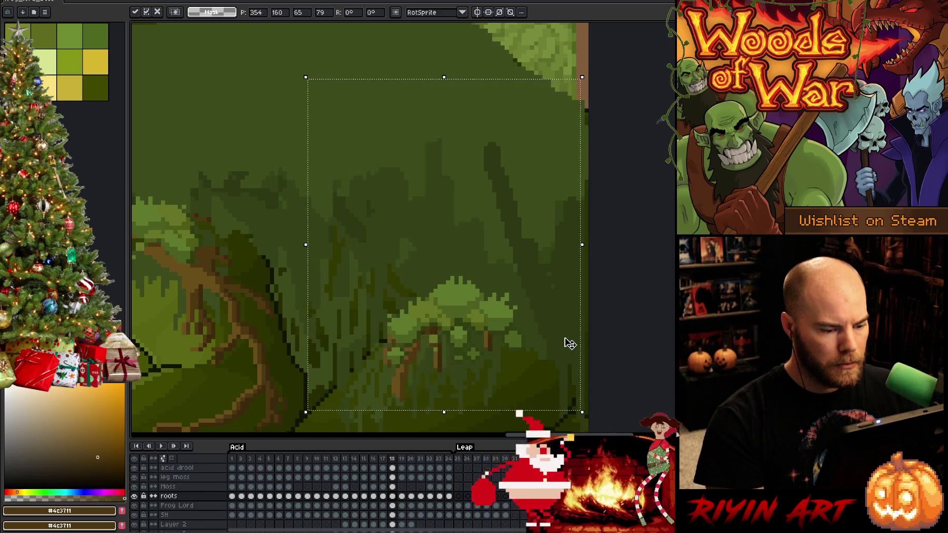
key("Down")
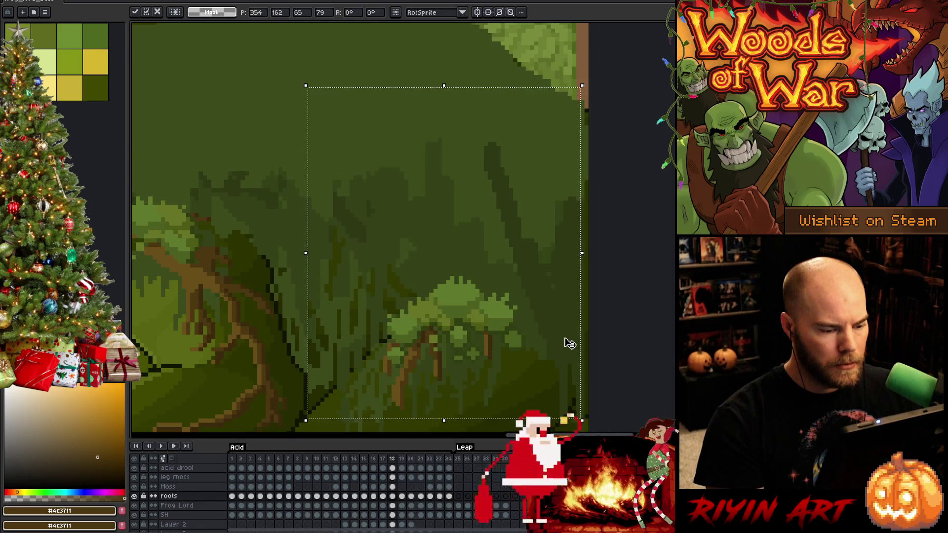
key("comma")
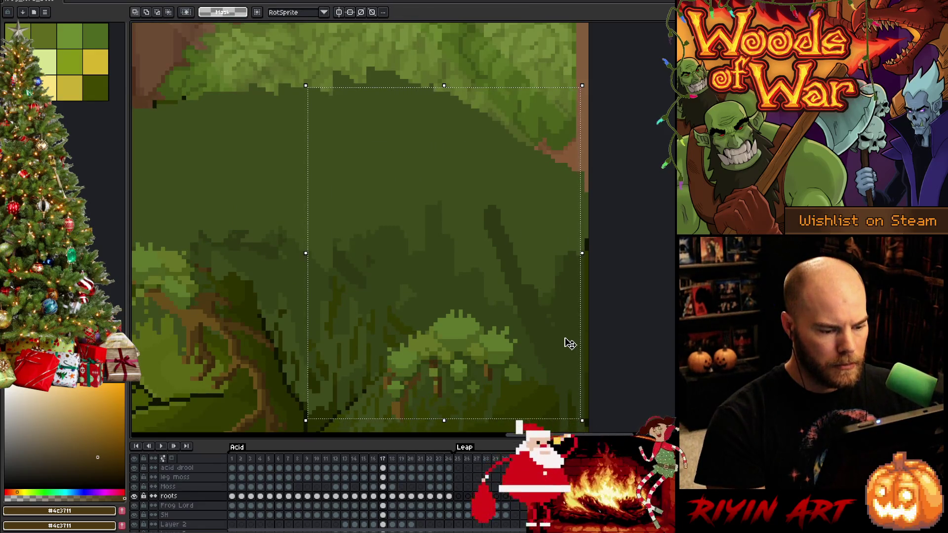
scroll(569, 342, "down", 1)
scroll(569, 343, "down", 1)
left_click_drag(570, 344, 445, 278)
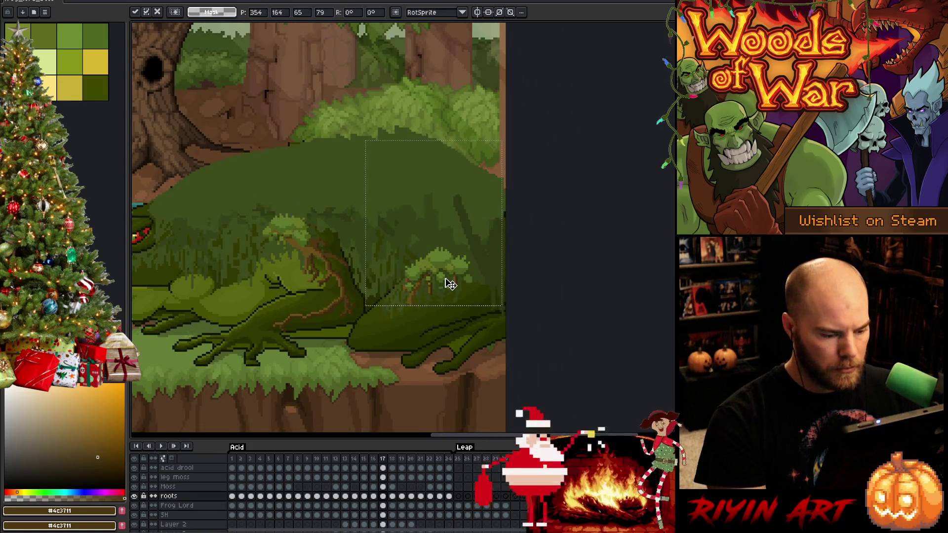
key("comma")
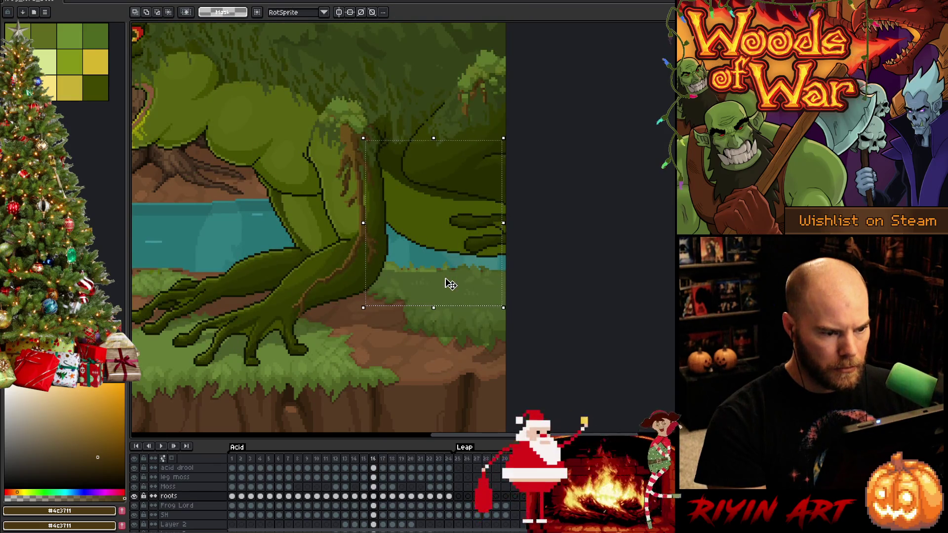
key("period")
key("period")
key("period")
key("period")
key("period")
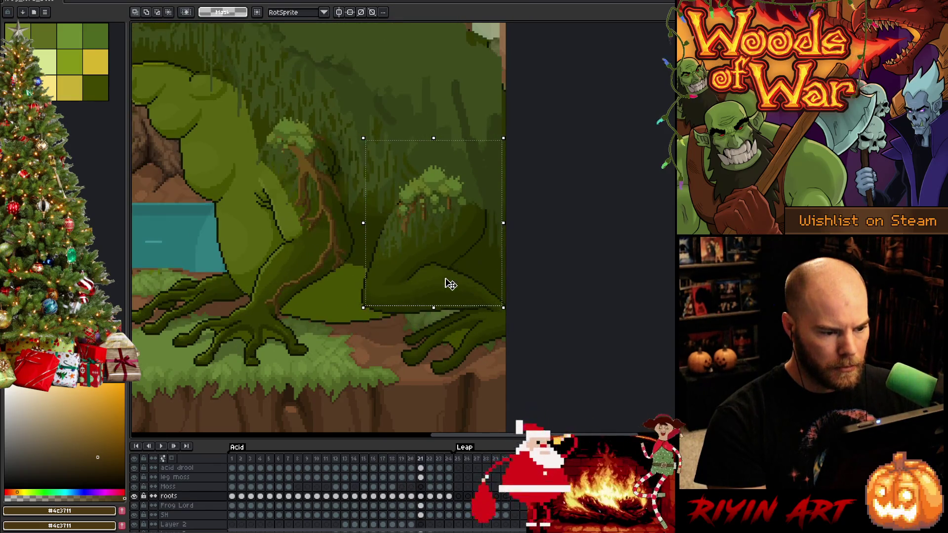
key("period")
key("period")
key("period")
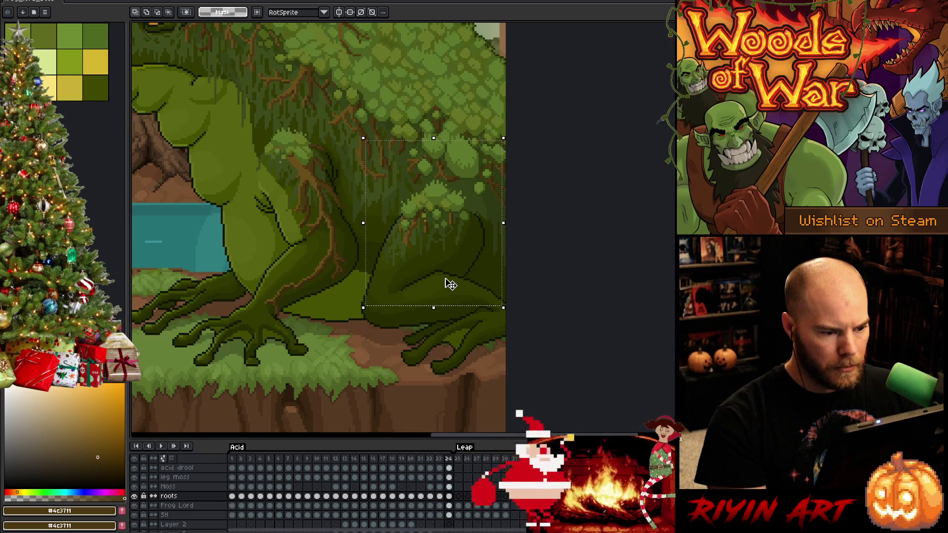
Lower the moss area on frame 20 and flip against frame 21 to confirm it matches
key("comma")
key("comma")
key("comma")
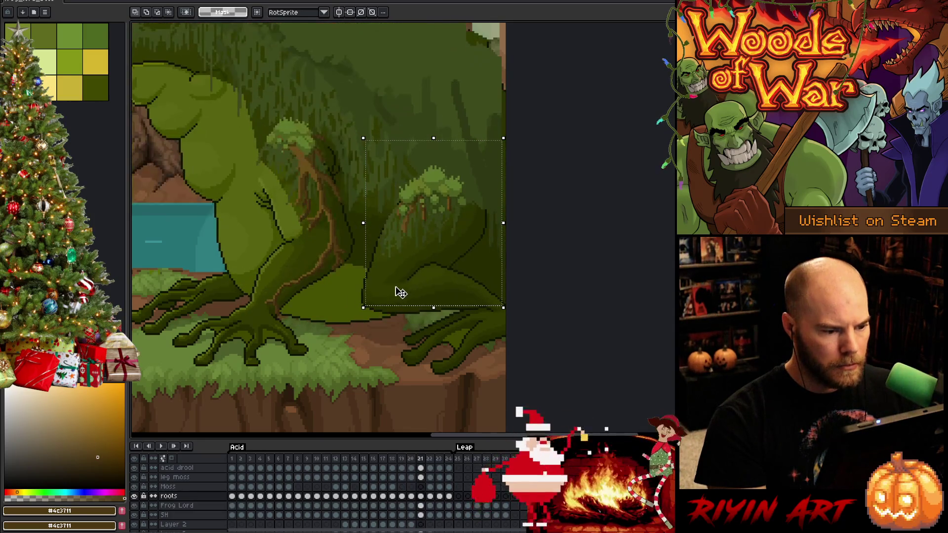
key("comma")
key("period")
key("comma")
key("period")
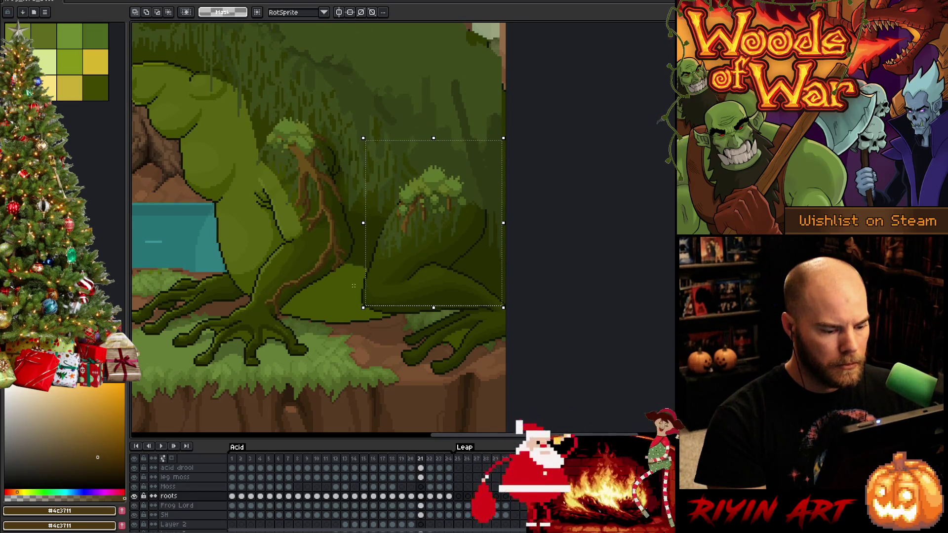
key("comma")
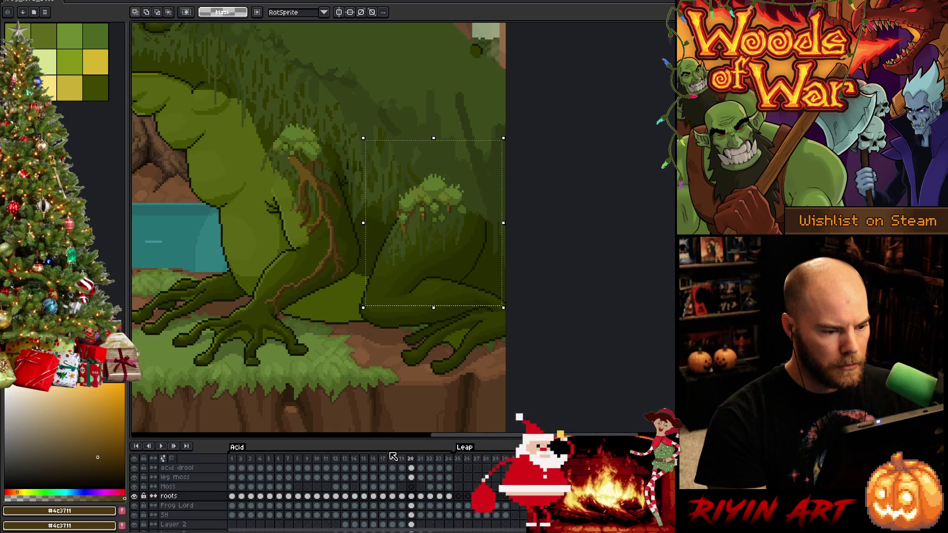
key("period")
key("comma")
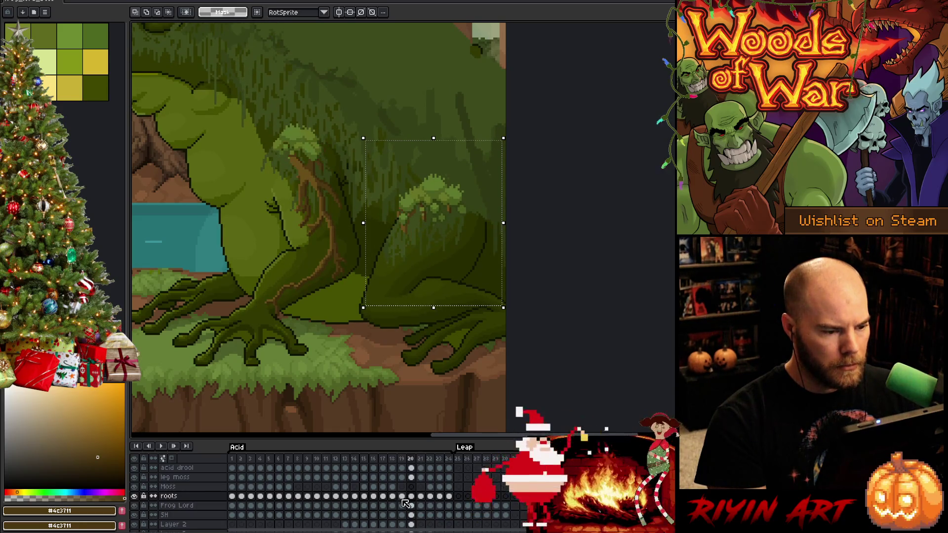
key("Down")
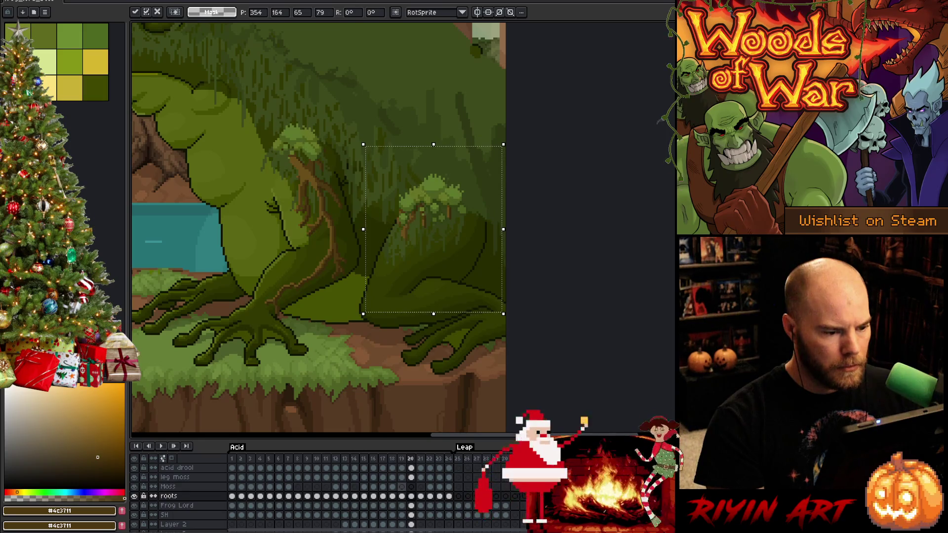
key("period")
key("comma")
key("period")
key("comma")
key("period")
key("comma")
key("period")
key("comma")
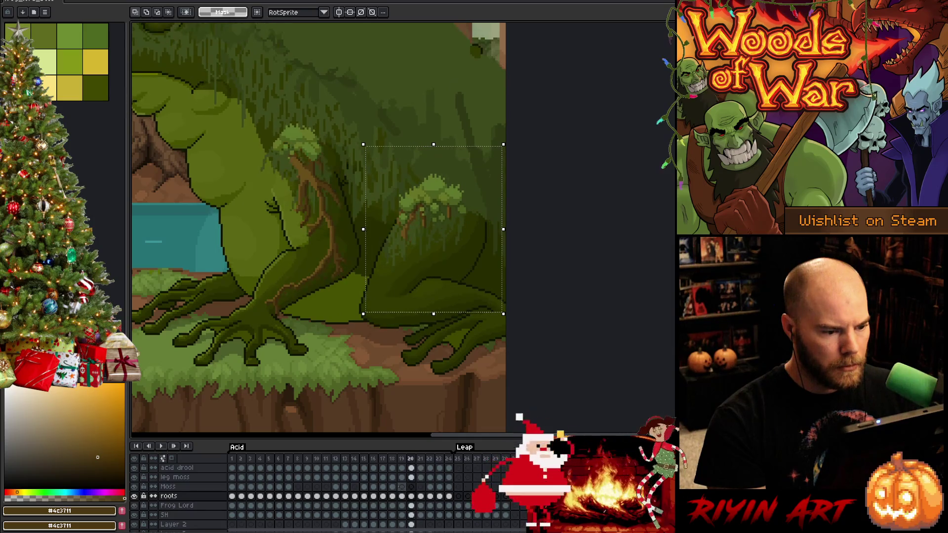
Lower the moss area on frame 19 and compare it with frames 20 and 18
key("comma")
key("Down")
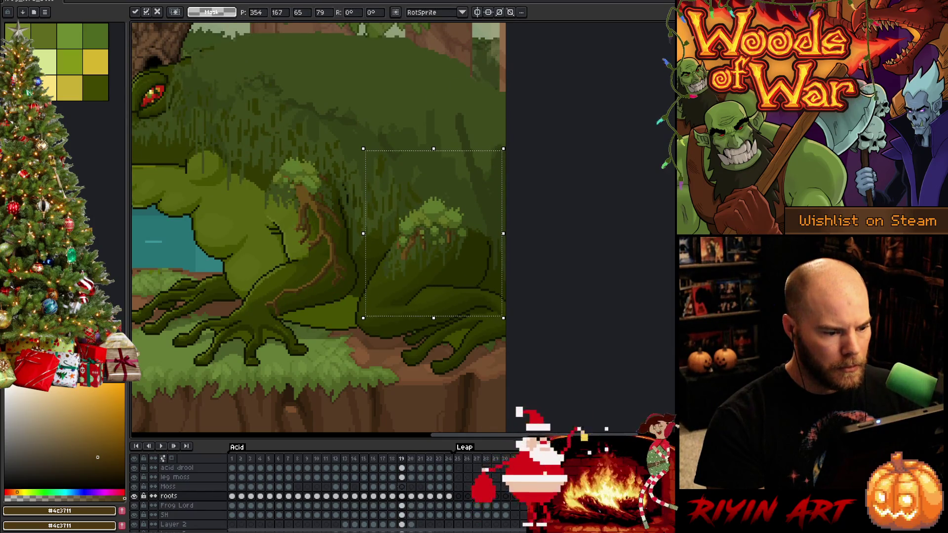
key("period")
key("comma")
key("period")
key("comma")
key("period")
key("comma")
key("comma")
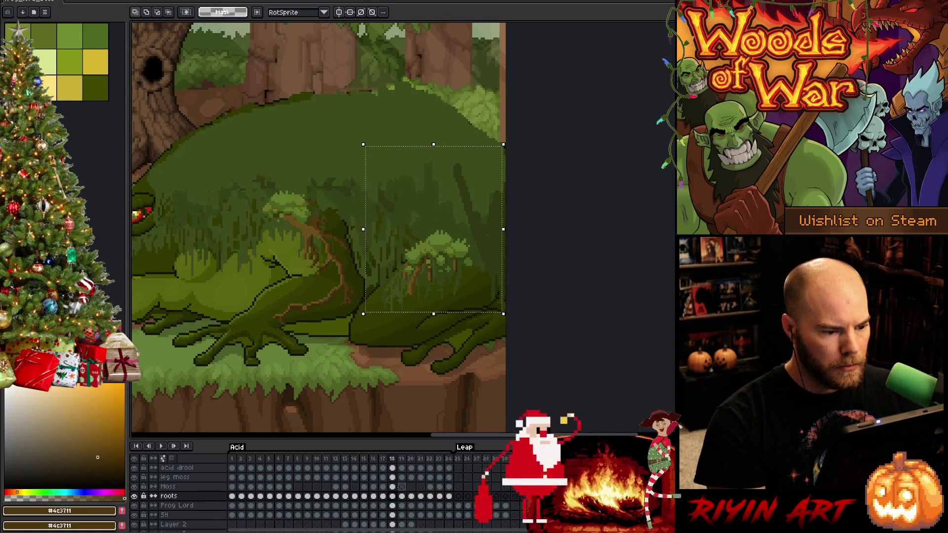
key("period")
key("comma")
key("period")
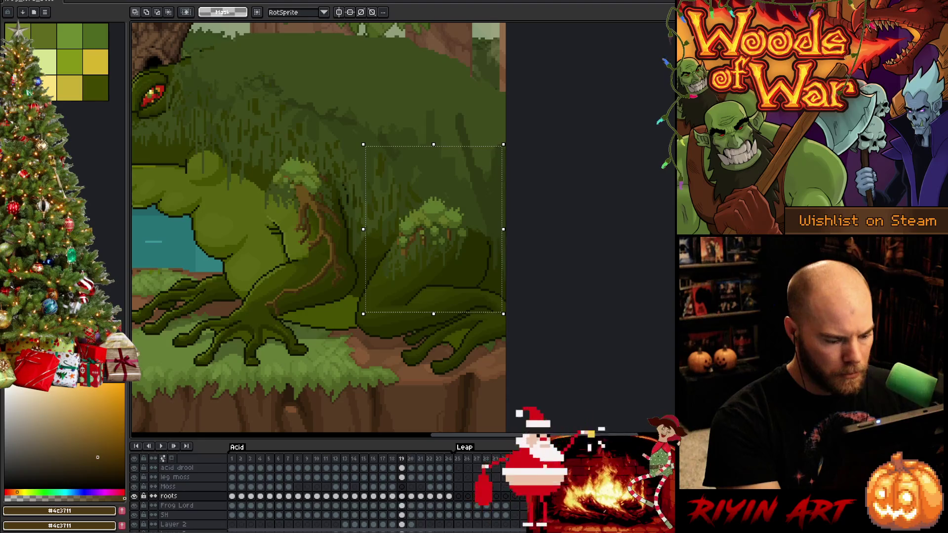
Move the moss area lower on frame 18 and commit the move
left_click(392, 496)
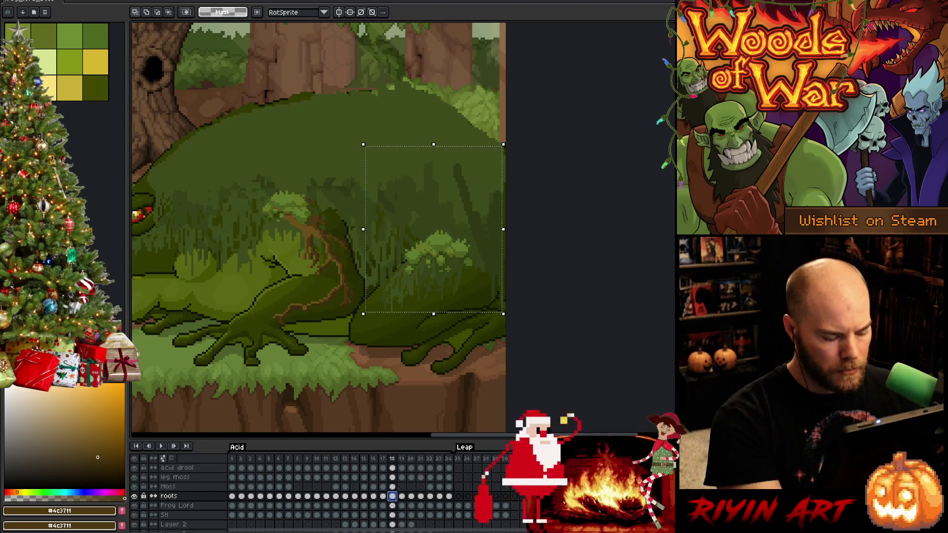
key("Down")
key("Down")
key("Down")
key("Down")
key("Down")
key("Down")
key("Down")
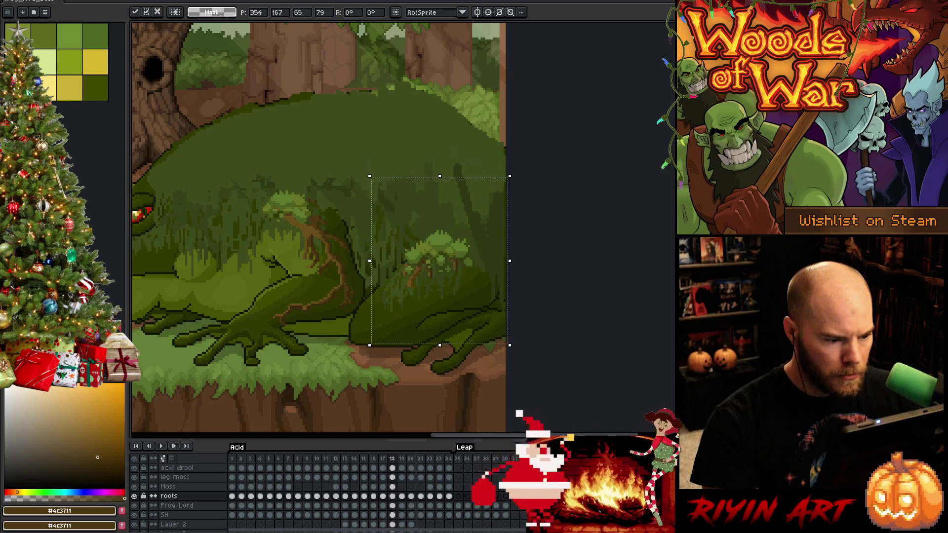
key("period")
key("comma")
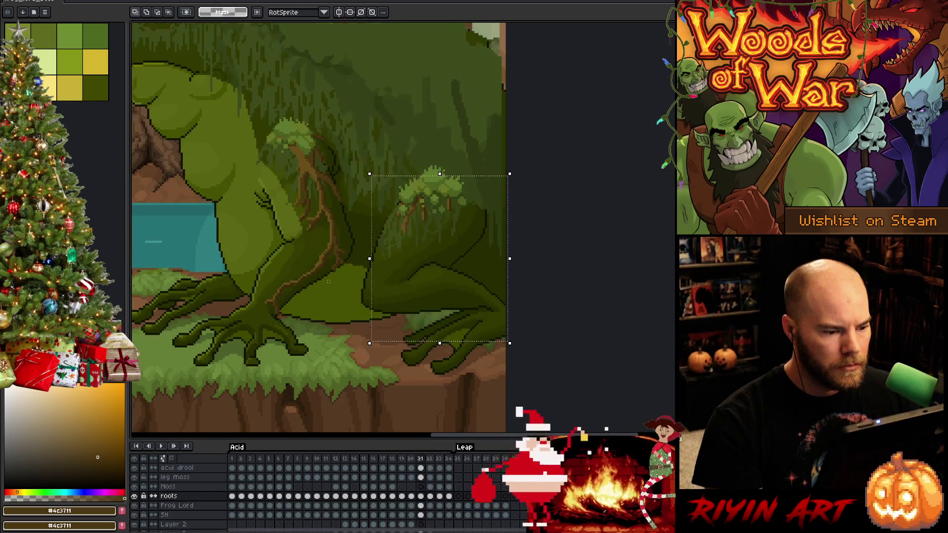
scroll(370, 273, "up", 2)
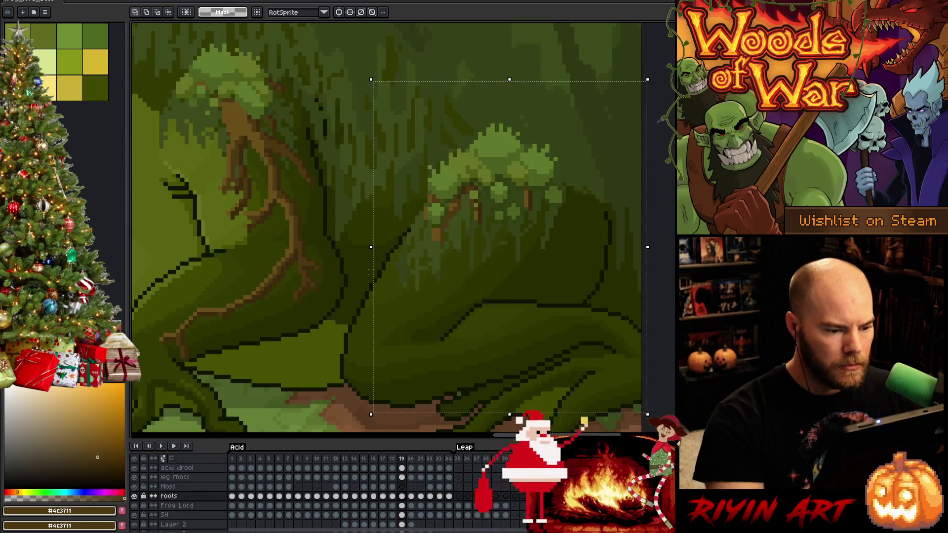
Drop the selection, pick an olive green and review the front leg across frames 17-20
key("ctrl+d")
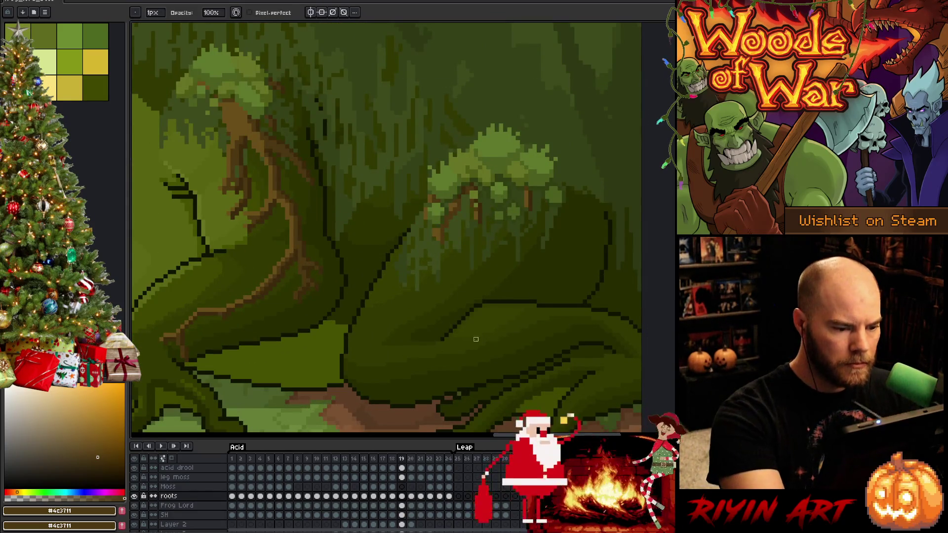
key("Left")
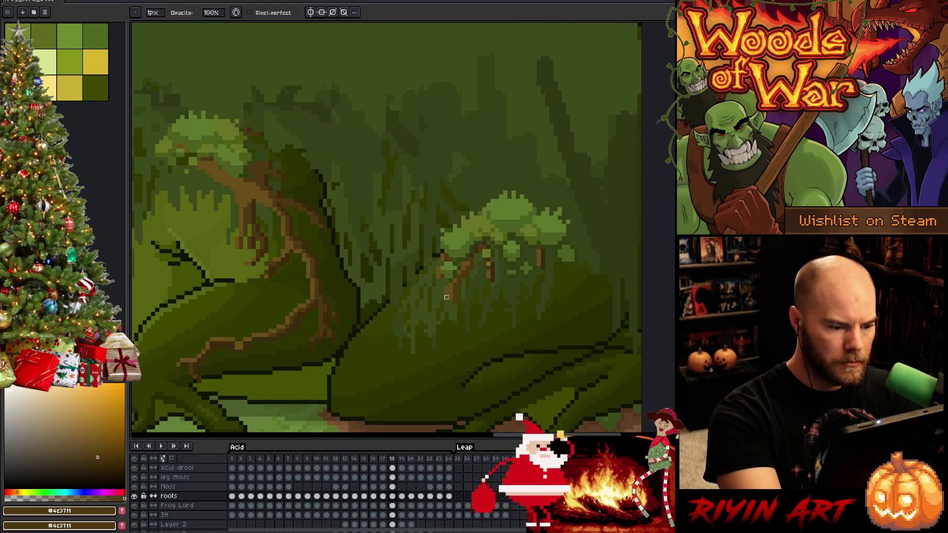
key("Left")
key("Right")
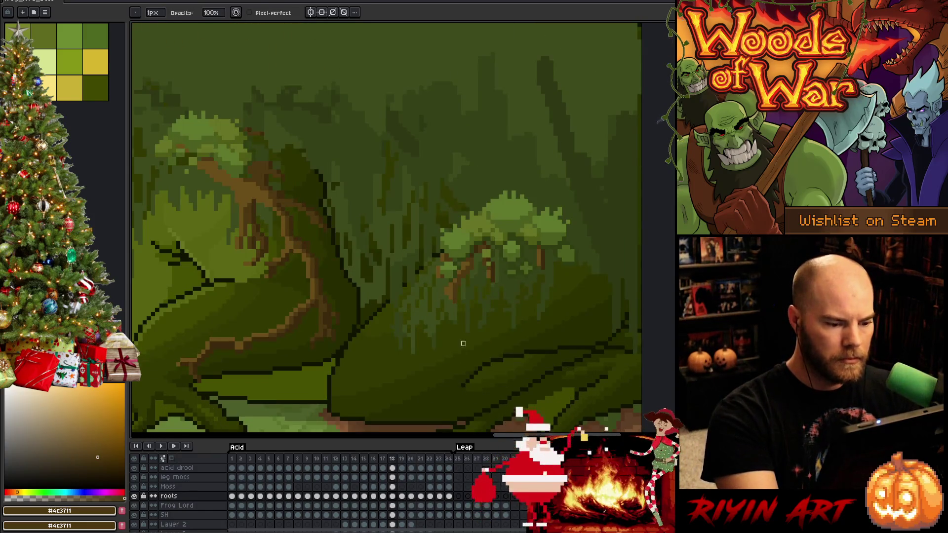
left_click(449, 294, "alt")
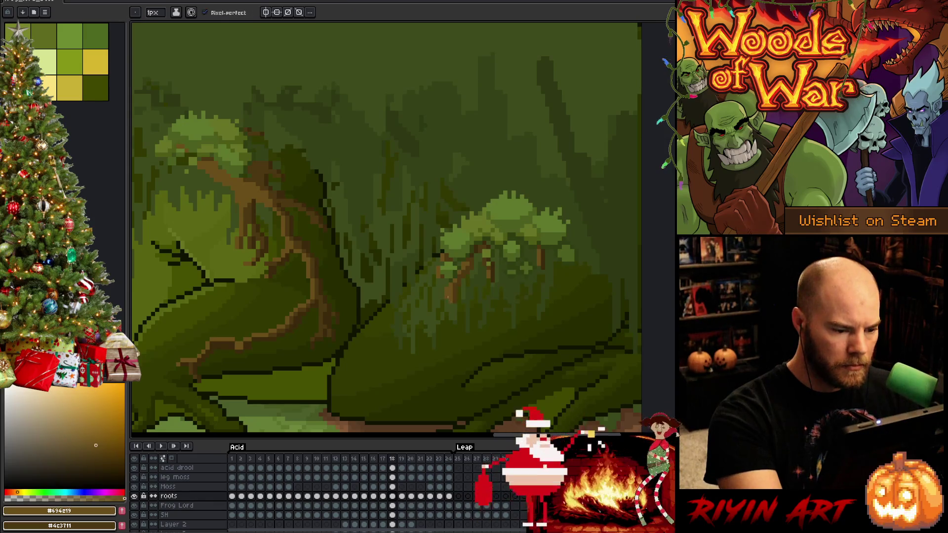
key("Right")
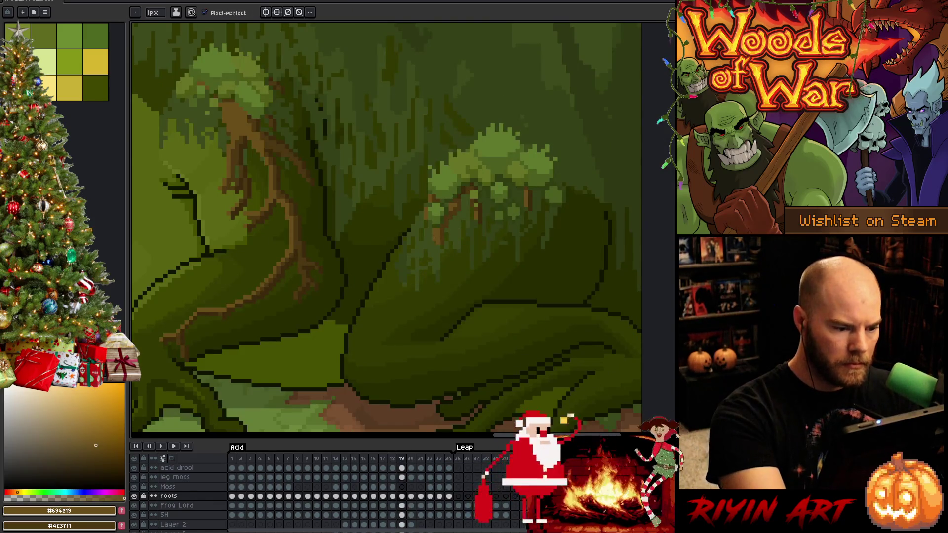
key("Right")
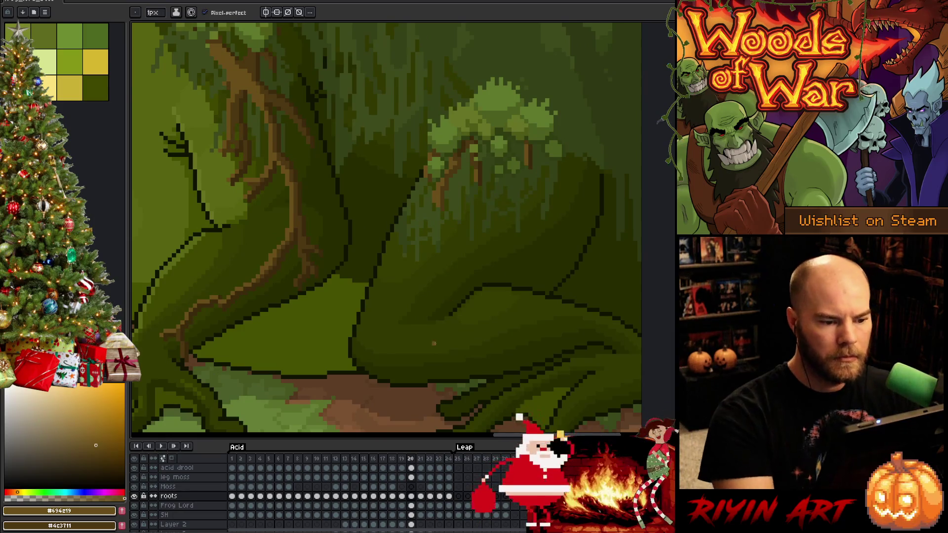
key("Left")
key("Left")
key("Left")
key("Left")
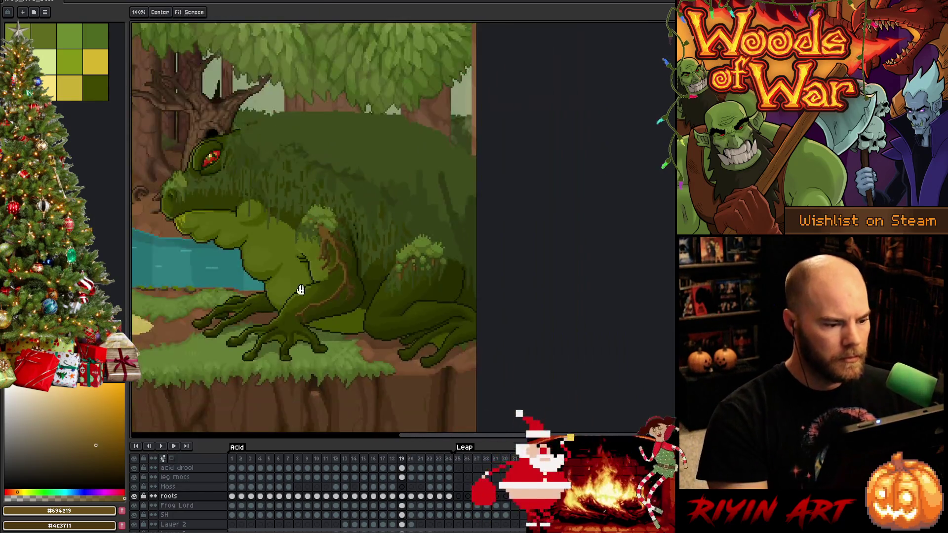
key("Right")
key("Right")
key("Right")
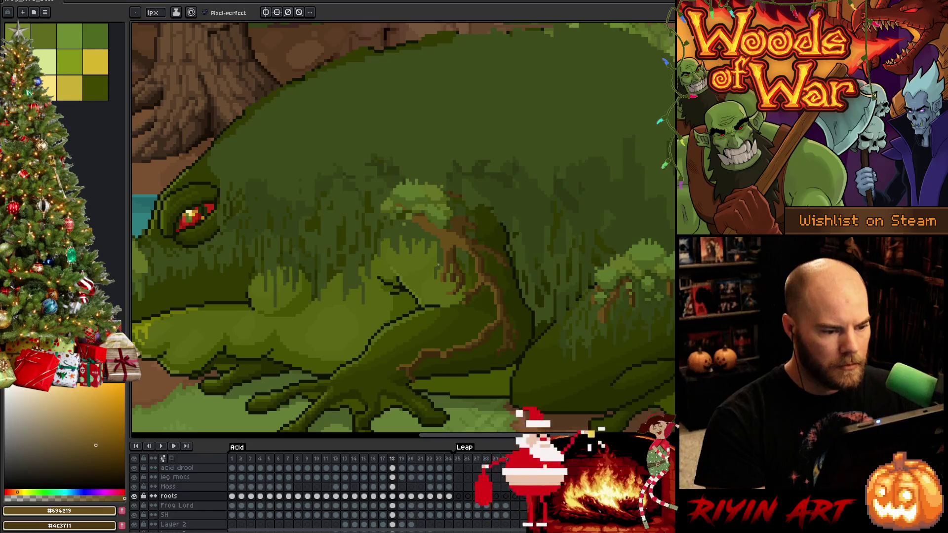
scroll(438, 264, "up", 3)
key("Right")
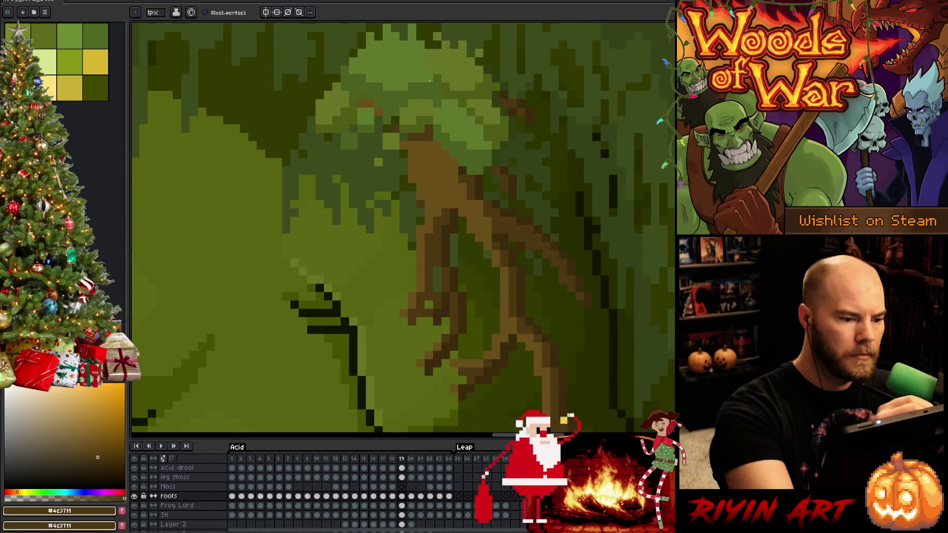
Retouch the roots on frames 18-19 with pencil and eraser using moss green and root brown
key("b")
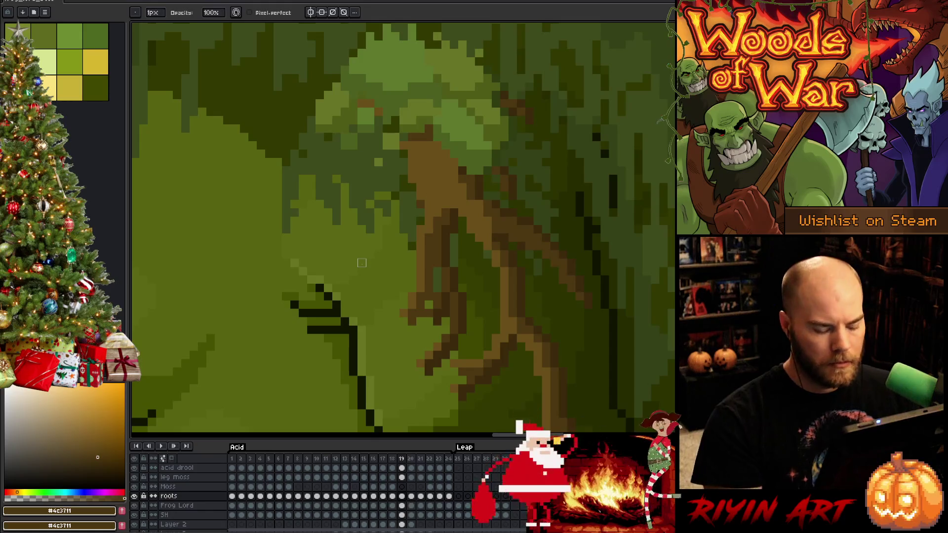
scroll(362, 262, "down", 2)
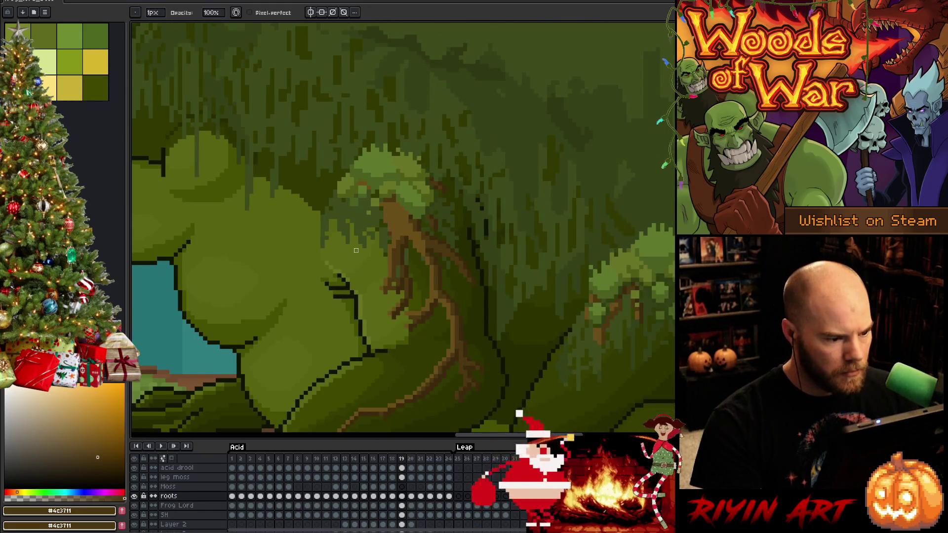
key("Left")
key("e")
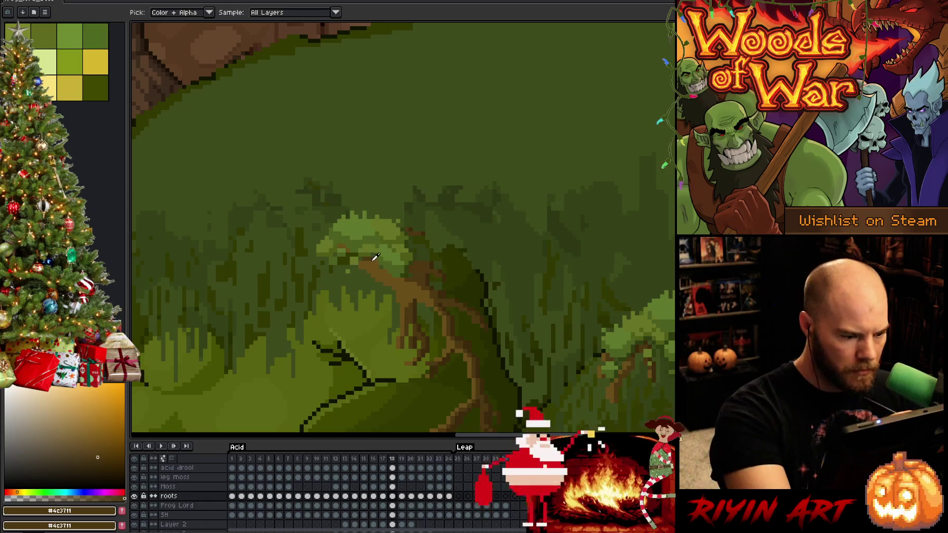
left_click(398, 210, "alt")
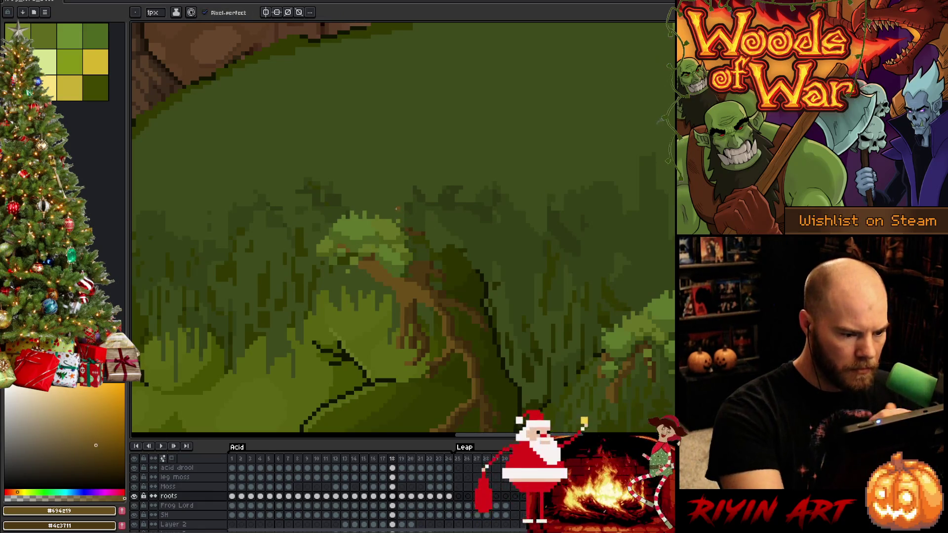
left_click(410, 274, "alt")
key("Right")
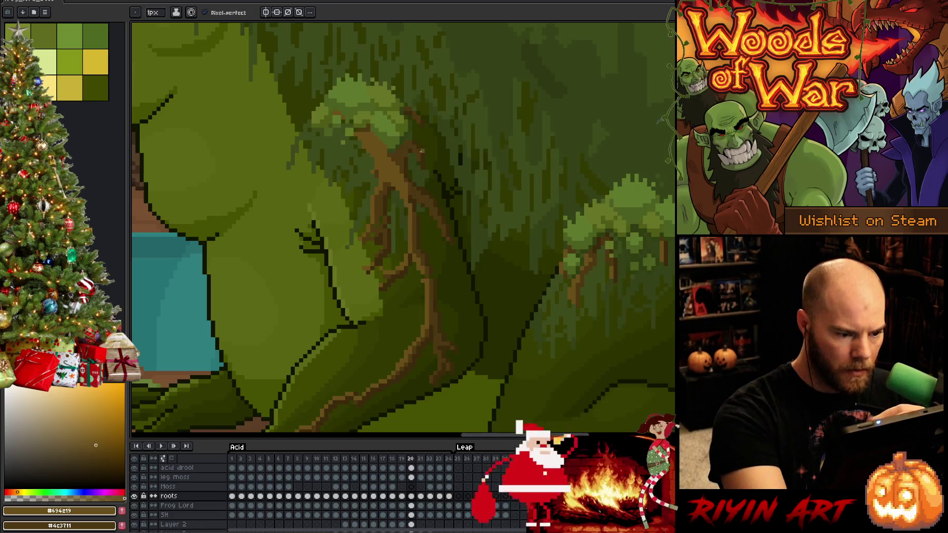
key("Right")
On frame 20 pick a darker root brown and retouch down the leg to the front foot
key("b")
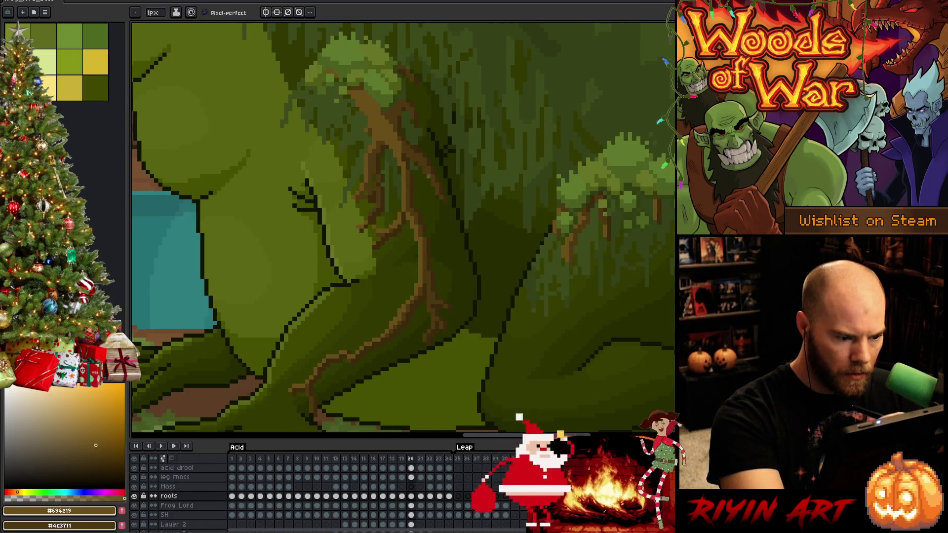
left_click(422, 255, "alt")
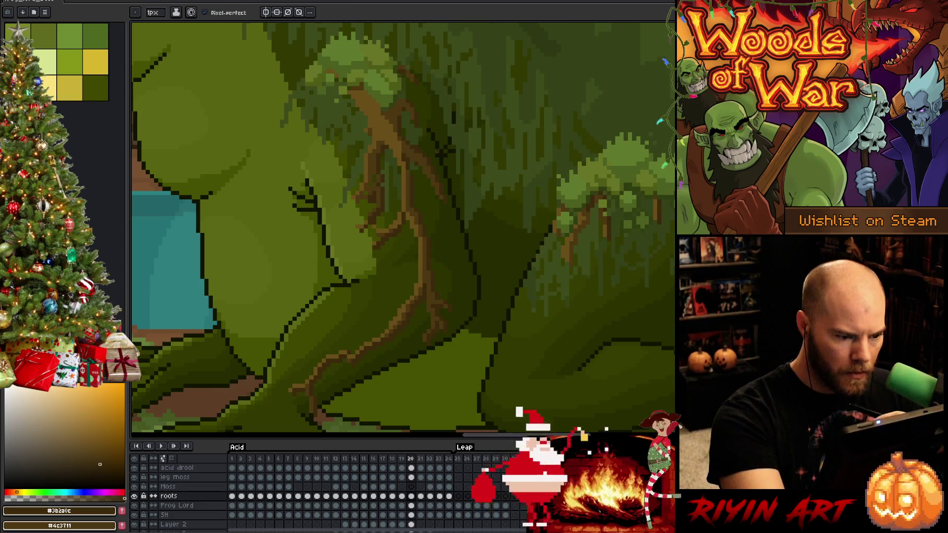
left_click_drag(421, 272, 421, 240)
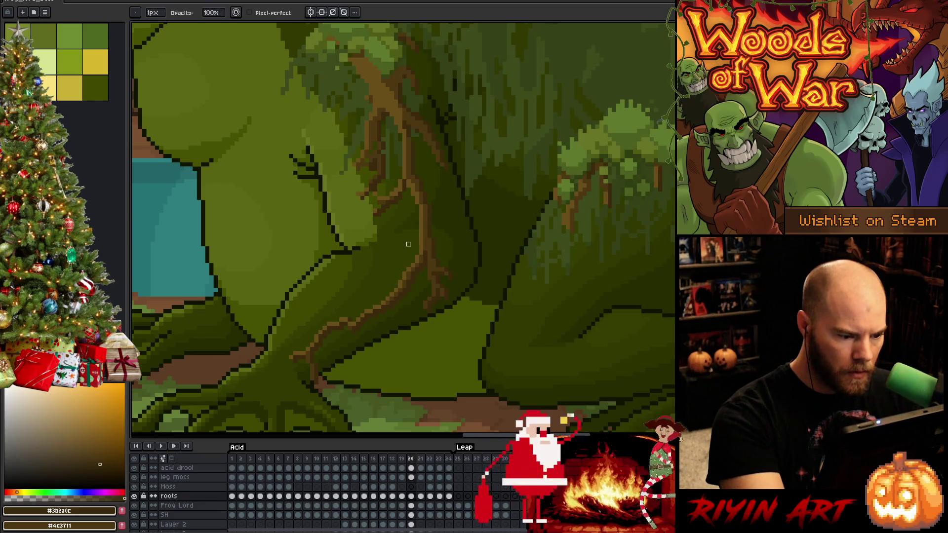
left_click_drag(442, 248, 452, 205)
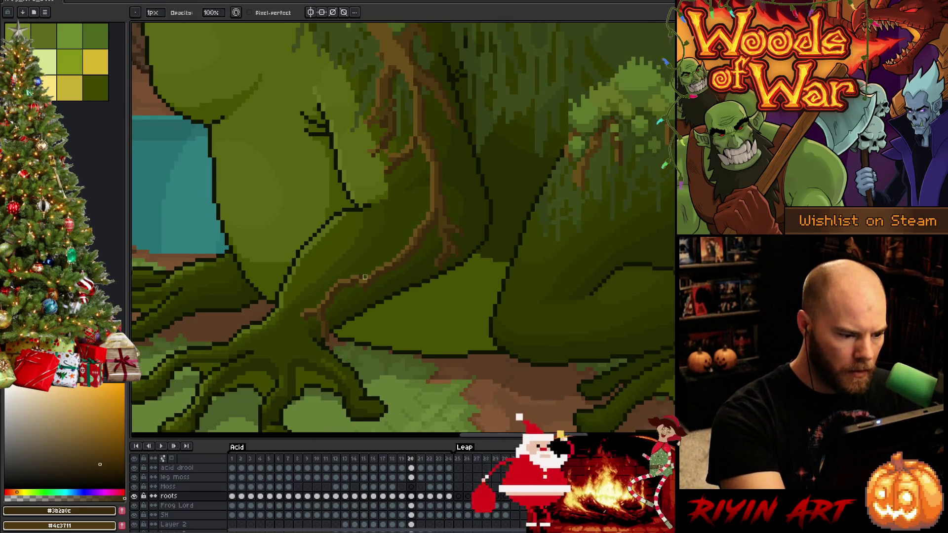
key("e")
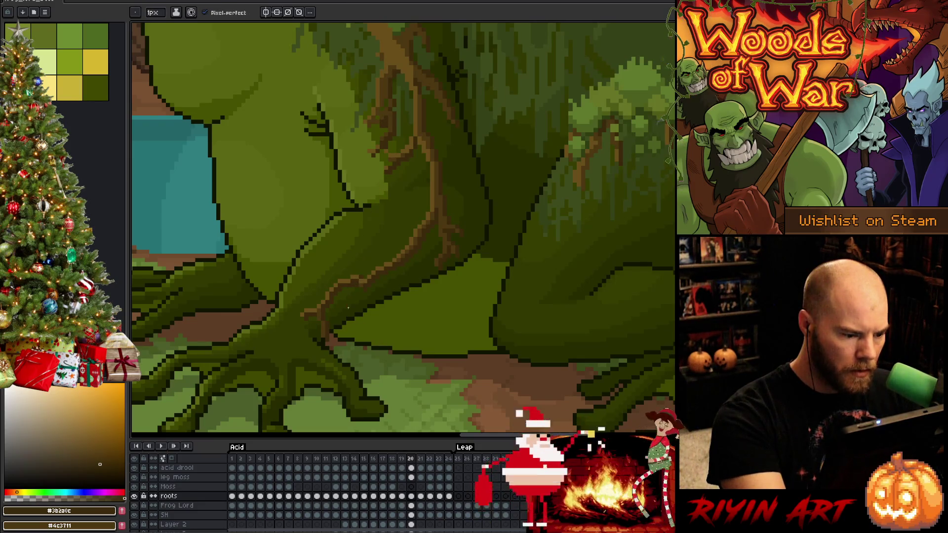
key("m")
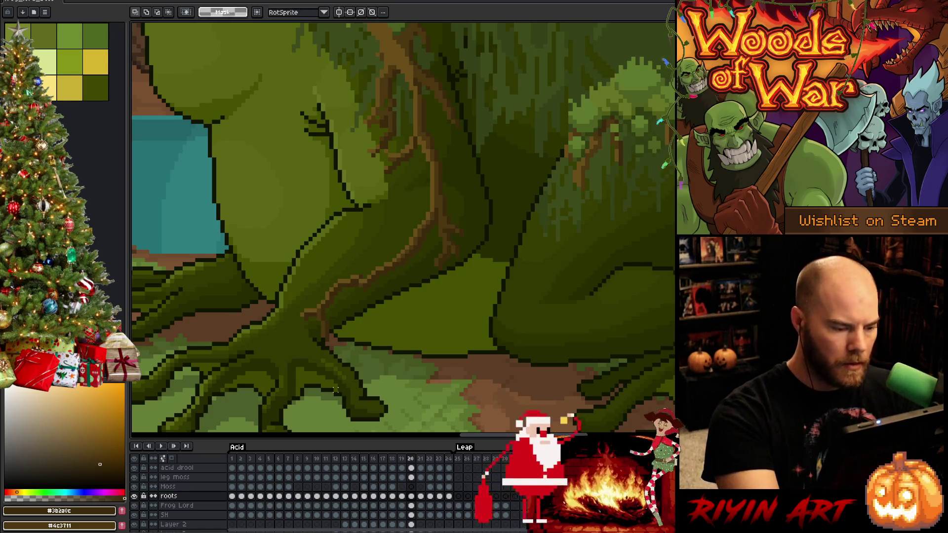
Nudge a small root piece on the front foot one pixel lower and save the file
left_click_drag(302, 360, 360, 324)
key("Down")
key("ctrl+s")
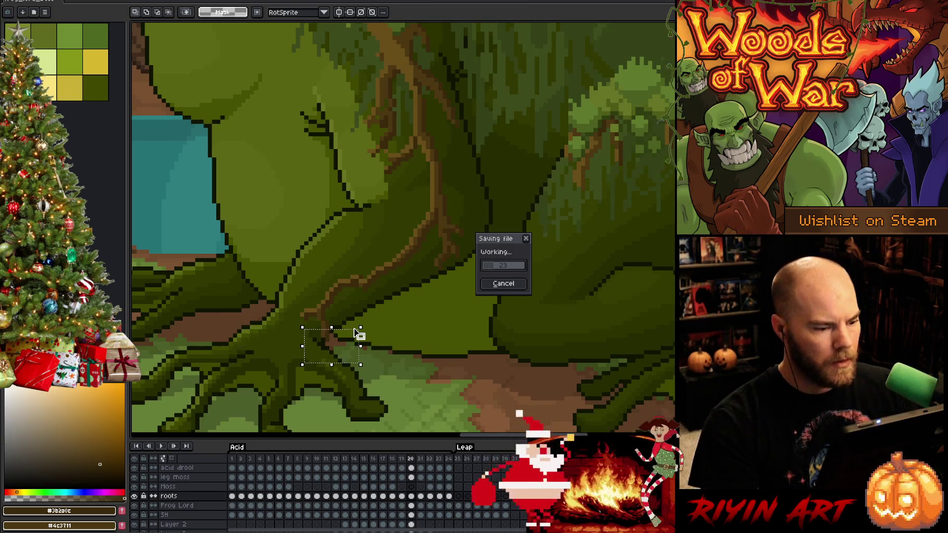
key("ctrl+d")
scroll(403, 270, "down", 2)
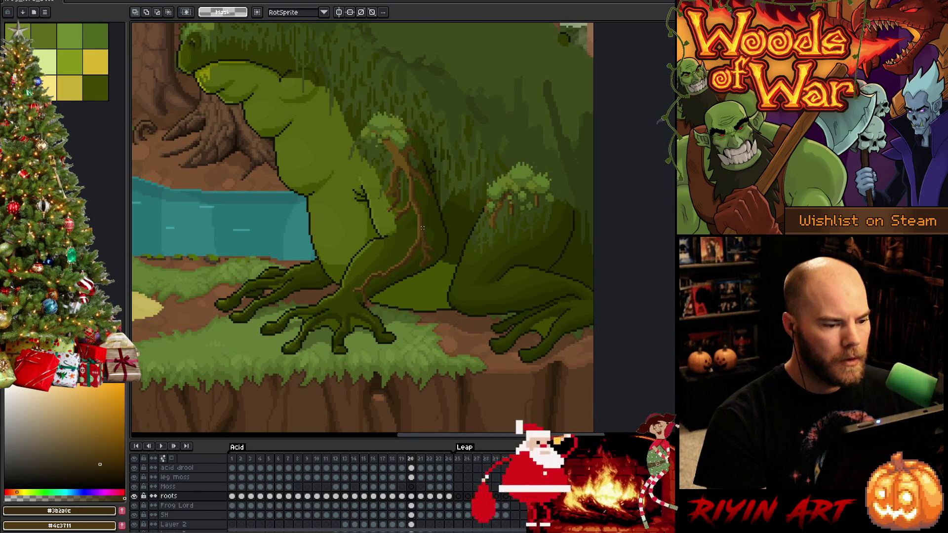
scroll(426, 225, "up", 2)
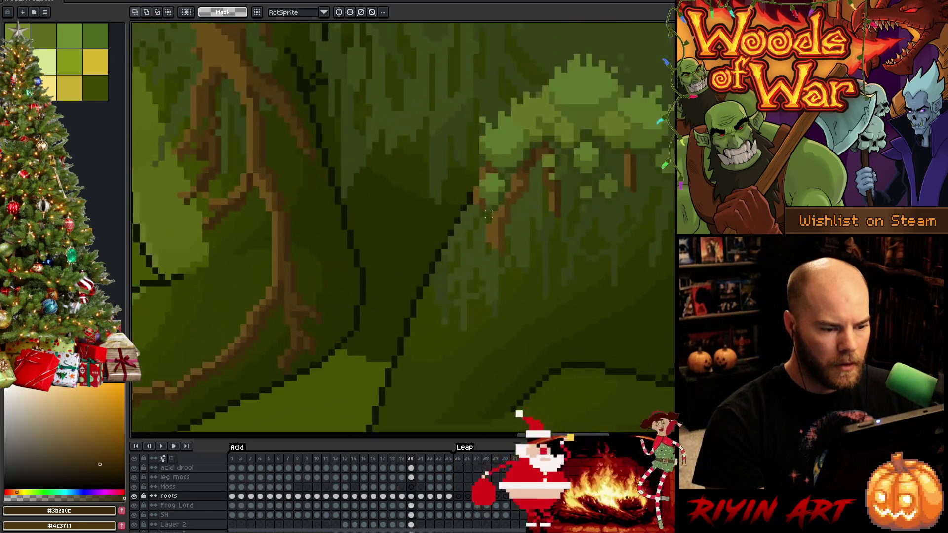
scroll(487, 214, "down", 2)
Flip between frames 19 and 20 to check the moved root
key("Left")
key("Right")
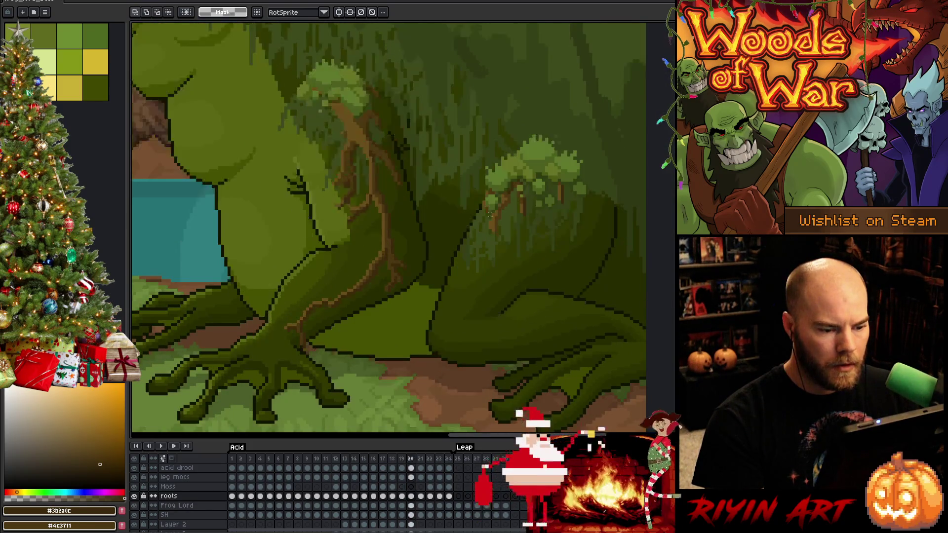
key("Left")
key("Right")
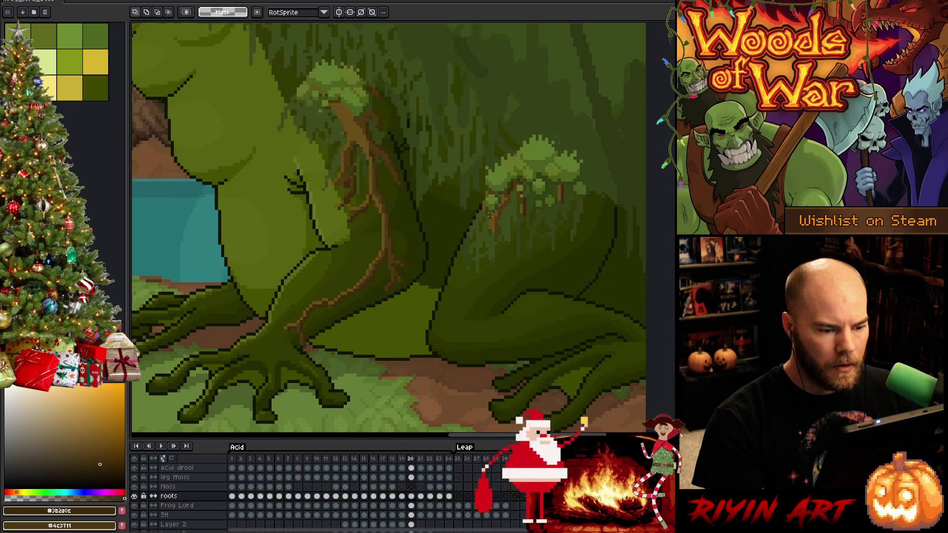
Sample the trunk colour and draw a strip along its edge, then undo the too-light strip
key("Right")
key("Right")
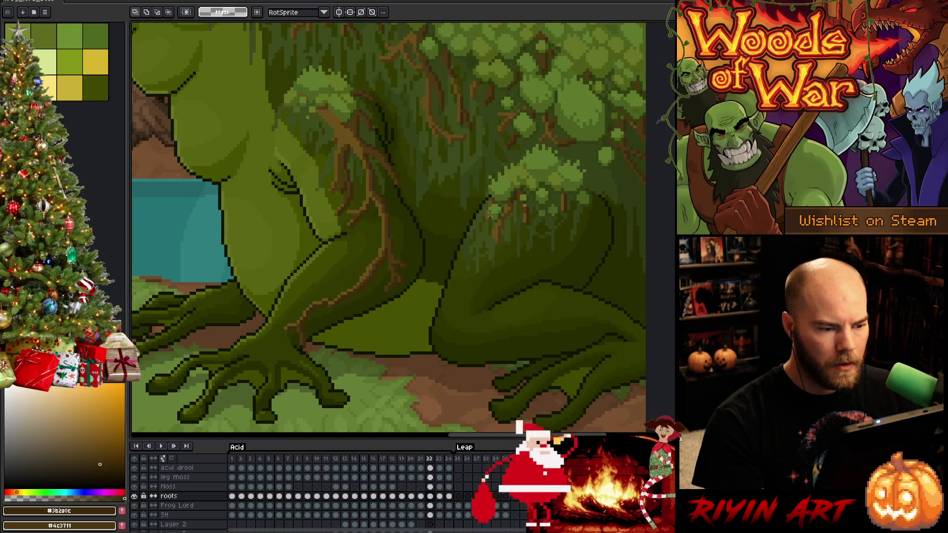
key("Return")
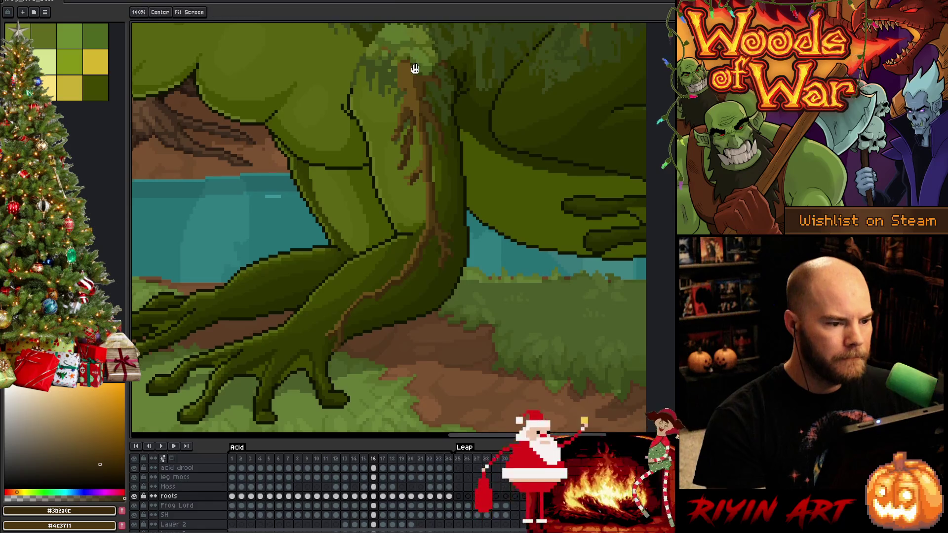
scroll(414, 195, "up", 3)
key("i")
left_click(414, 195)
key("b")
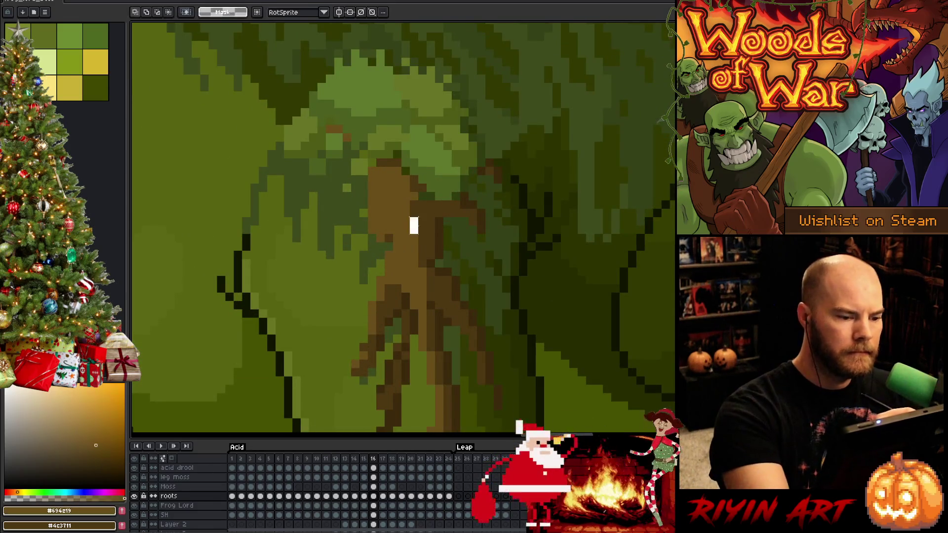
left_click_drag(414, 178, 414, 232)
key("ctrl+z")
Resample the dark brown and darken the left edge of the moss tuft's trunk
left_click(419, 142, "alt")
left_click(413, 191, "alt")
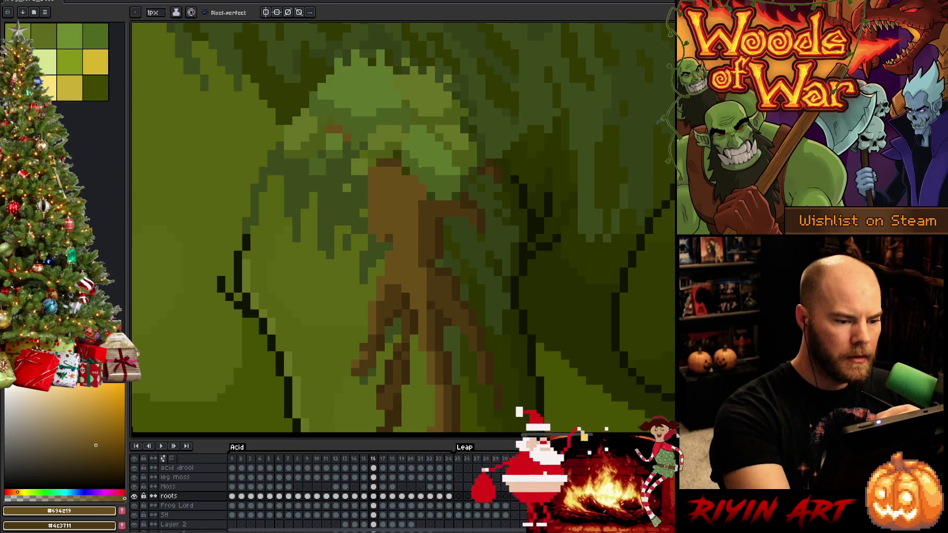
left_click(437, 204, "alt")
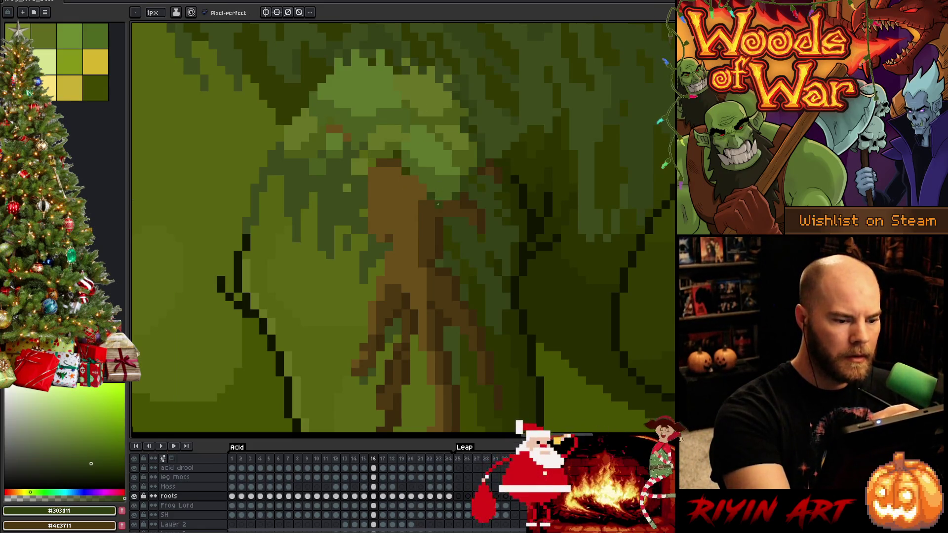
left_click(413, 184, "alt")
left_click_drag(373, 177, 373, 216)
left_click(383, 207, "alt")
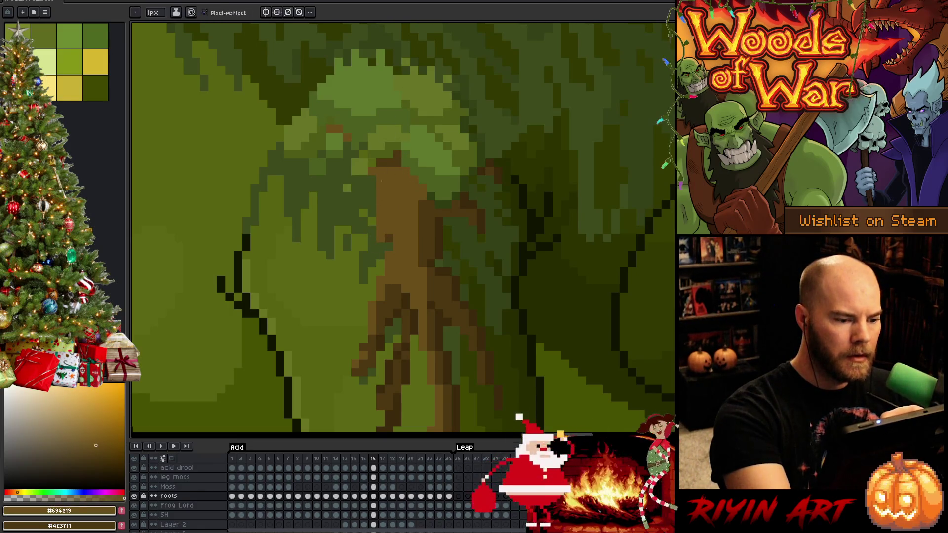
scroll(432, 306, "down", 5)
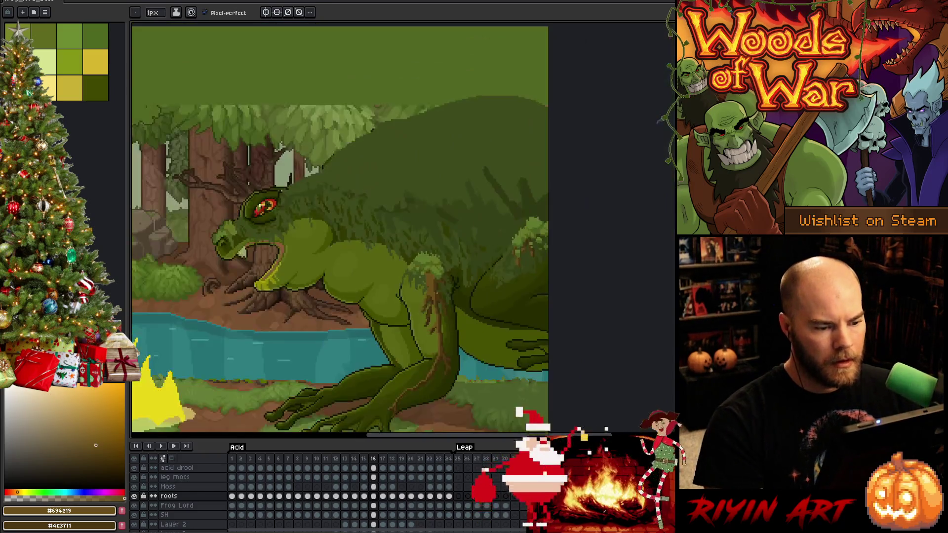
scroll(434, 267, "up", 2)
scroll(433, 267, "up", 2)
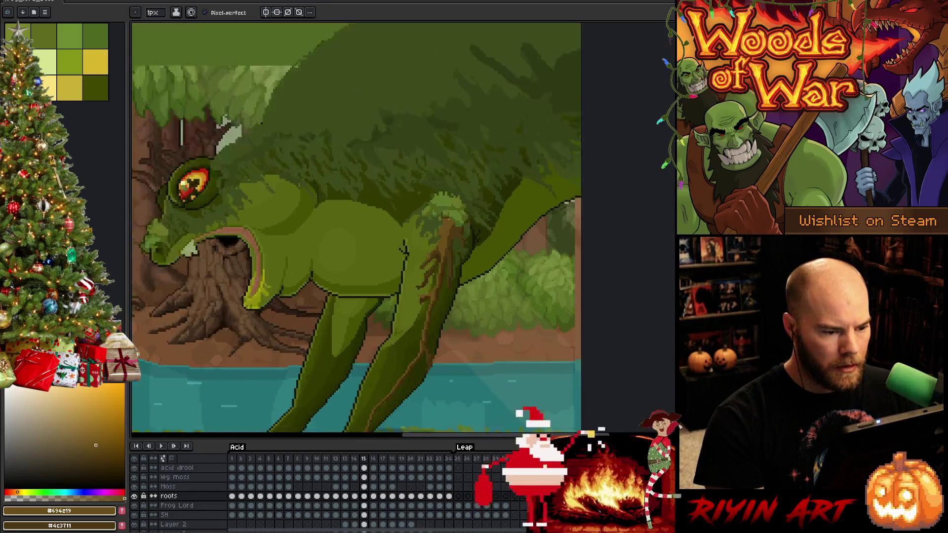
scroll(433, 267, "up", 2)
Cycle through the Moss, leg moss and roots layers and save the animation
left_click(438, 217, "alt")
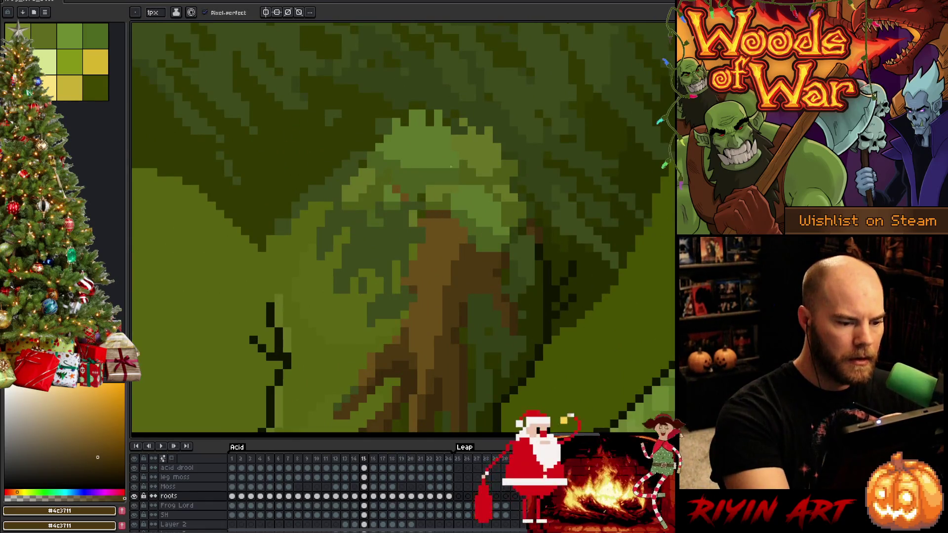
left_click(364, 485)
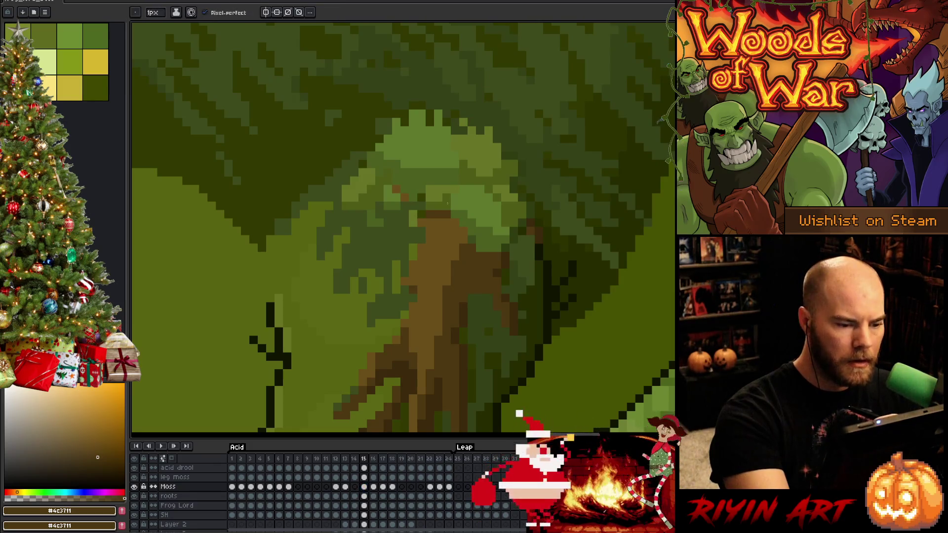
key("Up")
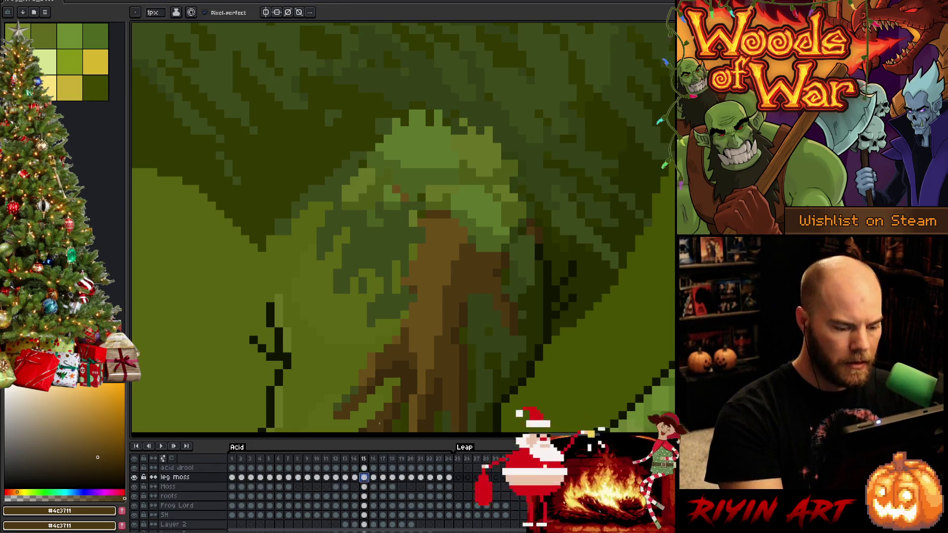
left_click(366, 495)
key("ctrl+s")
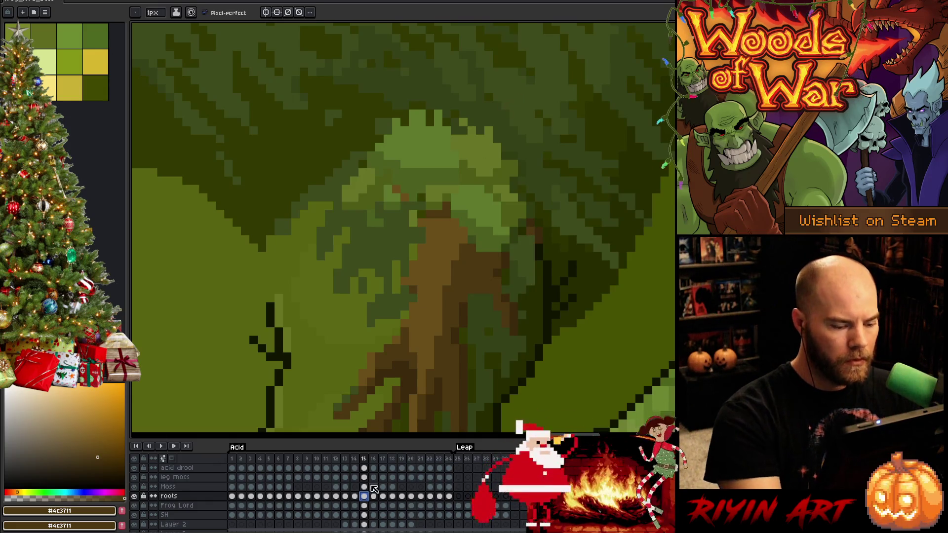
Pick a colour from the leg moss and return to the roots layer on the next frame
left_click(387, 189, "ctrl")
left_click(387, 189, "alt")
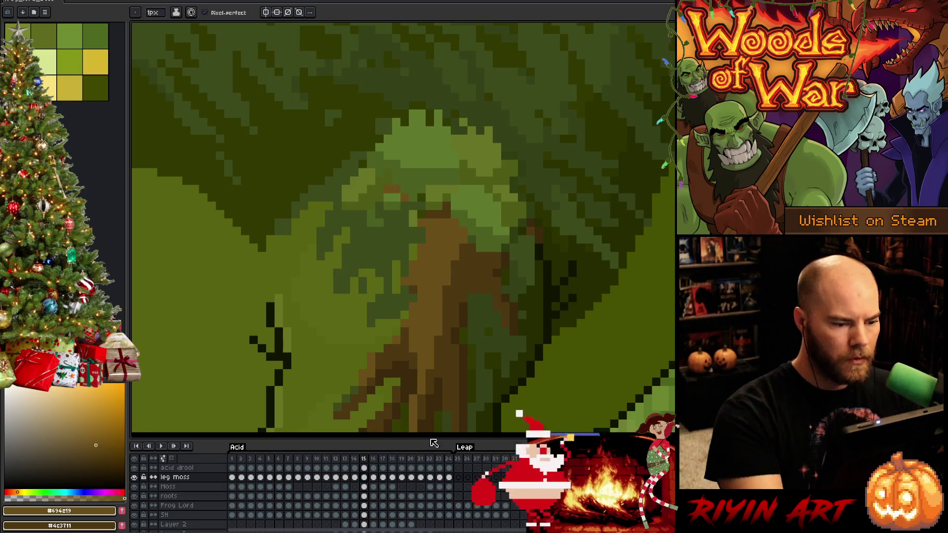
left_click(364, 495)
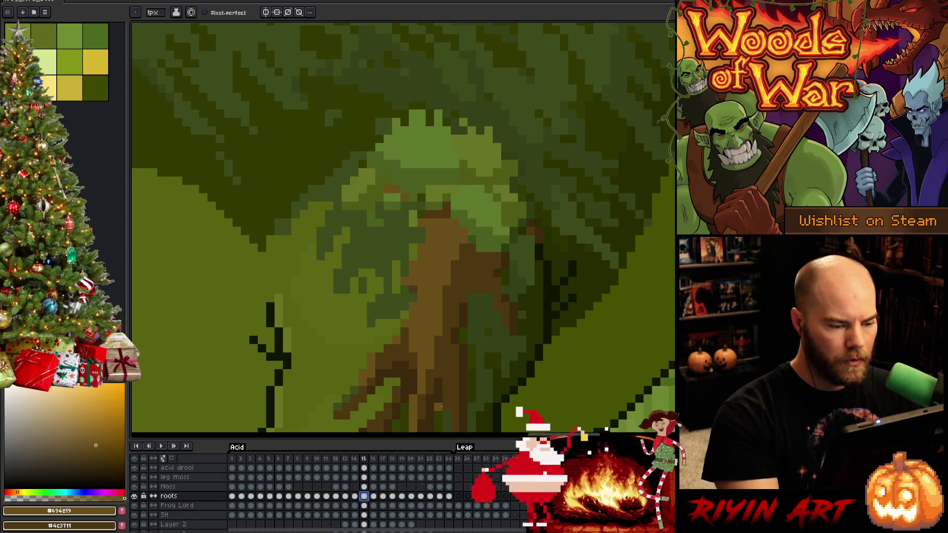
scroll(432, 303, "down", 1)
key("Right")
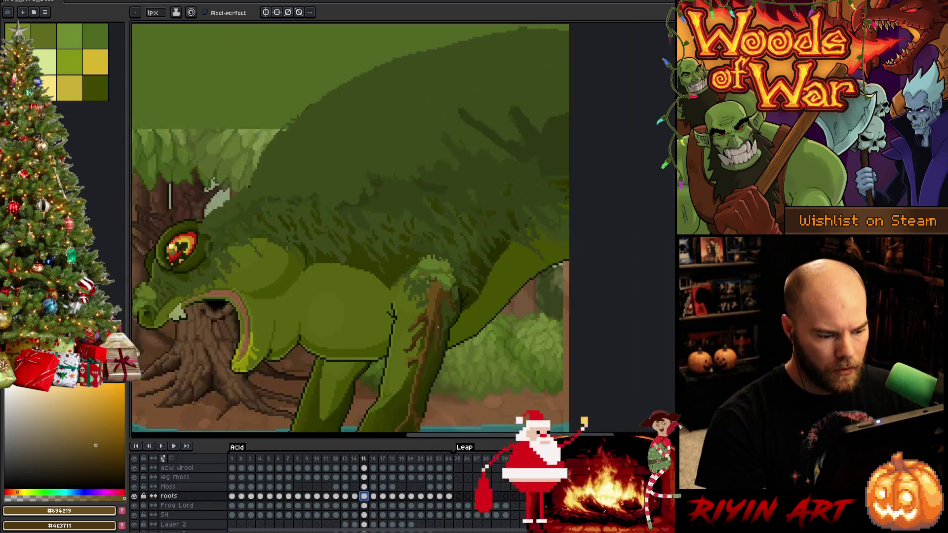
Step to frame 14, pan onto the leg tree and sample the mid brown trunk colour
key("Left")
key("Left")
scroll(438, 295, "up", 1)
scroll(444, 311, "up", 1)
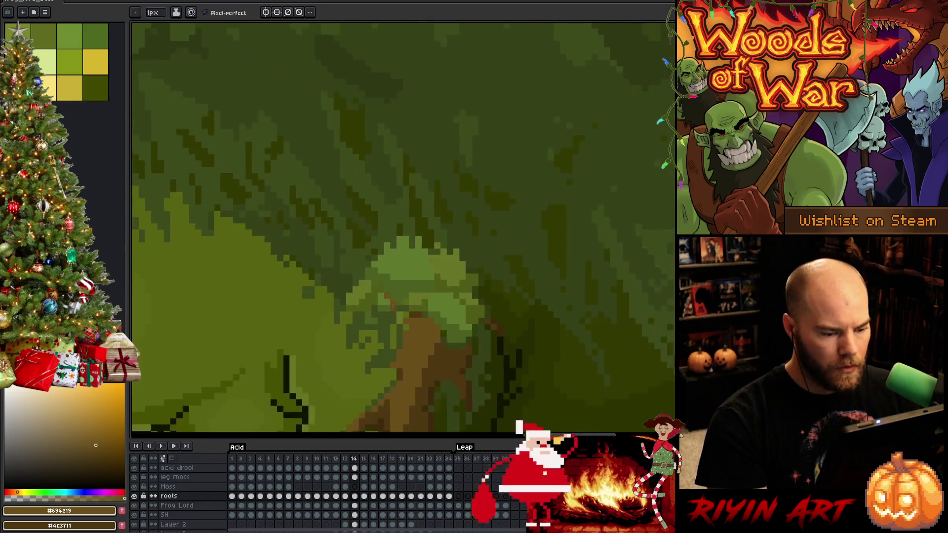
scroll(459, 320, "up", 1)
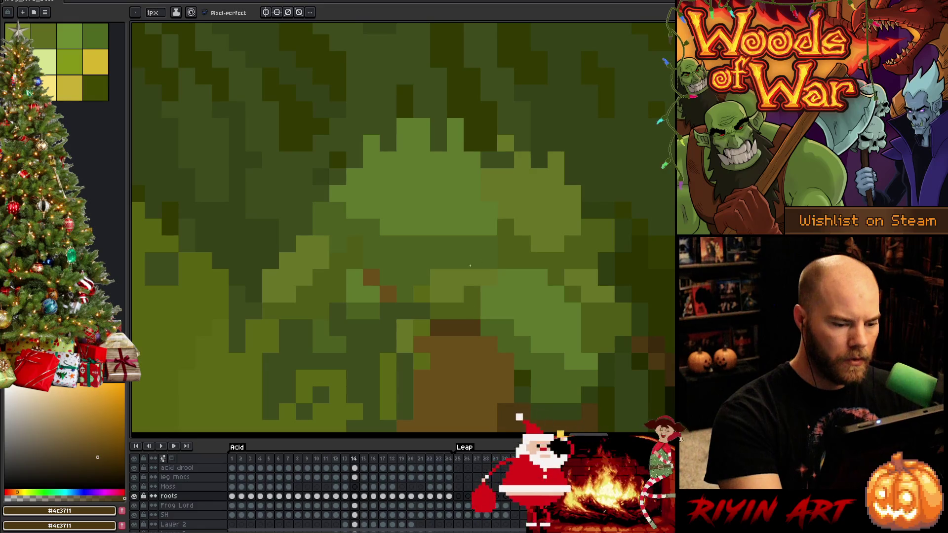
left_click(355, 477)
mouse_move(567, 349)
left_mouse_down()
mouse_move(541, 333)
mouse_move(538, 212)
left_mouse_up()
left_click(487, 252, "alt")
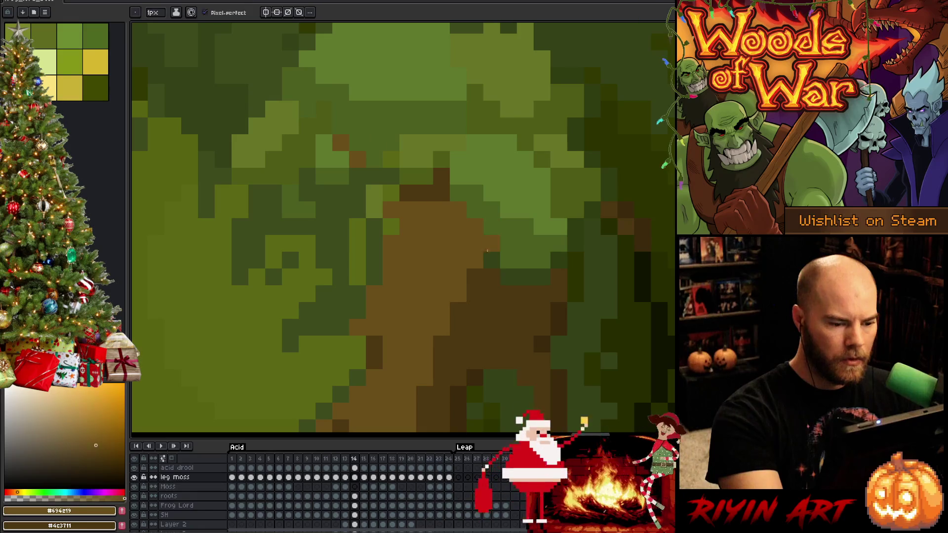
Pencil brown trunk pixels against the moss, alternating between the roots and leg moss layers
key("b")
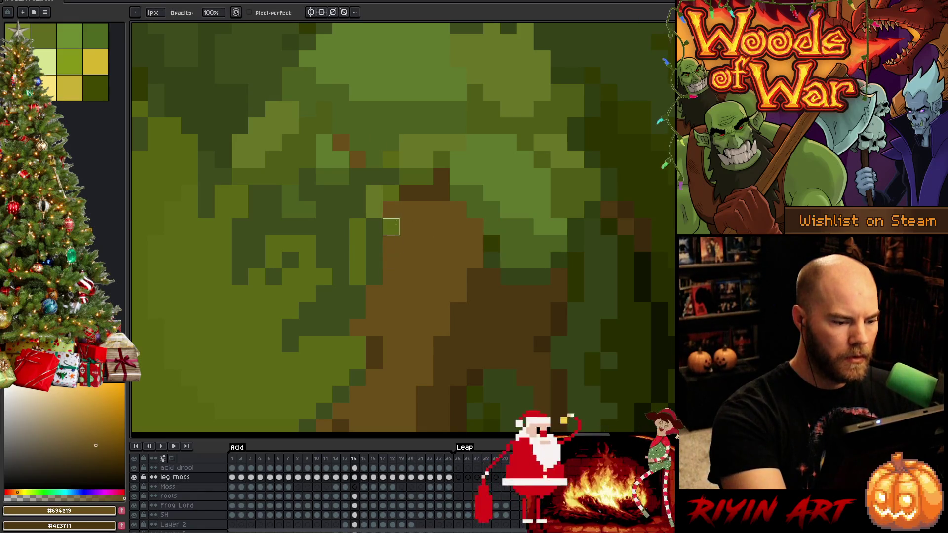
left_click(354, 496)
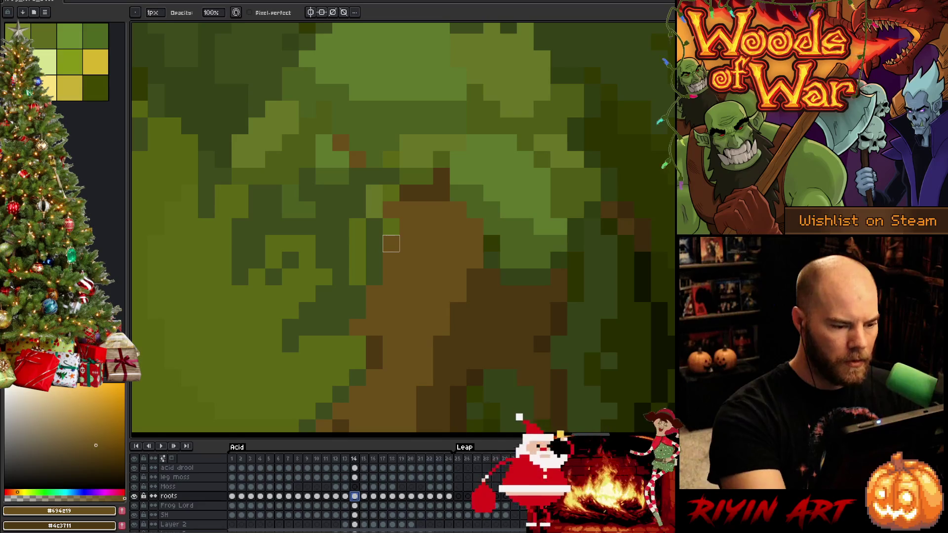
scroll(391, 226, "down", 2)
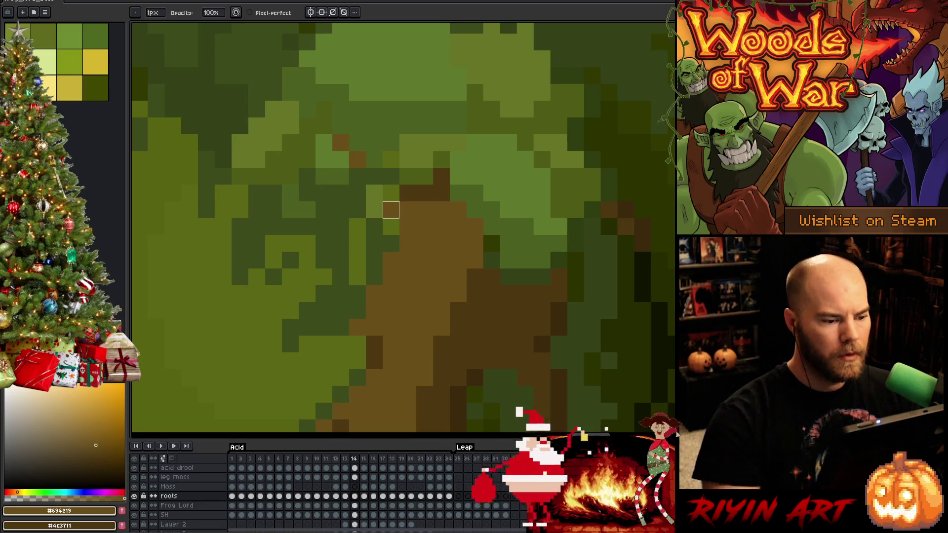
scroll(392, 220, "up", 1)
scroll(392, 221, "up", 1)
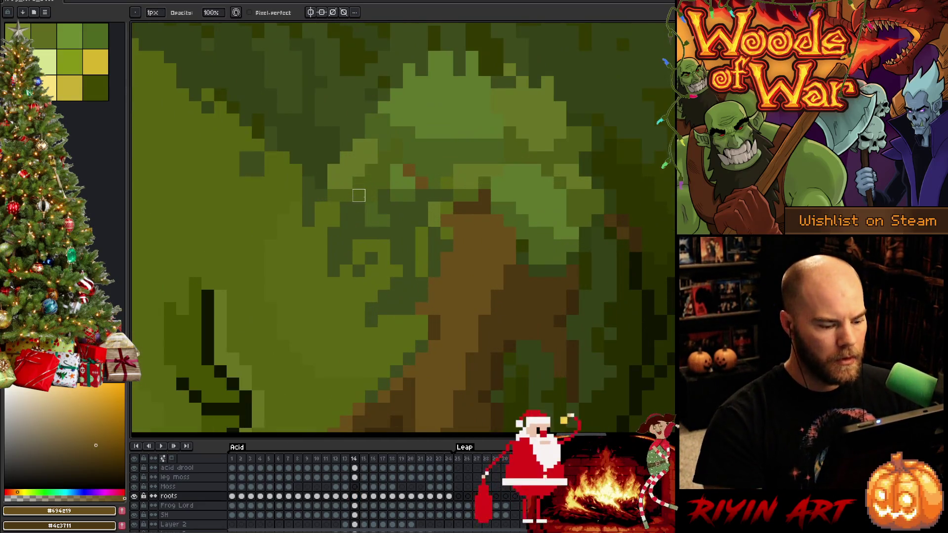
left_click(355, 477)
key("e")
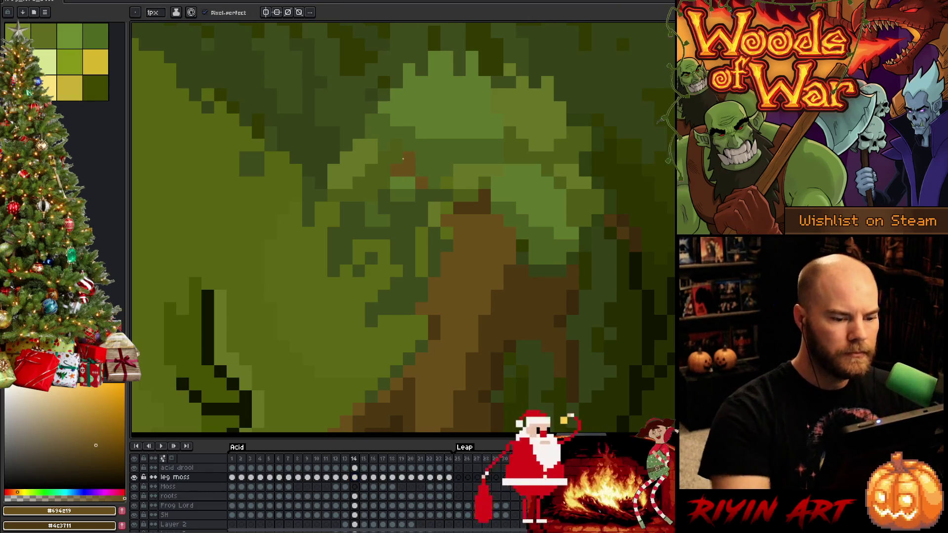
scroll(390, 216, "down", 3)
scroll(403, 172, "up", 1)
scroll(417, 199, "up", 1)
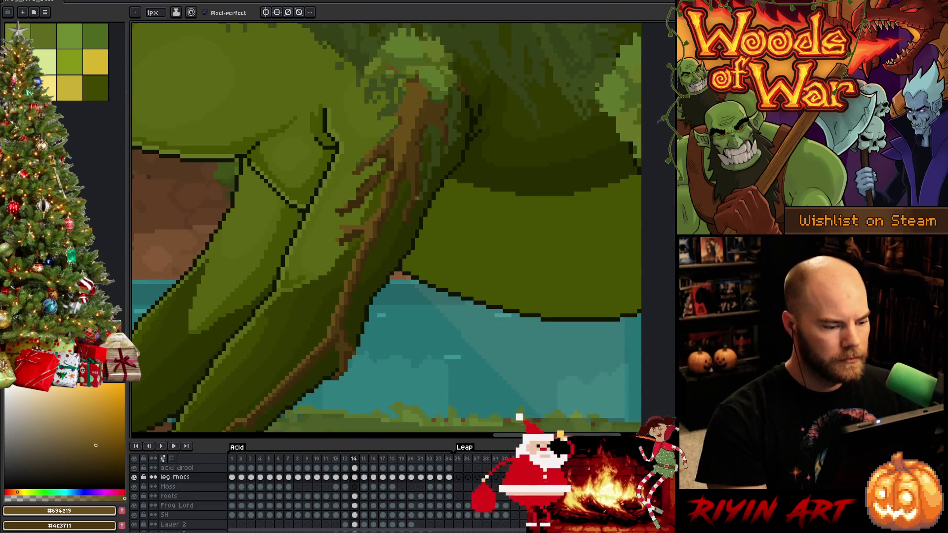
Compare frames 12 and 13 and sample the dark brown trunk colour for the pencil
key("Left")
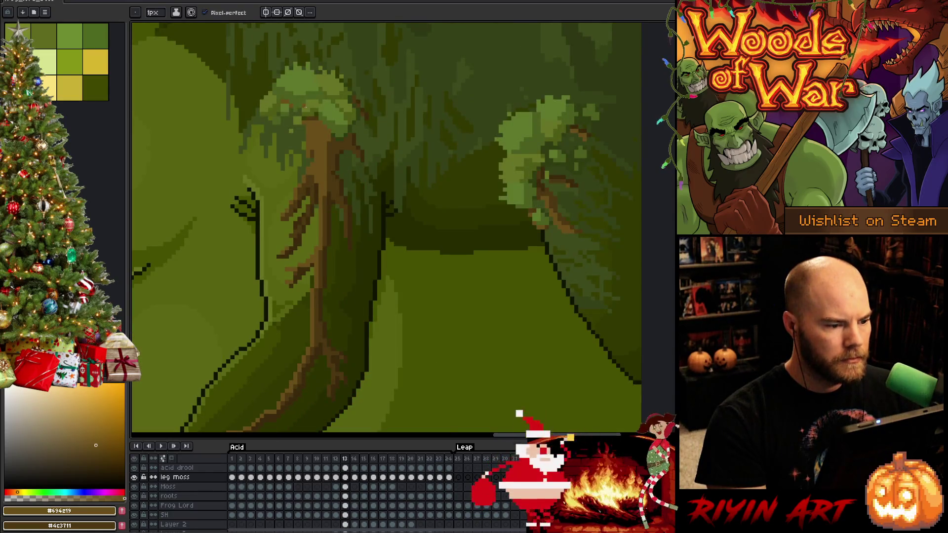
scroll(374, 103, "up", 1)
left_click(374, 102, "alt")
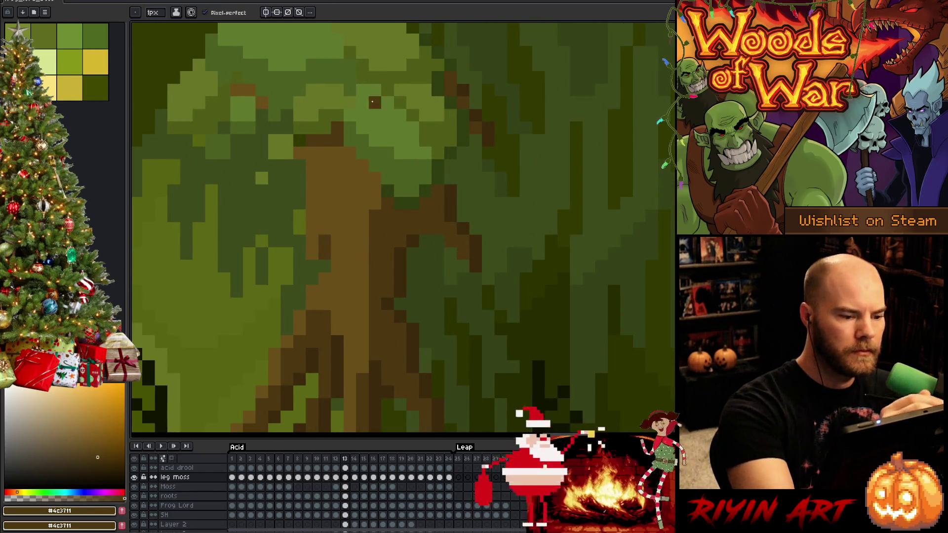
scroll(359, 309, "down", 2)
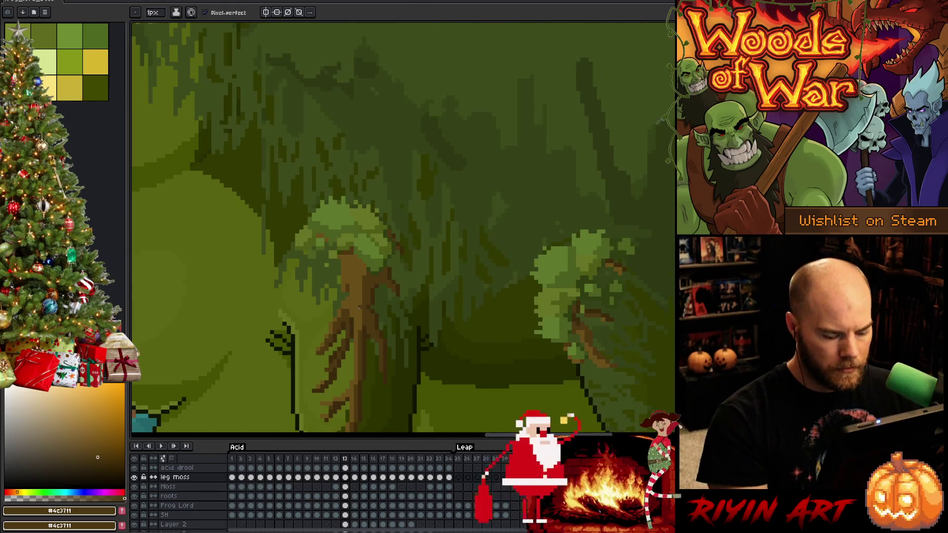
key("Left")
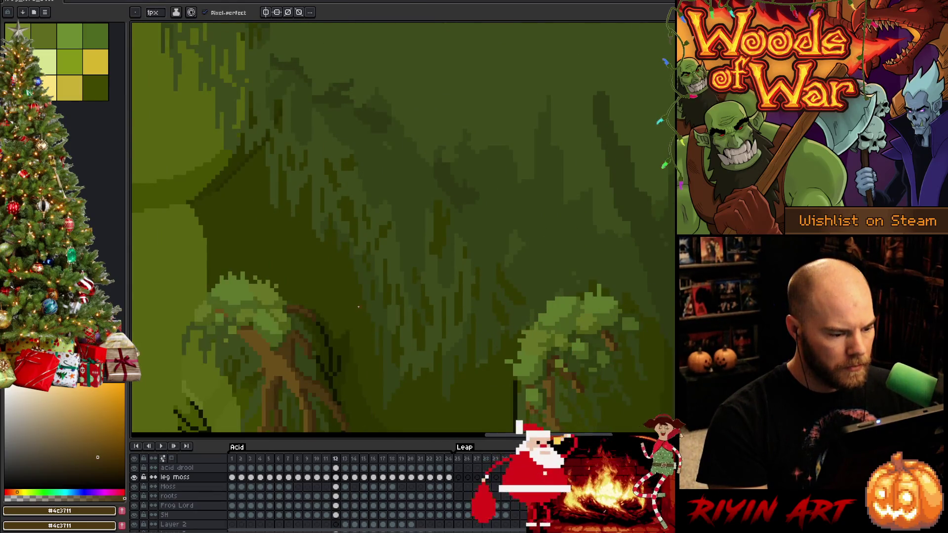
key("Right")
scroll(359, 306, "up", 1)
scroll(366, 277, "up", 1)
scroll(414, 222, "up", 1)
key("b")
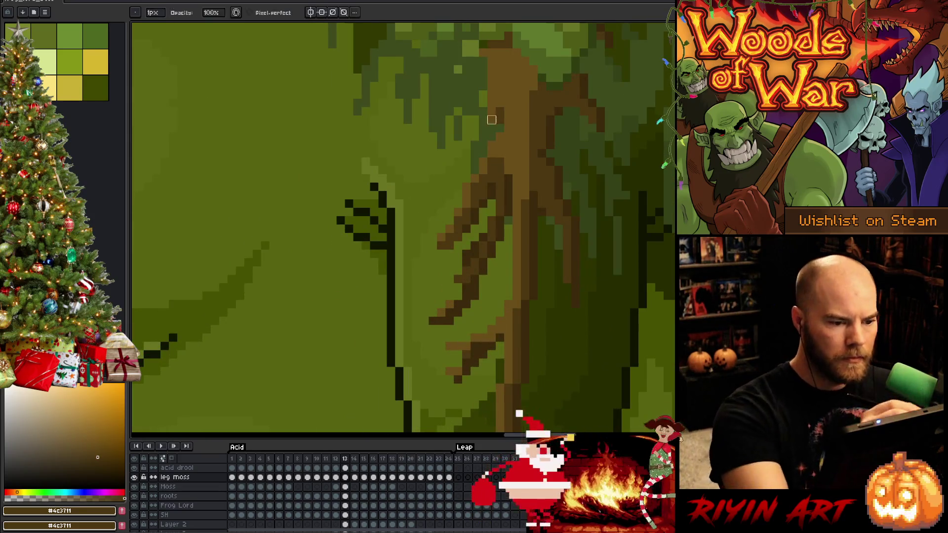
Make the roots layer active, save the animation with Ctrl+S and step back to frame 12
key("v")
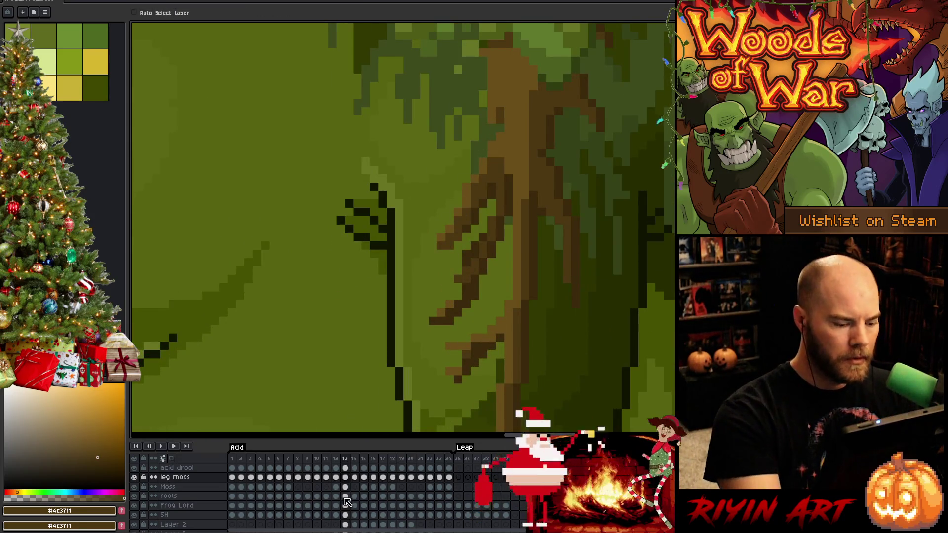
left_click(344, 496)
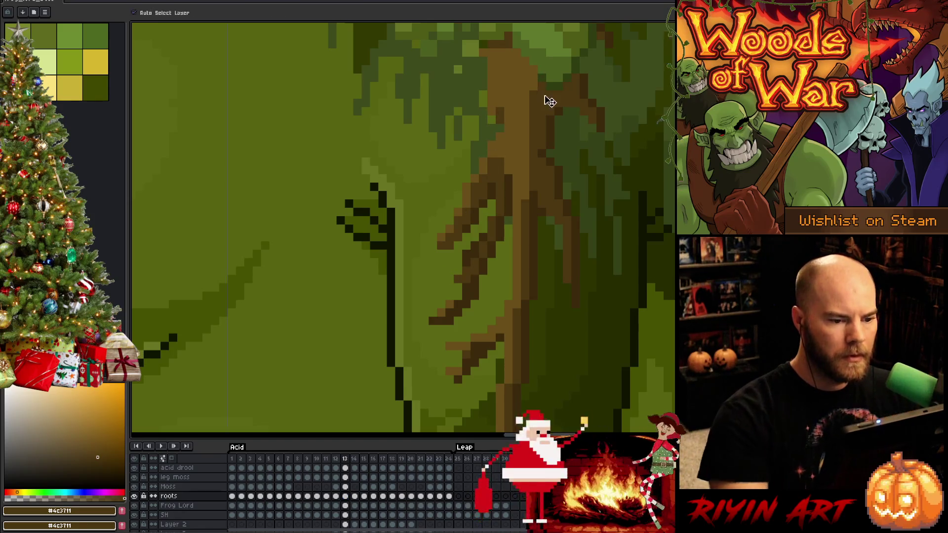
key("ctrl+s")
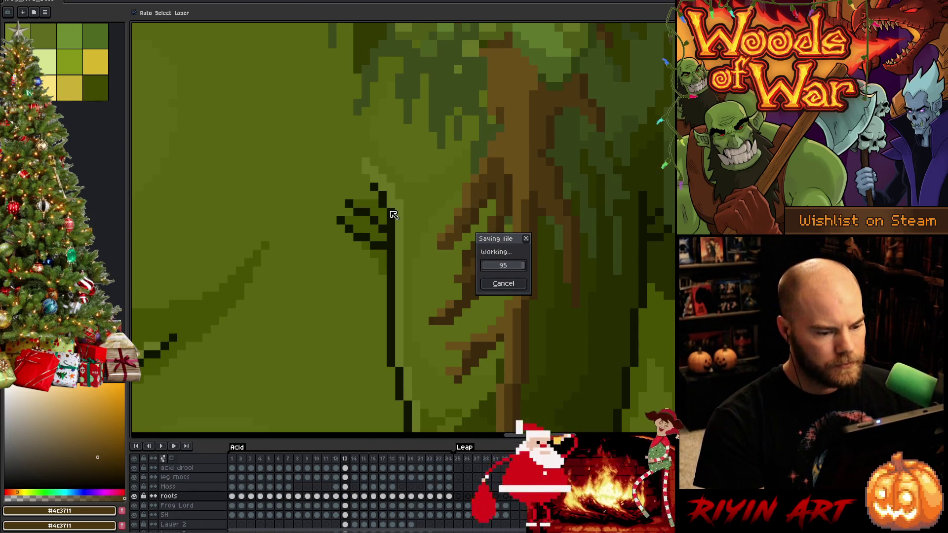
key("b")
scroll(392, 214, "down", 3)
key("Left")
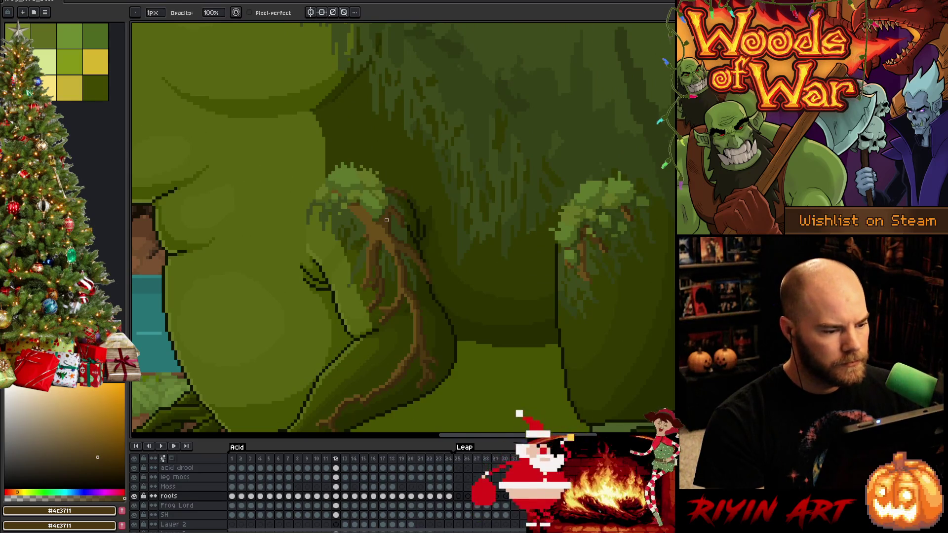
scroll(386, 220, "up", 5)
Sample olive and dark green and flip between frames 11-13 to compare the moss tufts on the legs
key("e")
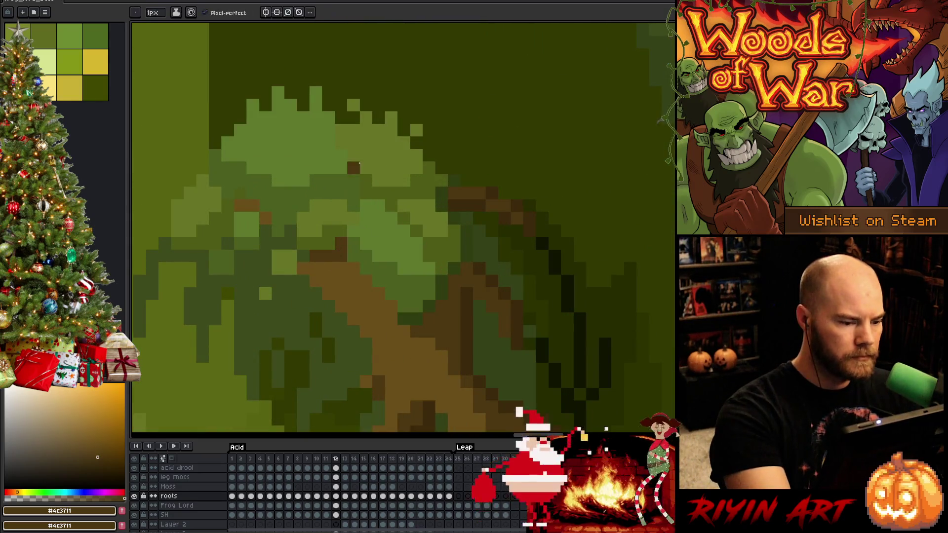
key("Left")
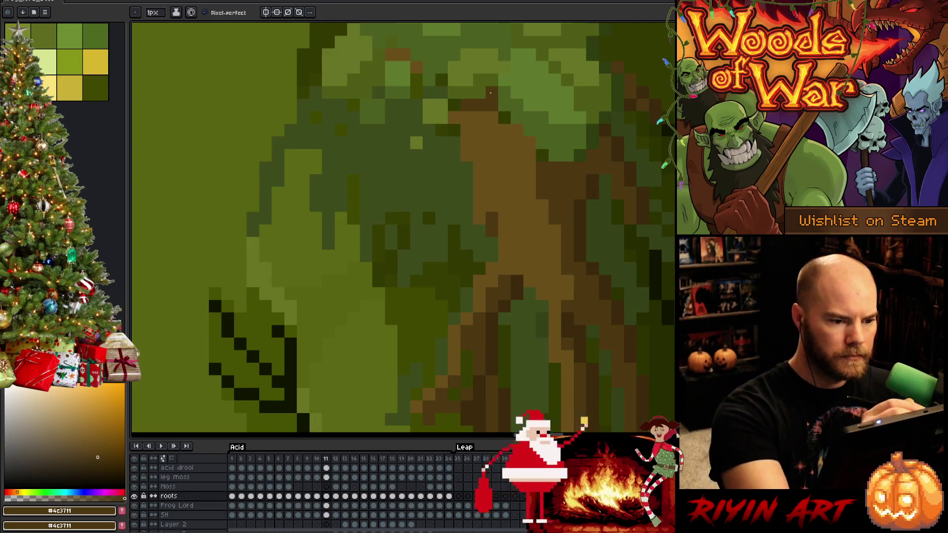
left_click(504, 117, "alt")
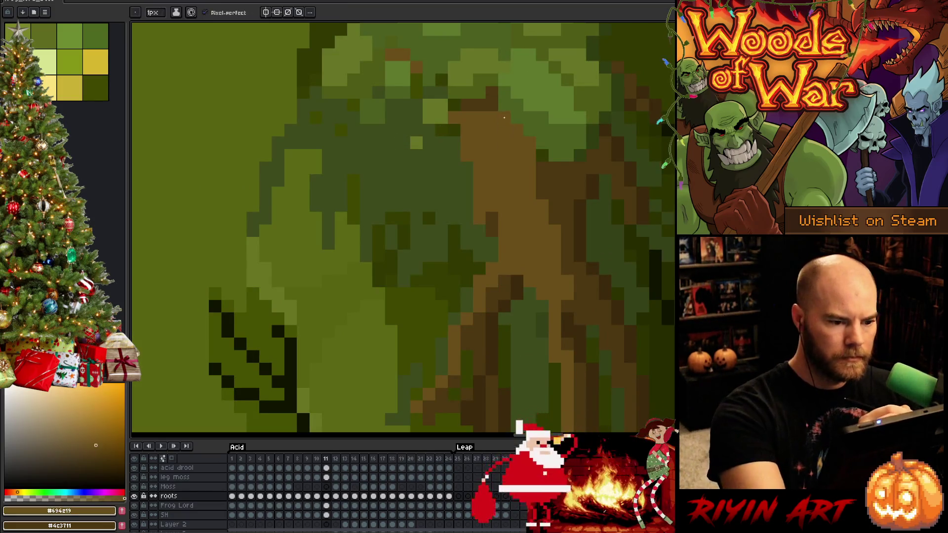
left_click(556, 163, "alt")
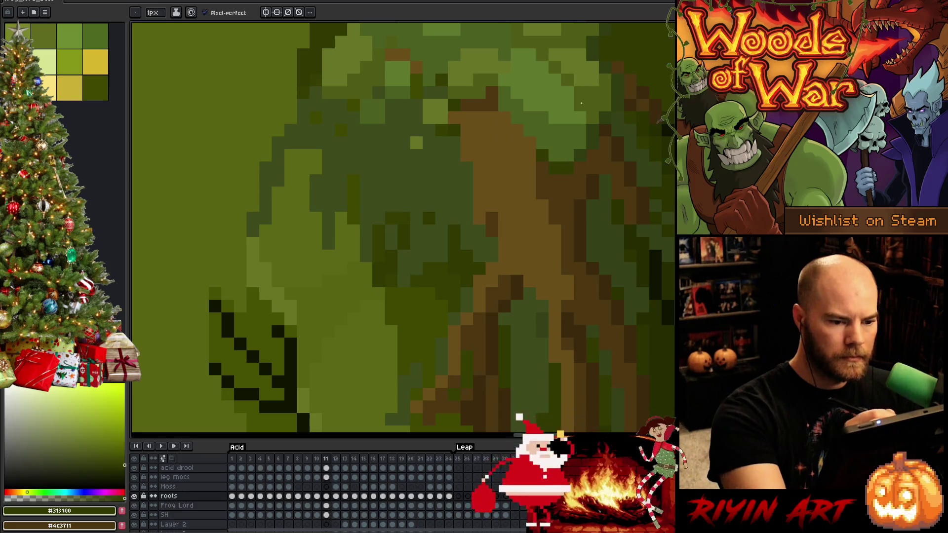
key("Right")
key("Left")
key("Right")
key("Right")
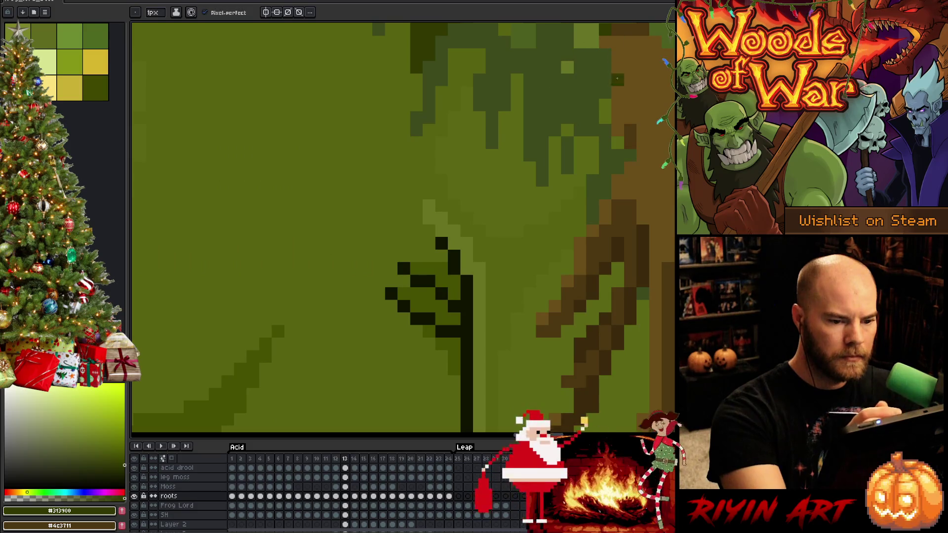
left_click_drag(542, 242, 387, 174)
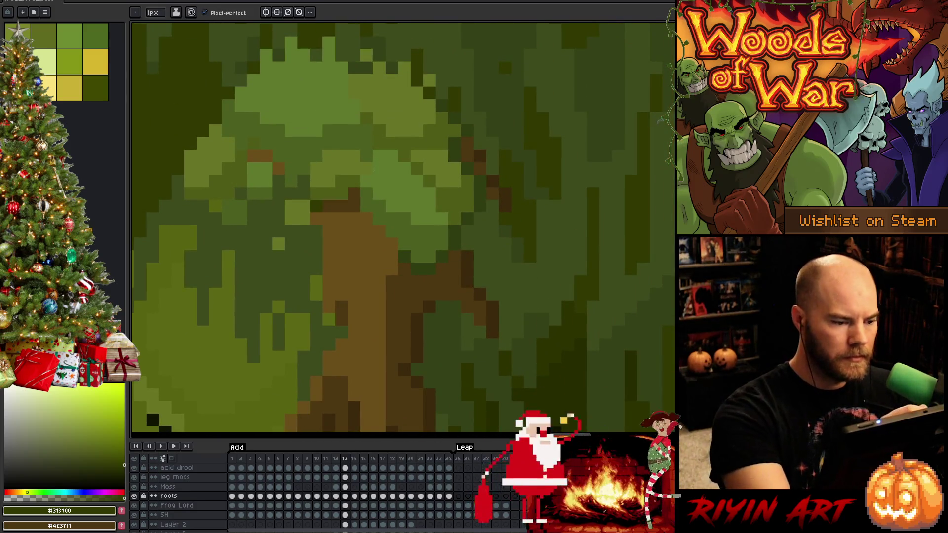
key("Left")
scroll(385, 355, "down", 3)
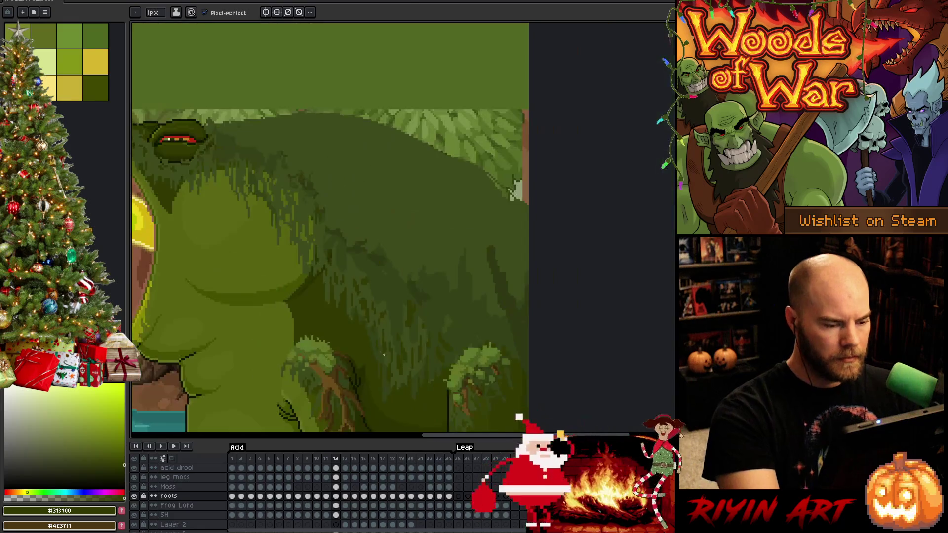
left_click_drag(384, 355, 500, 194)
Touch up the root veins on frames 10 to 8, toggling frames 9 and 10 to keep them consistent
key("Left")
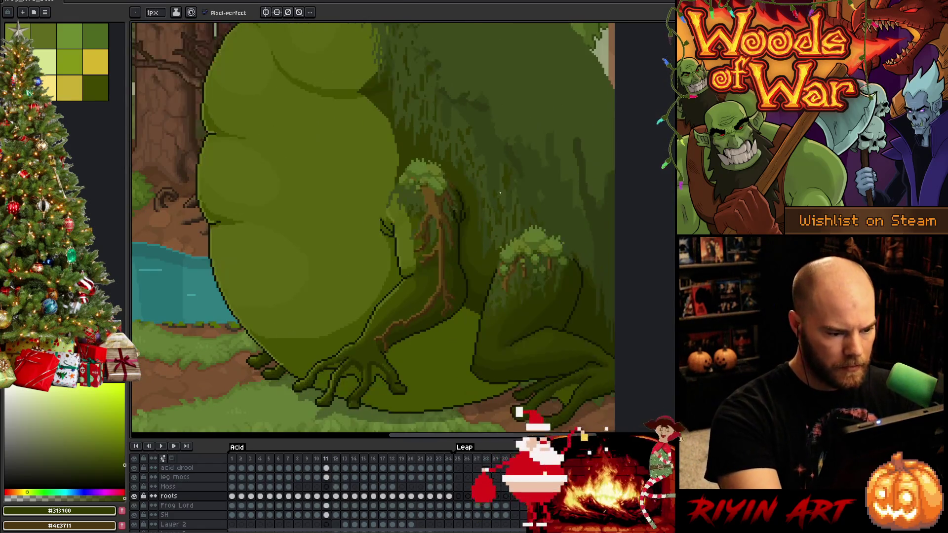
key("Left")
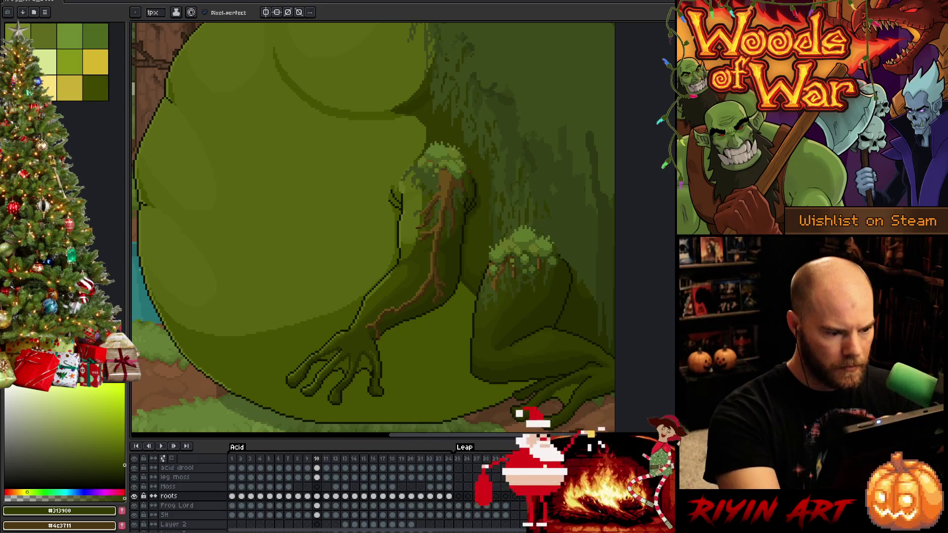
scroll(444, 262, "up", 3)
scroll(443, 261, "up", 3)
left_click(443, 261, "alt")
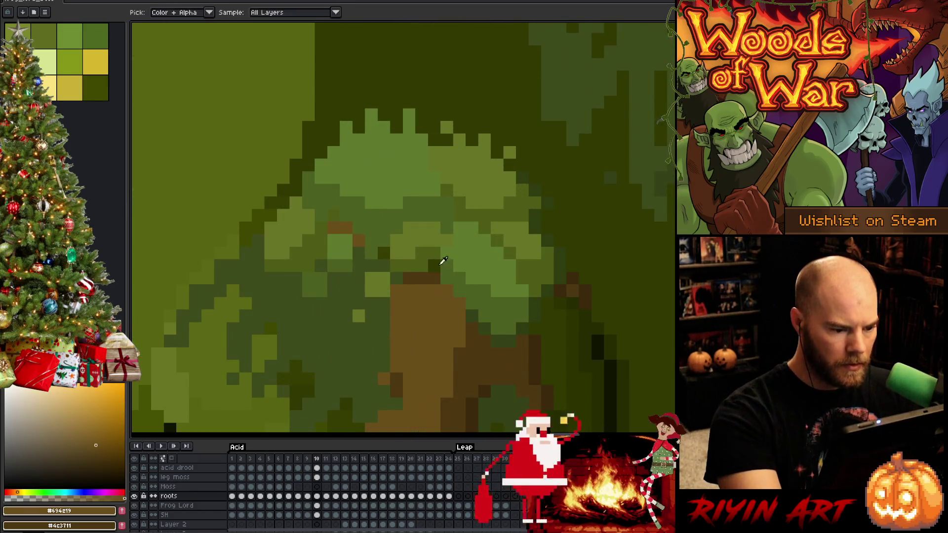
key("Left")
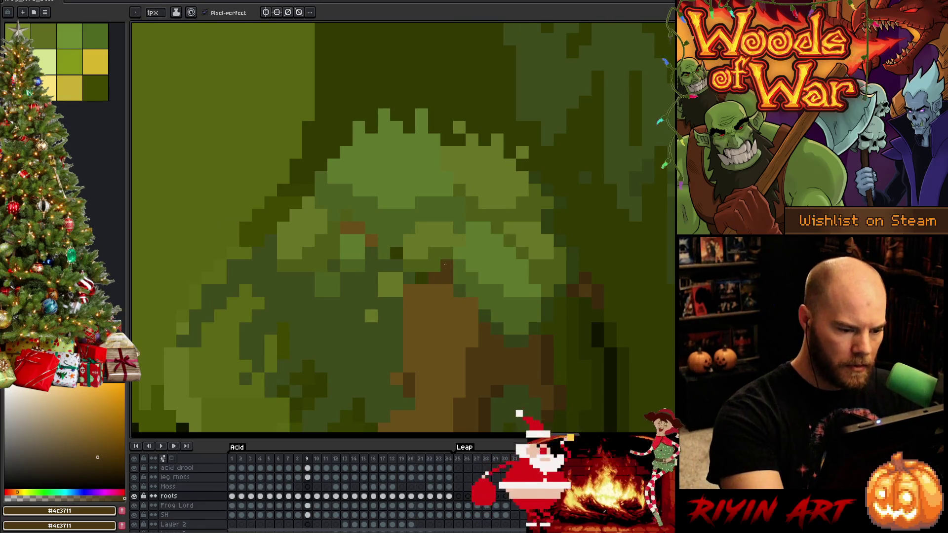
key("Right")
key("Left")
key("Right")
key("Left")
key("Left")
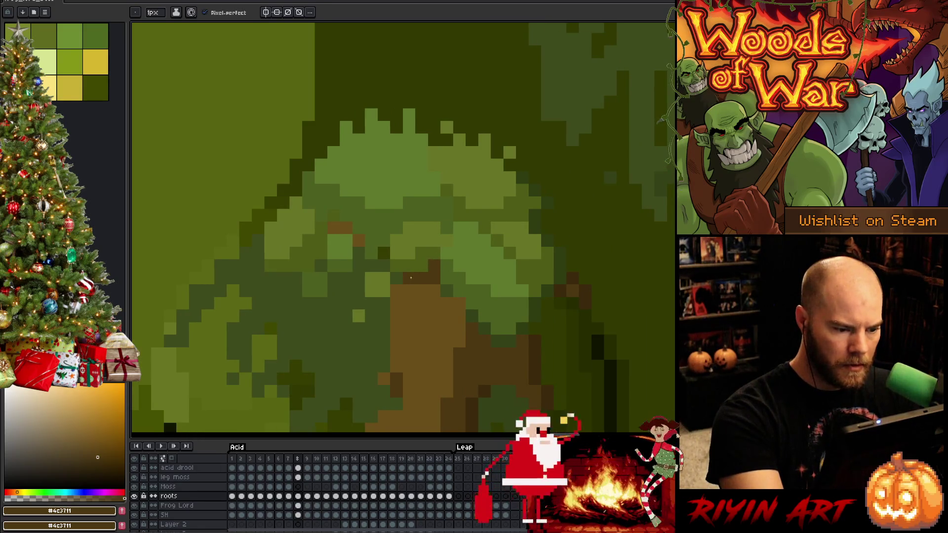
key("Left")
key("Right")
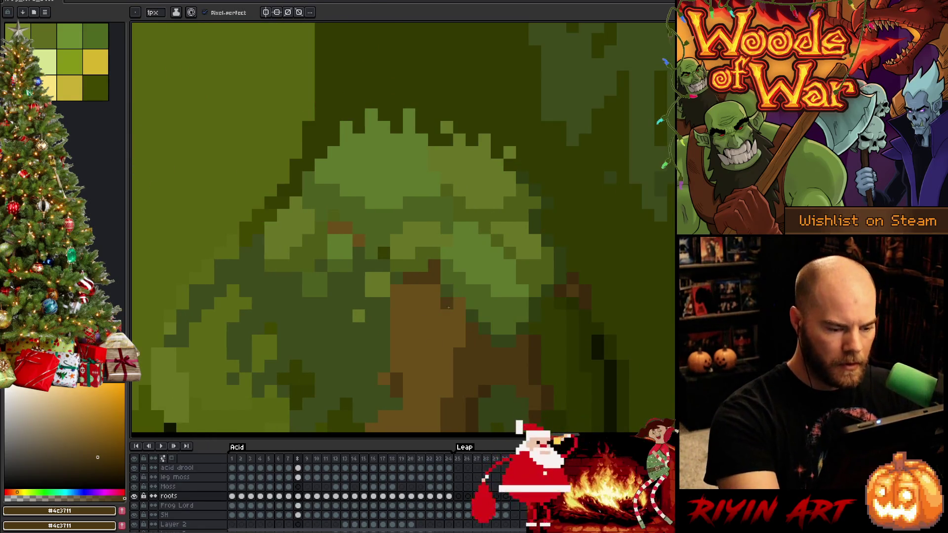
left_click(481, 217, "alt")
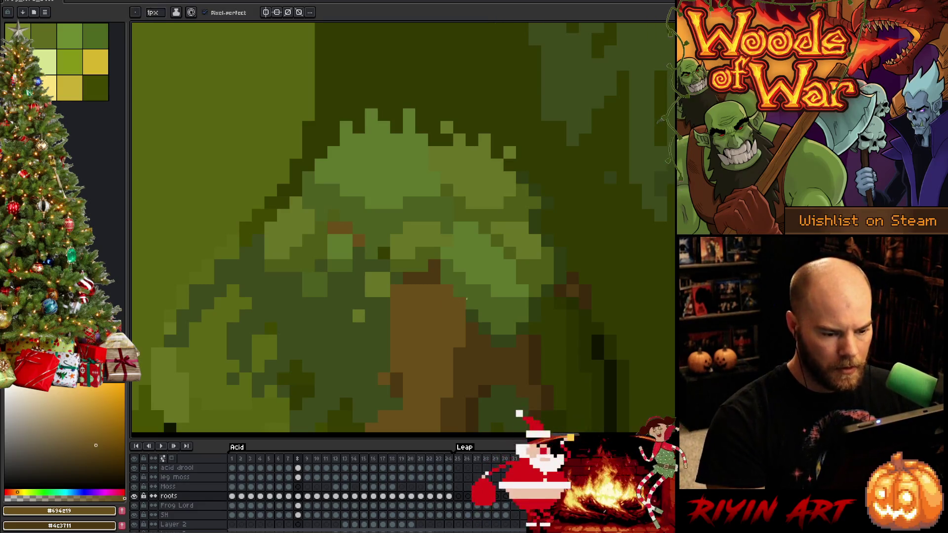
Hide the tree-canopy layer and rework brown roots and olive moss on frames 7 and 6
key("Left")
scroll(448, 324, "down", 4)
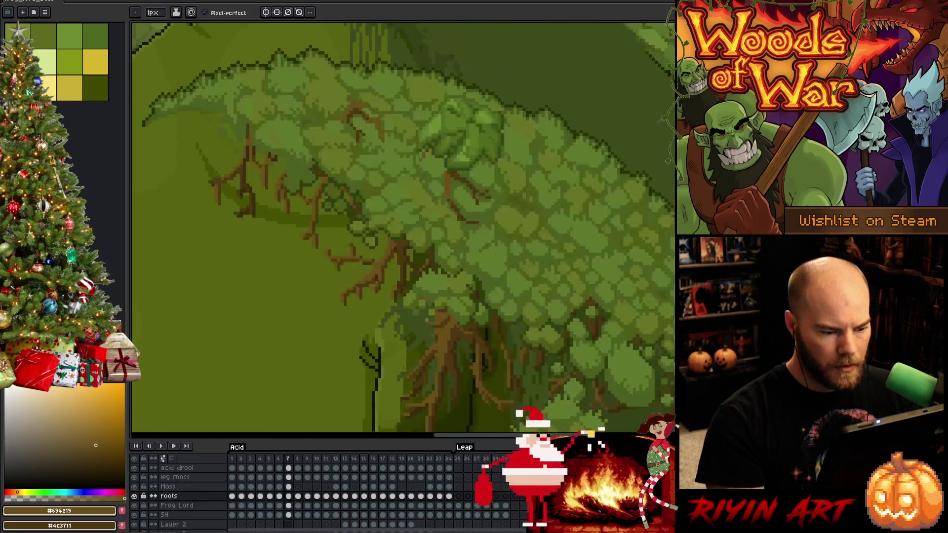
scroll(403, 230, "down", 3)
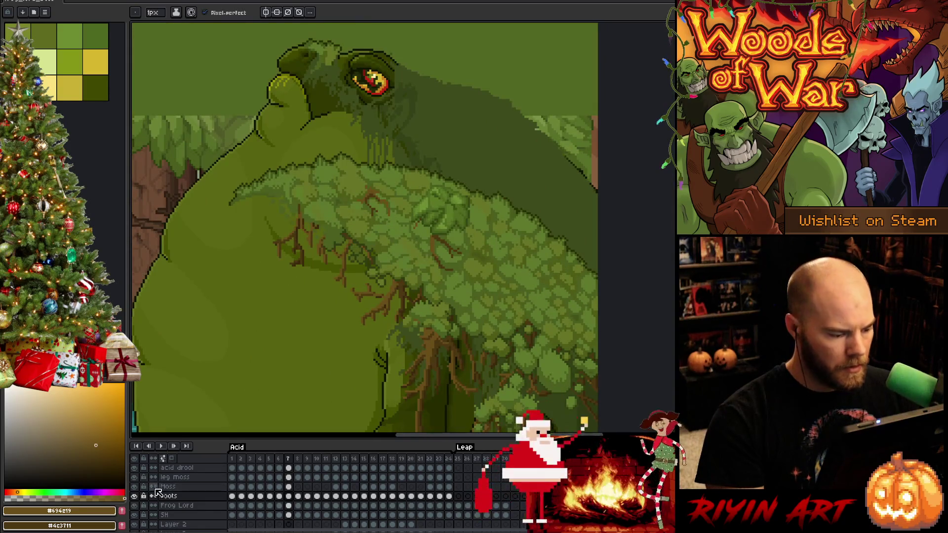
left_click(135, 487)
scroll(426, 348, "up", 1)
scroll(436, 326, "up", 3)
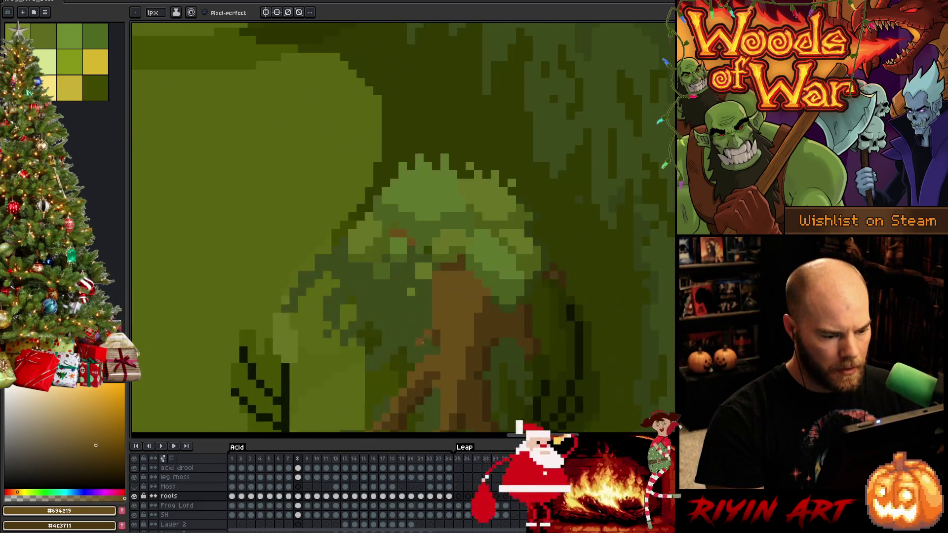
left_click(466, 265, "alt")
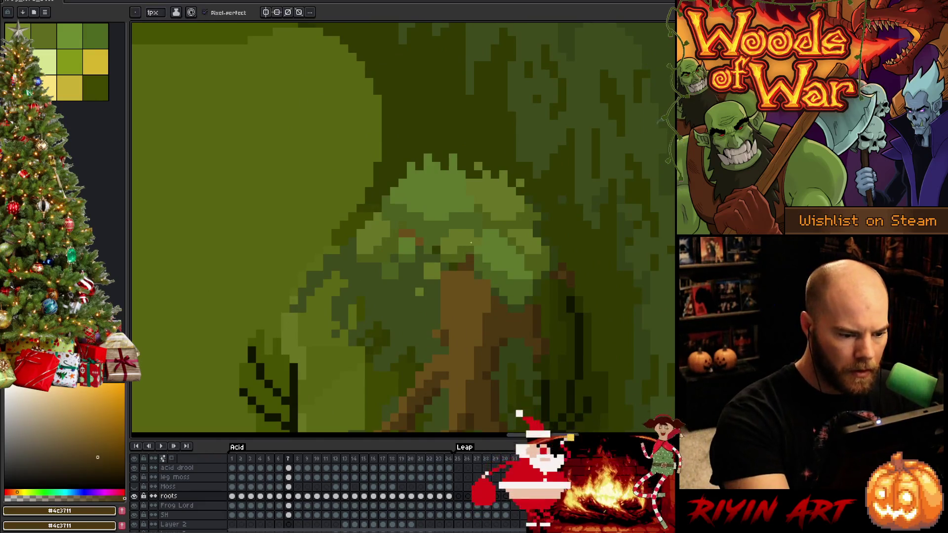
left_click(502, 287, "alt")
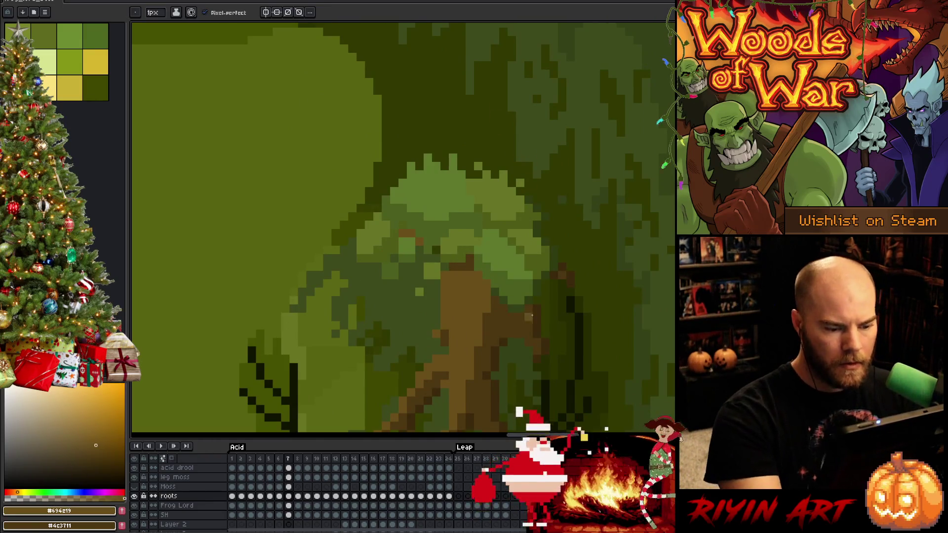
key("Left")
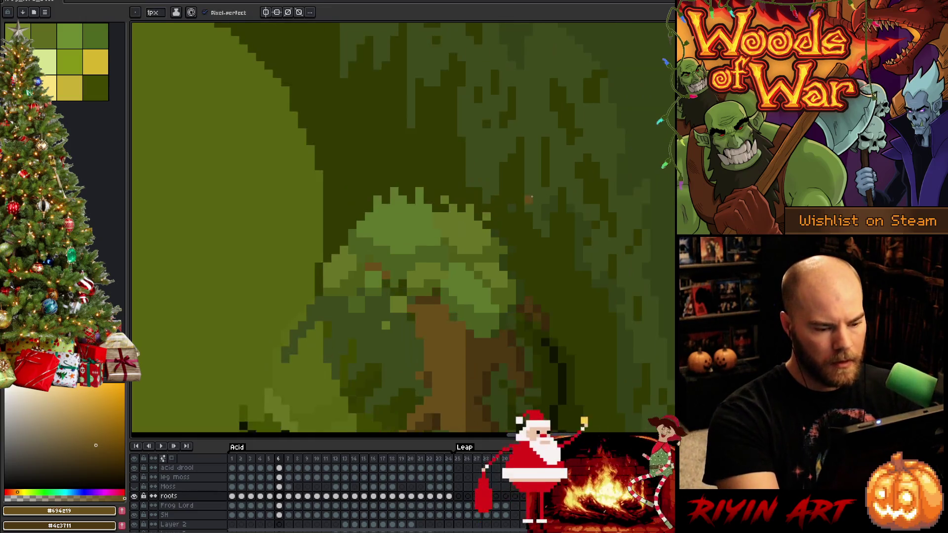
left_click(464, 263, "alt")
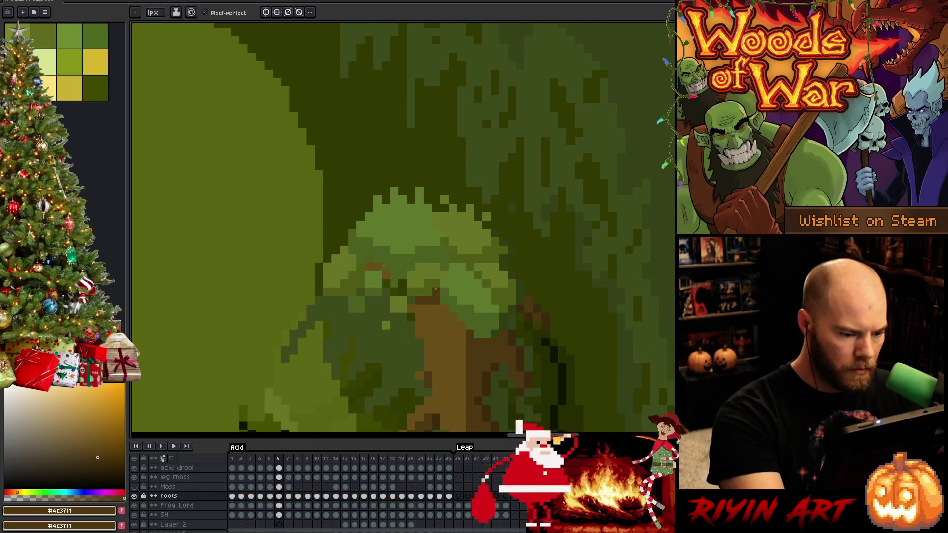
Sample root browns to retouch frames 5 and 4, then step back through frame 3 to frame 1
key("Left")
left_click(392, 345, "alt")
key("v")
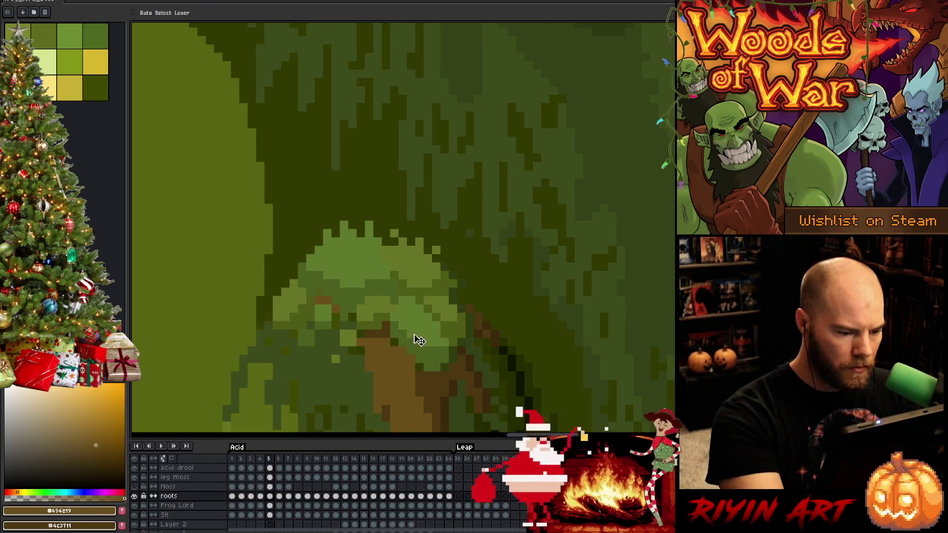
key("b")
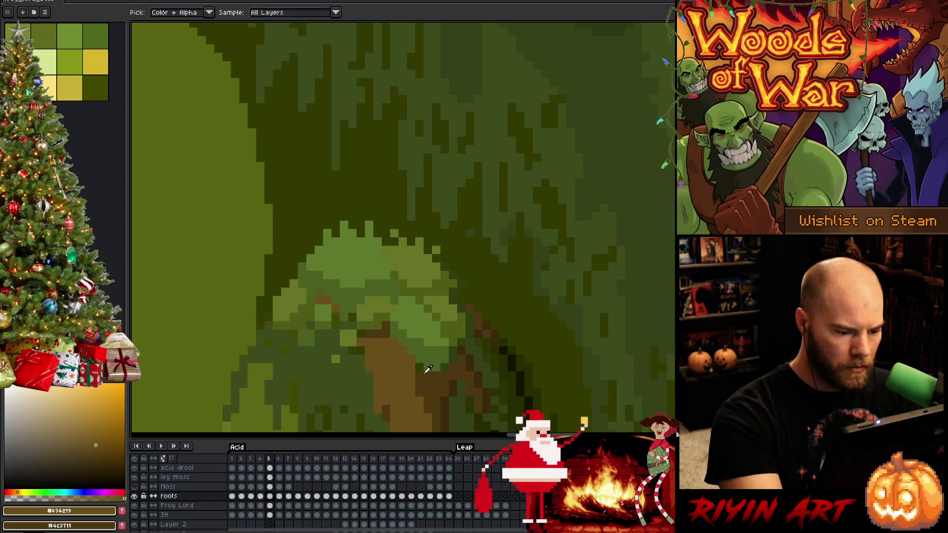
left_click(427, 374, "alt")
left_click(460, 291, "alt")
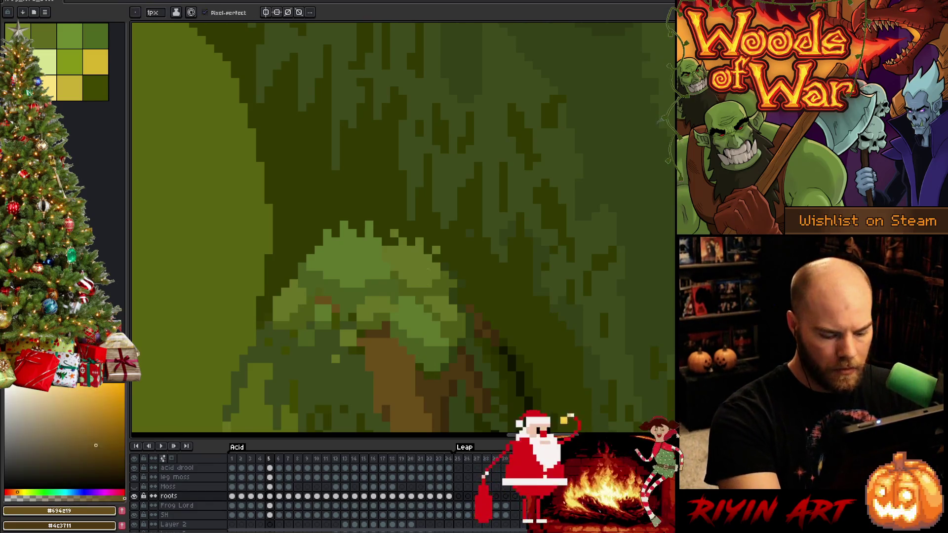
key("Left")
left_click_drag(460, 291, 443, 187)
key("Left")
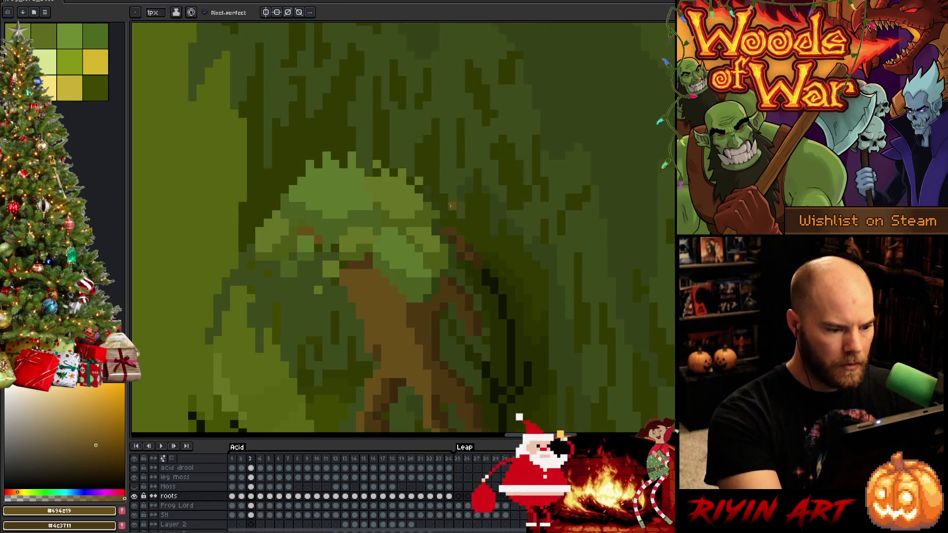
key("Left")
key("Left")
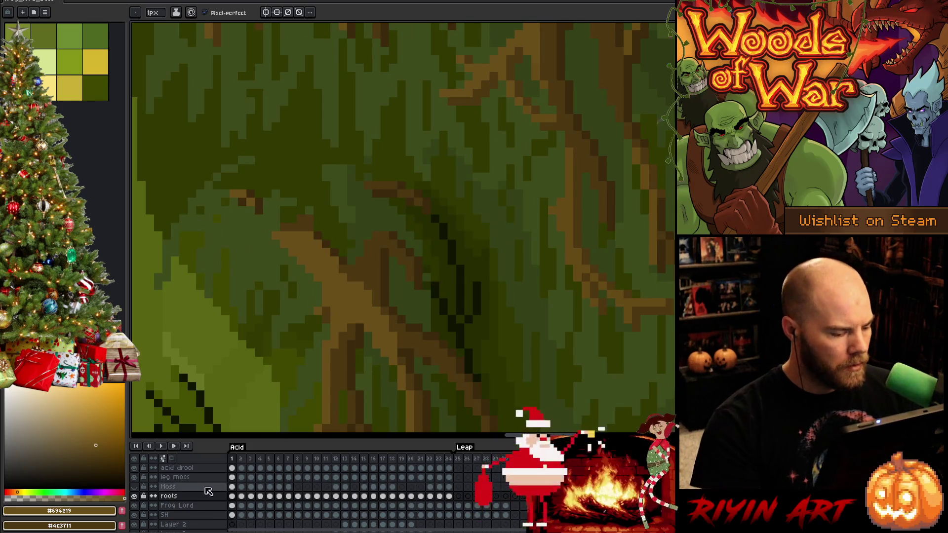
Show the moss layer again and review the roots on the last frames (21-23) before returning to frame 1
left_click(135, 487)
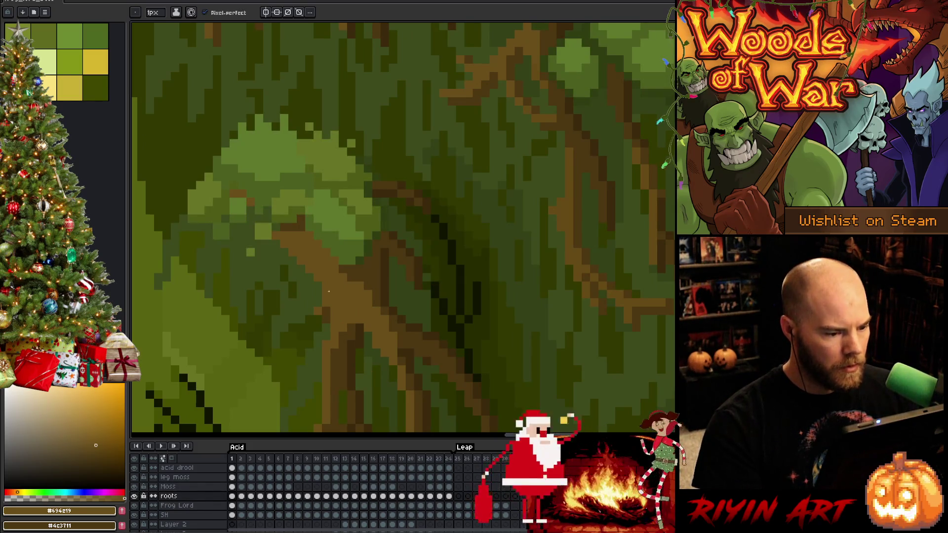
left_click(355, 262, "alt")
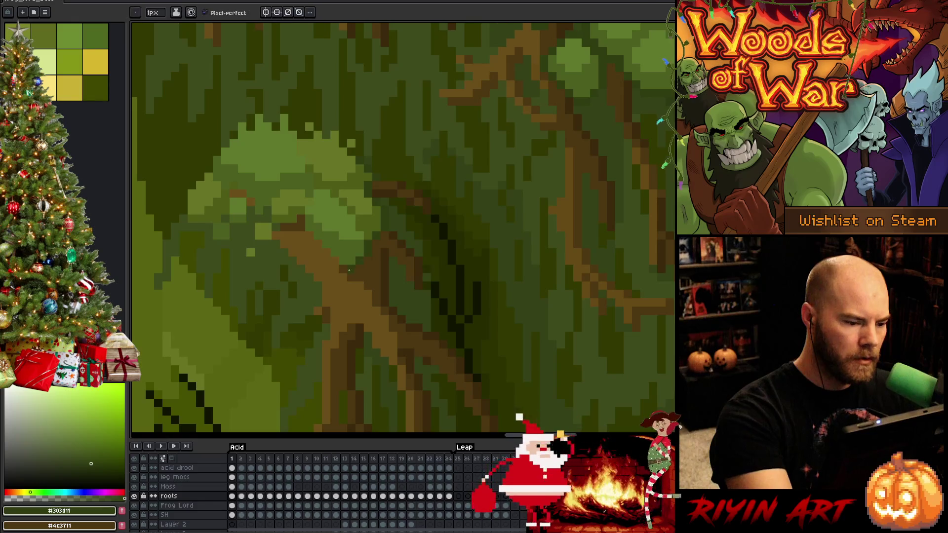
key("Left")
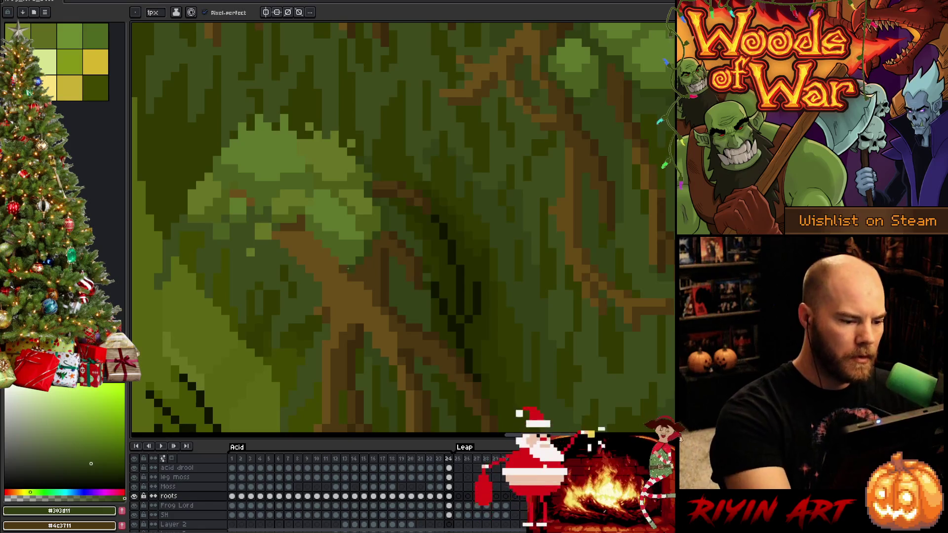
key("Left")
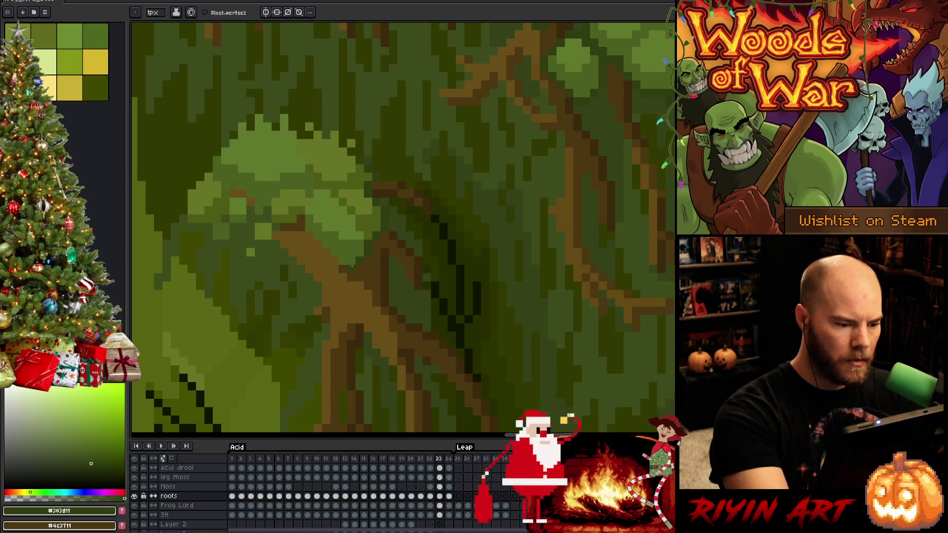
key("Left")
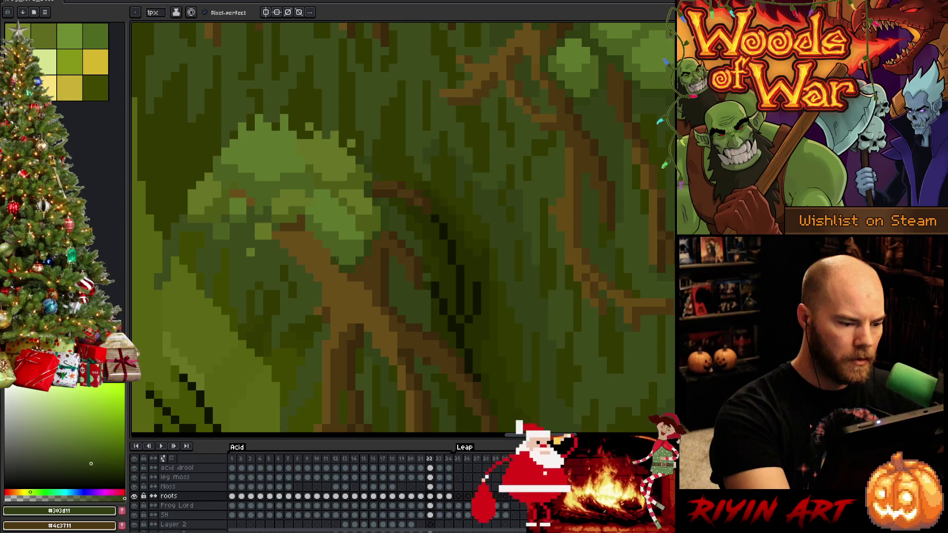
key("Left")
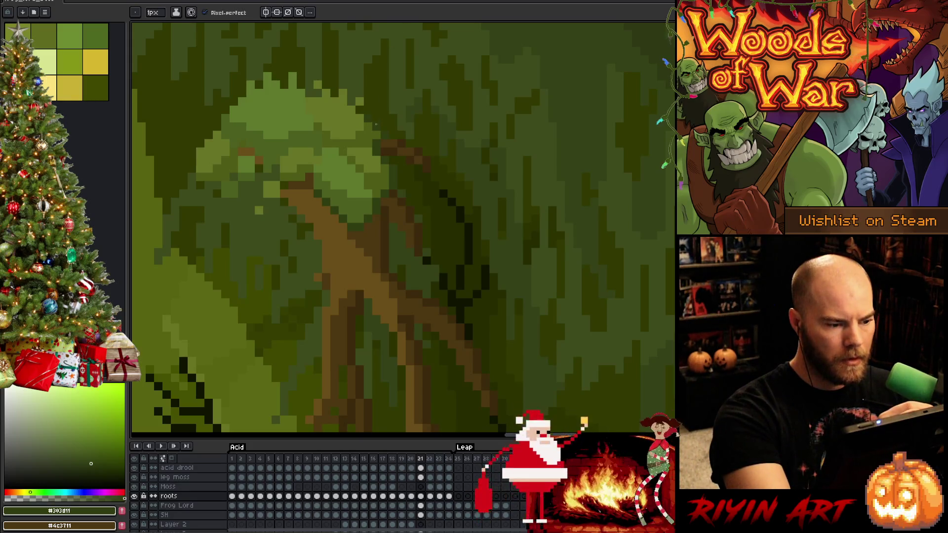
key("Right")
key("Right")
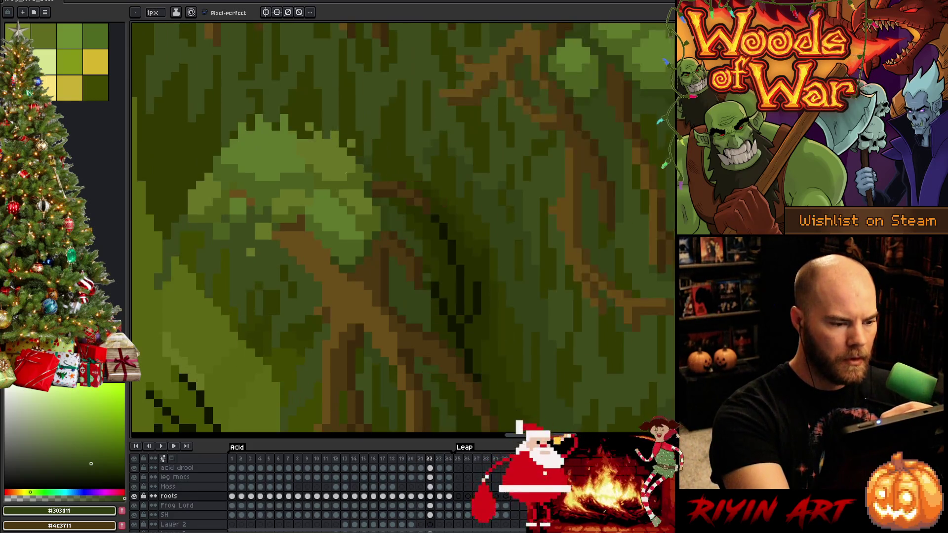
key("Right")
key("Right")
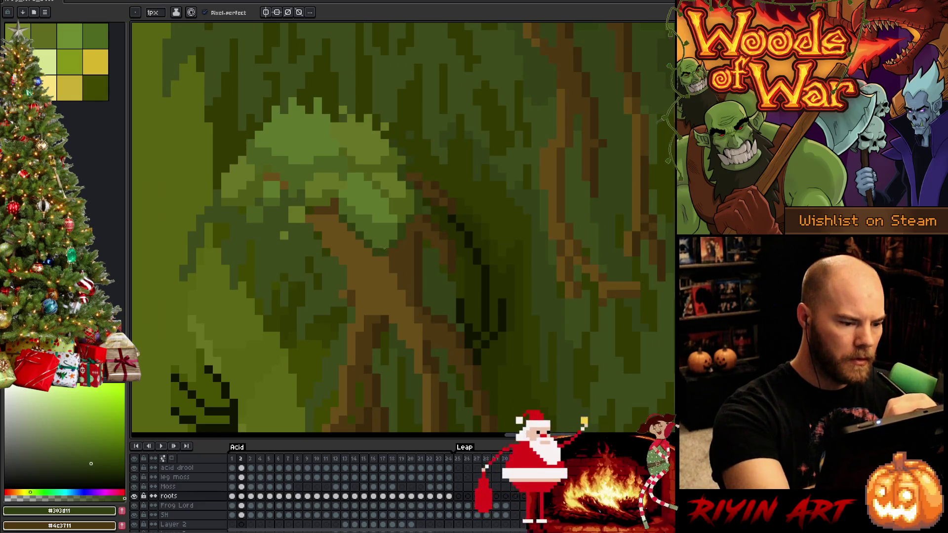
Darken a few trunk pixels in frame 4, advance to frame 6 and sample a lighter olive green over the frog's body
key("Right")
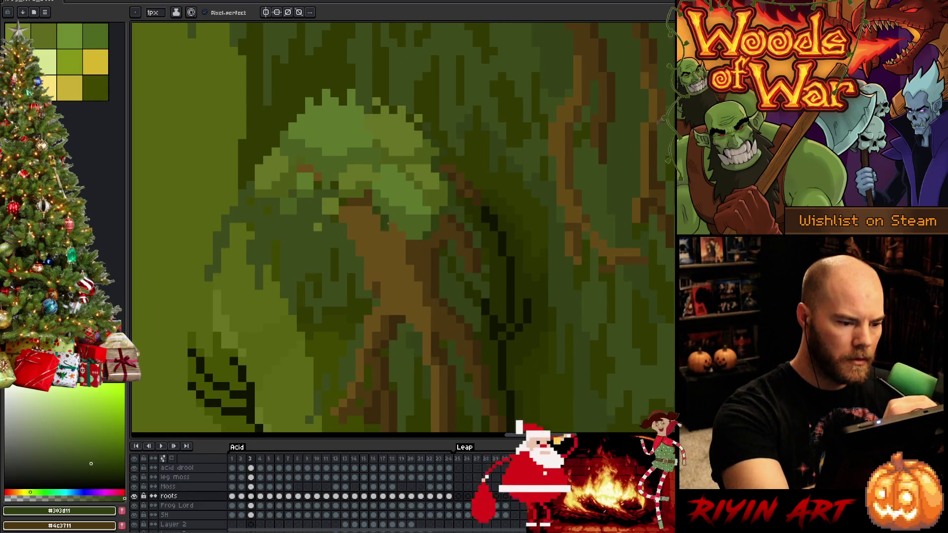
key("Right")
left_click(398, 190)
key("Right")
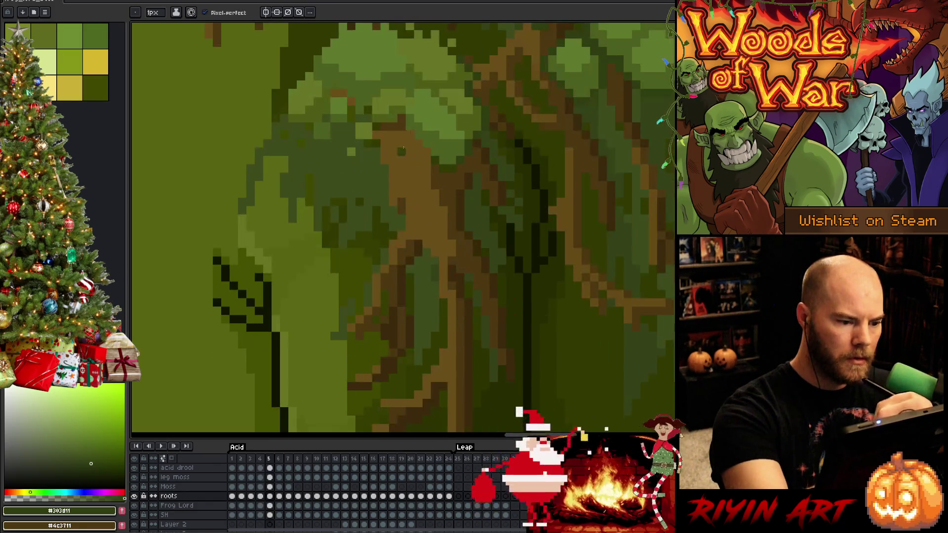
key("Right")
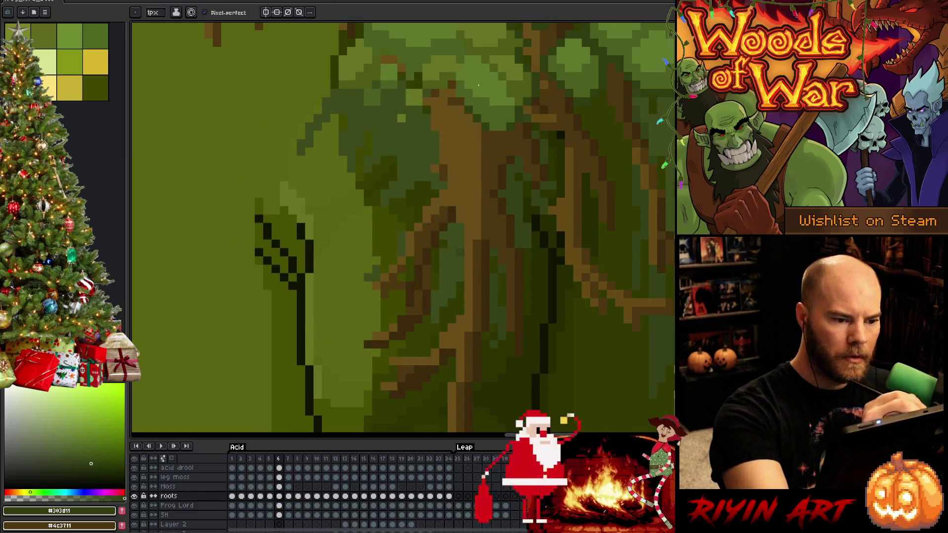
left_click(456, 105, "alt")
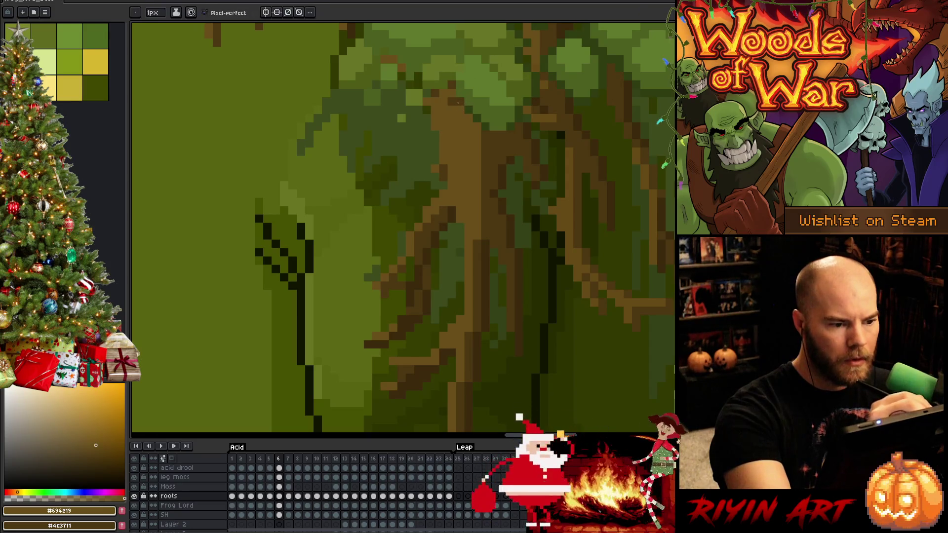
key("space")
left_click_drag(473, 142, 416, 239)
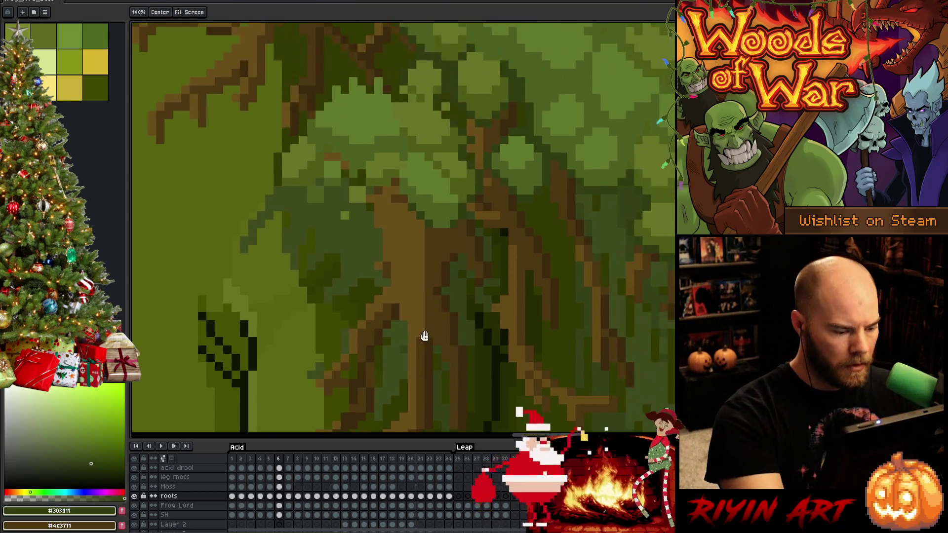
key("Up")
key("Up")
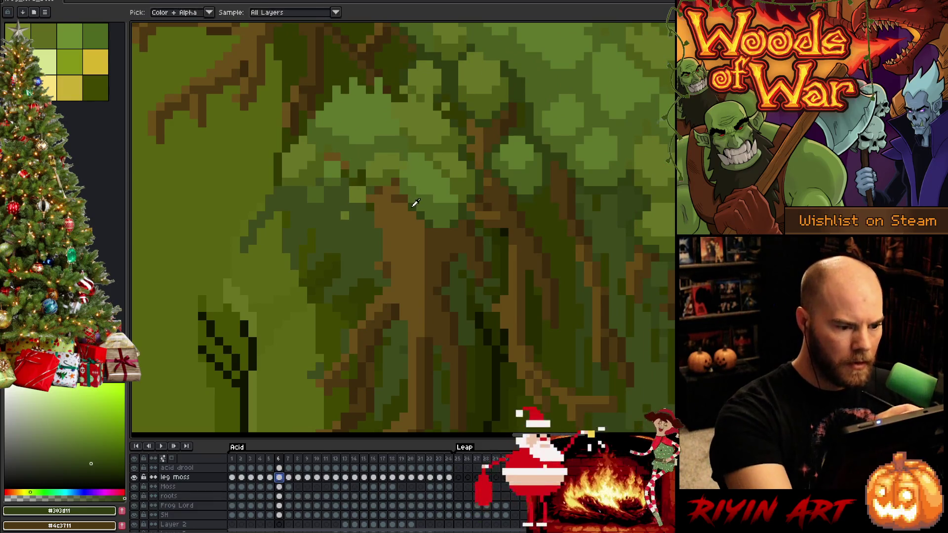
Sample the root brown and dark green, then check the leg moss on frames 7 through 11
left_click(398, 178, "alt")
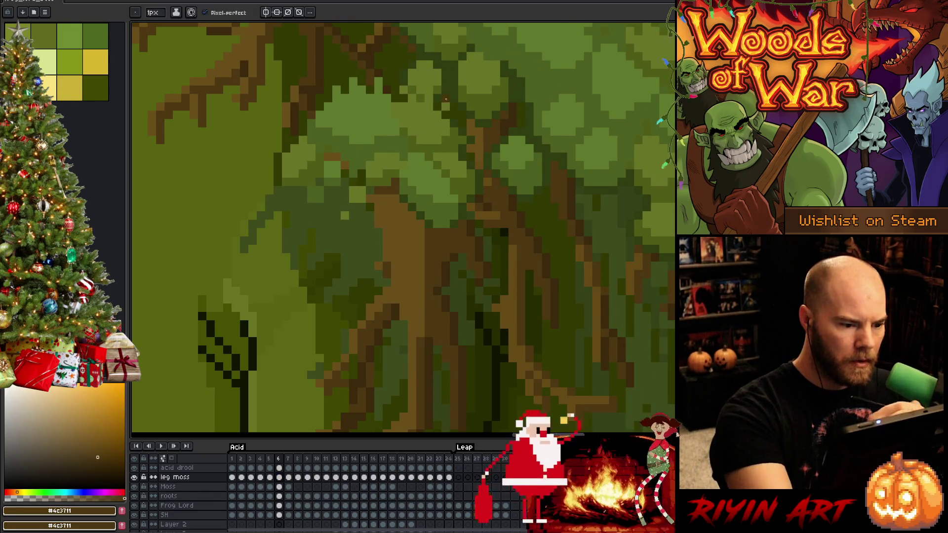
left_click(408, 197, "alt")
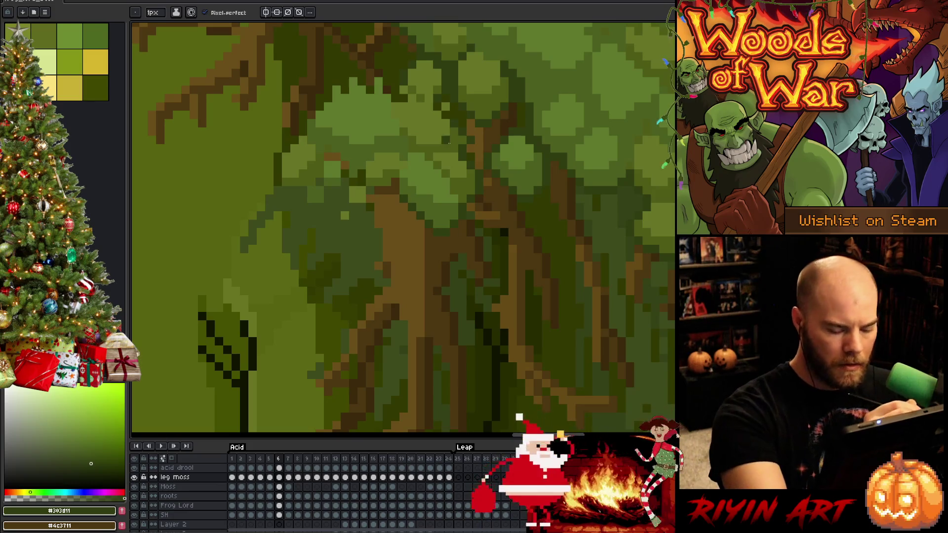
key("Right")
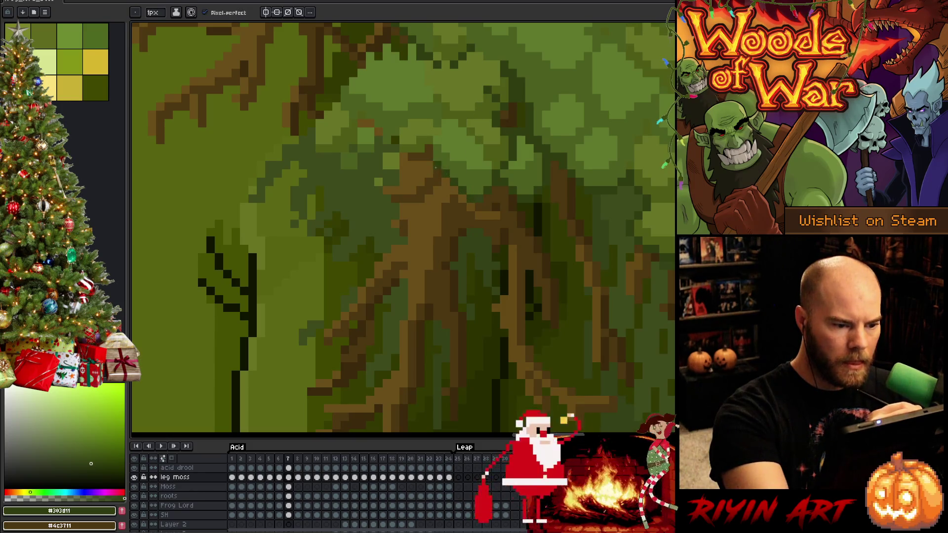
key("Right")
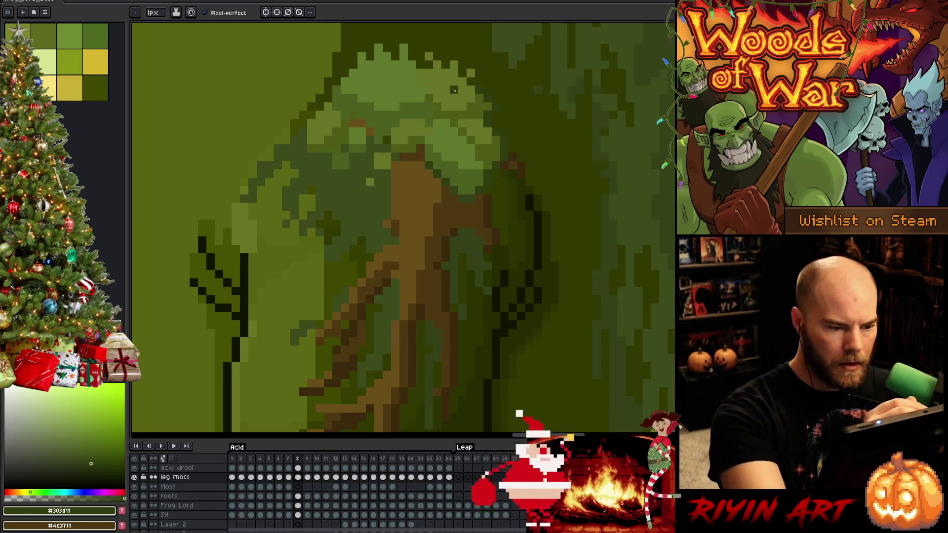
key("Right")
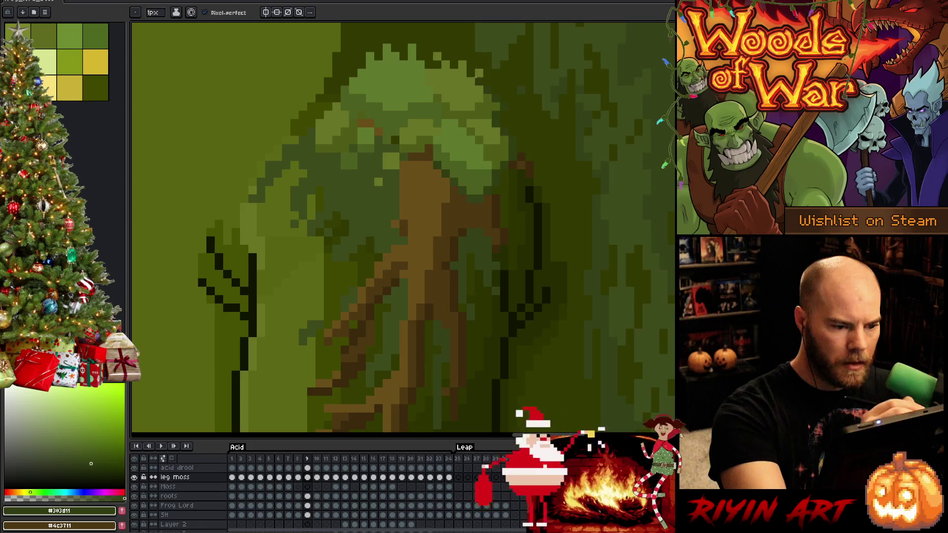
key("Right")
key("Right")
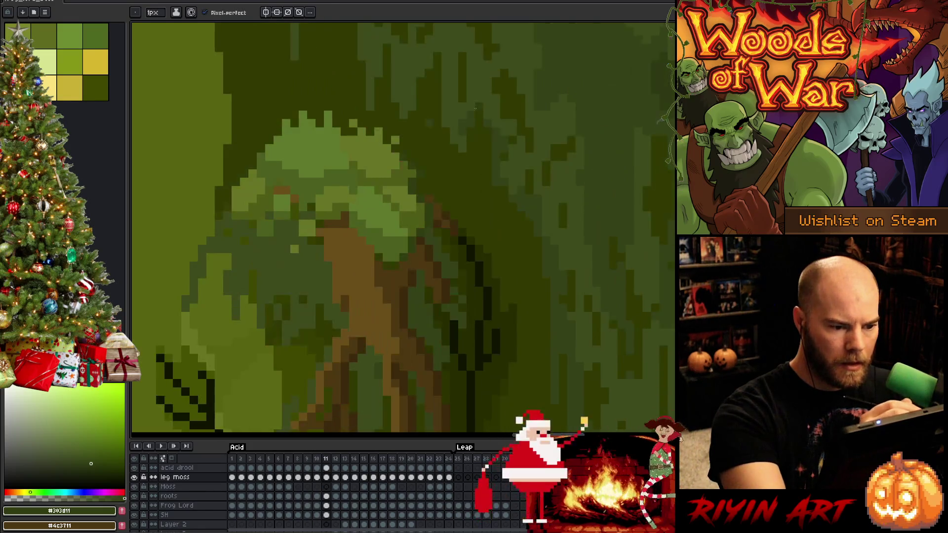
key("Right")
key("Left")
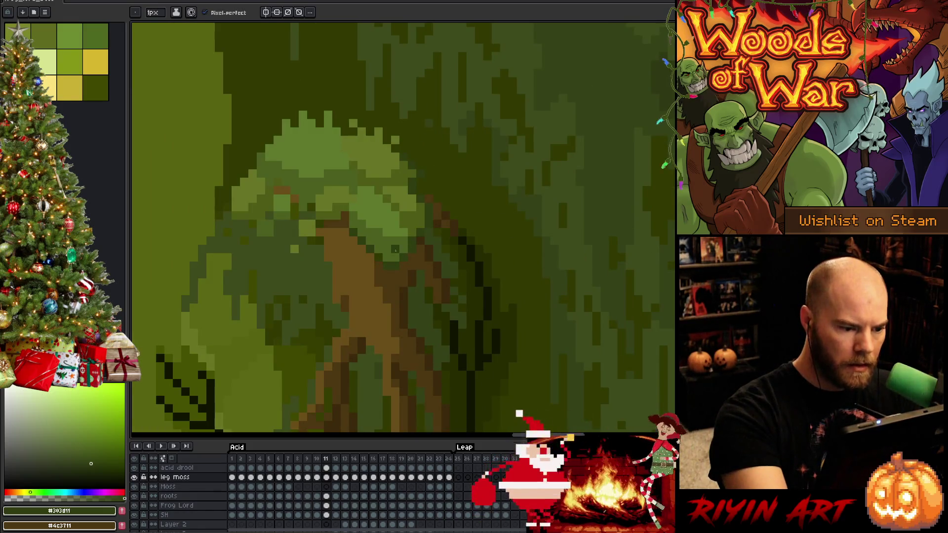
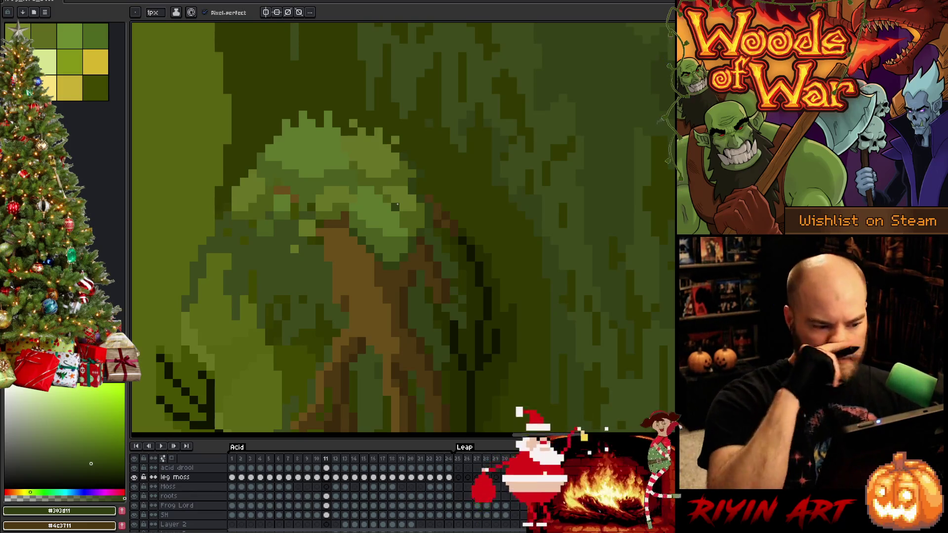
Step through the earlier leg frames one by one, flipping between neighbours to compare the moss
key("comma")
key("period")
key("comma")
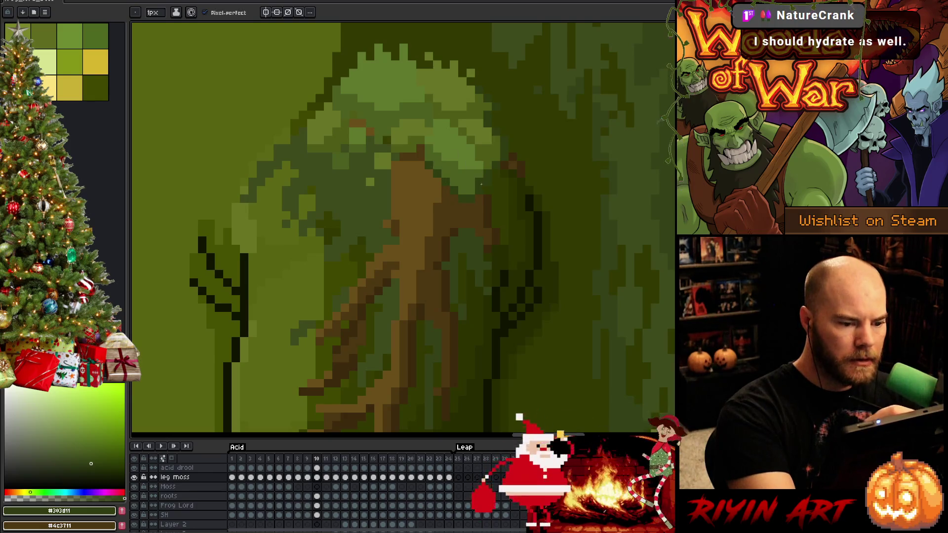
key("period")
key("period")
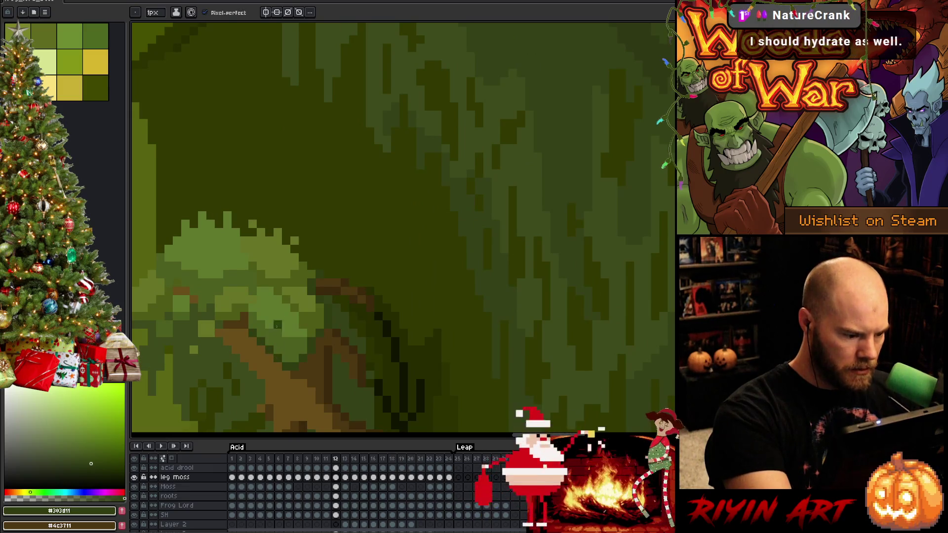
key("period")
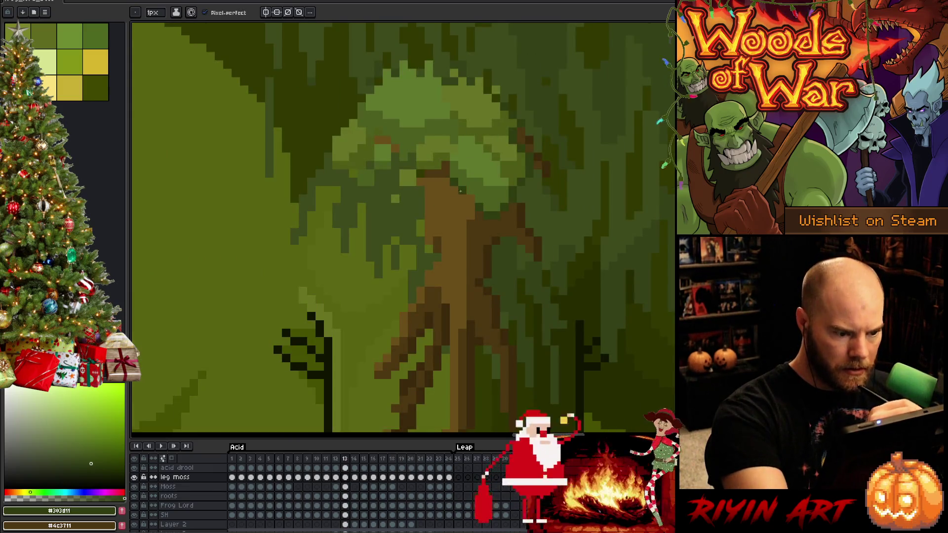
key("period")
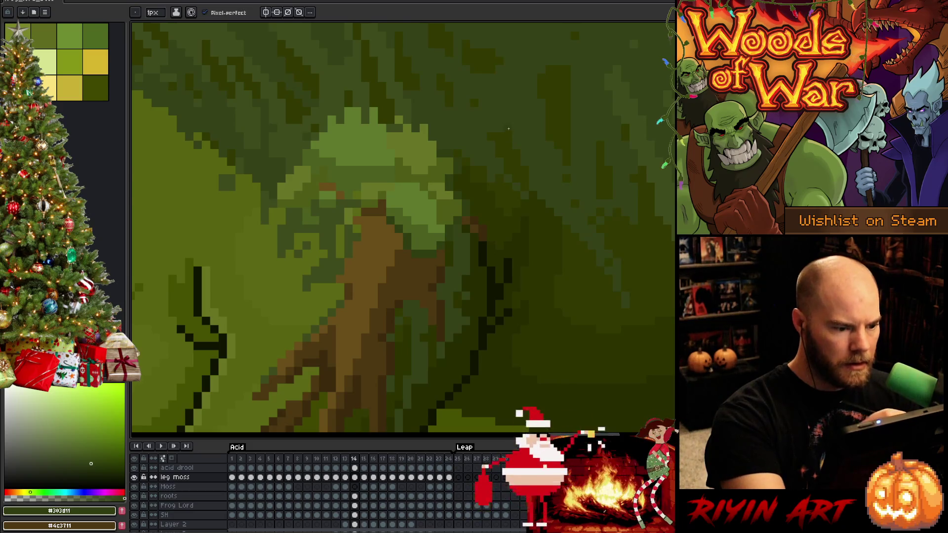
key("period")
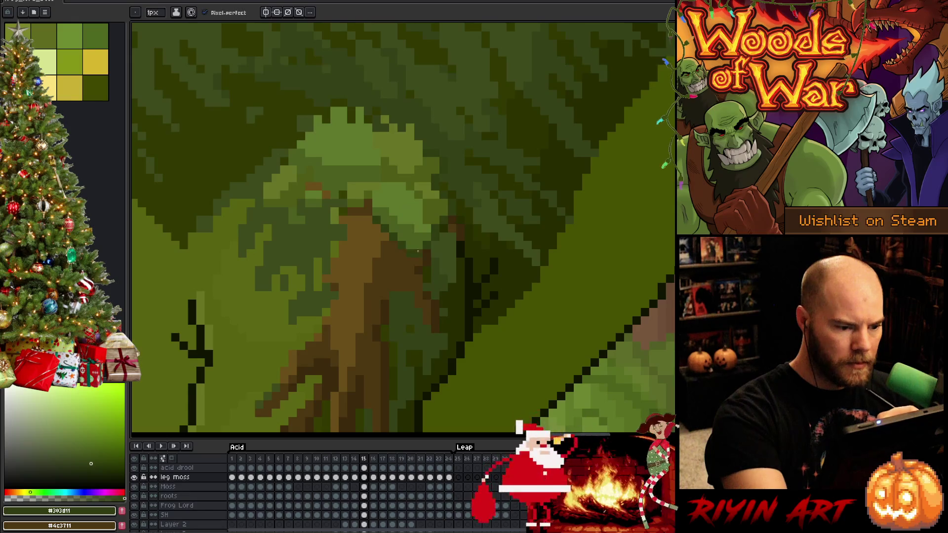
key("period")
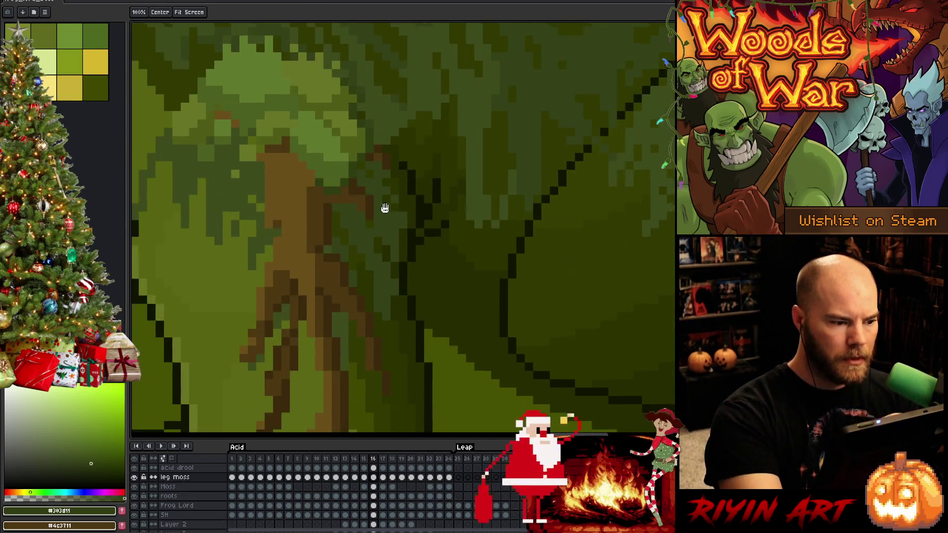
Follow the mossy leg through the later frames up to 23, then play the full animation back
left_click_drag(382, 205, 481, 231)
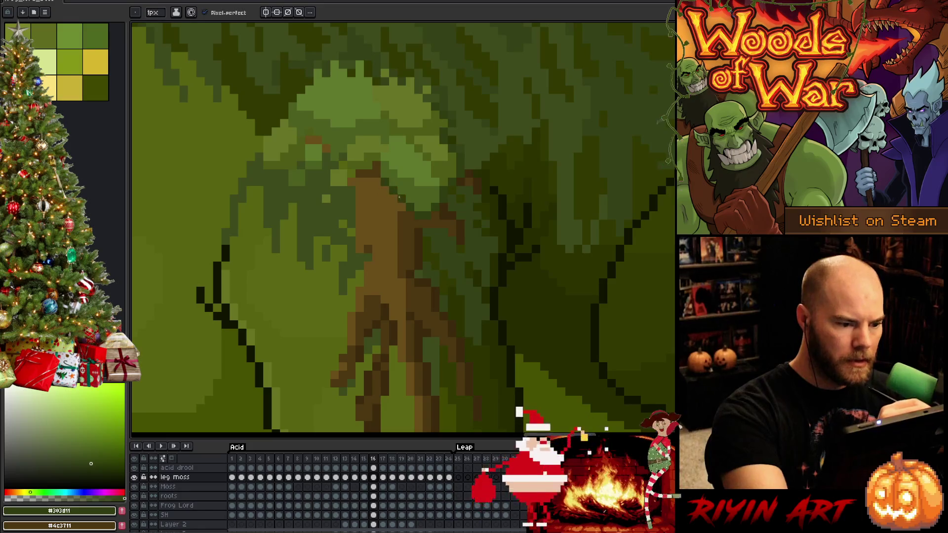
key("period")
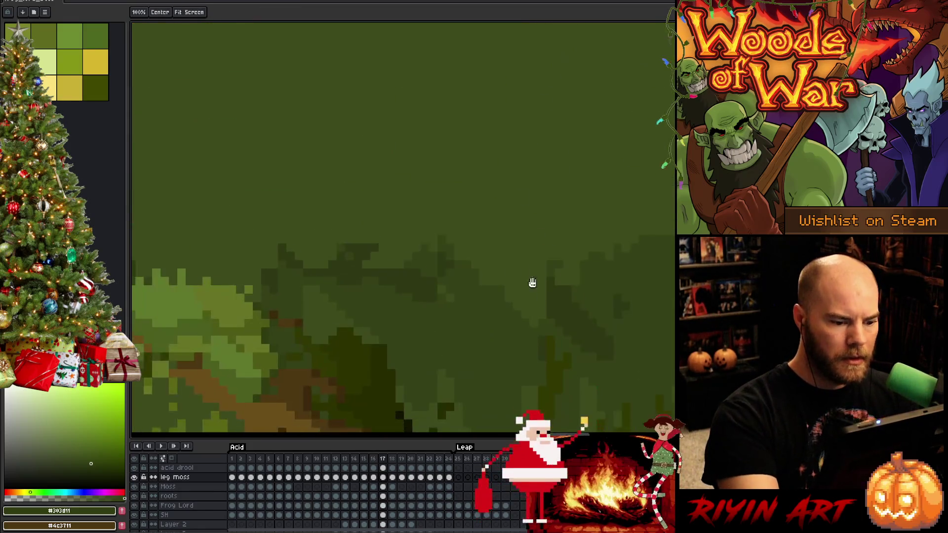
mouse_move(531, 282)
left_mouse_down()
mouse_move(494, 258)
mouse_move(380, 116)
mouse_move(333, 161)
left_mouse_up()
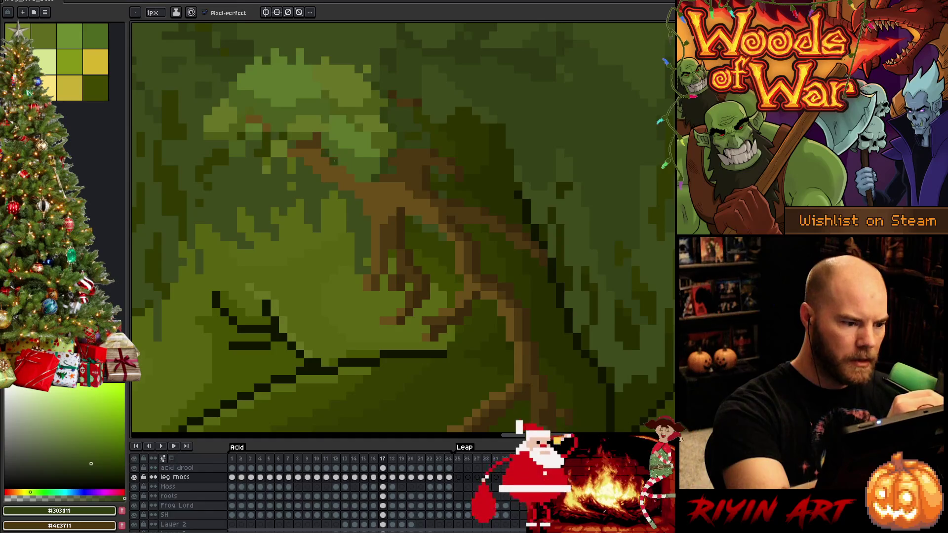
key("period")
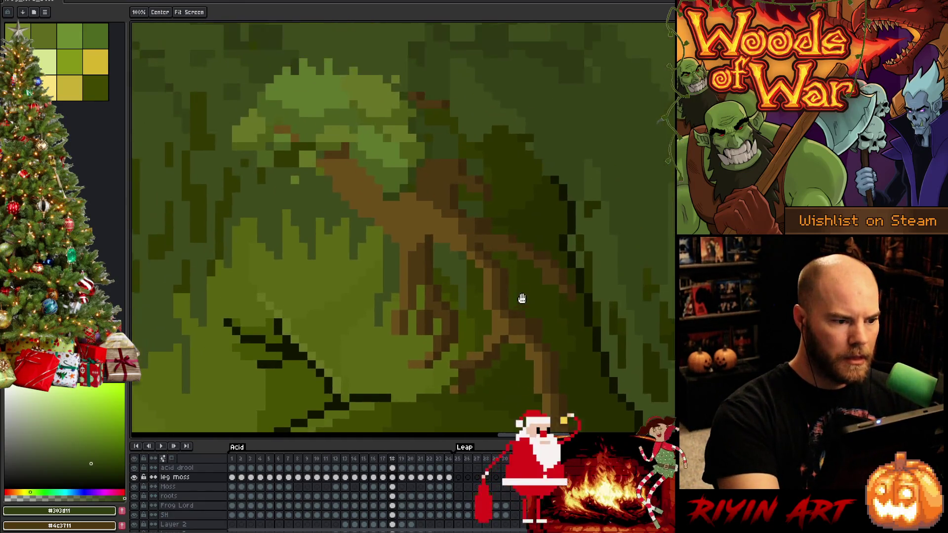
left_click_drag(525, 183, 522, 296)
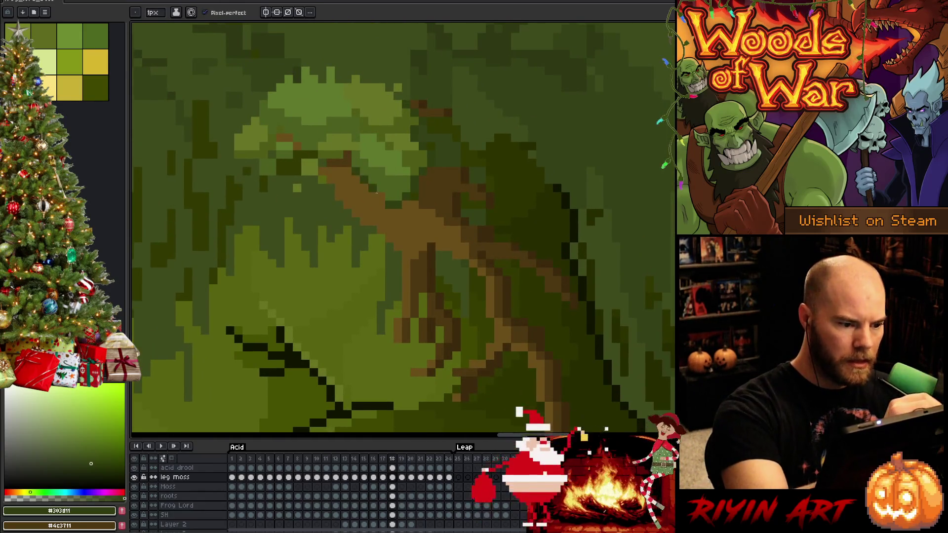
key("period")
left_click_drag(482, 170, 482, 233)
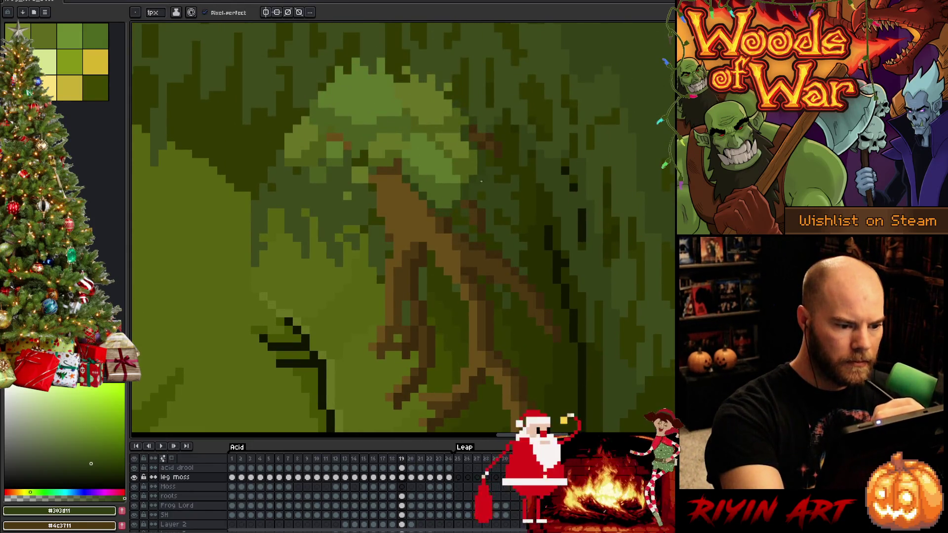
key("period")
left_click_drag(510, 116, 408, 205)
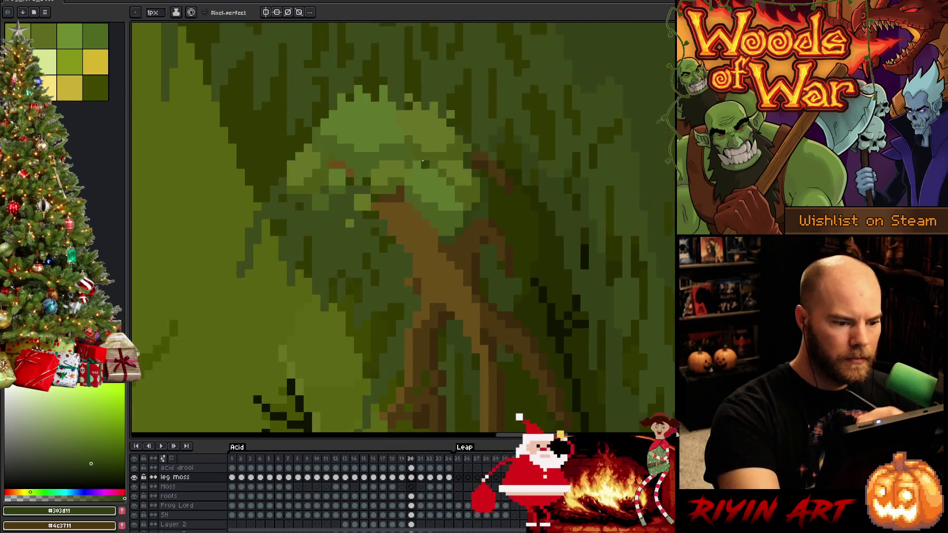
key("period")
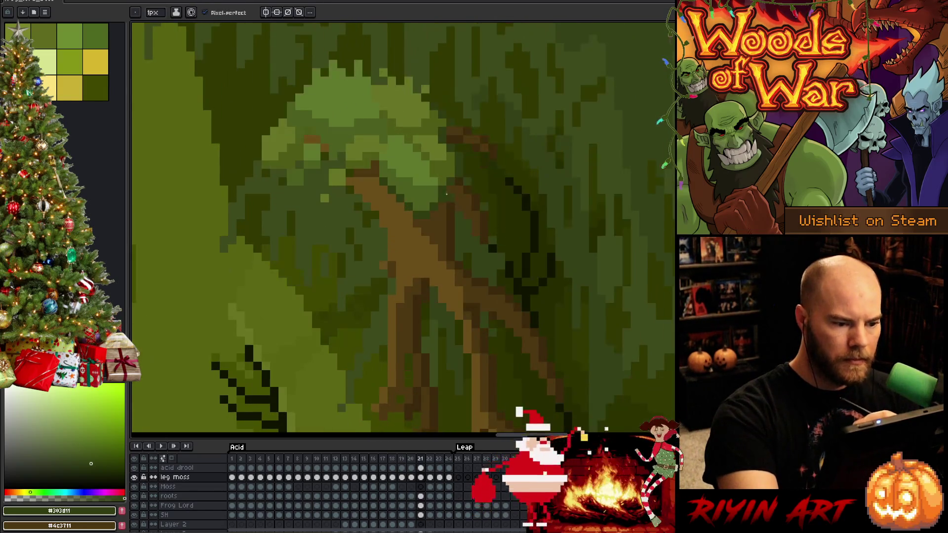
key("period")
key("period")
key("Return")
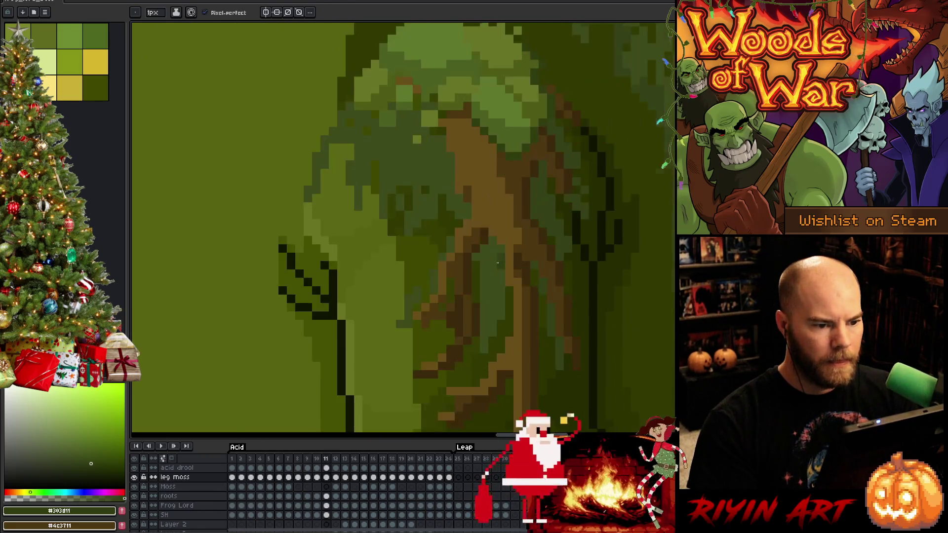
scroll(497, 263, "down", 5)
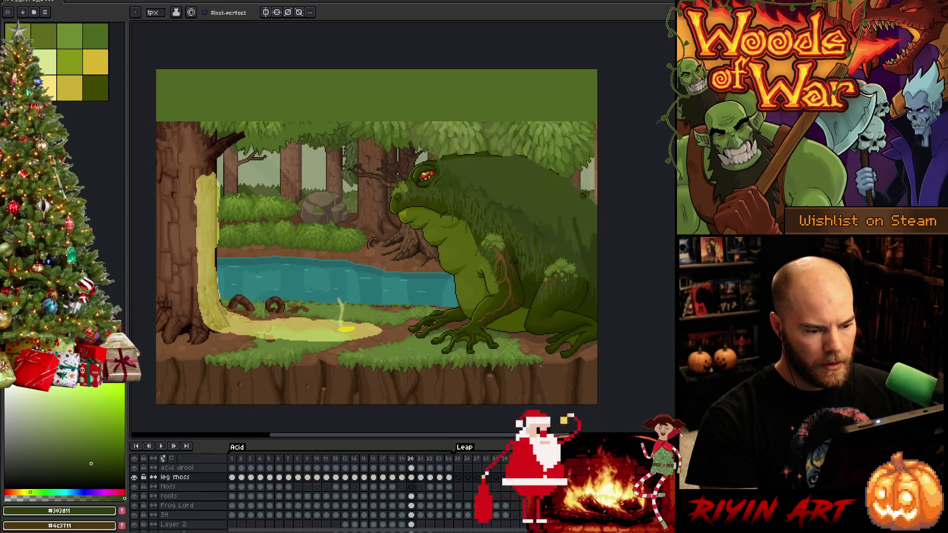
scroll(440, 254, "up", 2)
scroll(440, 253, "up", 2)
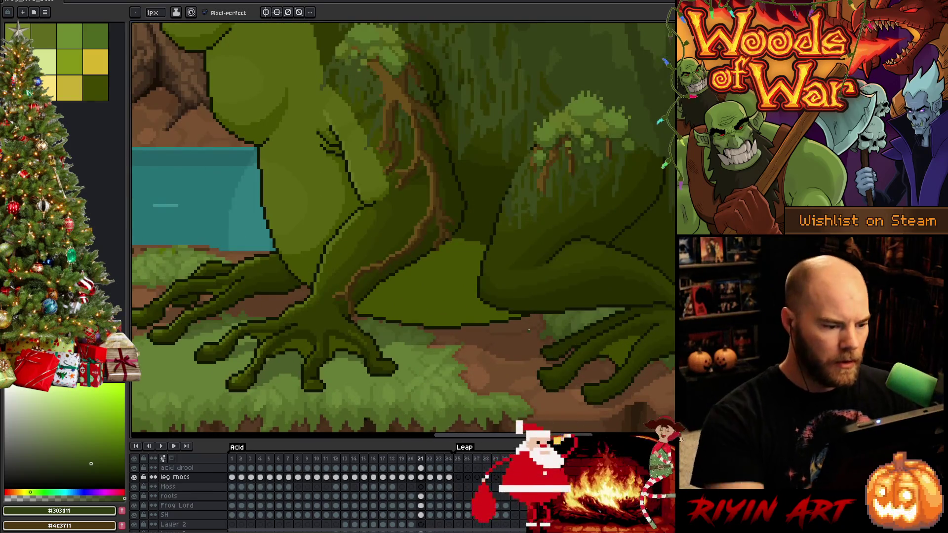
Lasso the roots running up the frog's leg with the freehand selection
key("m")
left_click_drag(443, 257, 414, 206)
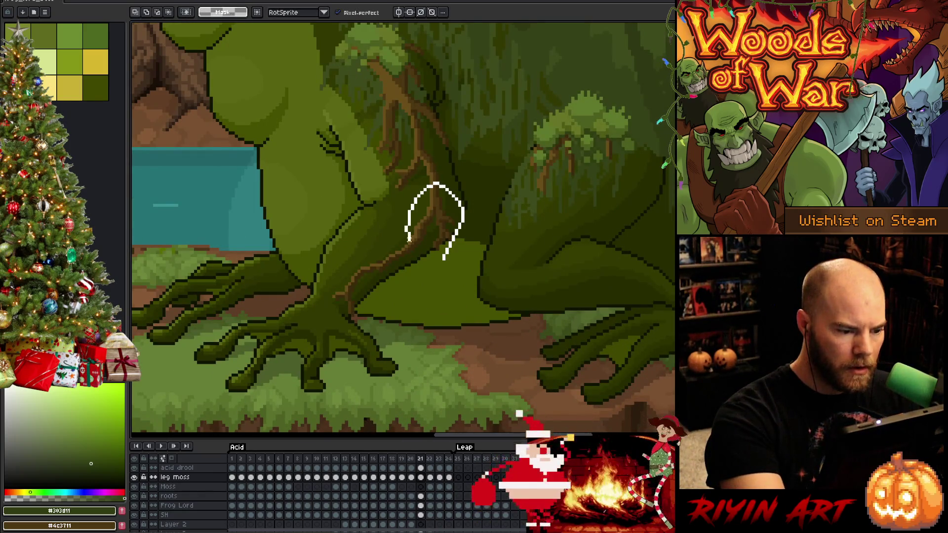
left_click_drag(412, 258, 412, 259)
key("ctrl+t")
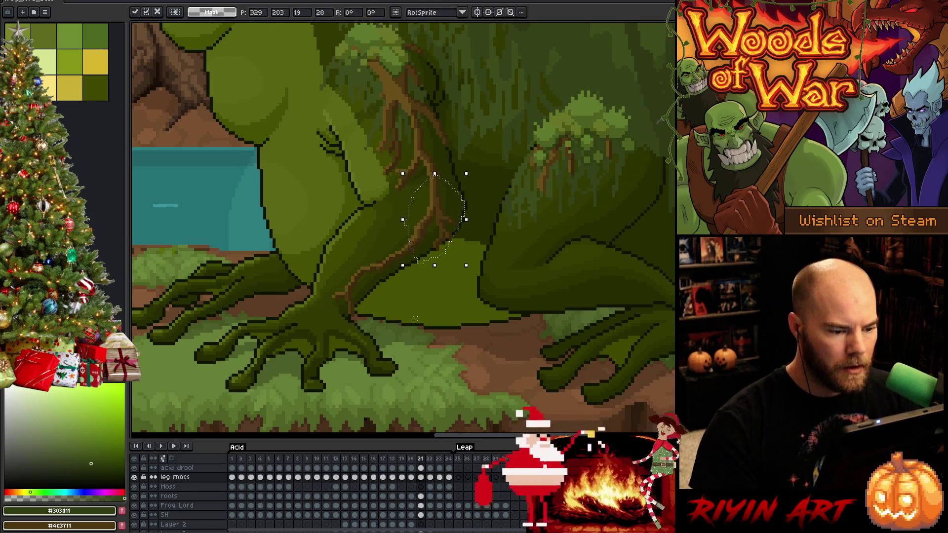
Target the roots layer above Frog Lord and nudge the selected roots up one pixel
left_click(421, 505)
key("Up")
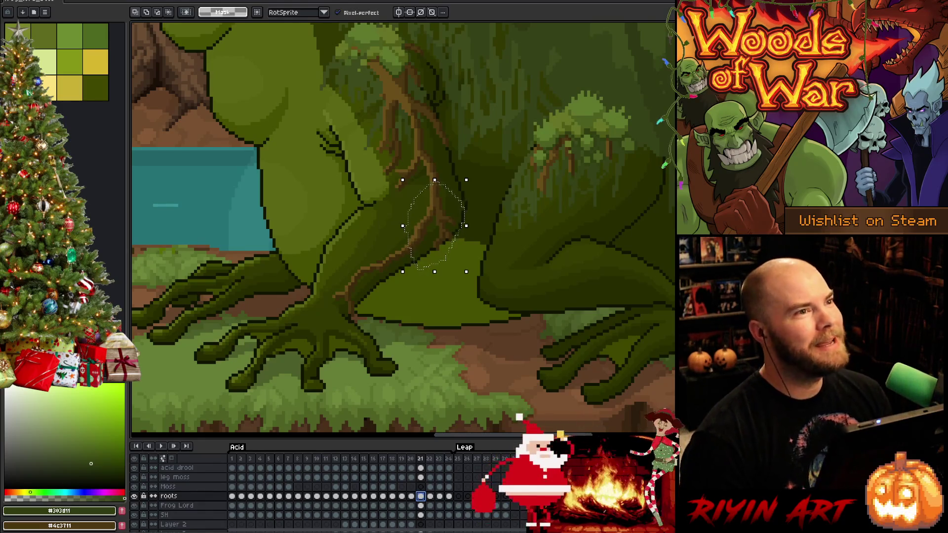
key("Up")
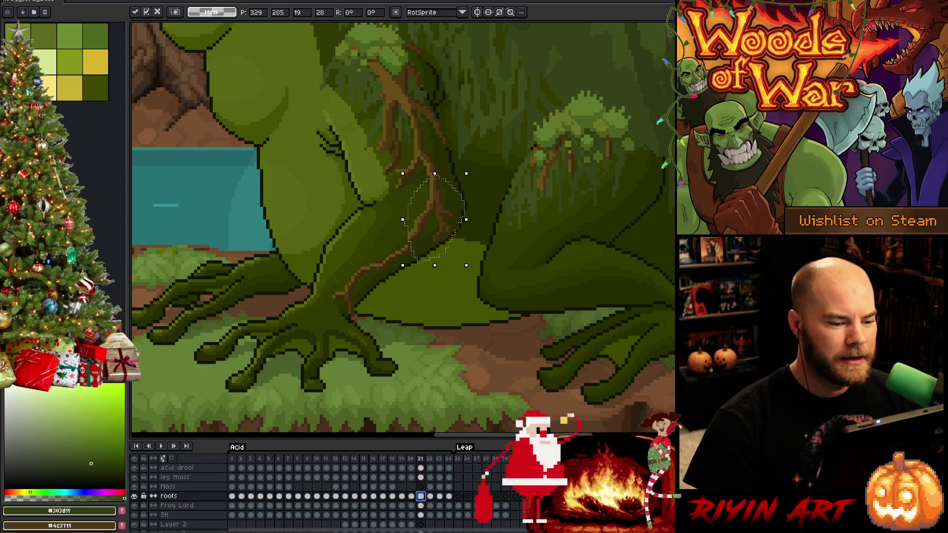
Flip between frames 20 and 21 to judge the roots, then clear the selection
key("comma")
key("period")
key("comma")
key("period")
key("comma")
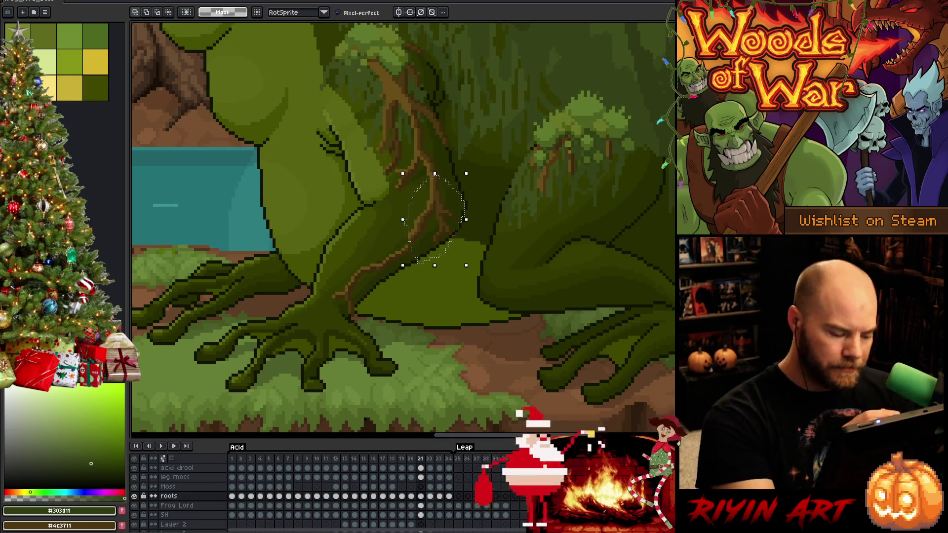
key("ctrl+d")
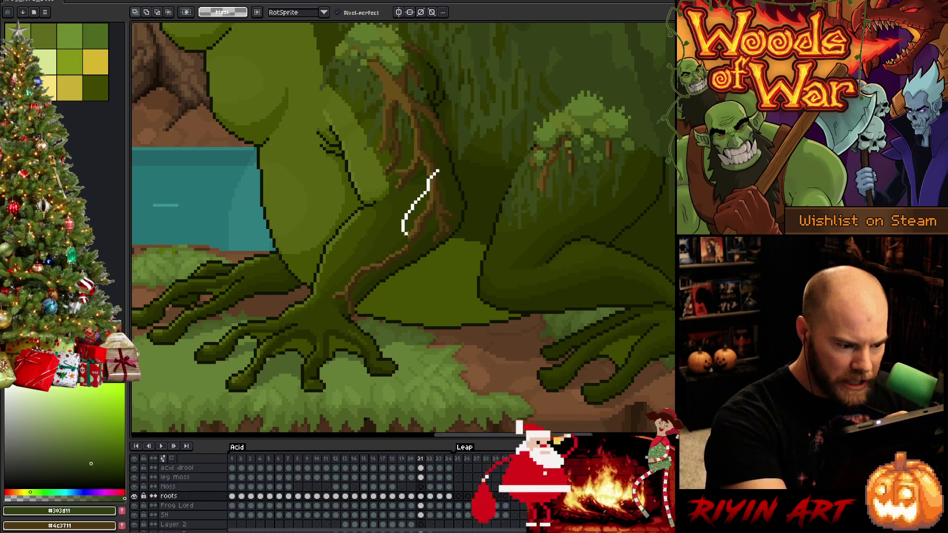
Reselect the root section on the leg, shift it one pixel left and apply it
left_click_drag(458, 262, 486, 251)
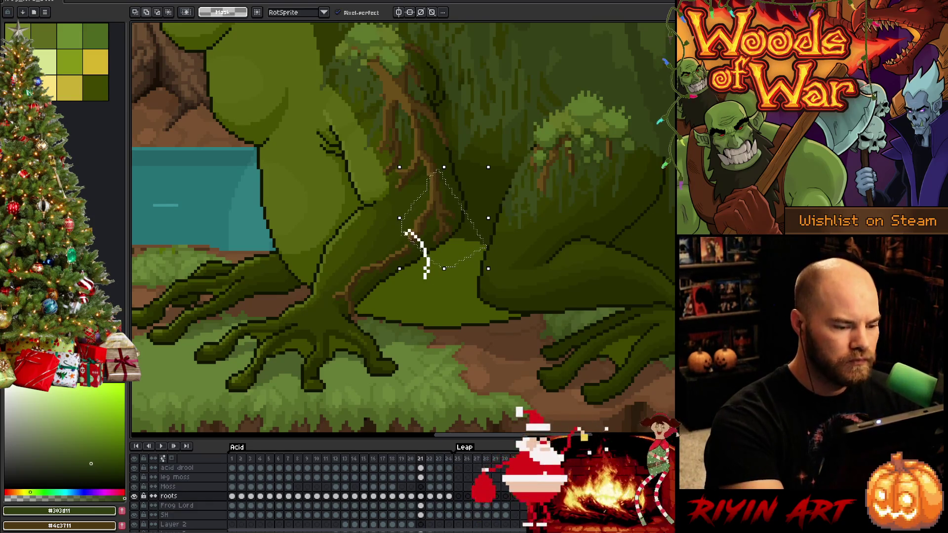
key("Left")
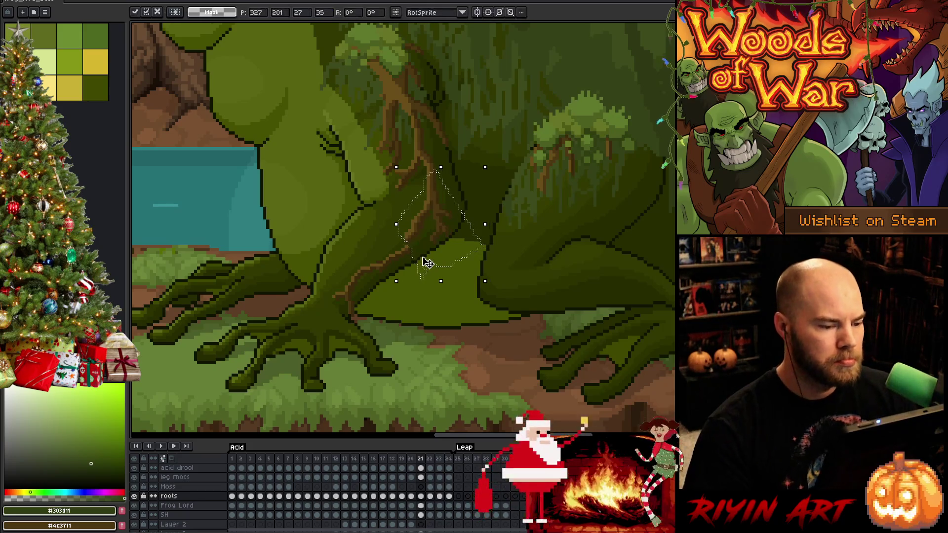
key("ctrl+d")
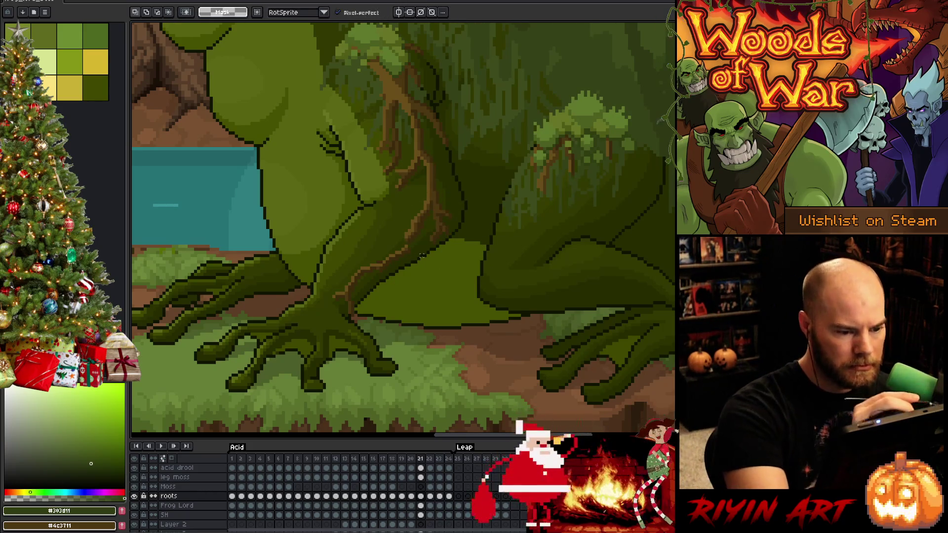
scroll(406, 243, "up", 1)
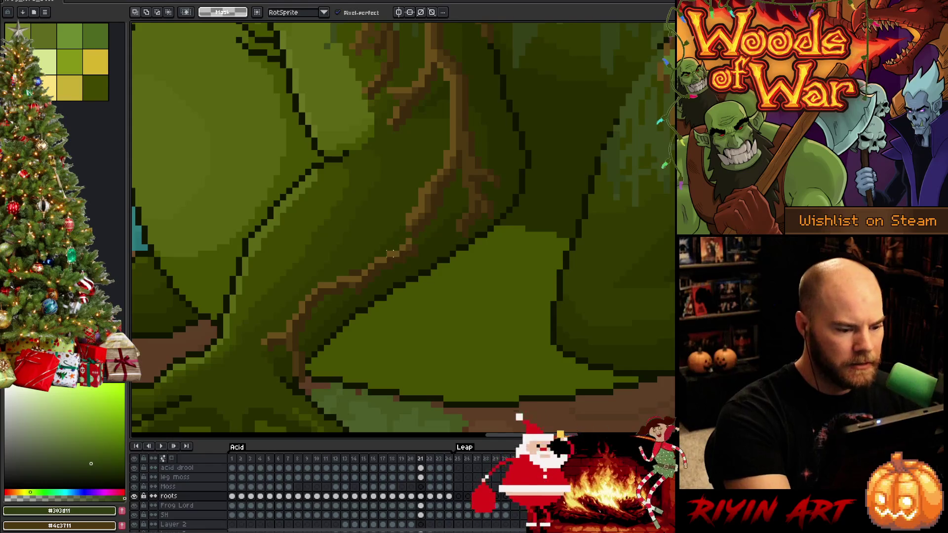
Sample the brown and darker brown root colours from the canvas for the pencil
left_click(393, 251, "alt")
key("b")
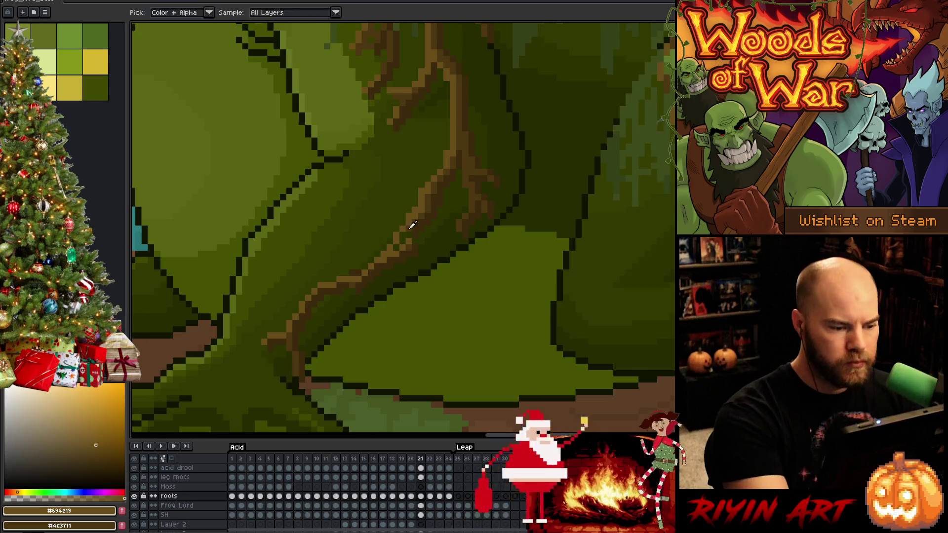
left_click(405, 234, "alt")
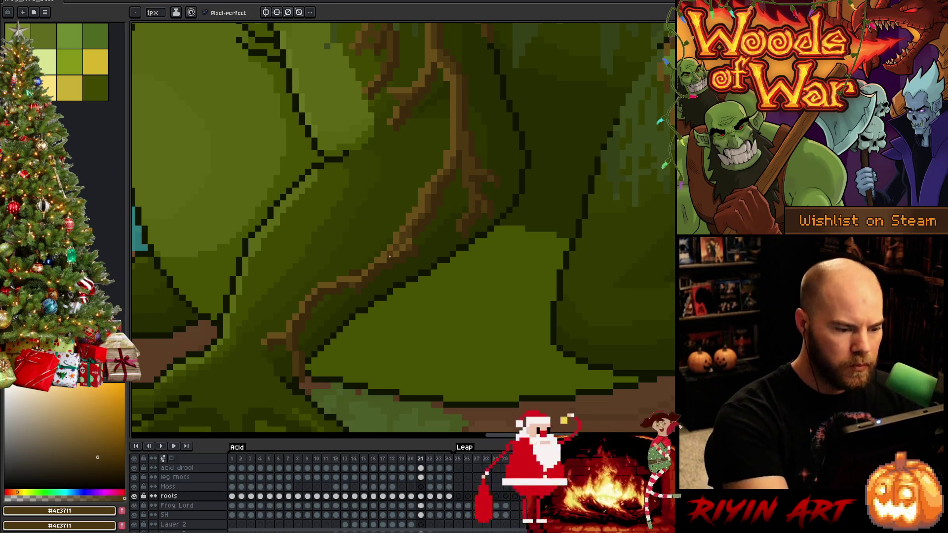
left_click(397, 253, "alt")
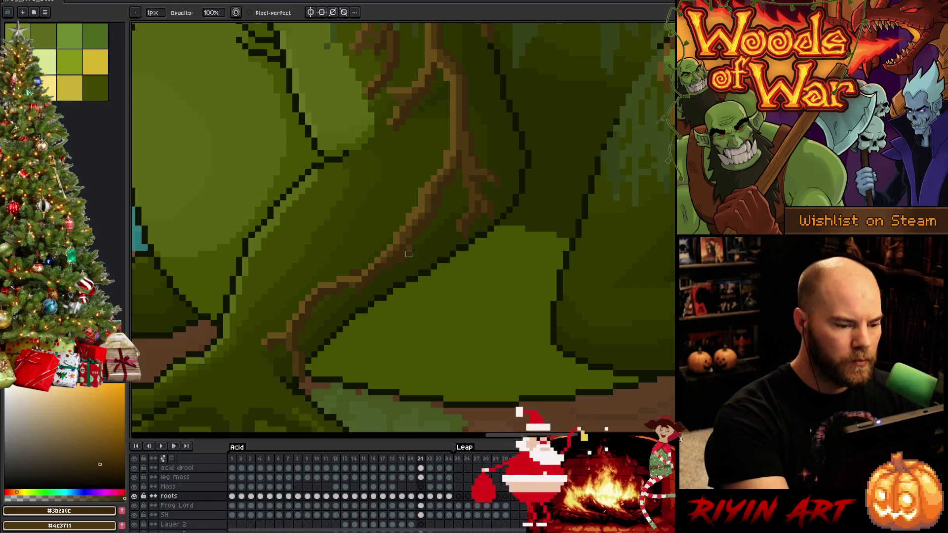
key("alt")
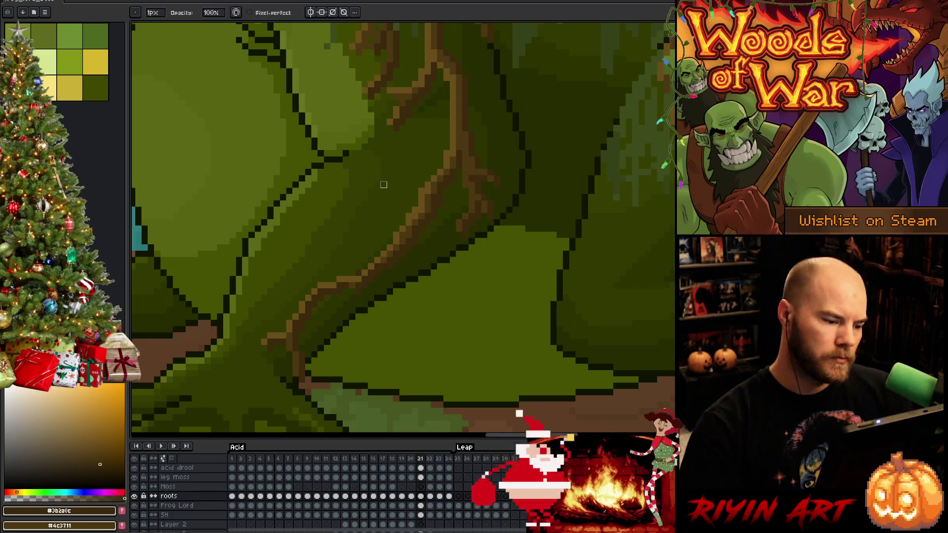
Compare frames 20 and 21 and settle on frame 20 with the eraser ready
key("Left")
key("Right")
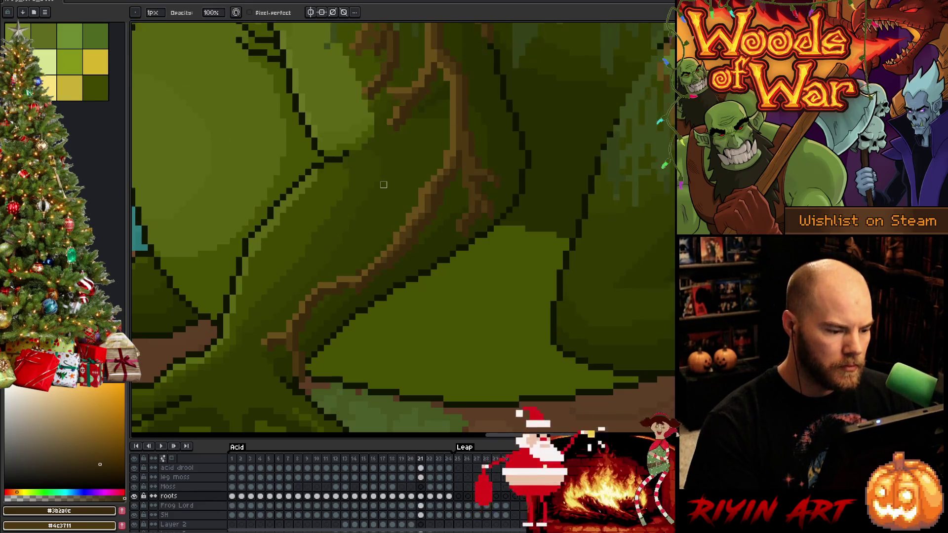
key("e")
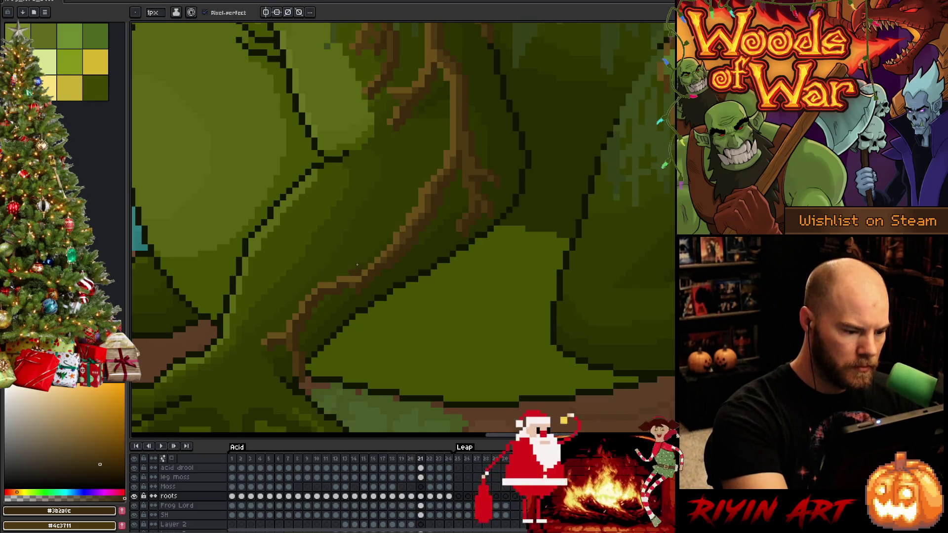
key("Left")
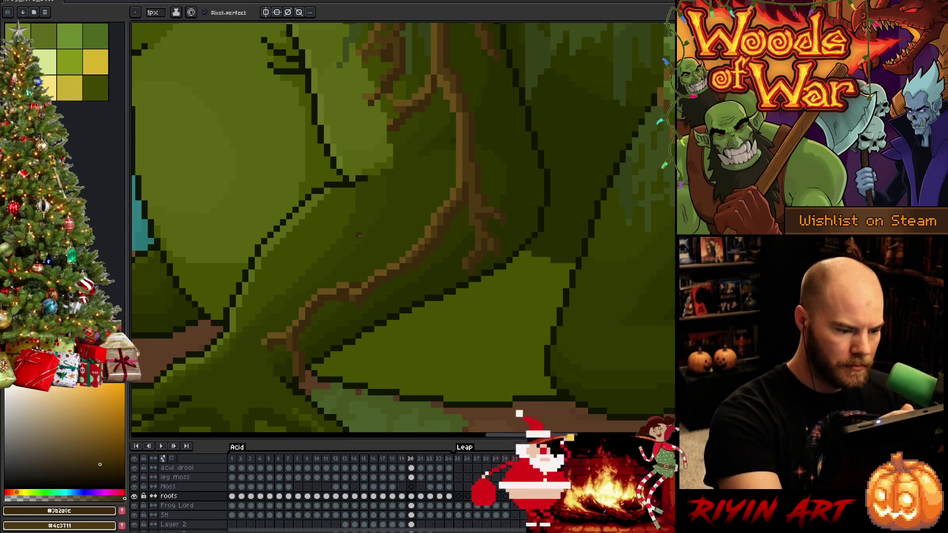
Touch up the roots on frames 19 to 17 with pencil and eraser, comparing neighbours
key("Left")
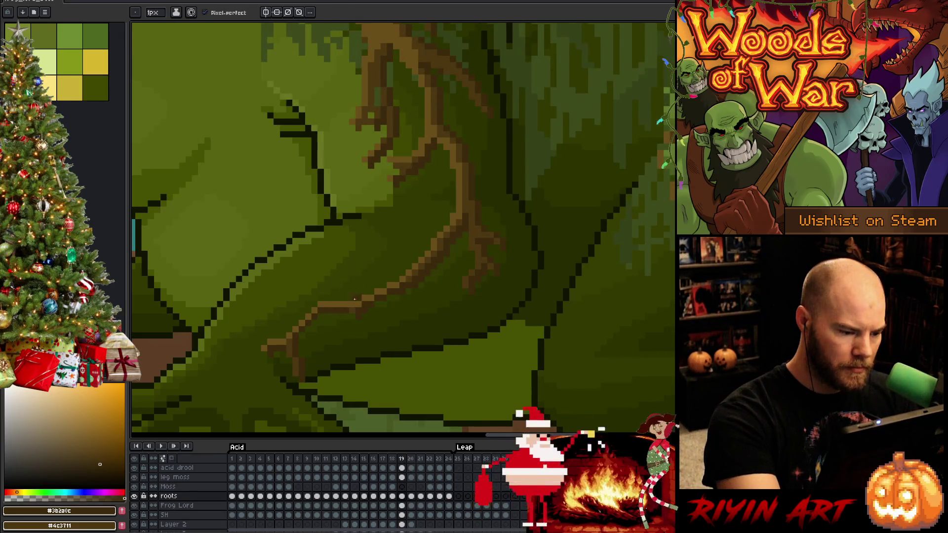
key("Left")
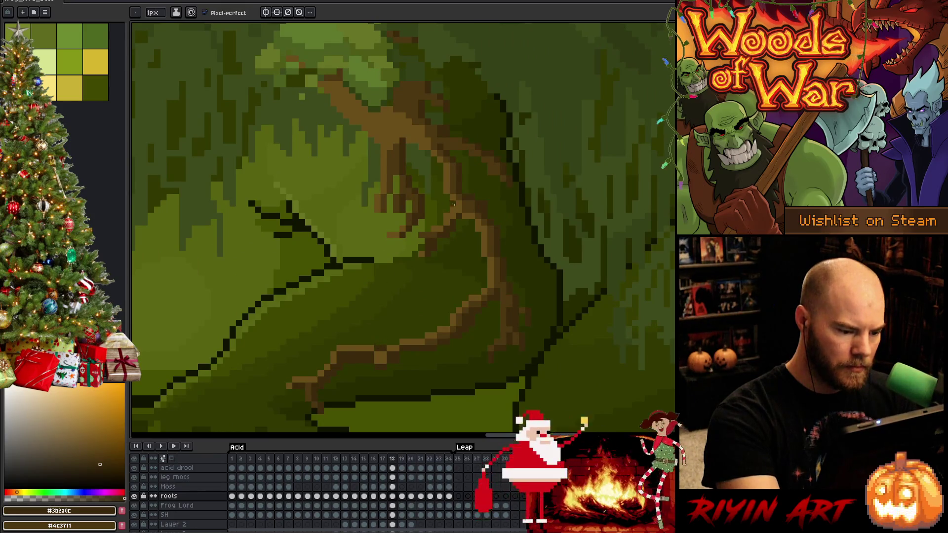
key("b")
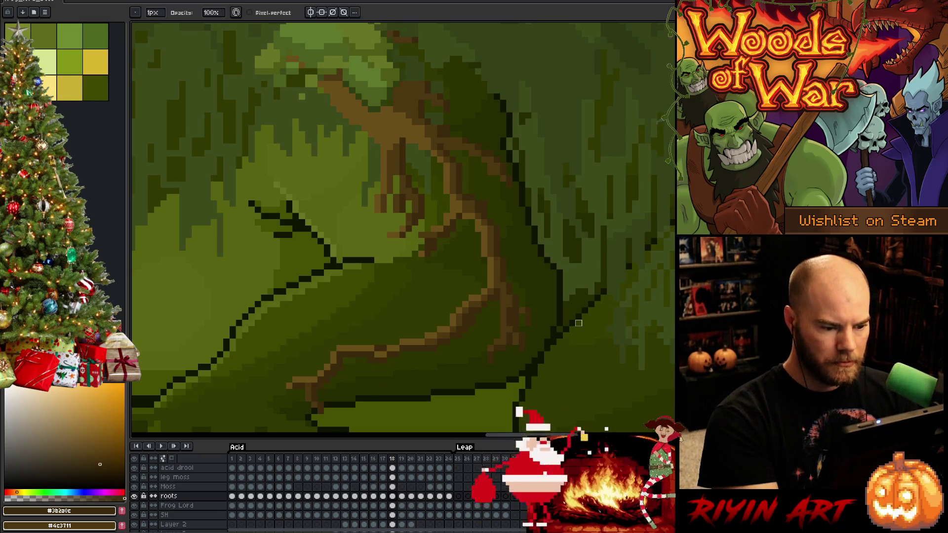
key("e")
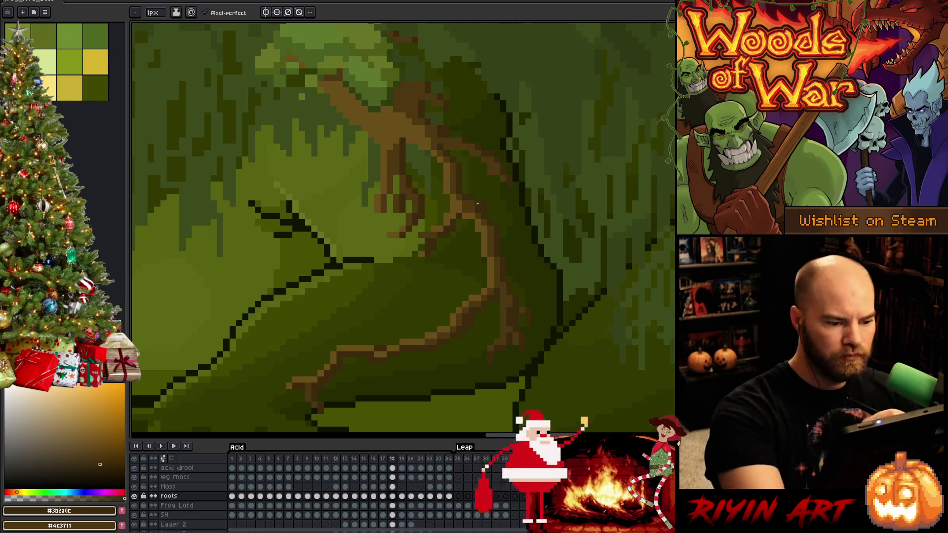
key("b")
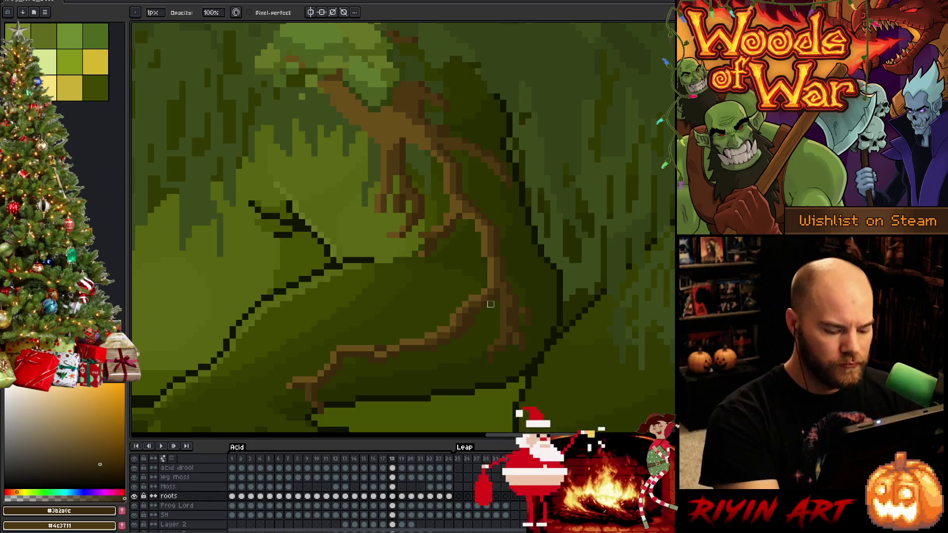
key("Left")
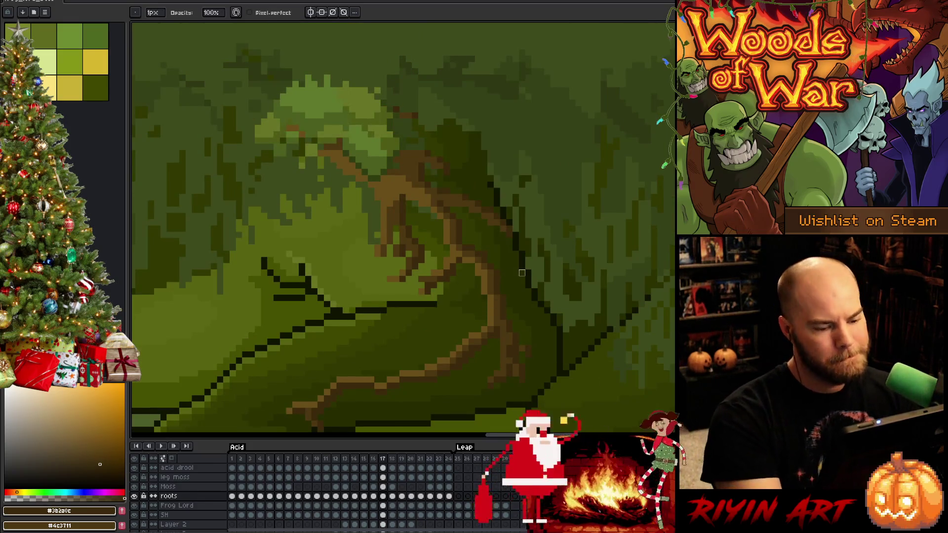
key("Right")
key("Left")
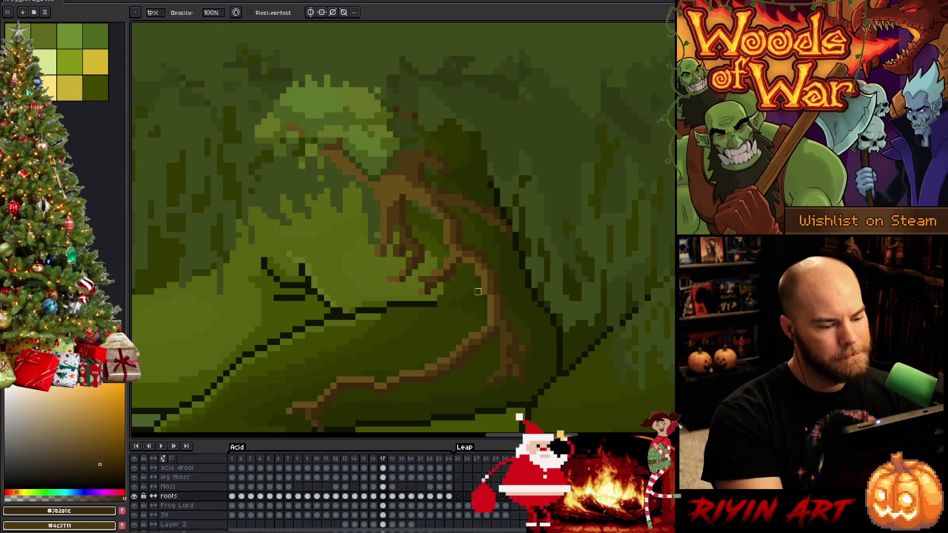
key("e")
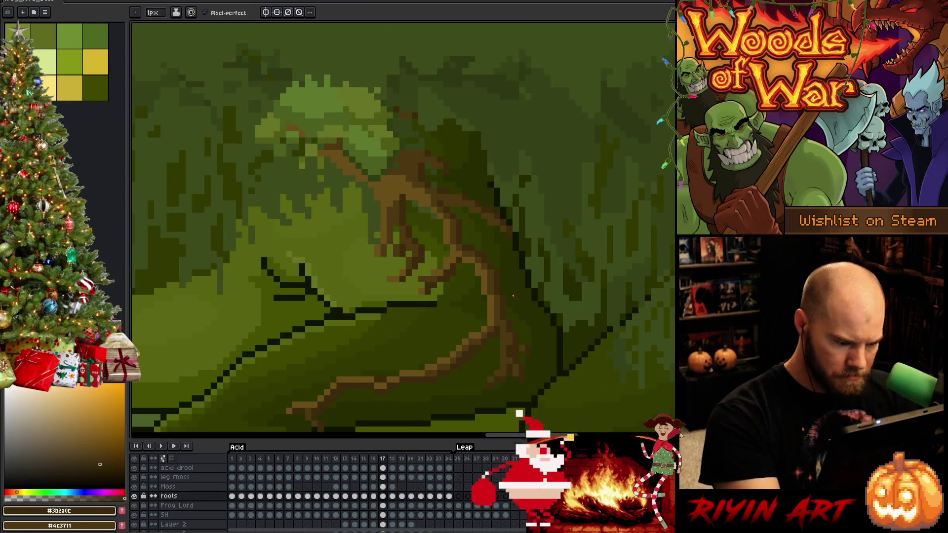
Check frames 16 down to 14 against each other and sample the dark green from the art
key("Left")
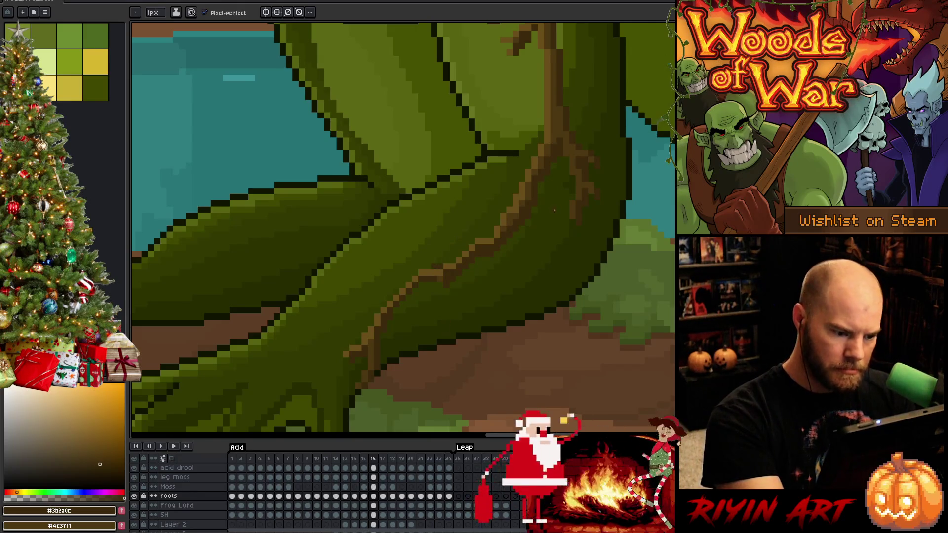
key("Left")
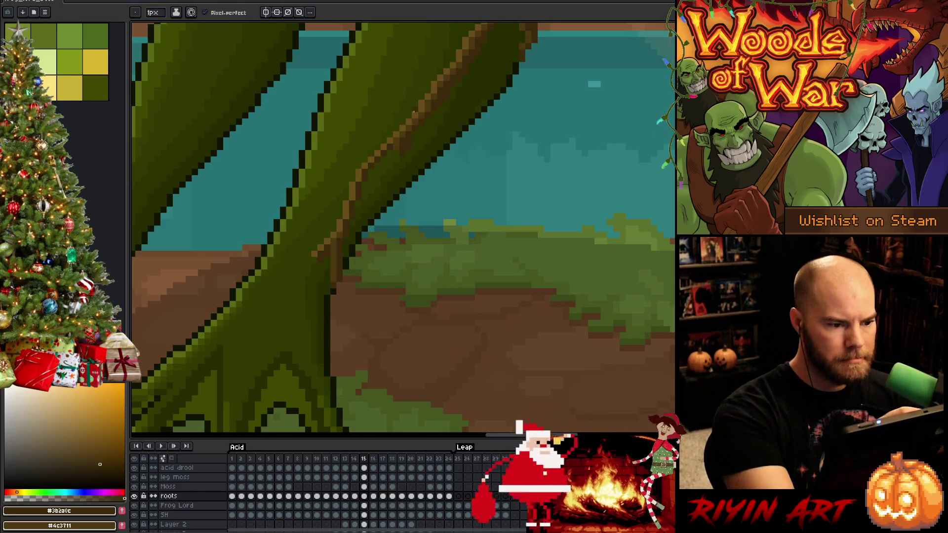
key("Left")
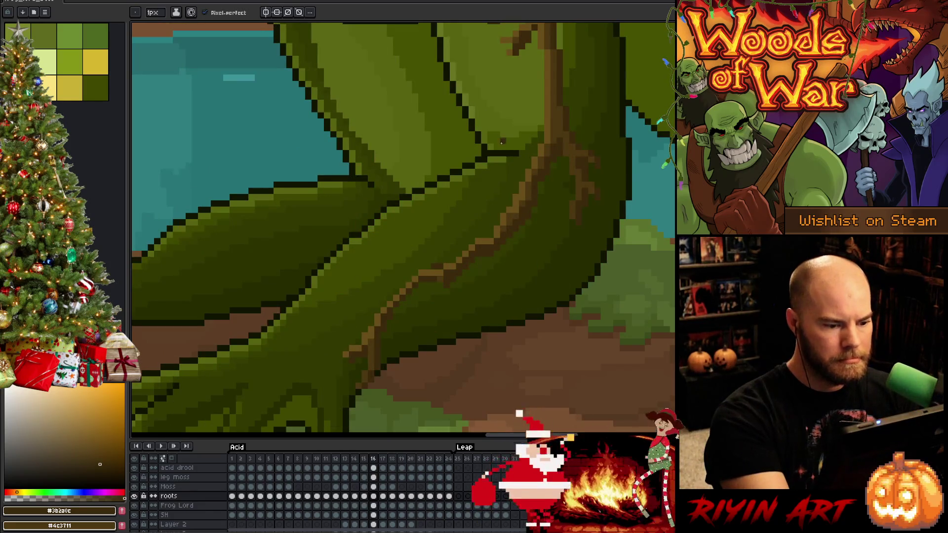
key("Right")
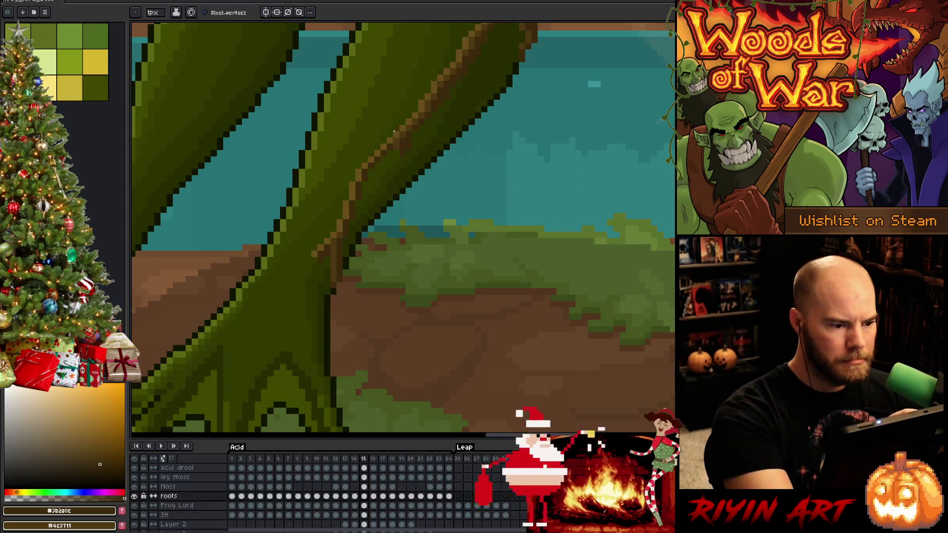
key("Left")
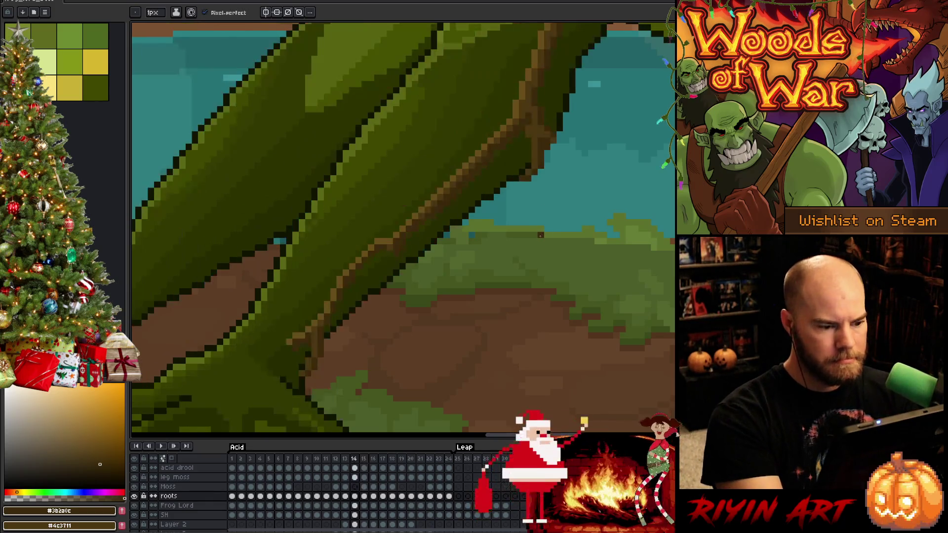
key("Right")
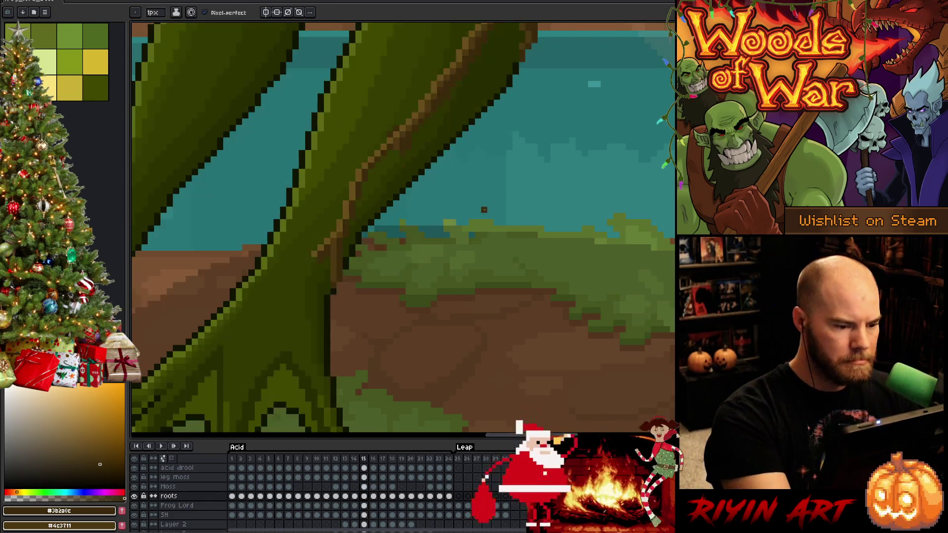
key("Right")
key("Left")
key("Left")
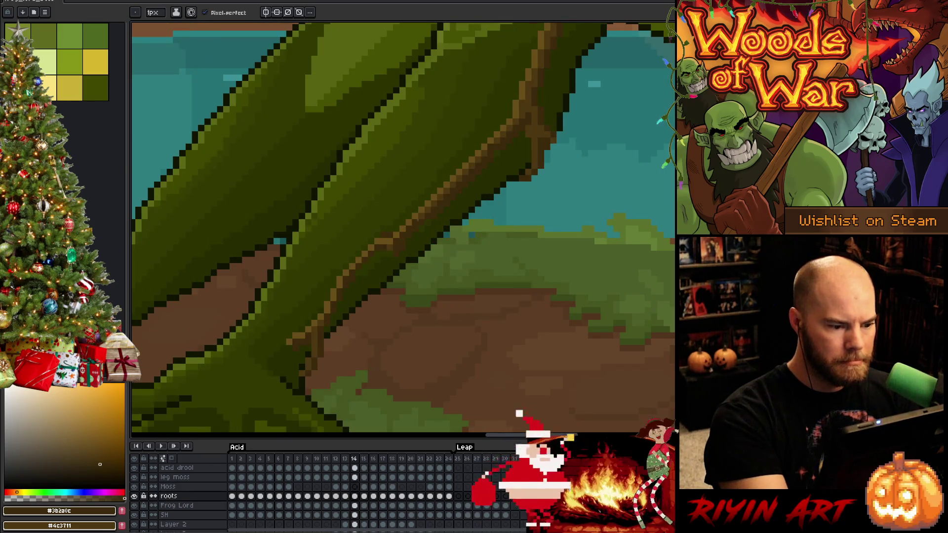
key("Left")
key("Left")
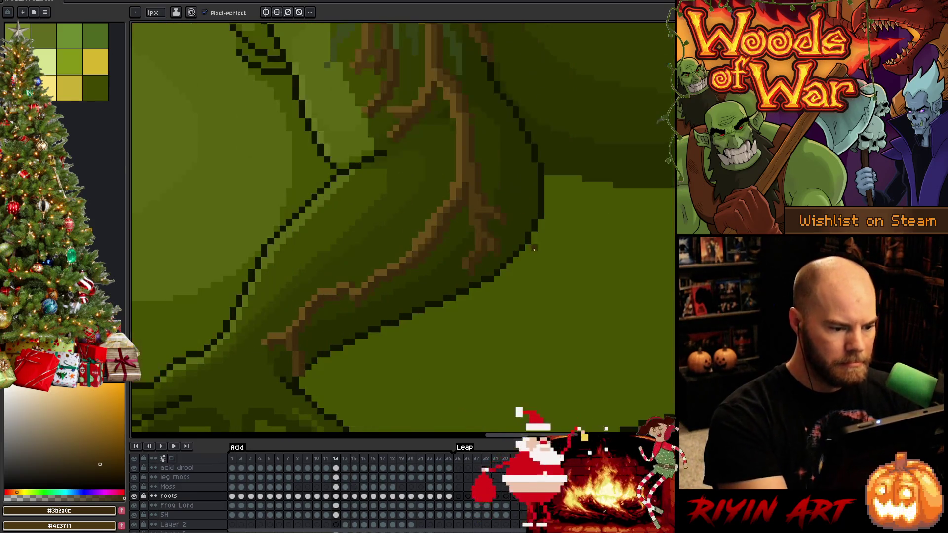
key("e")
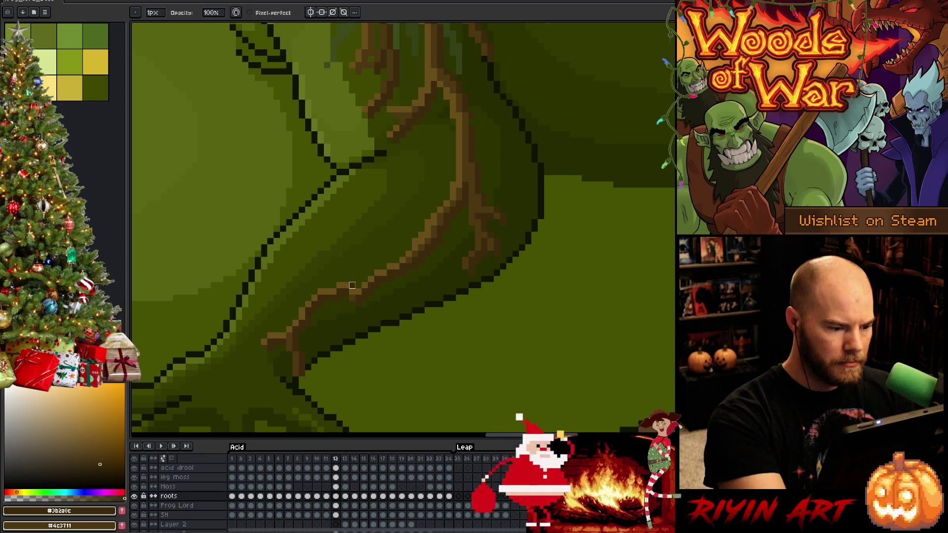
left_click(360, 264, "alt")
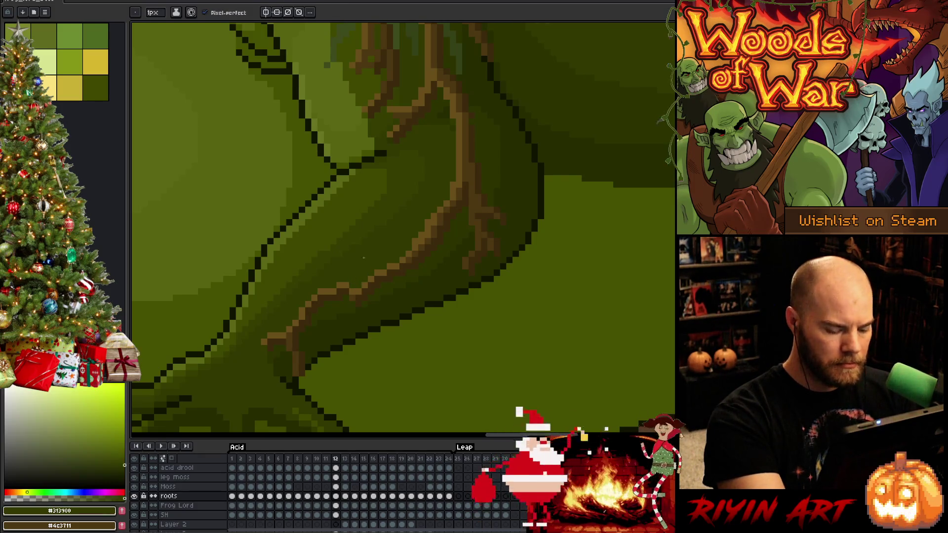
Step back through the remaining frames to frame 1 and wrap around to frame 23
key("Left")
key("Left")
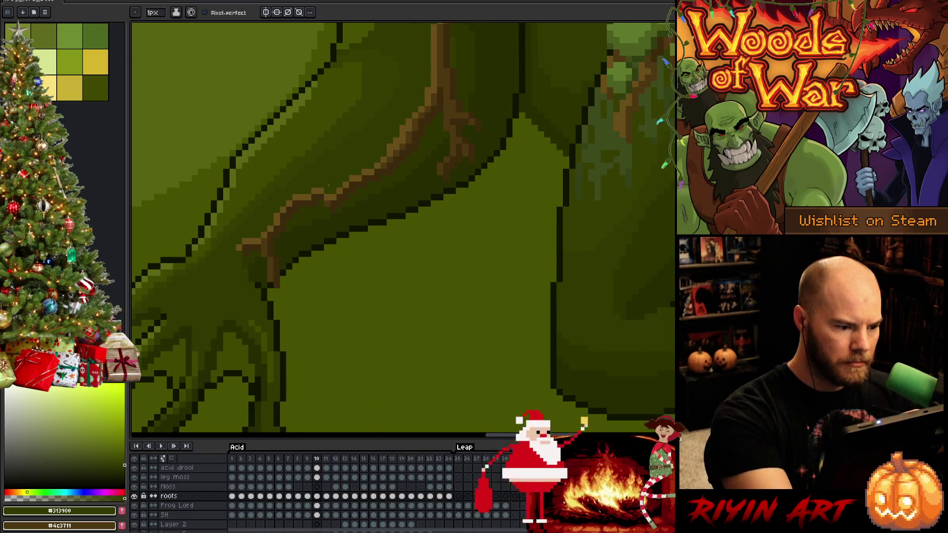
key("Left")
key("Left")
key("Left")
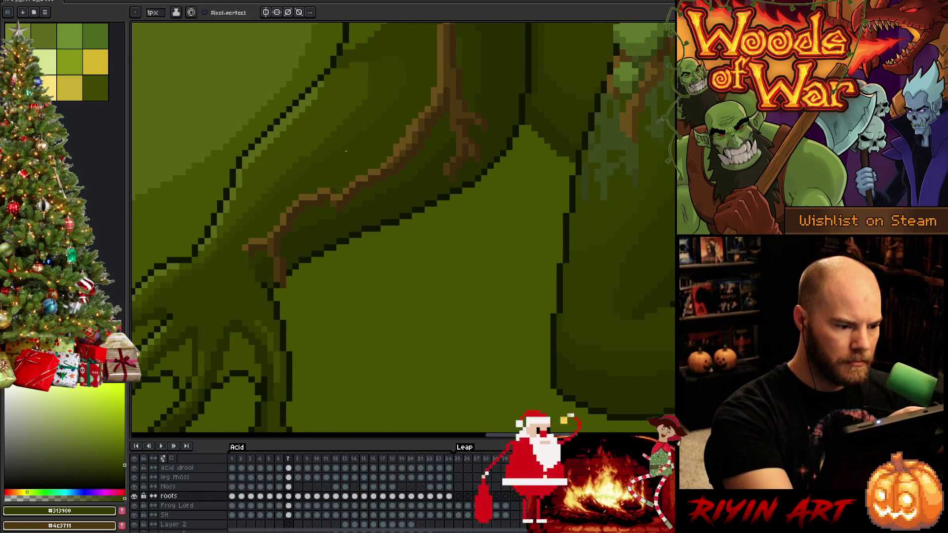
key("Left")
key("Left")
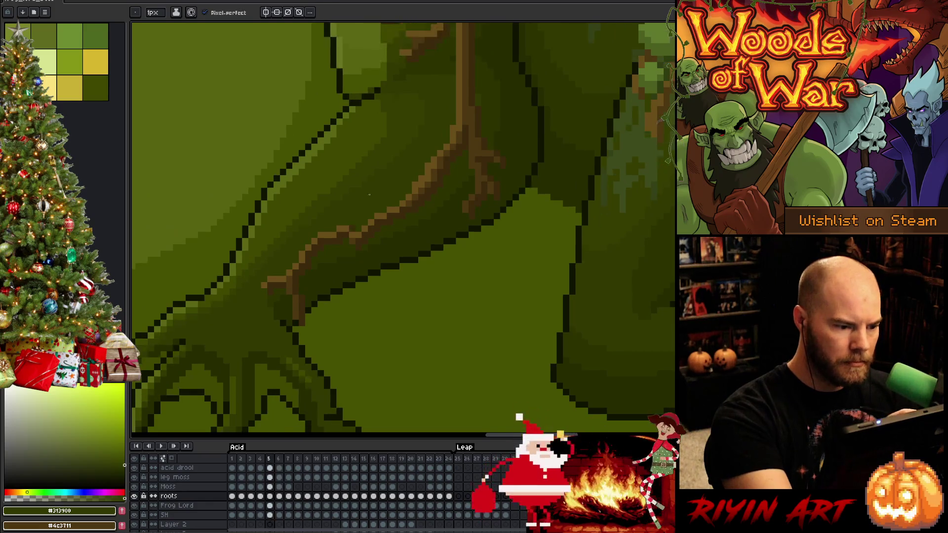
key("Left")
key("Left")
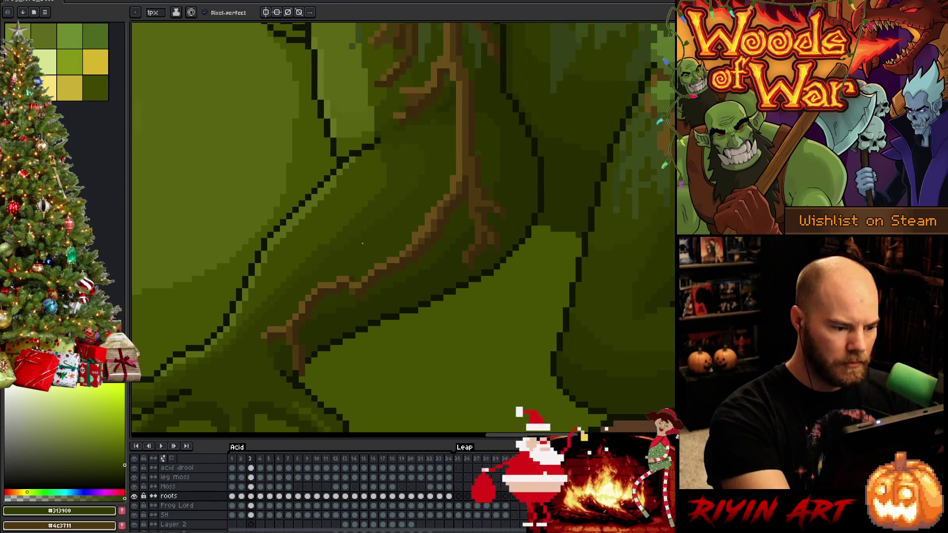
key("Left")
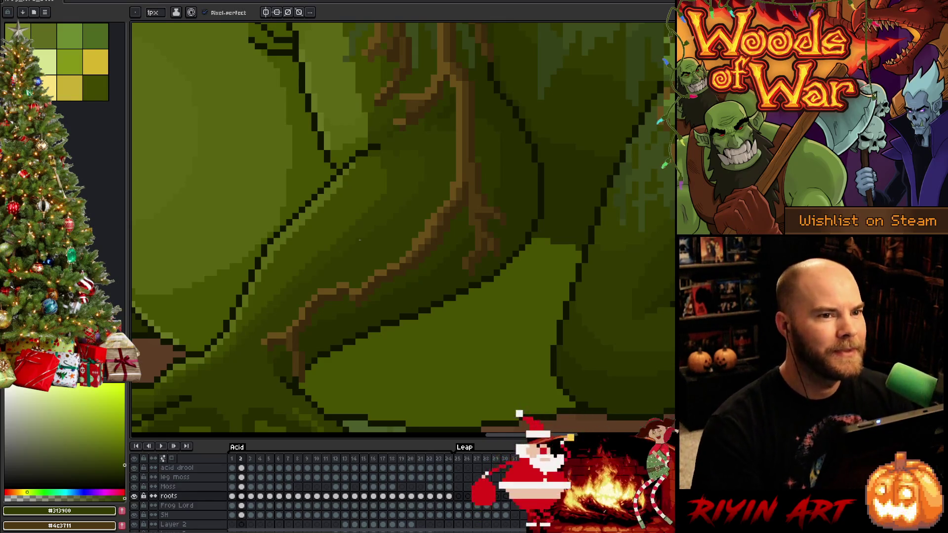
key("comma")
key("comma")
key("comma")
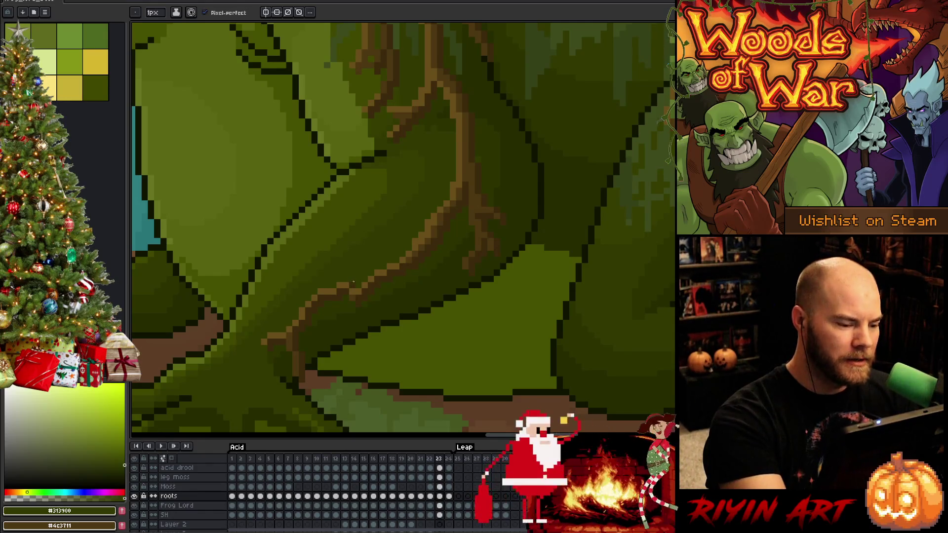
key("comma")
Step back from frame 23 to the upper roots around frame 17 with the pencil ready
key("period")
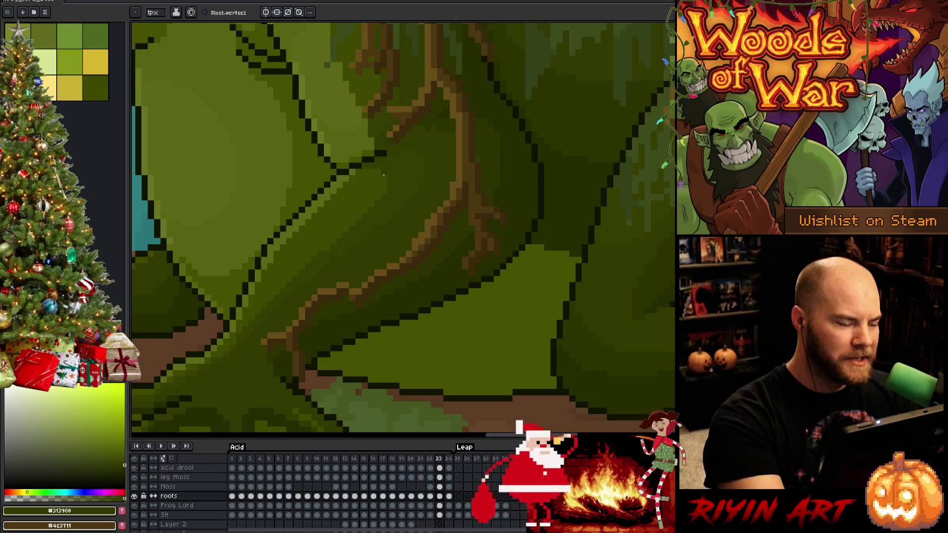
key("comma")
key("comma")
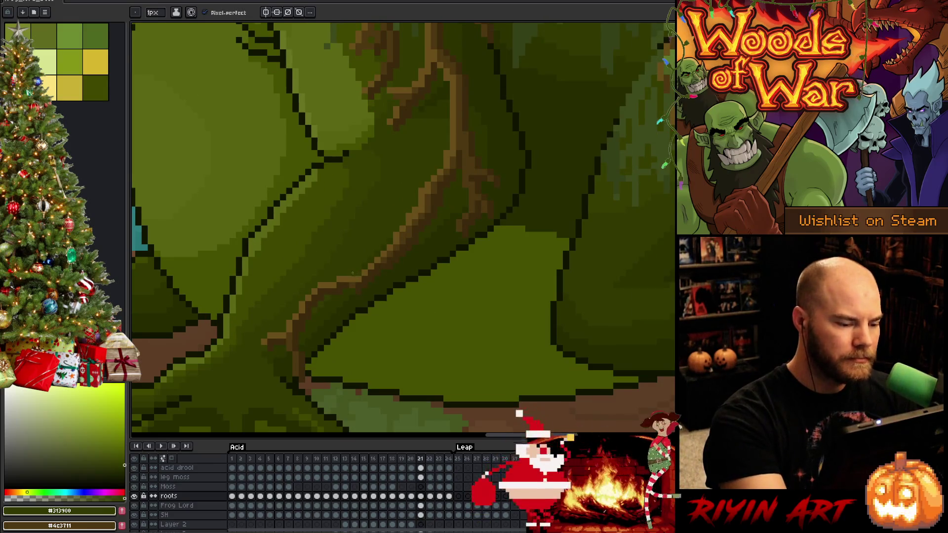
key("comma")
key("comma")
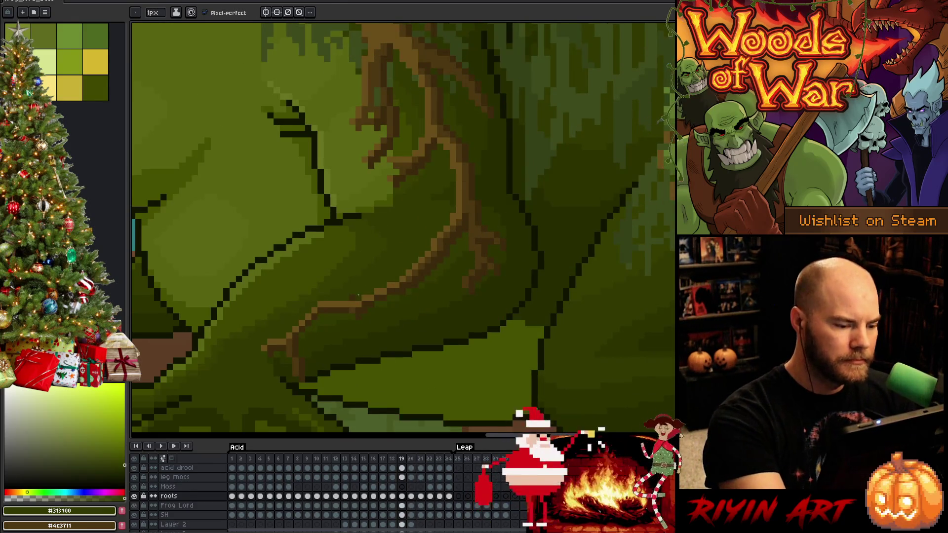
key("comma")
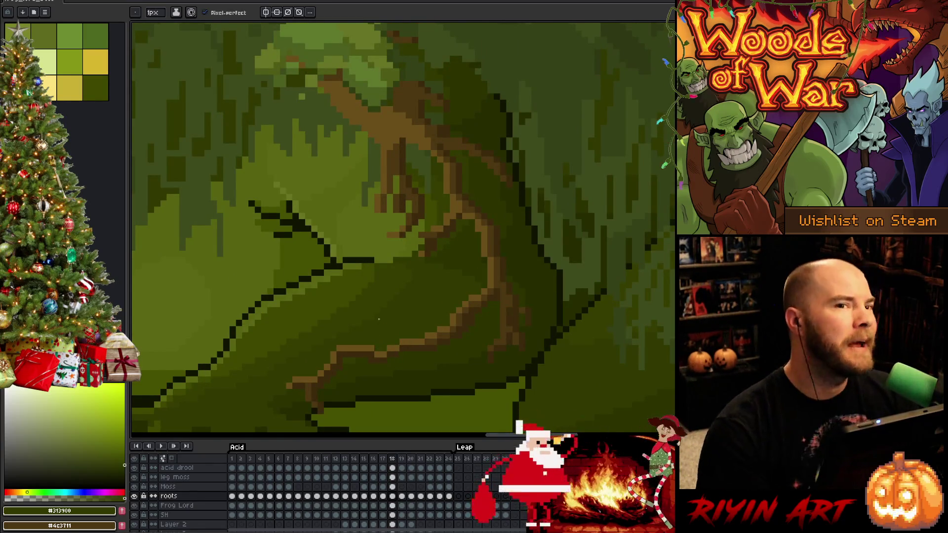
key("comma")
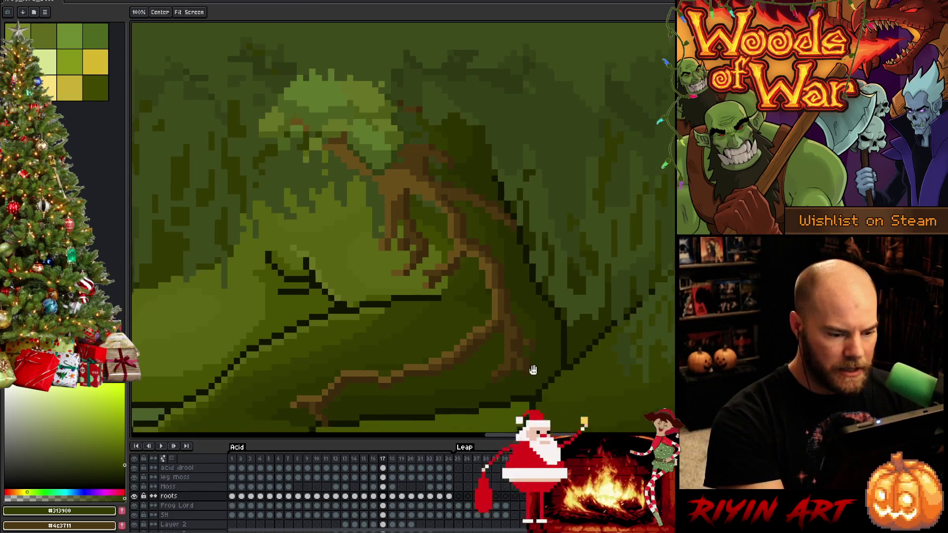
left_click_drag(558, 324, 598, 261)
key("b")
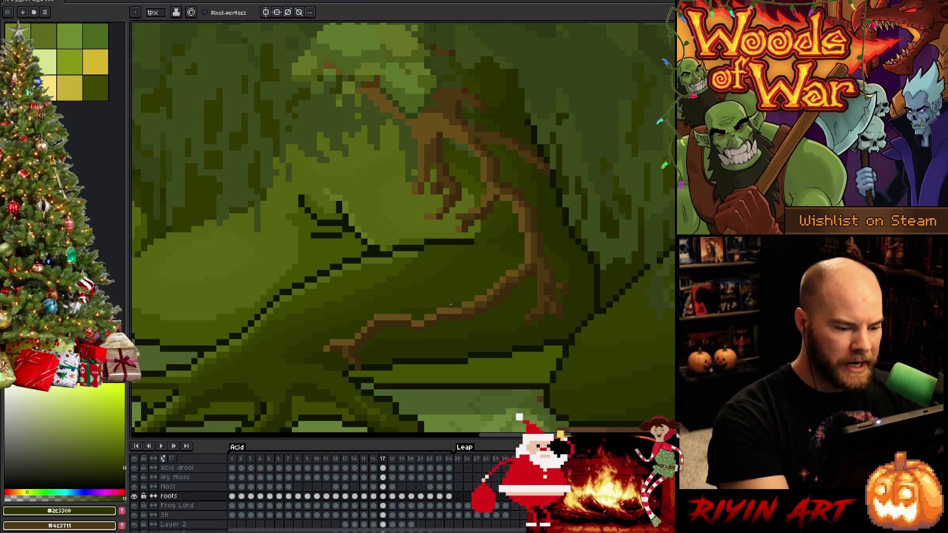
Advance through frames 18 to 20 and jump to frame 23 to check the roots
key("Right")
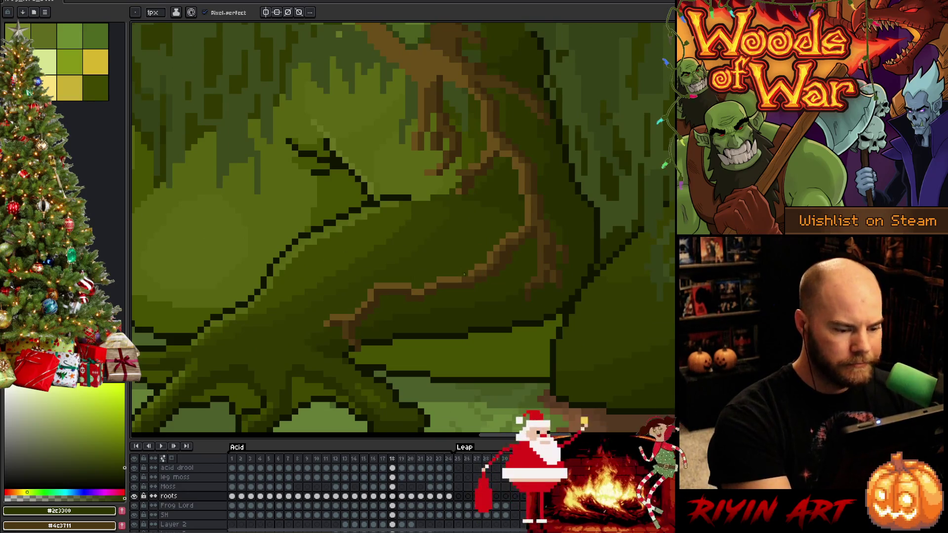
key("Right")
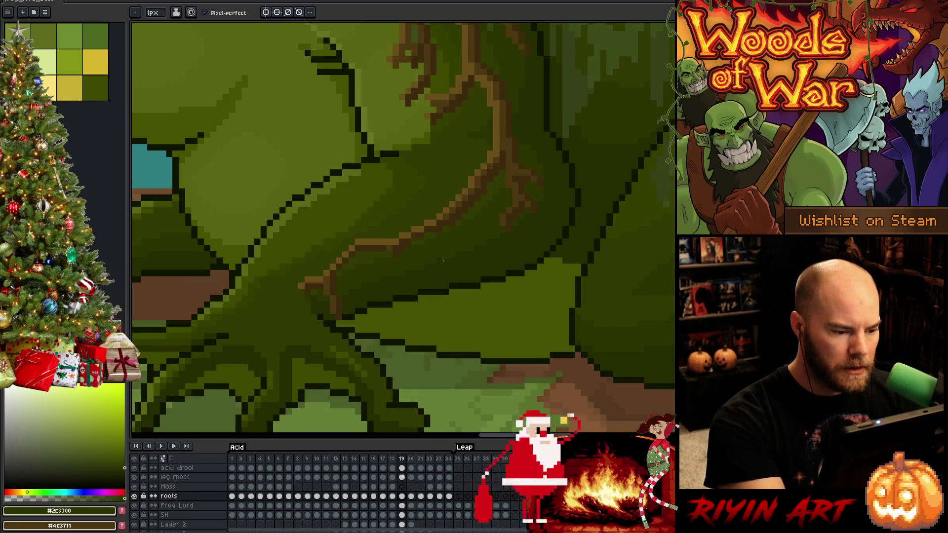
key("Right")
key("Right")
key("Right")
key("Right")
key("Right")
key("Left")
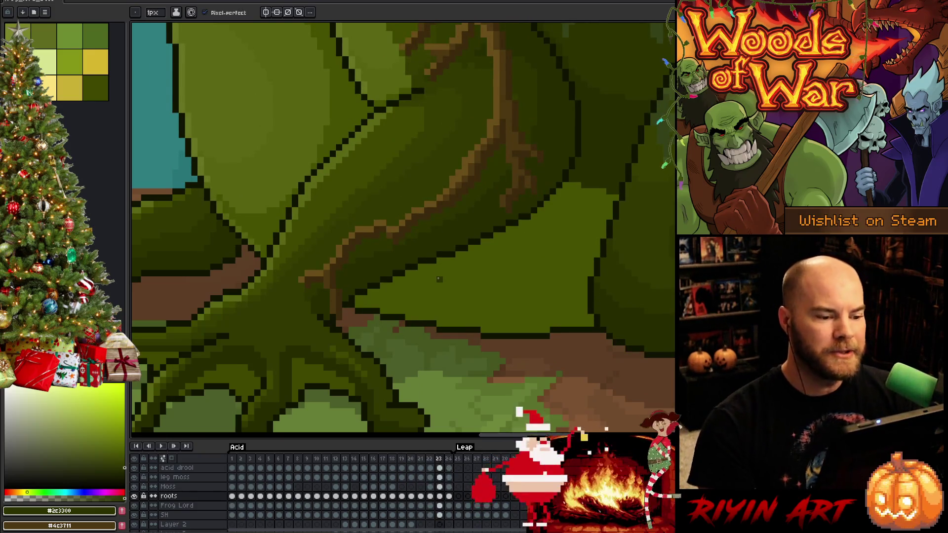
Sample the dark olive moss colour from the frog and play the root animation
left_click(380, 236, "alt")
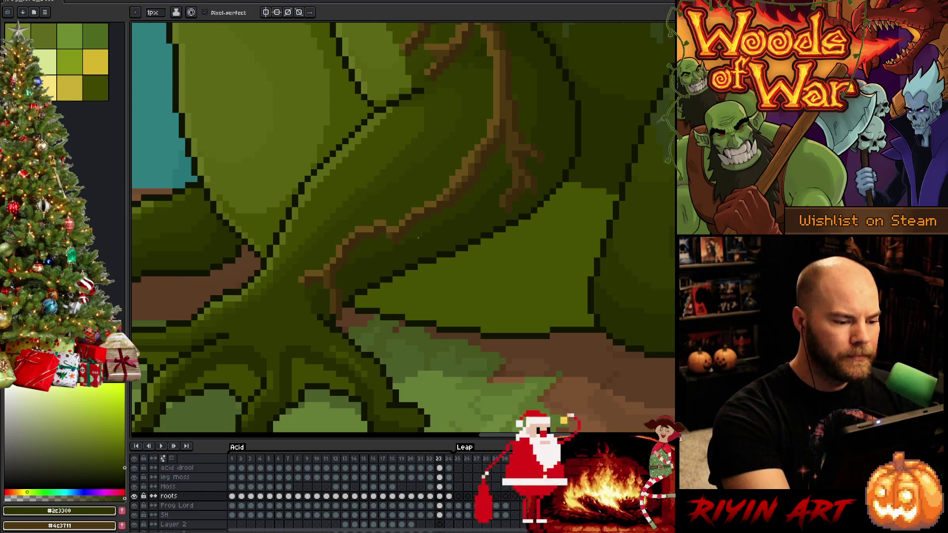
key("alt+n")
key("Return")
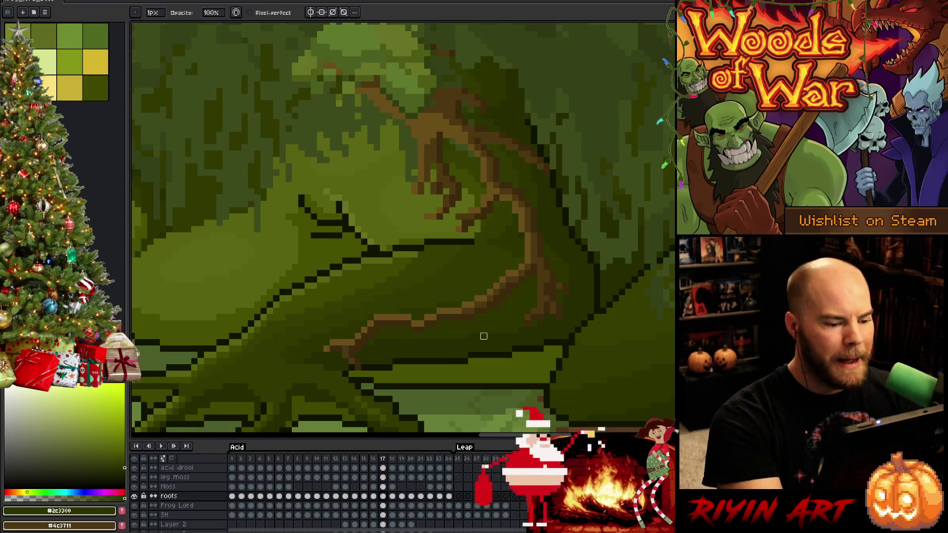
Step forward through frames 21 and 22 comparing neighbours, then play the rest
key("Right")
key("Right")
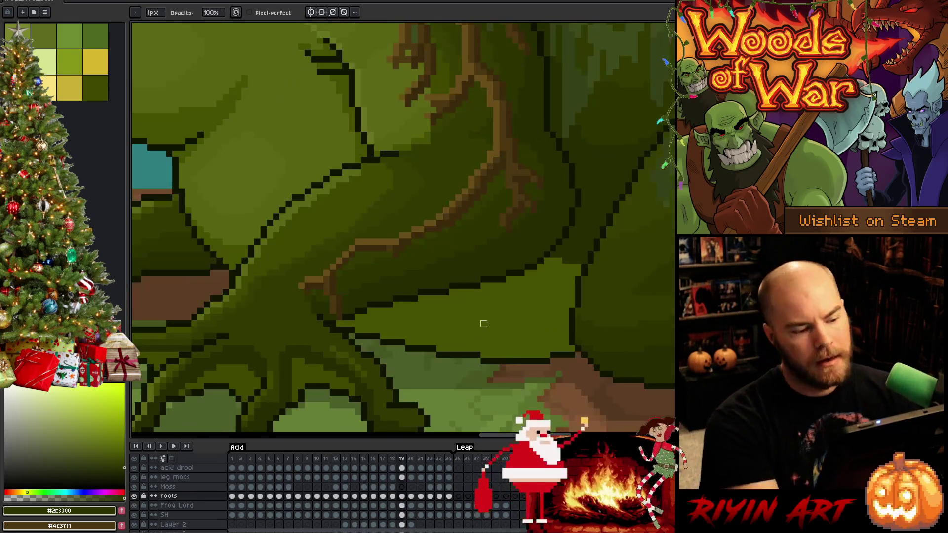
key("Right")
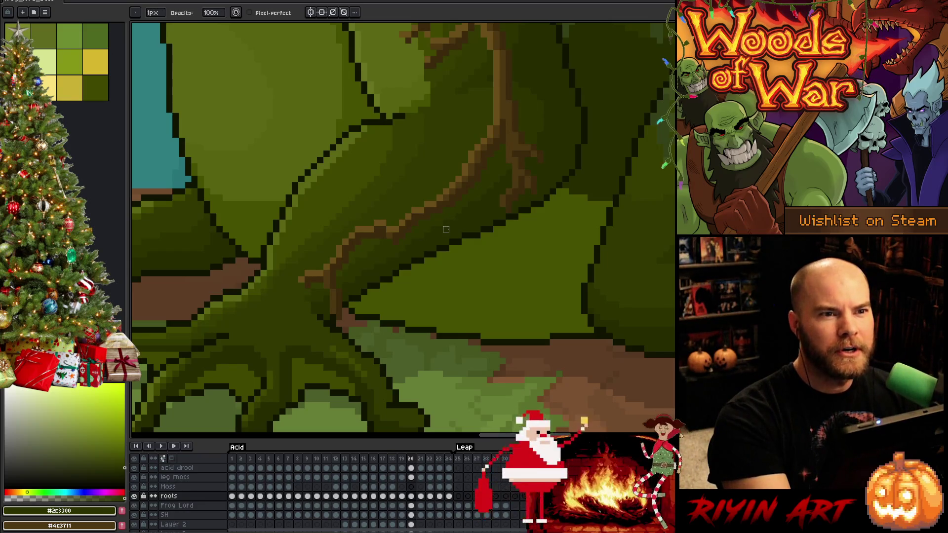
key("Right")
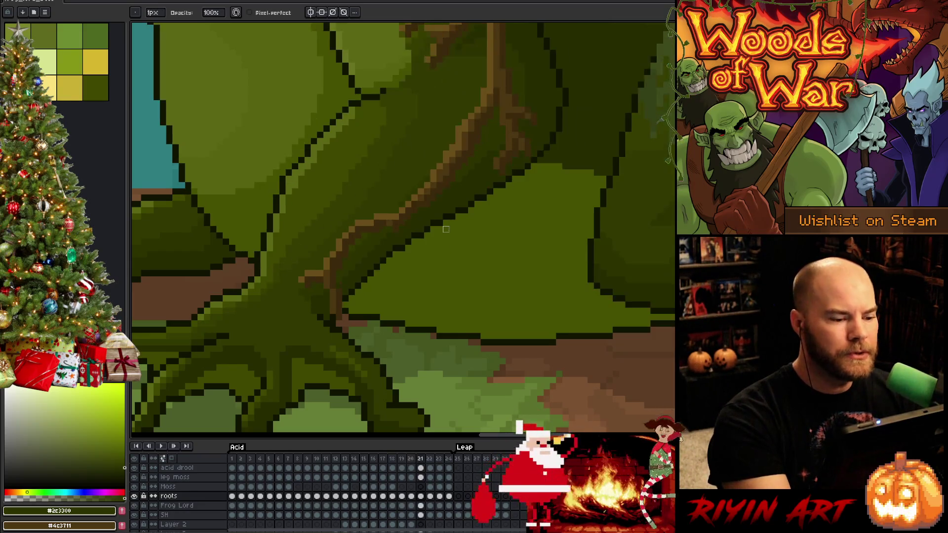
key("Right")
key("Left")
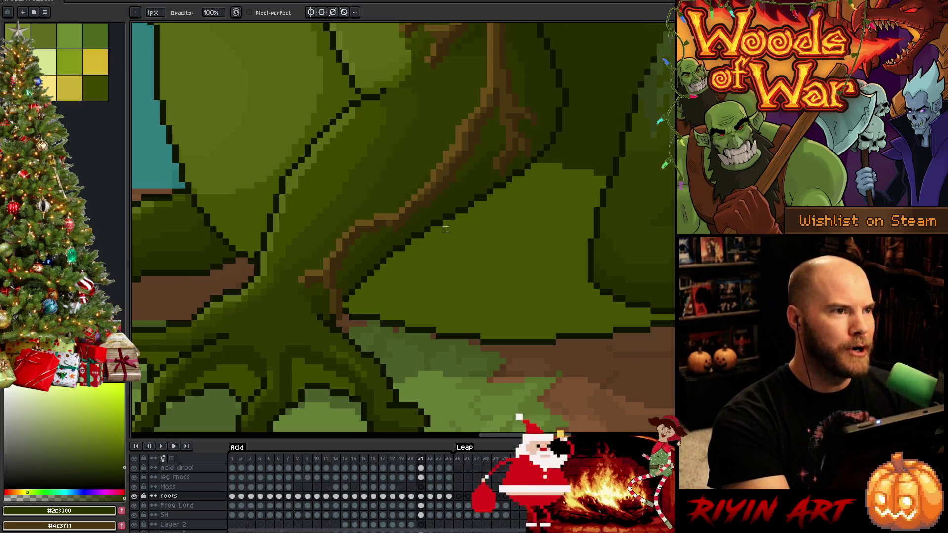
key("Right")
key("Return")
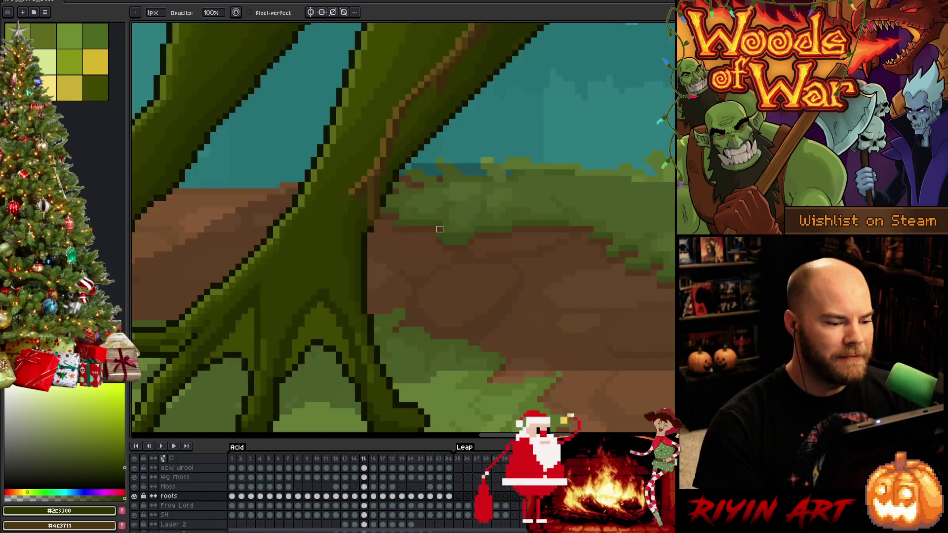
scroll(444, 226, "down", 2)
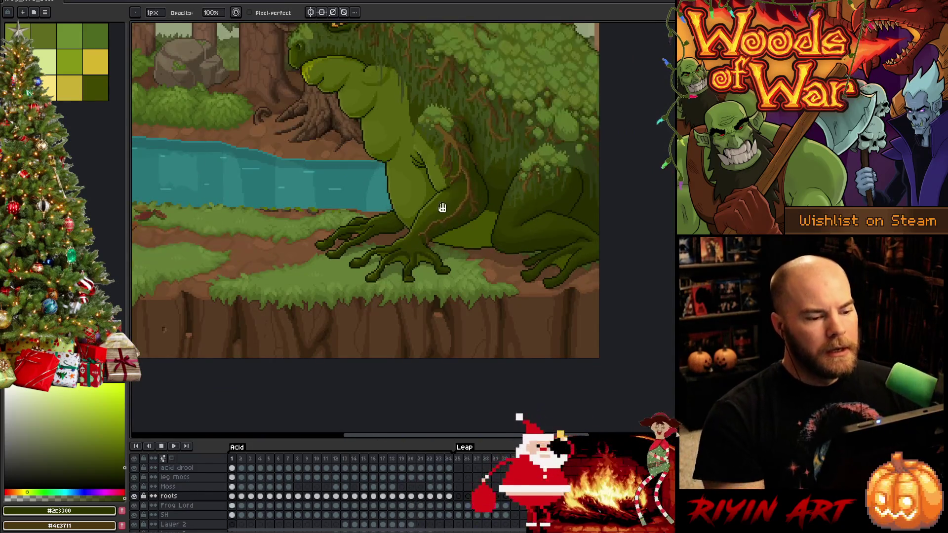
scroll(482, 275, "down", 2)
scroll(500, 265, "down", 1)
scroll(500, 265, "up", 2)
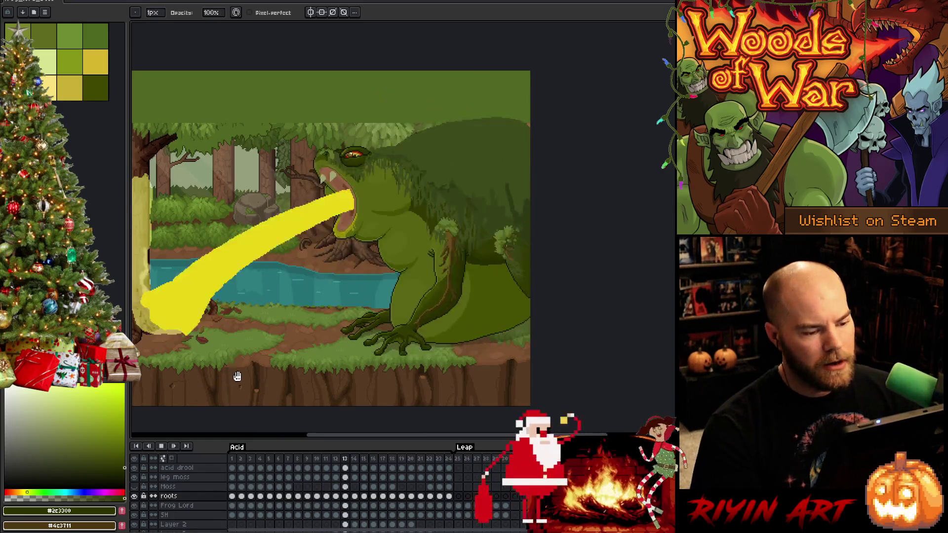
scroll(445, 342, "up", 1)
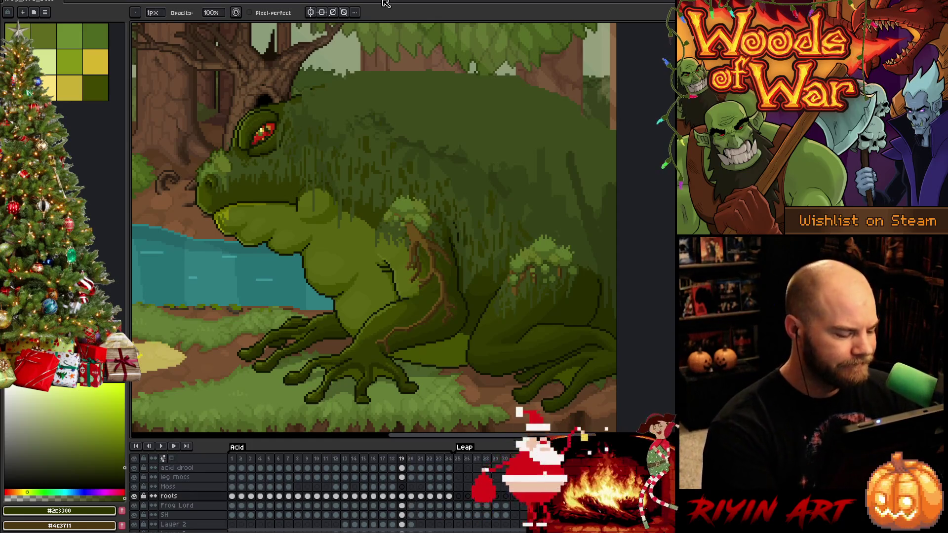
left_click(402, 496)
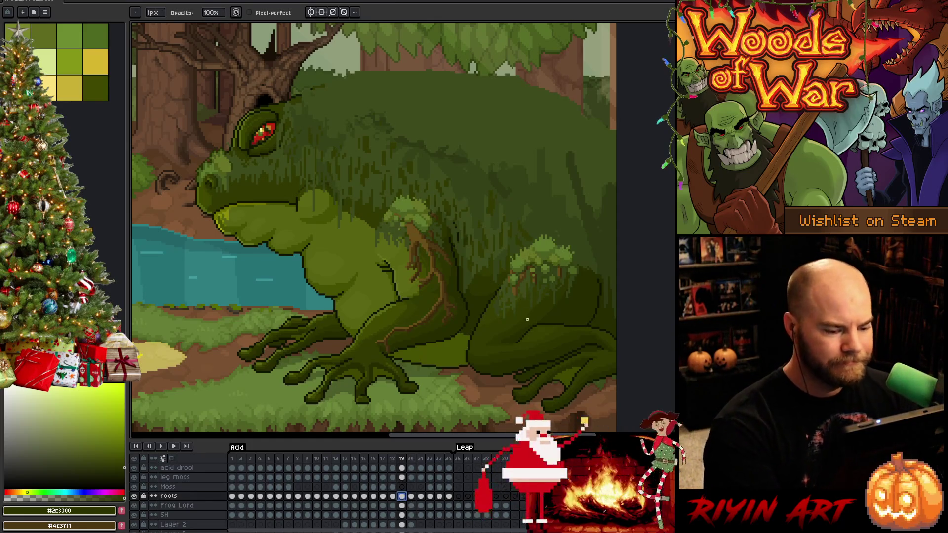
Toggle between the lowered and raised frog poses on frames 19 and 20 around the roots
key("Return")
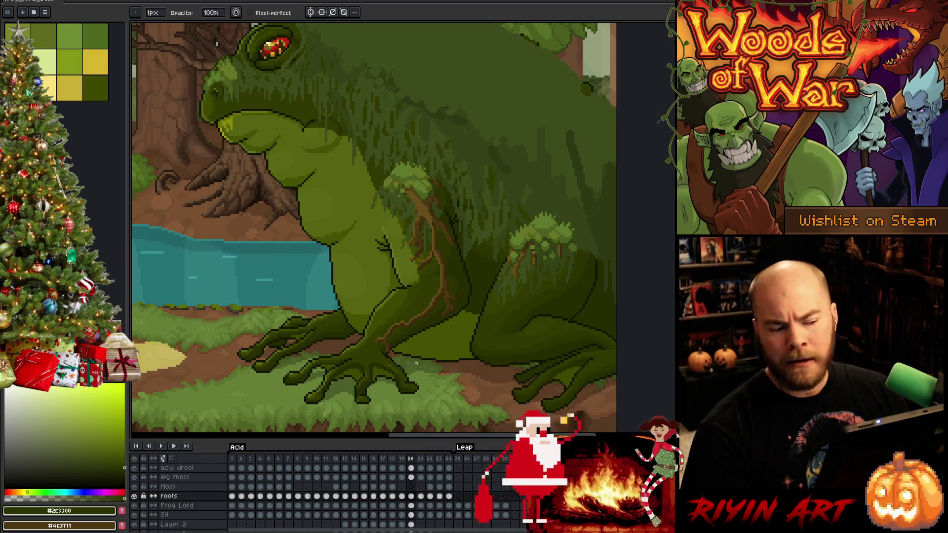
key("Left")
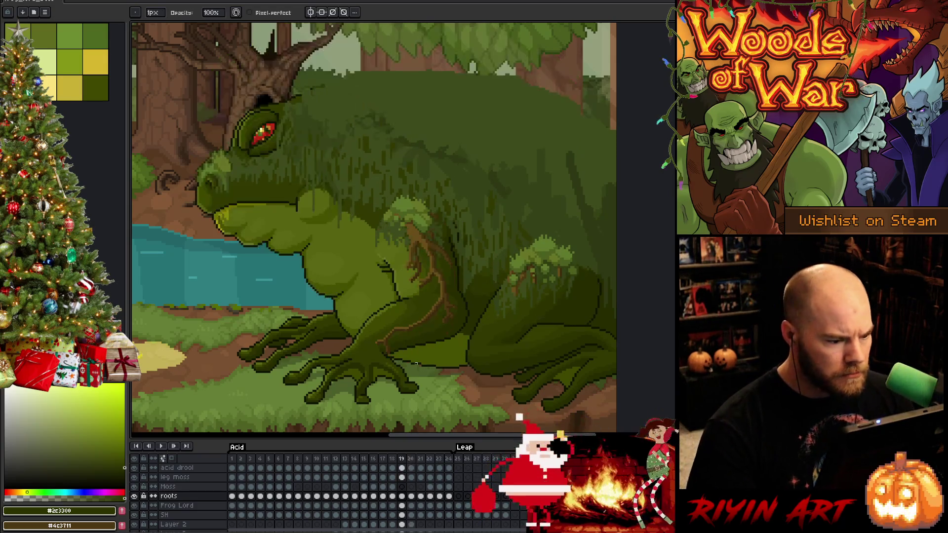
key("Right")
scroll(391, 208, "up", 2)
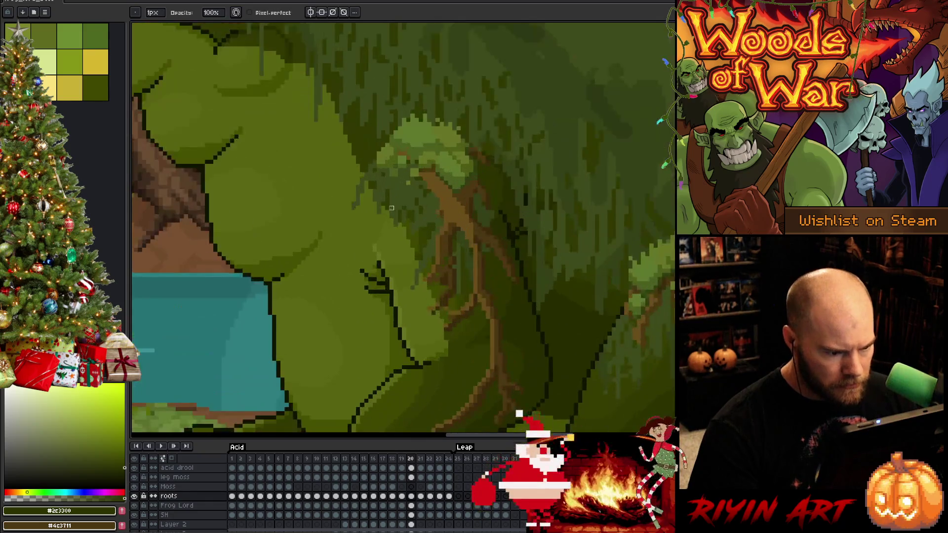
key("Left")
key("Right")
key("Left")
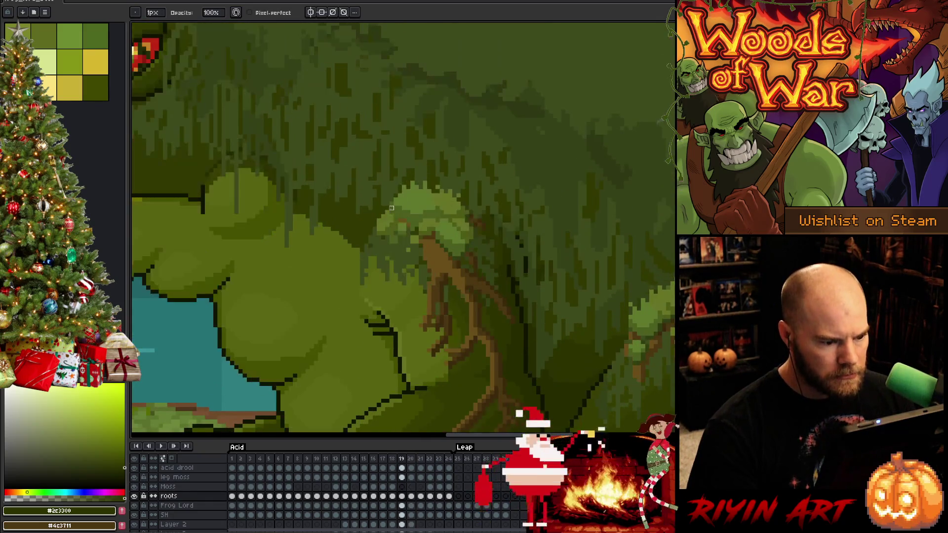
key("Right")
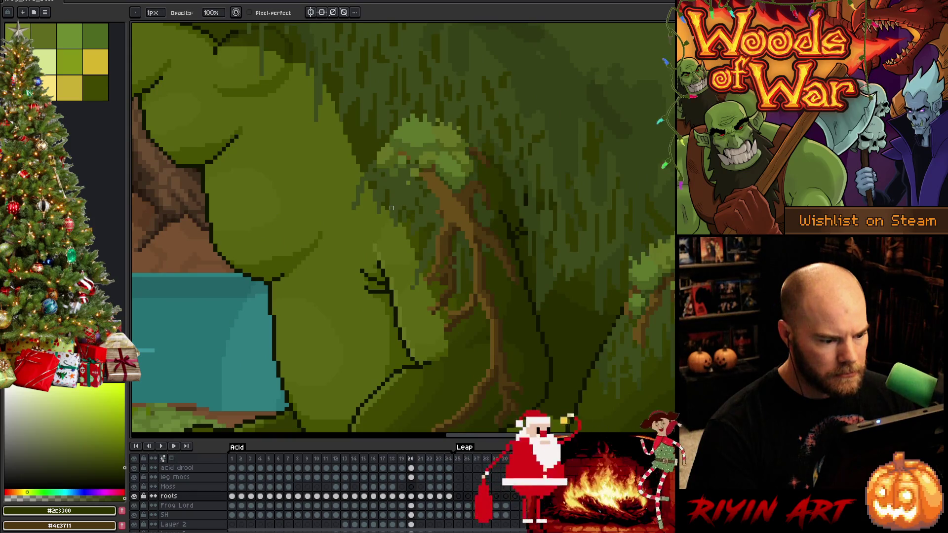
Save the animation file with the root touch-ups and advance to where the roots grow
key("e")
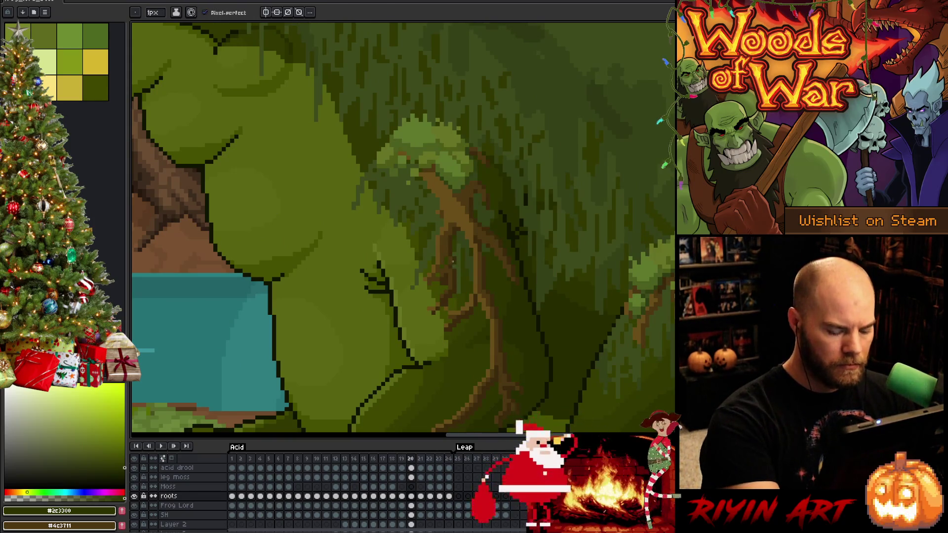
key("m")
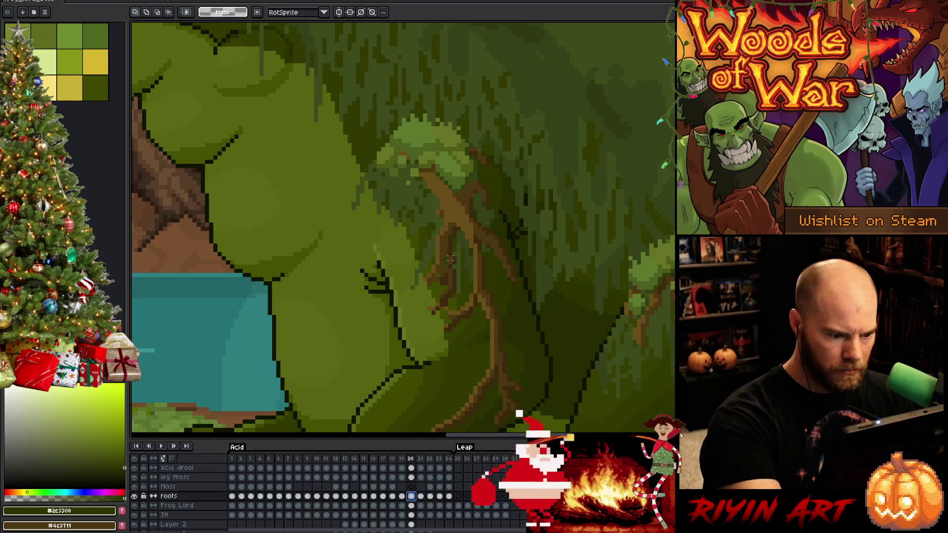
key("ctrl+s")
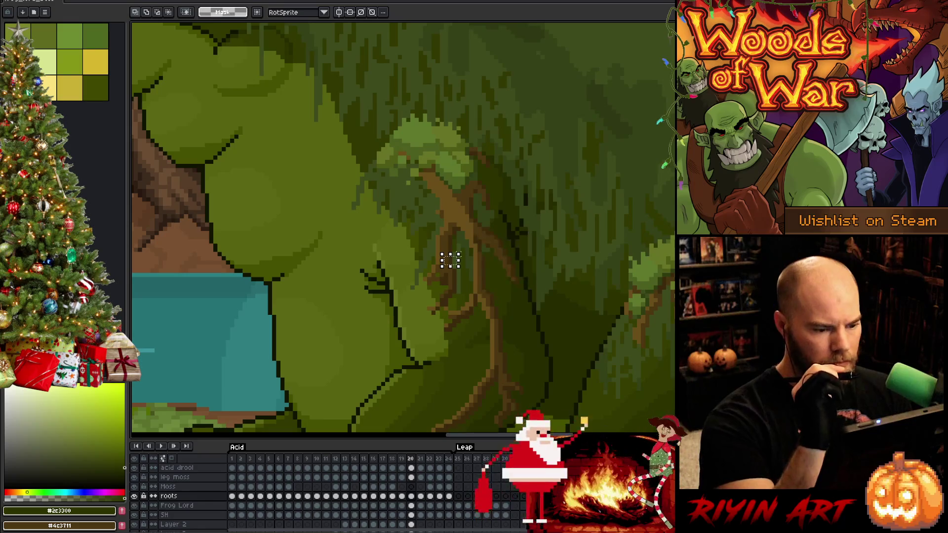
key("Right")
key("Right")
key("Right")
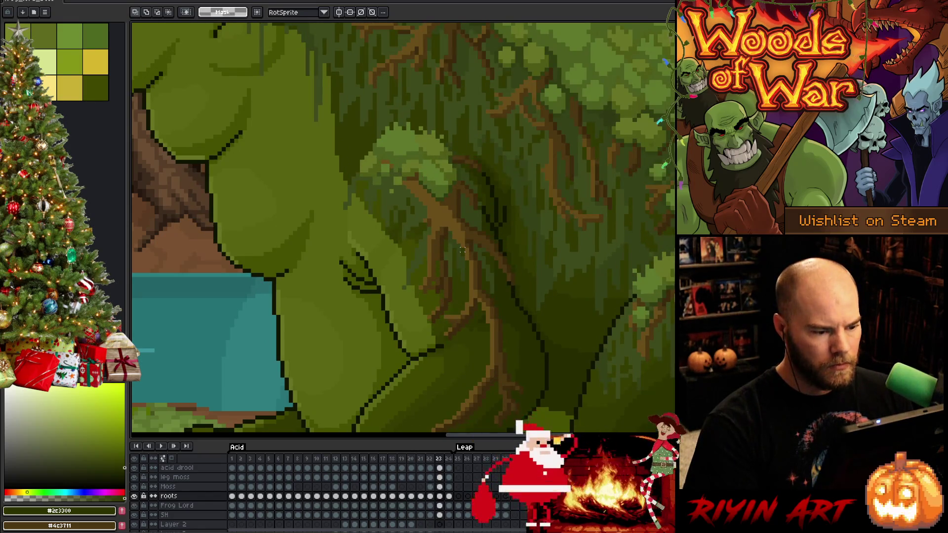
scroll(461, 251, "down", 3)
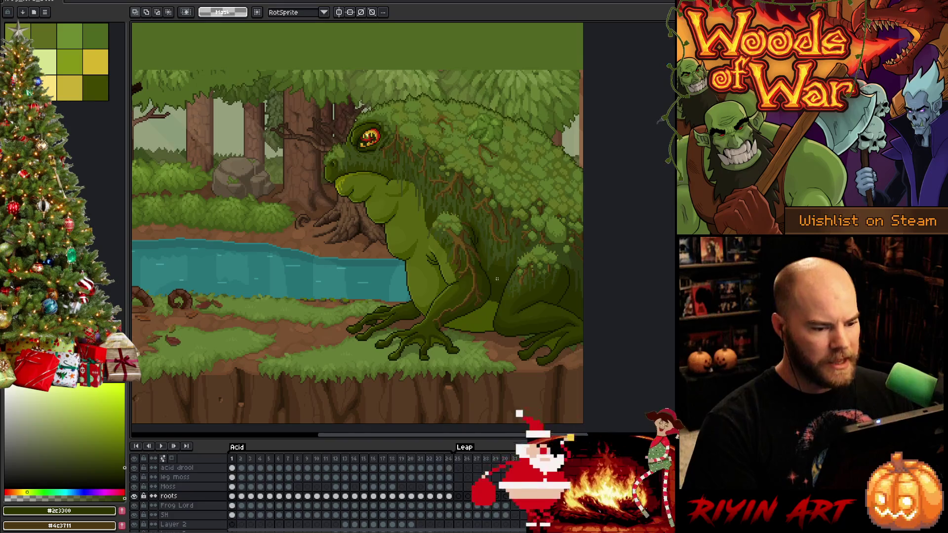
key("Return")
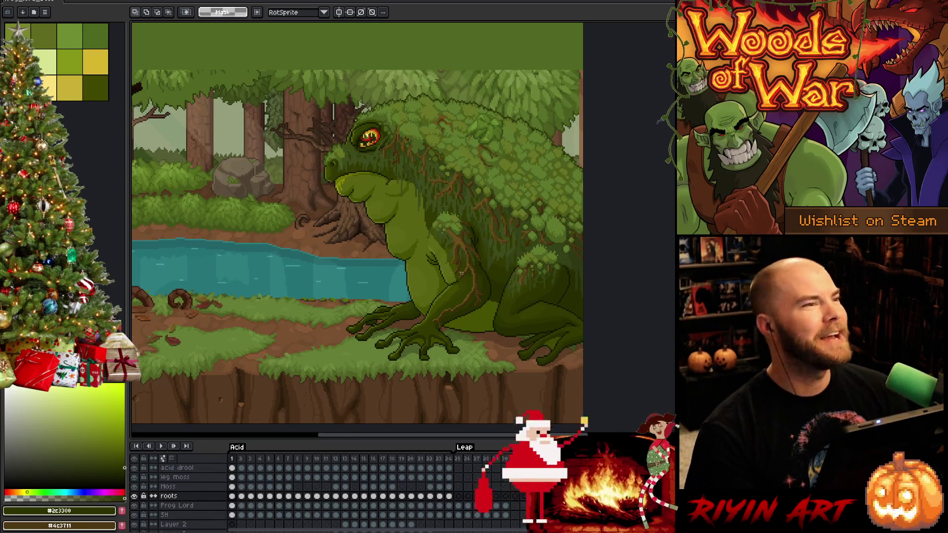
key("Return")
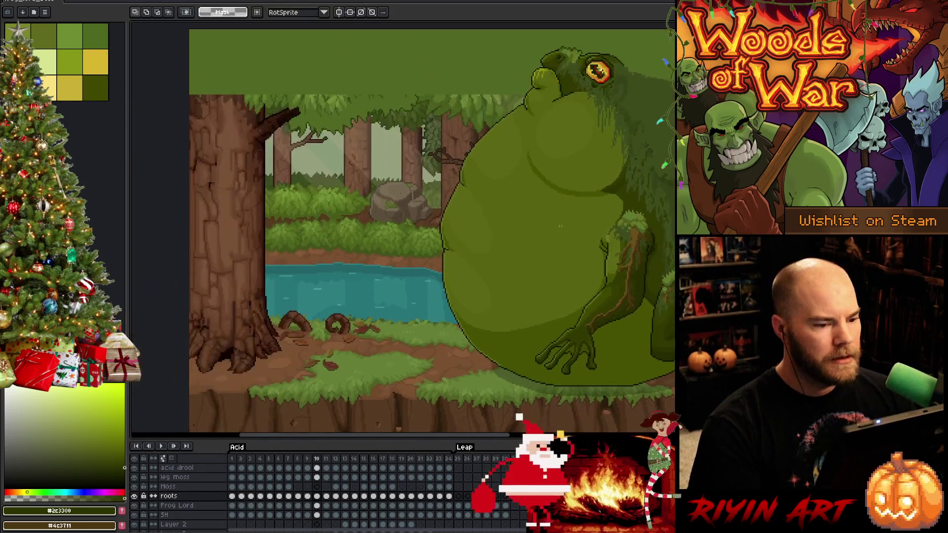
scroll(395, 208, "up", 3)
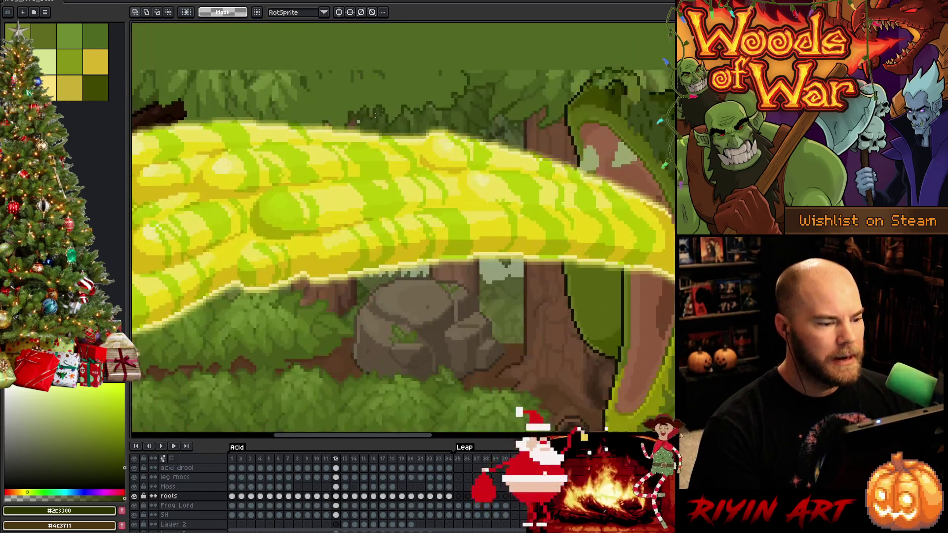
scroll(400, 235, "down", 2)
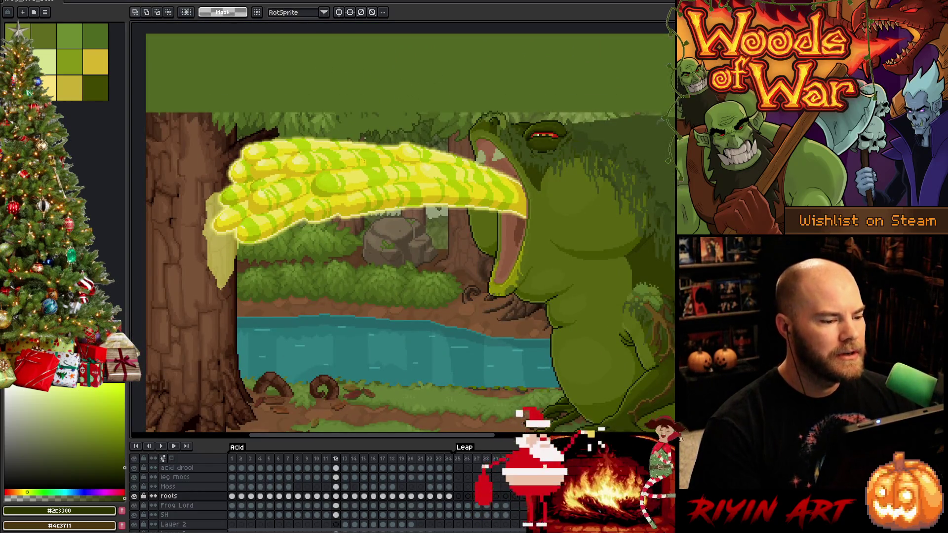
scroll(356, 165, "up", 1)
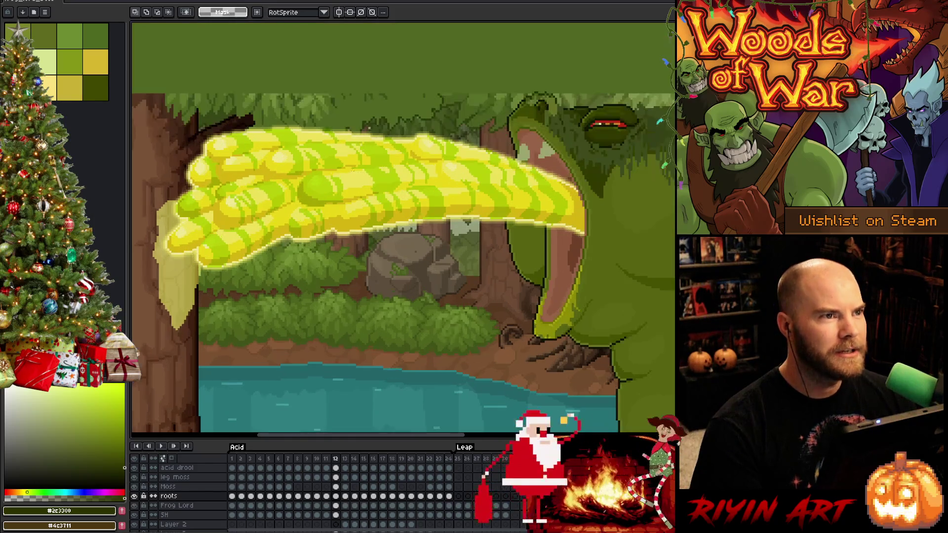
scroll(170, 496, "up", 2)
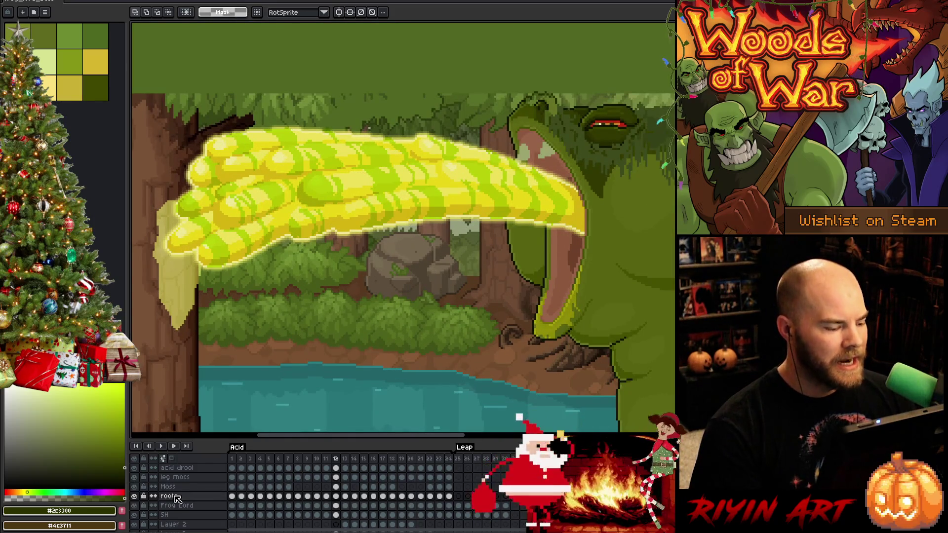
scroll(170, 496, "up", 3)
scroll(170, 497, "up", 2)
scroll(148, 492, "up", 1)
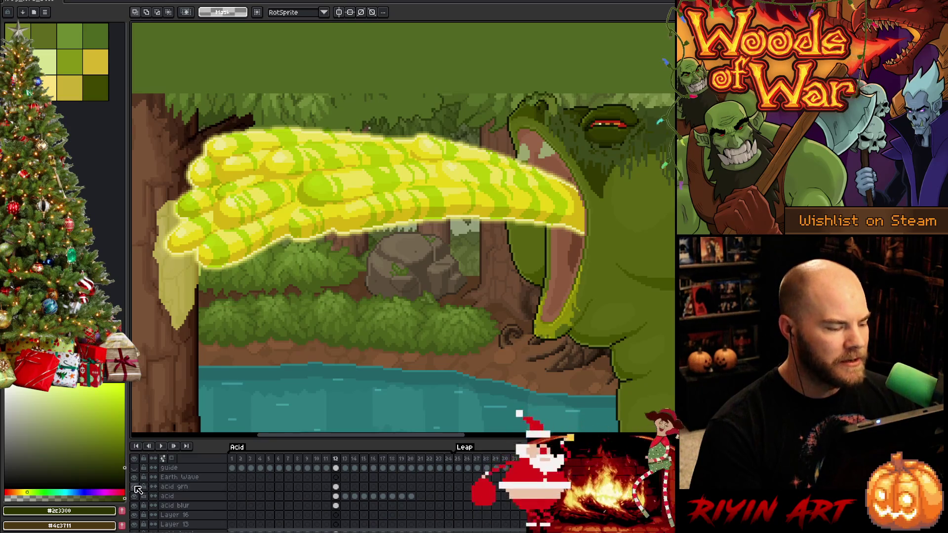
left_click(137, 488)
left_click(137, 488)
left_click(136, 488)
left_click(136, 488)
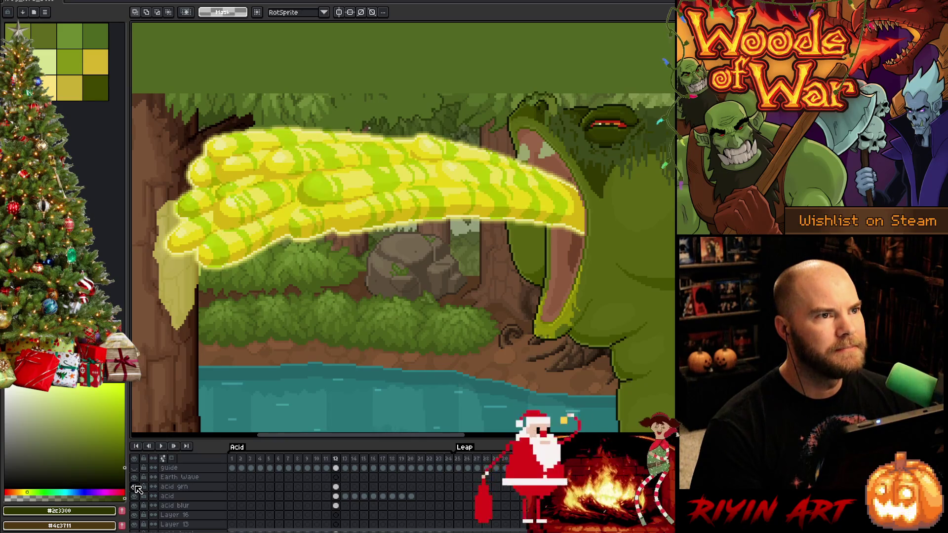
left_click(137, 488)
left_click(136, 488)
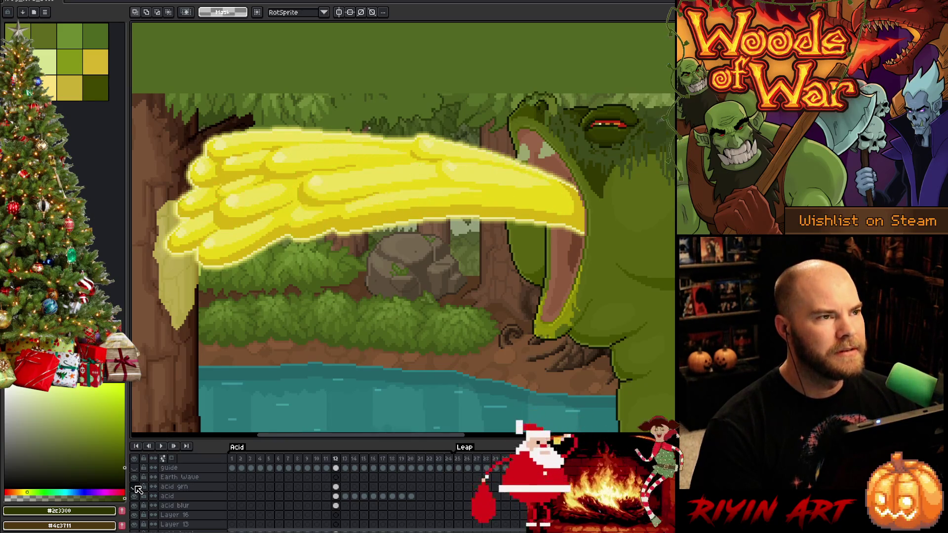
left_click(137, 488)
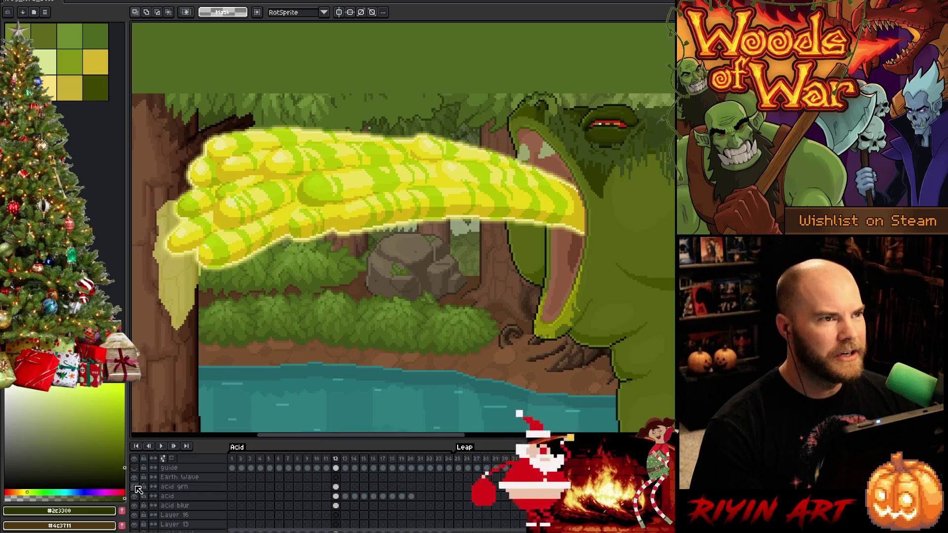
scroll(404, 230, "down", 2)
left_click_drag(404, 230, 297, 230)
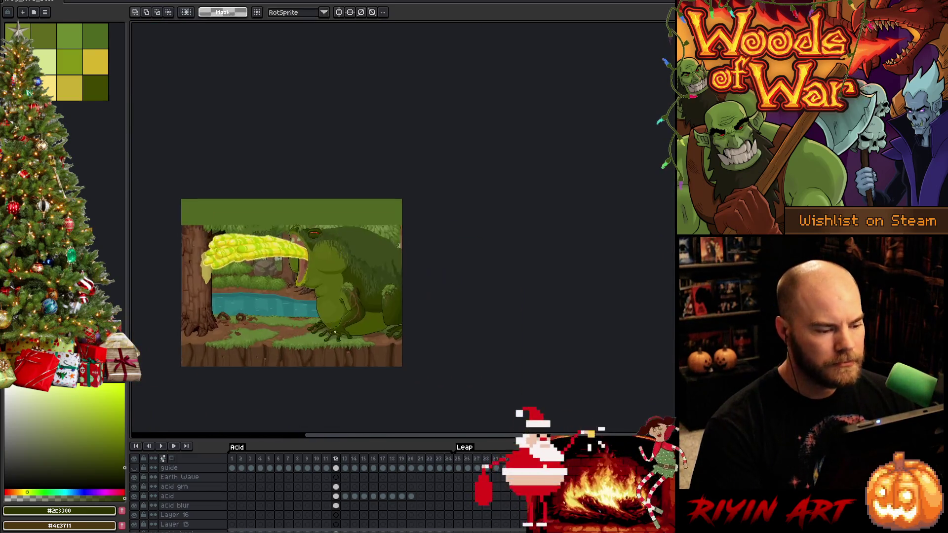
scroll(296, 230, "up", 1)
scroll(343, 317, "down", 1)
scroll(343, 317, "down", 1)
scroll(343, 317, "up", 2)
Pan over the scene and land on frame 4, the frog's closed-mouth frame, up close
key("space")
left_click_drag(343, 317, 368, 274)
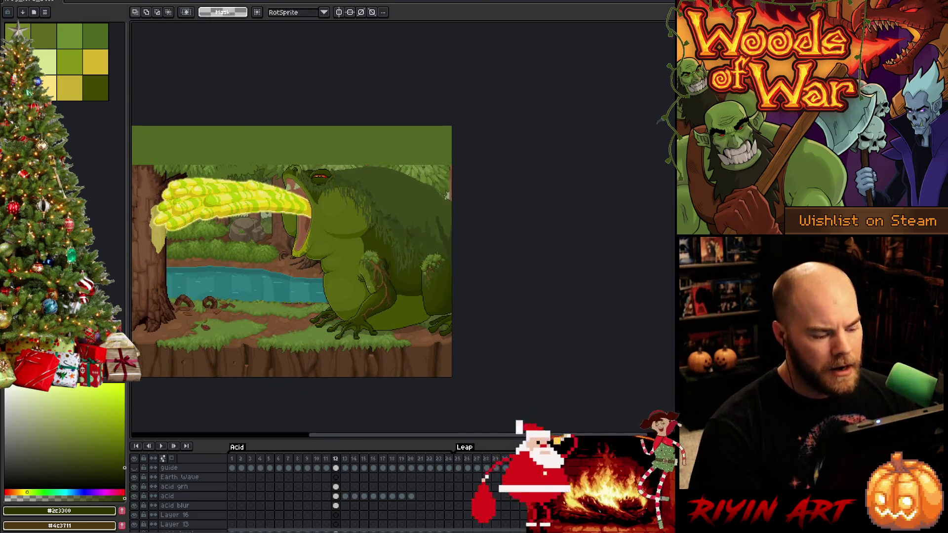
key("Right")
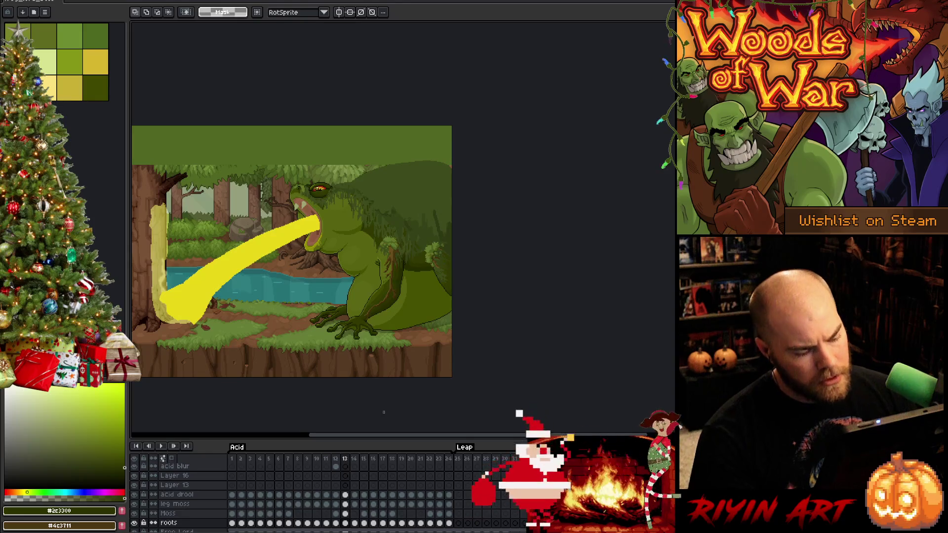
scroll(302, 492, "down", 1)
scroll(409, 282, "up", 2)
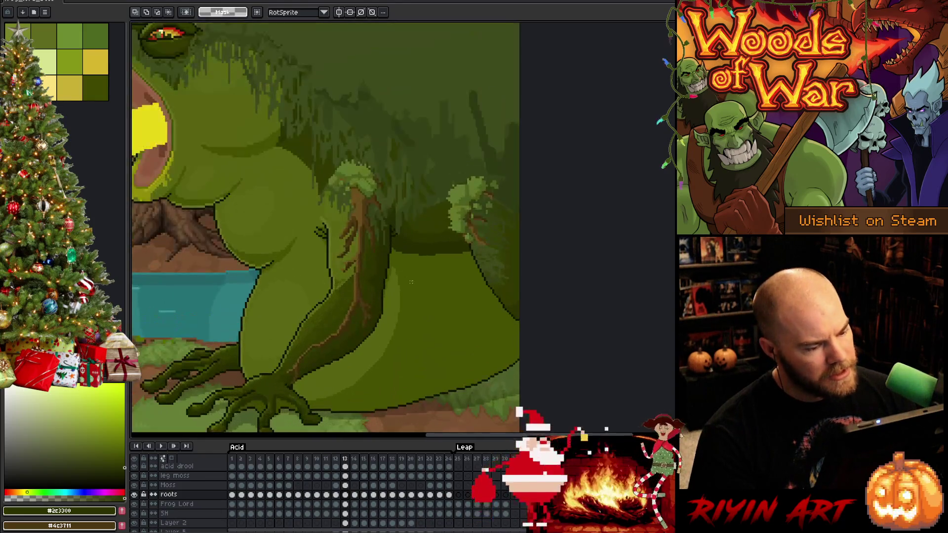
scroll(410, 282, "down", 2)
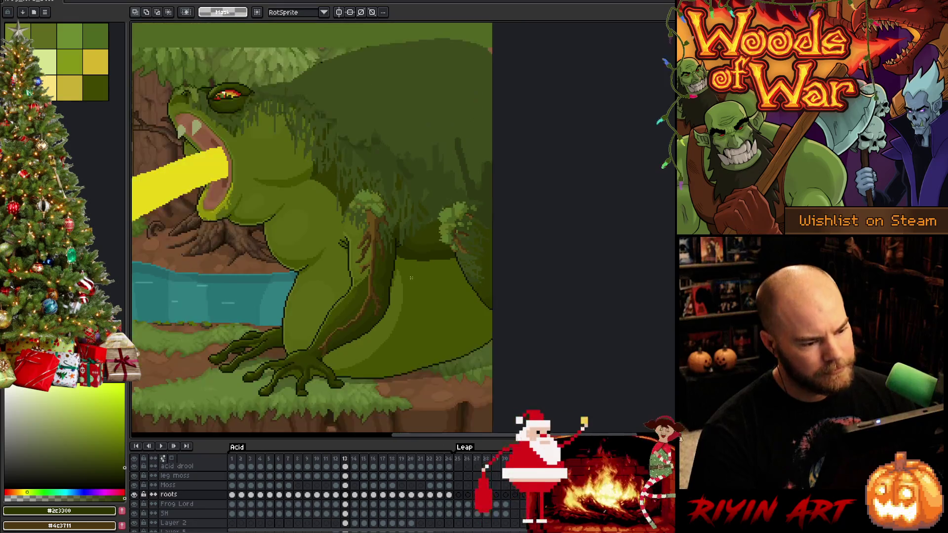
key("Right")
key("Left")
key("Left")
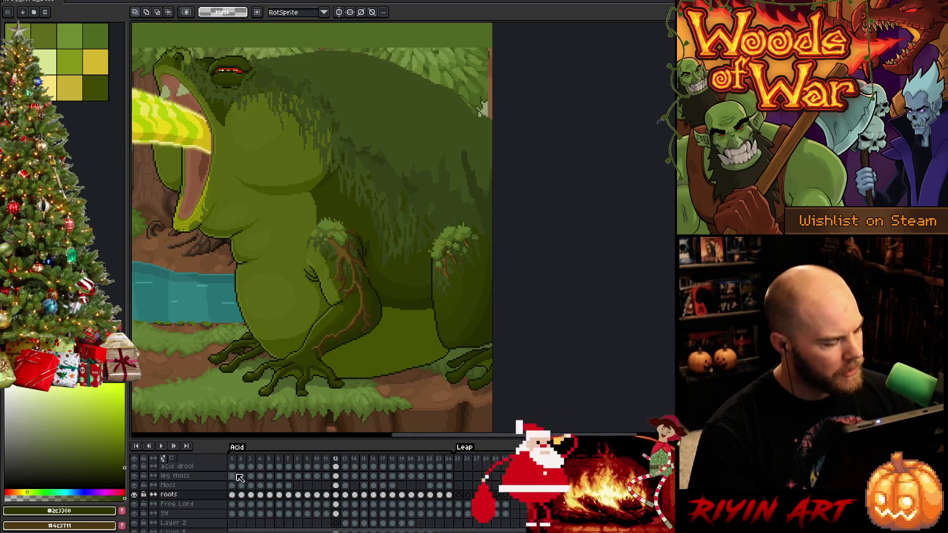
left_click(238, 461)
key("Right")
key("Right")
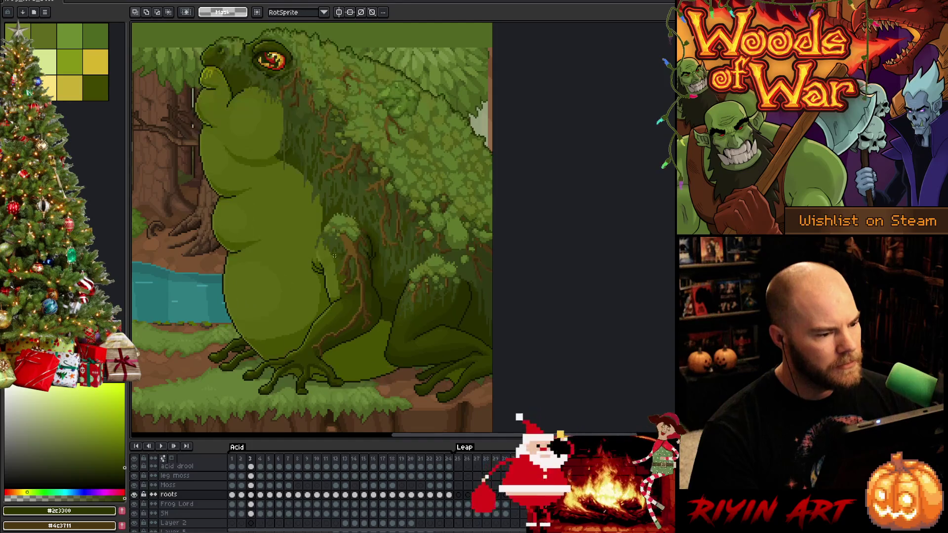
key("Right")
key("Right")
key("Left")
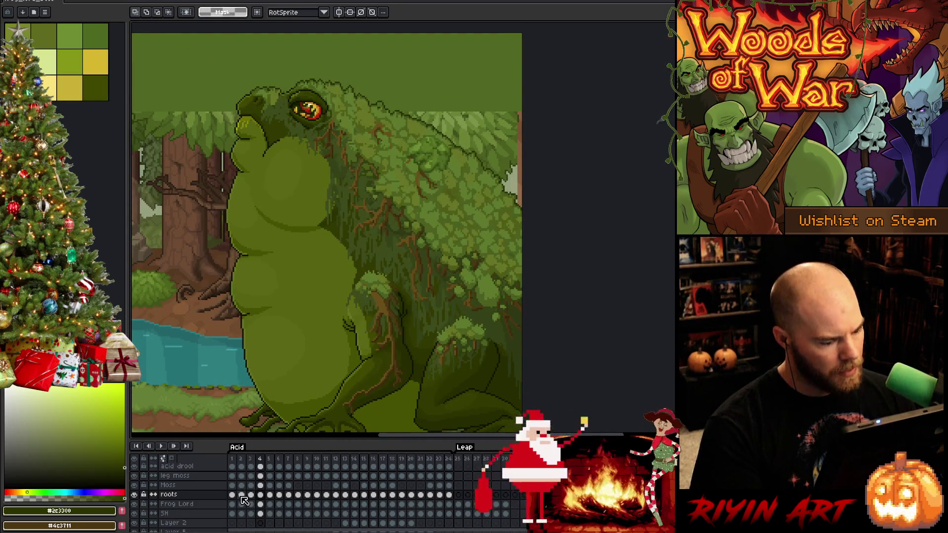
scroll(244, 501, "up", 2)
Paste the copied moss into the Moss cel on frame 5 and nudge it up and right
left_click(265, 505)
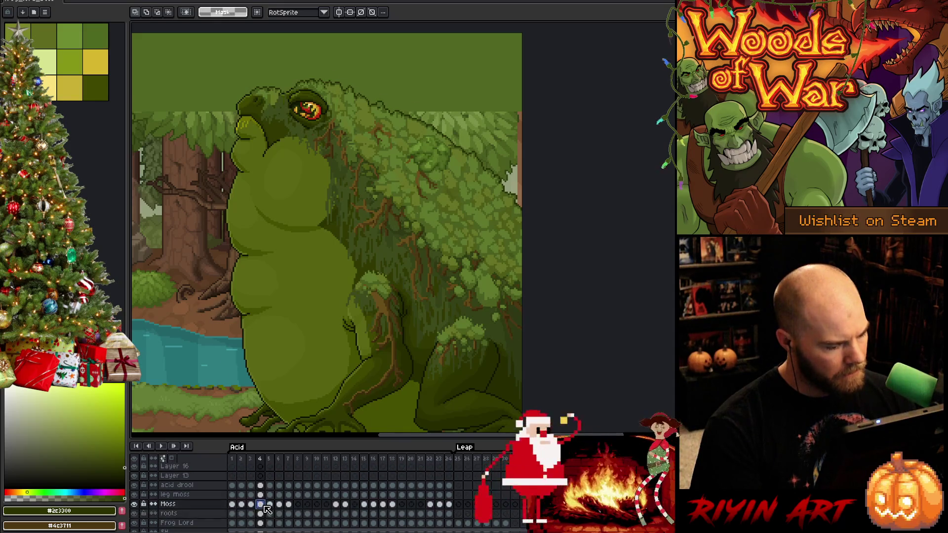
key("Right")
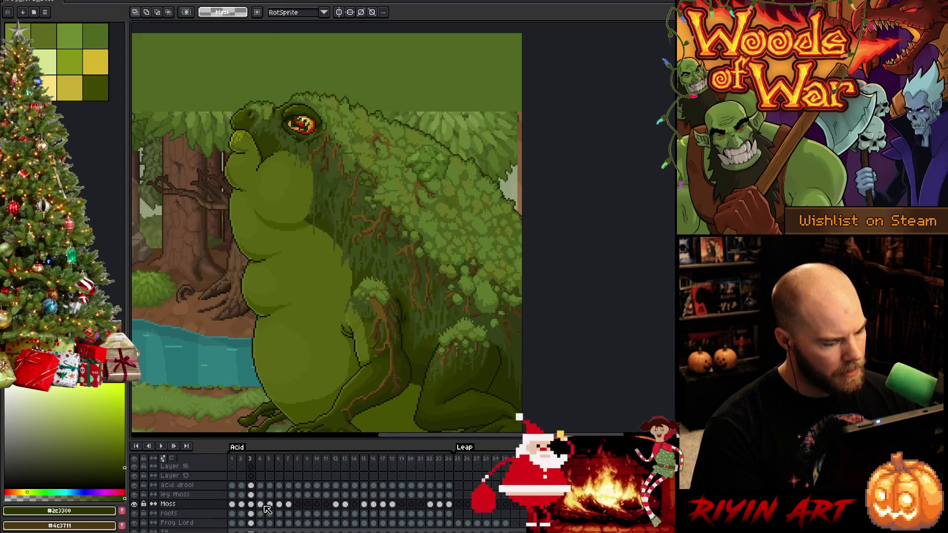
left_click(263, 505)
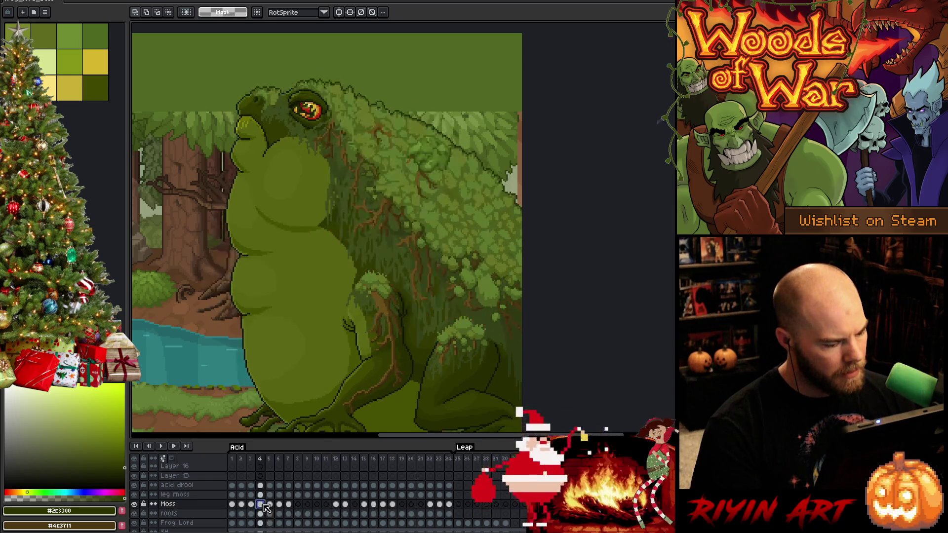
left_click(271, 505)
key("ctrl+v")
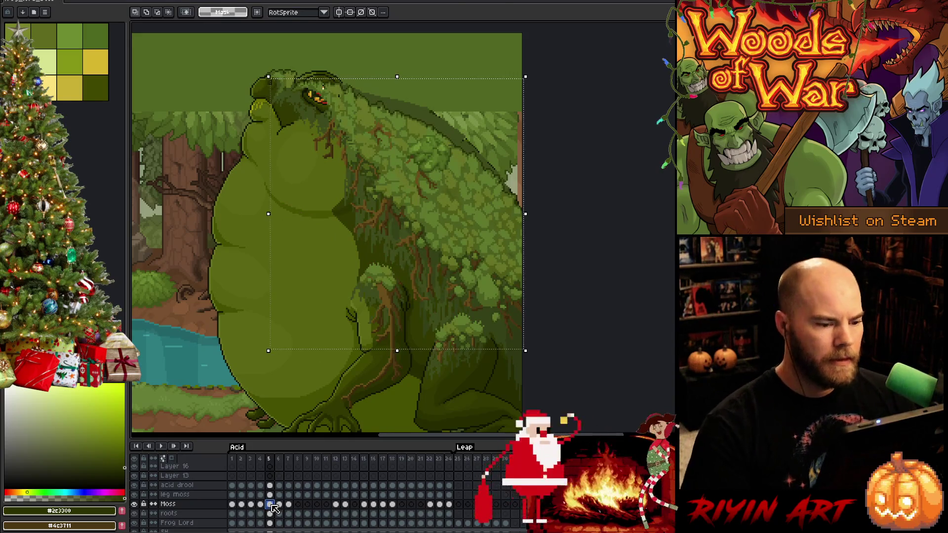
key("Up")
key("Up")
key("Up")
key("Up")
key("Up")
key("Up")
key("Up")
key("Up")
key("Up")
key("Right")
key("Right")
key("Right")
key("Right")
key("Right")
key("Right")
key("Right")
key("Right")
key("Right")
key("Right")
key("Right")
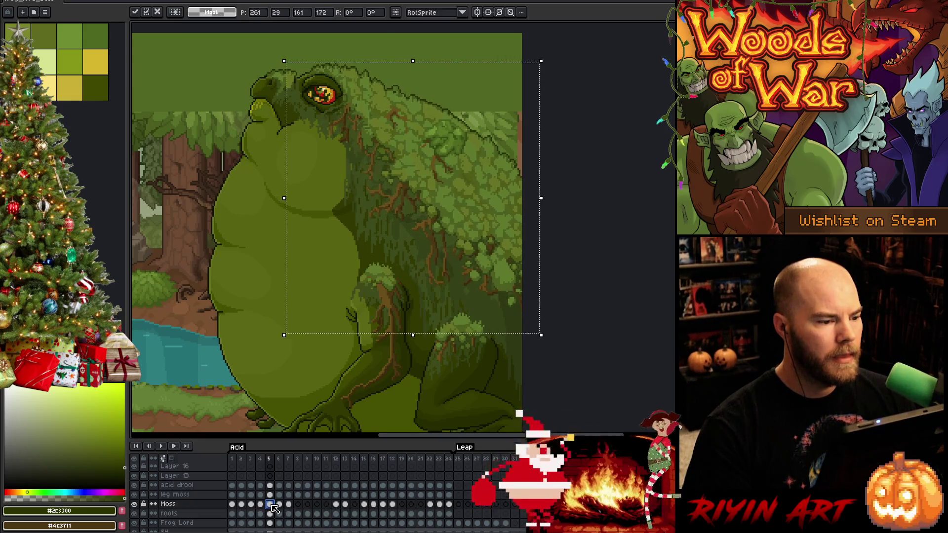
key("Left")
Compare frames 4 and 5 and nudge the moss further right and up to match
key("Right")
key("Left")
key("Right")
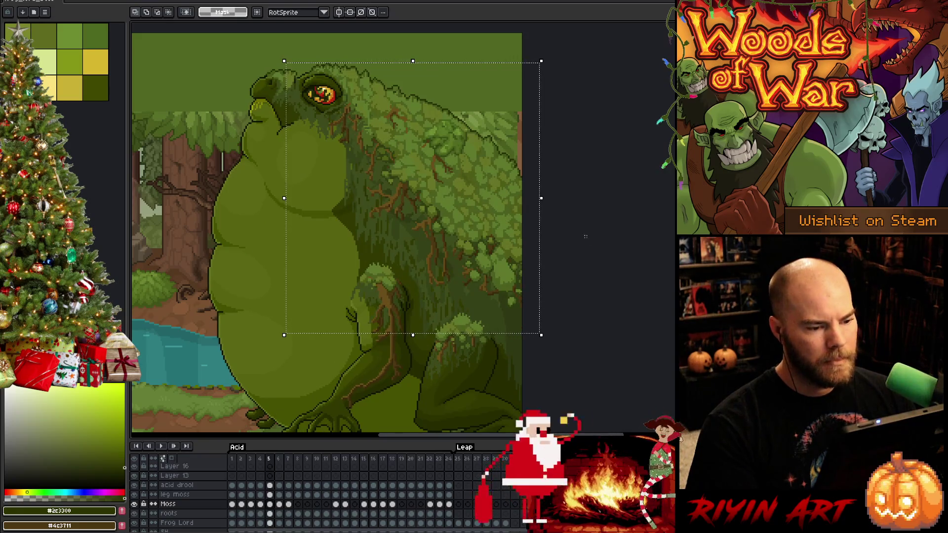
key("Left")
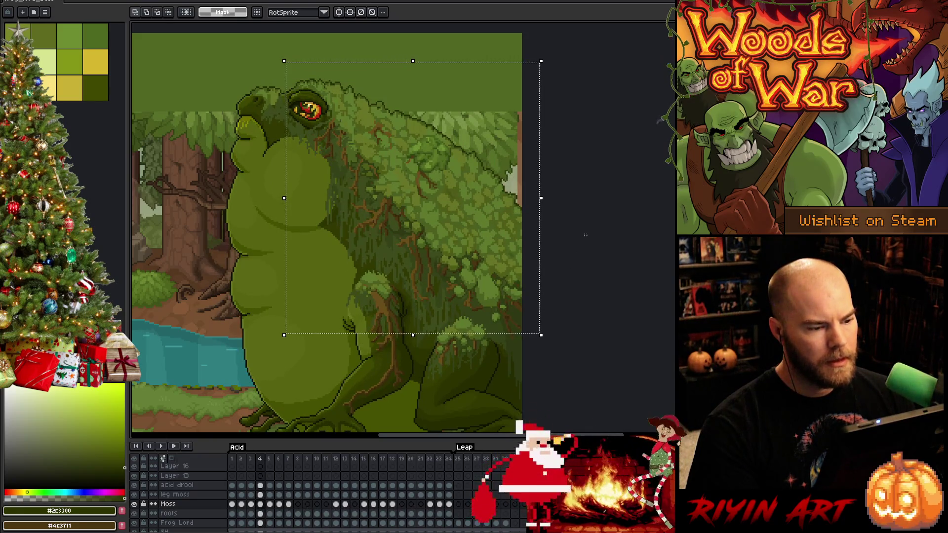
key("Right")
key("Left")
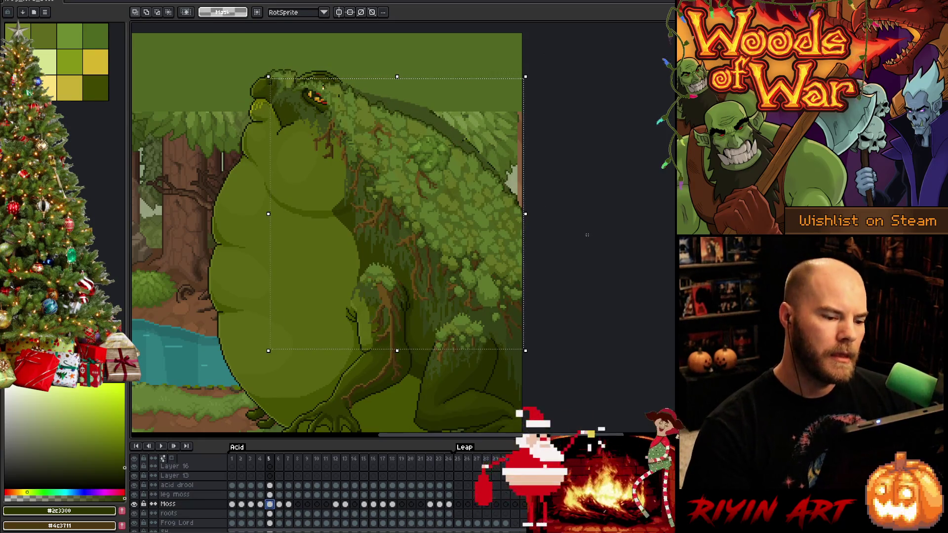
key("Right")
key("Up")
key("Up")
key("Up")
key("Right")
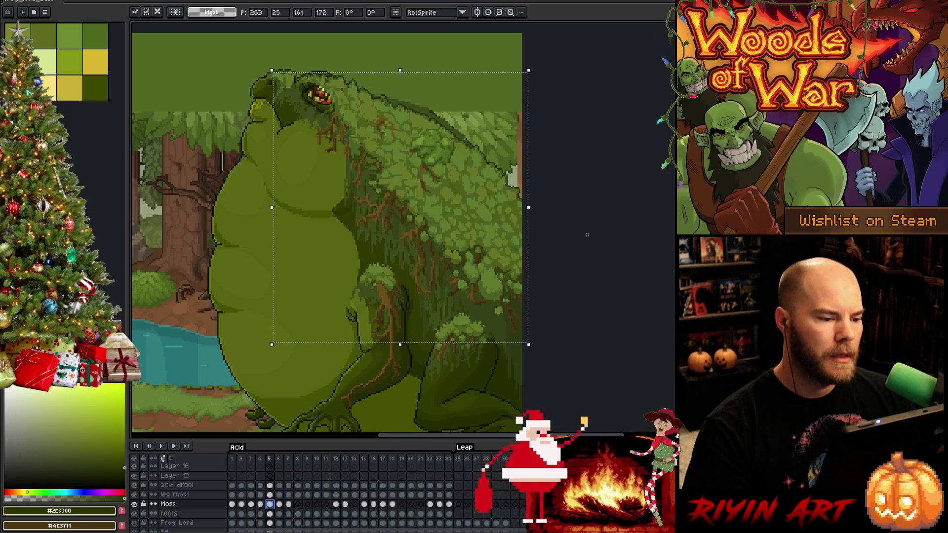
Rough out a marquee selection over the frog's mossy back, then drop the pending transform
left_click_drag(227, 38, 438, 318)
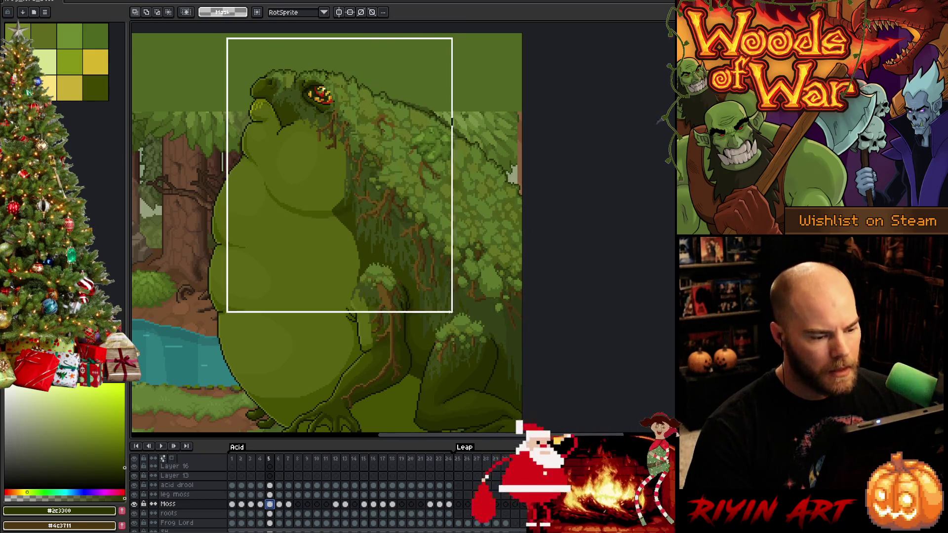
left_click_drag(368, 75, 454, 230)
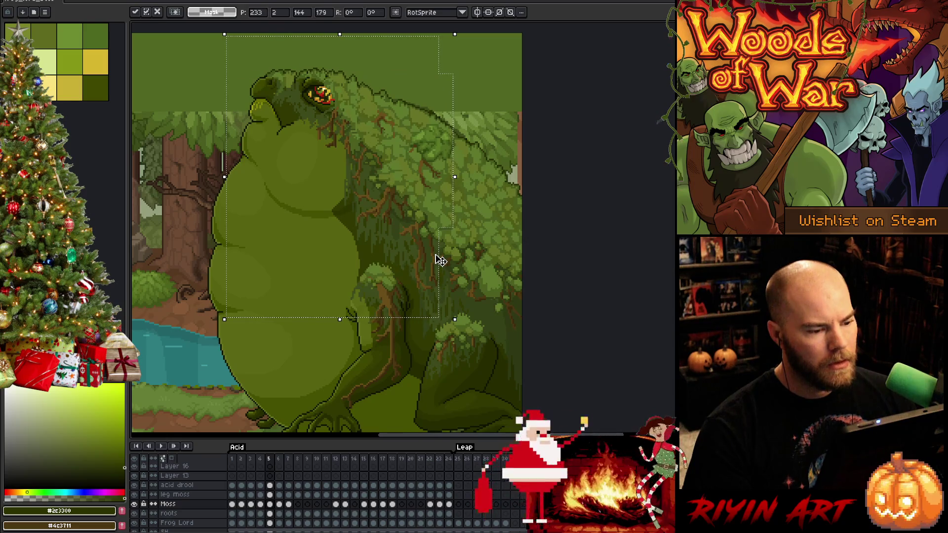
mouse_move(495, 102)
left_mouse_down()
mouse_move(446, 256)
mouse_move(408, 238)
left_mouse_up()
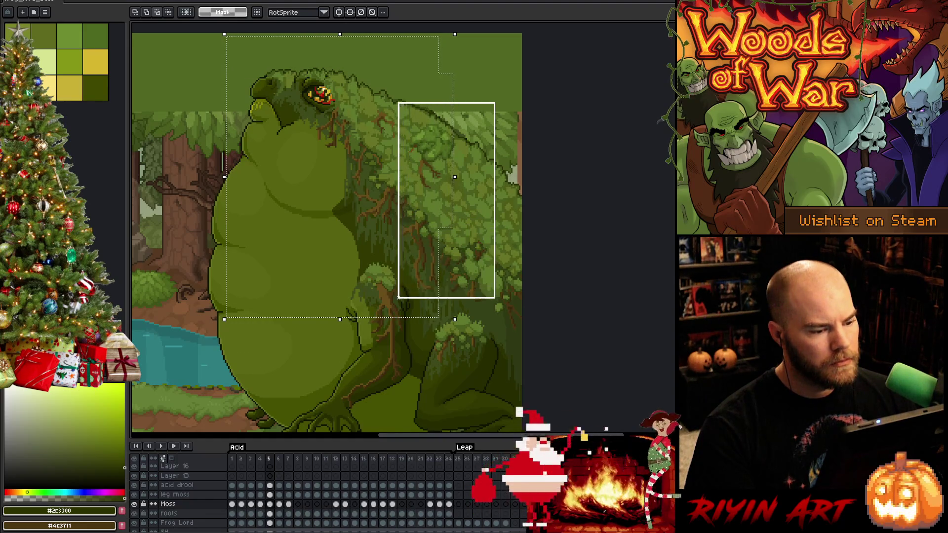
left_click_drag(409, 238, 398, 300)
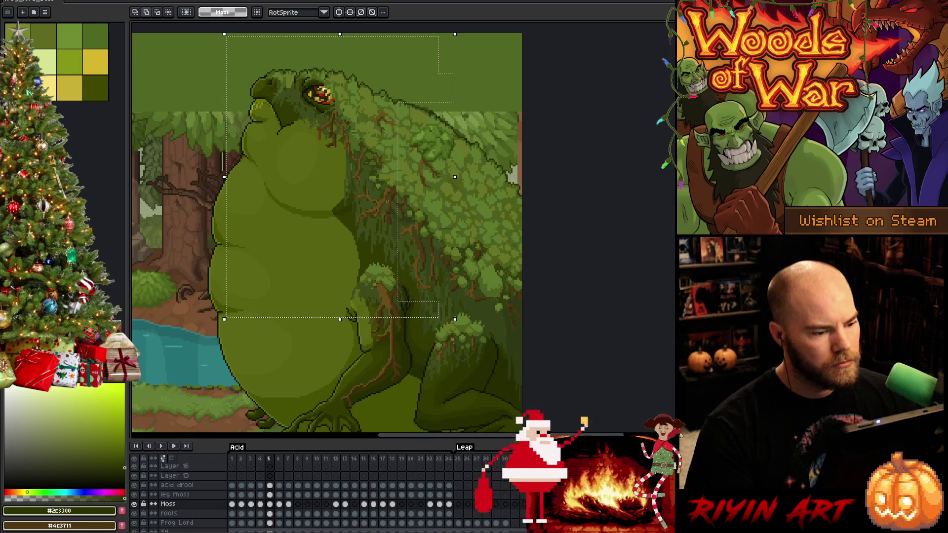
left_click_drag(406, 85, 387, 184)
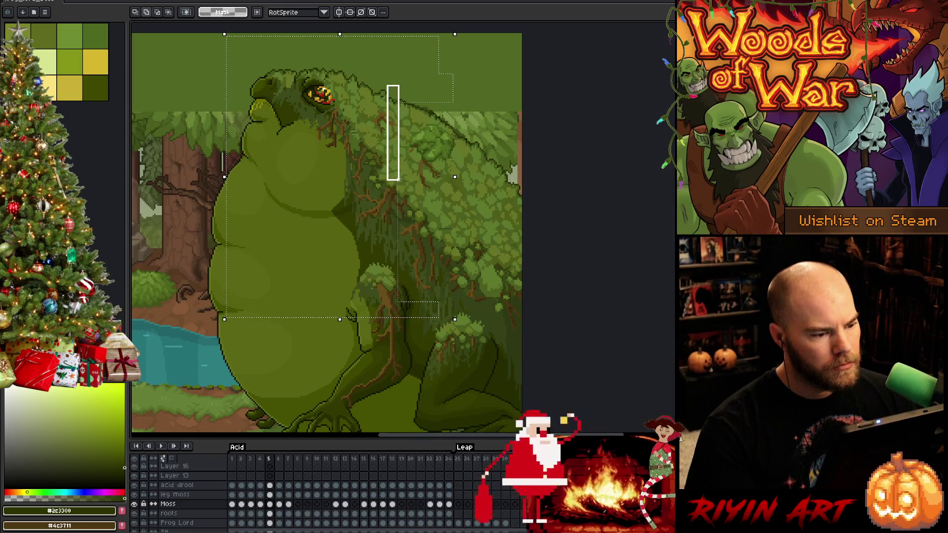
mouse_move(364, 126)
left_mouse_down()
mouse_move(398, 212)
mouse_move(413, 206)
left_mouse_up()
mouse_move(364, 174)
left_mouse_down()
mouse_move(391, 212)
mouse_move(413, 219)
left_mouse_up()
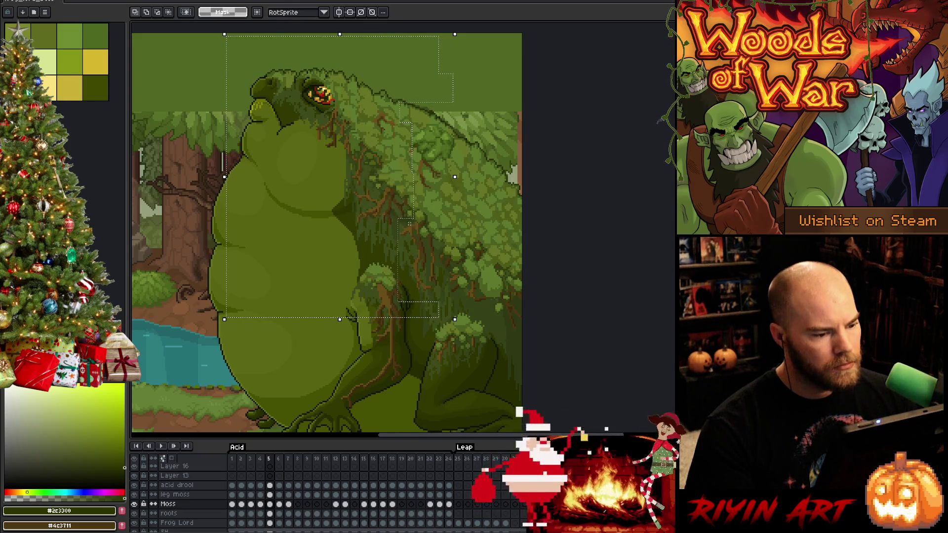
key("Return")
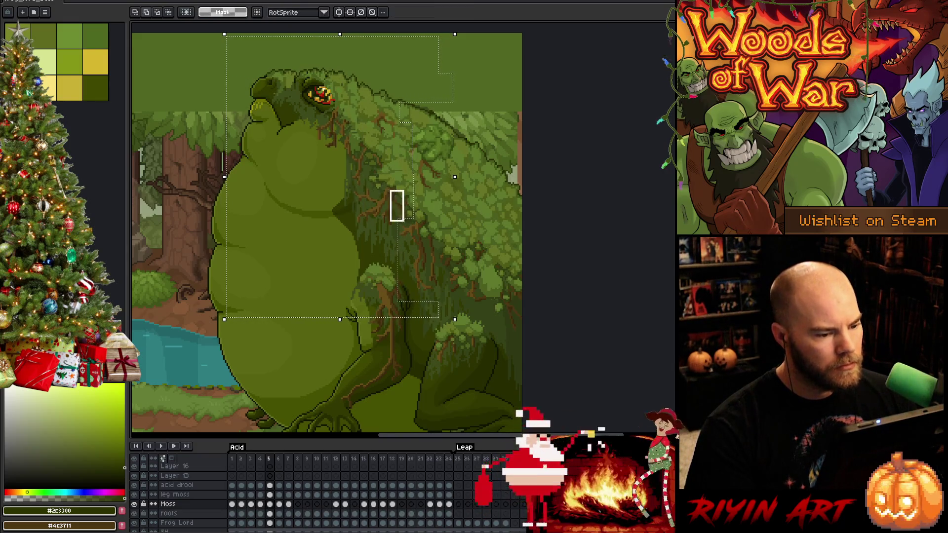
Retry isolating the moss region with add/subtract marquees, then clear the selection with Ctrl+D
left_click(345, 202)
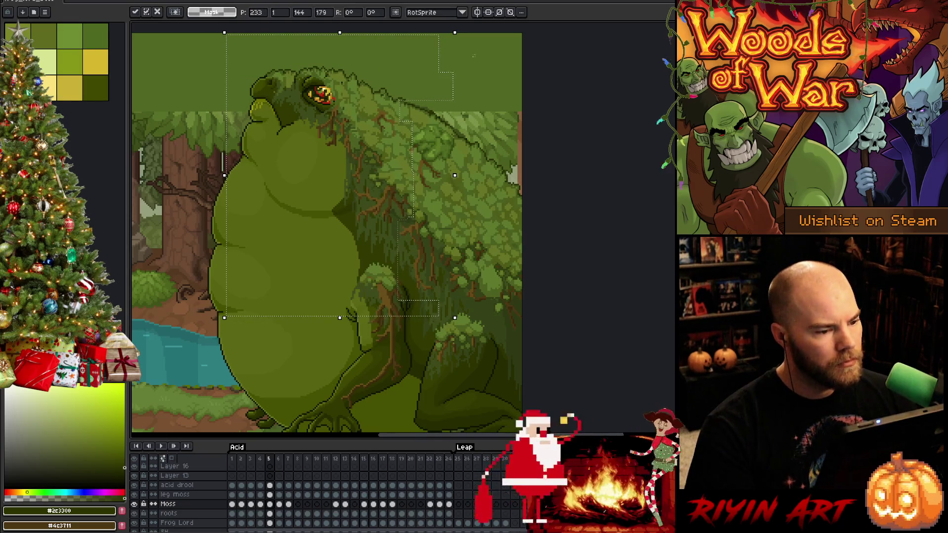
left_click_drag(481, 47, 390, 337)
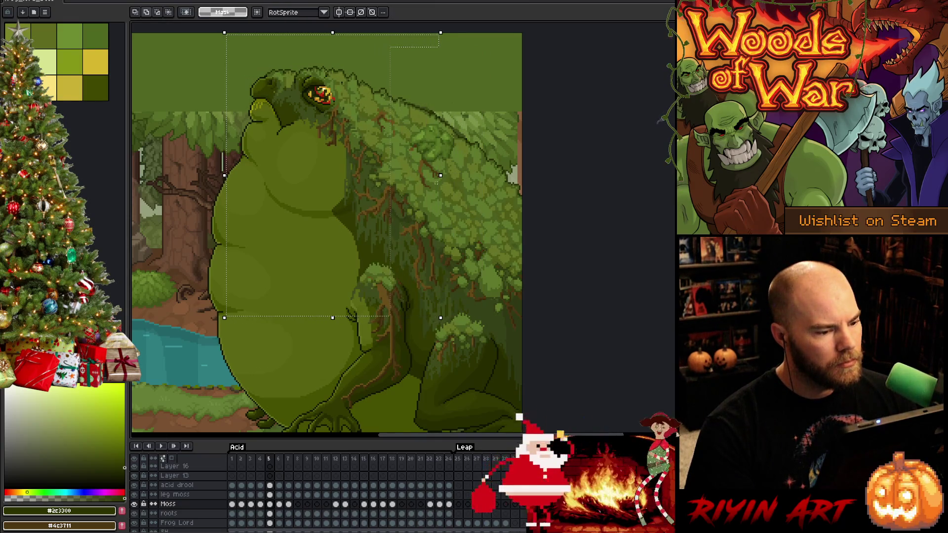
left_click_drag(392, 192, 315, 252)
left_click_drag(302, 289, 377, 191)
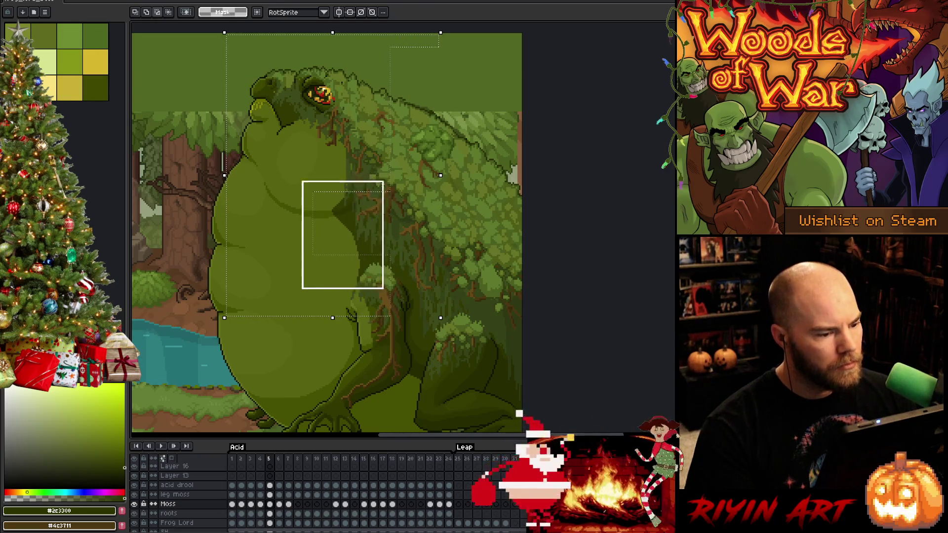
left_click(376, 190)
key("ctrl+d")
Rebuild the moss selection, nudge it slightly right on frame 5, commit and play to check
left_click_drag(266, 54, 438, 330)
left_click_drag(397, 99, 466, 184, "shift")
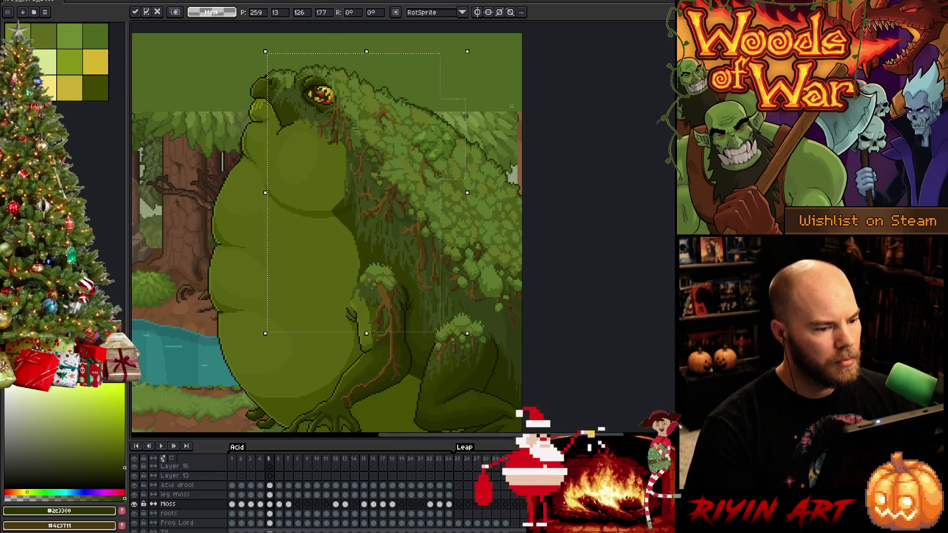
left_click_drag(521, 79, 413, 289, "alt")
left_click_drag(504, 349, 404, 231)
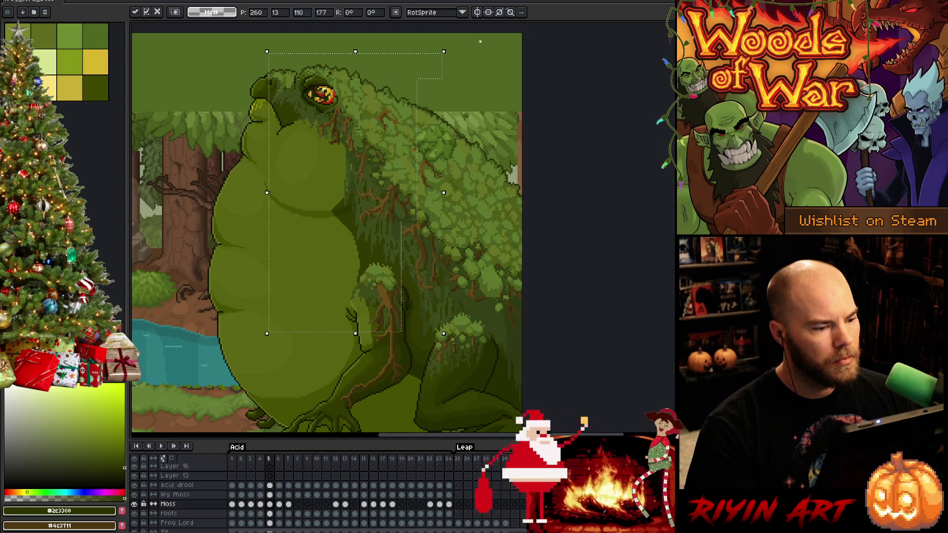
left_click_drag(479, 41, 387, 367)
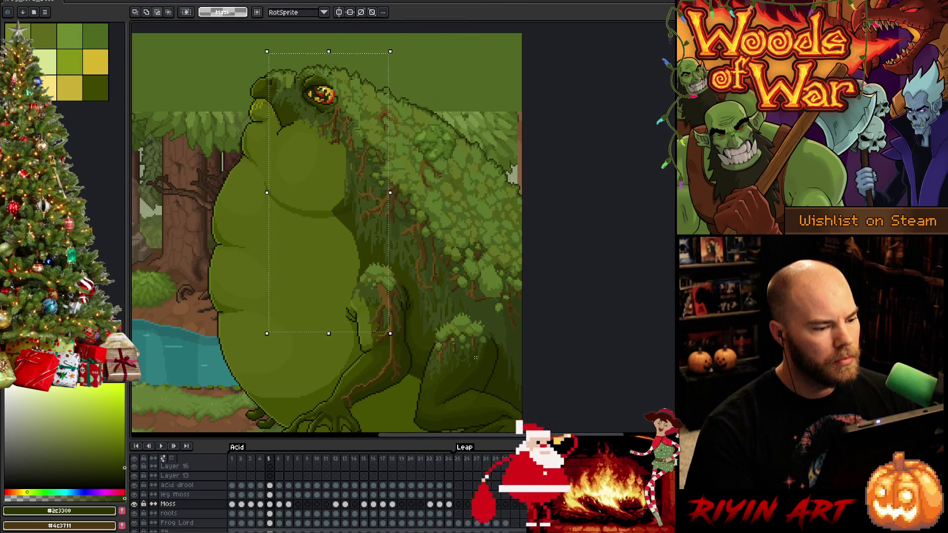
left_click_drag(476, 358, 312, 190)
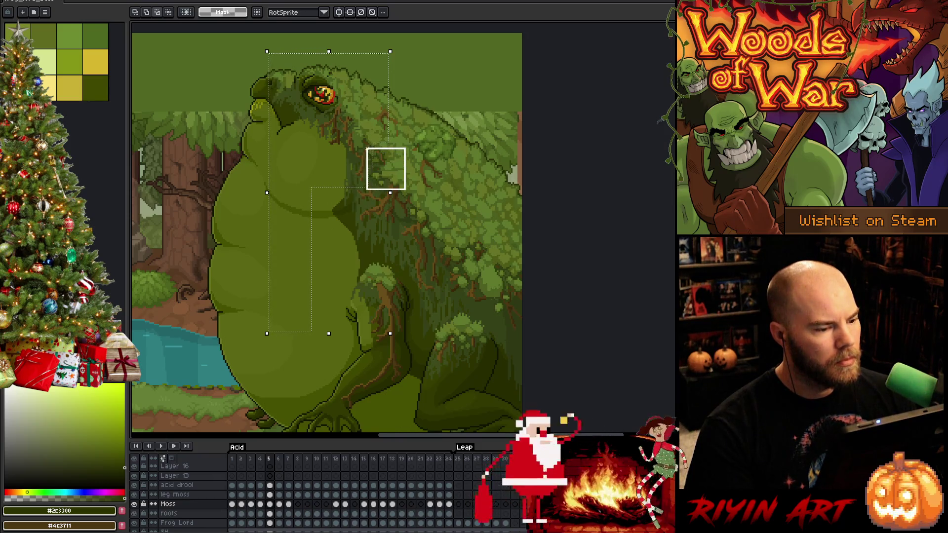
left_click_drag(403, 148, 376, 62)
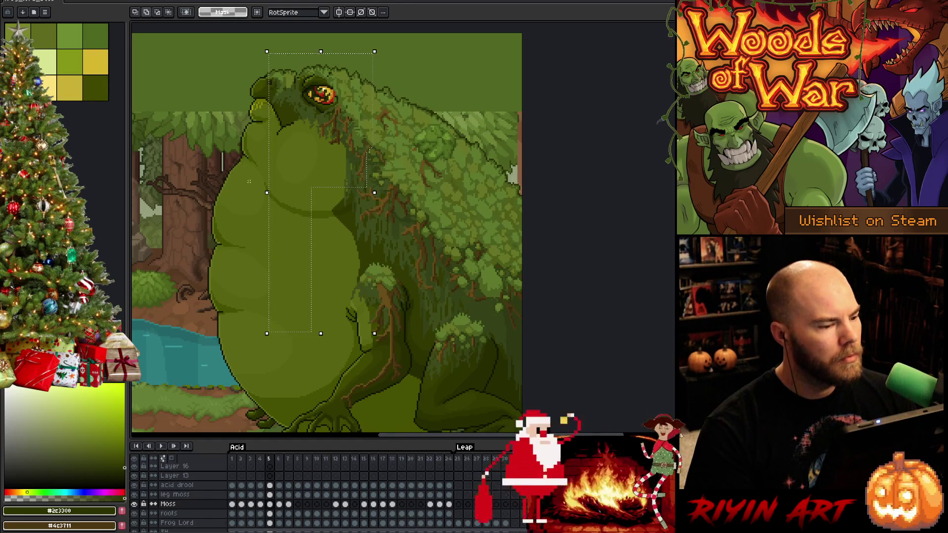
left_click_drag(266, 191, 276, 195)
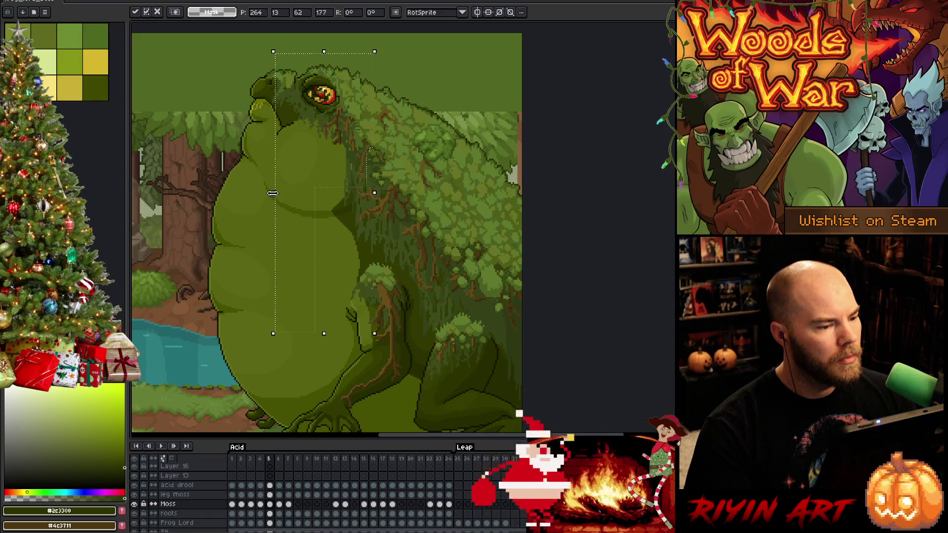
left_click(525, 326)
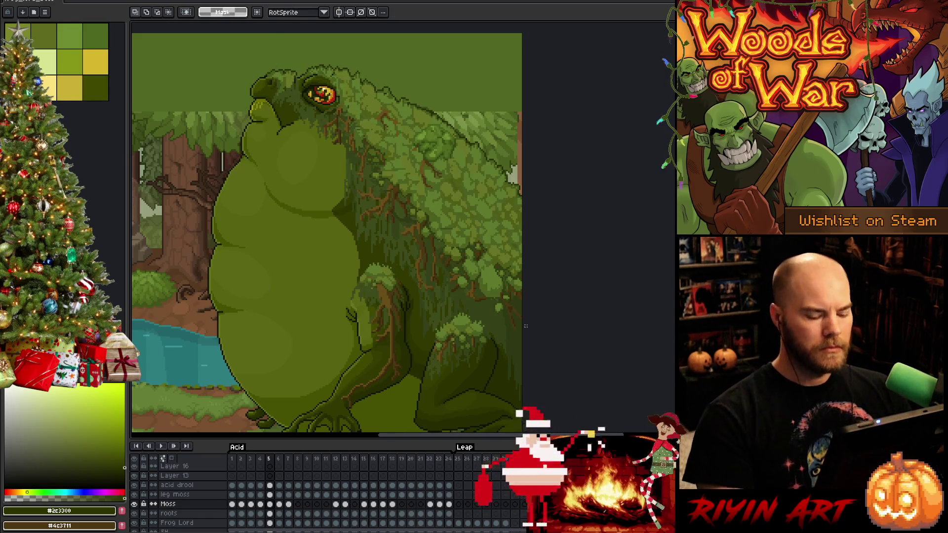
key("Return")
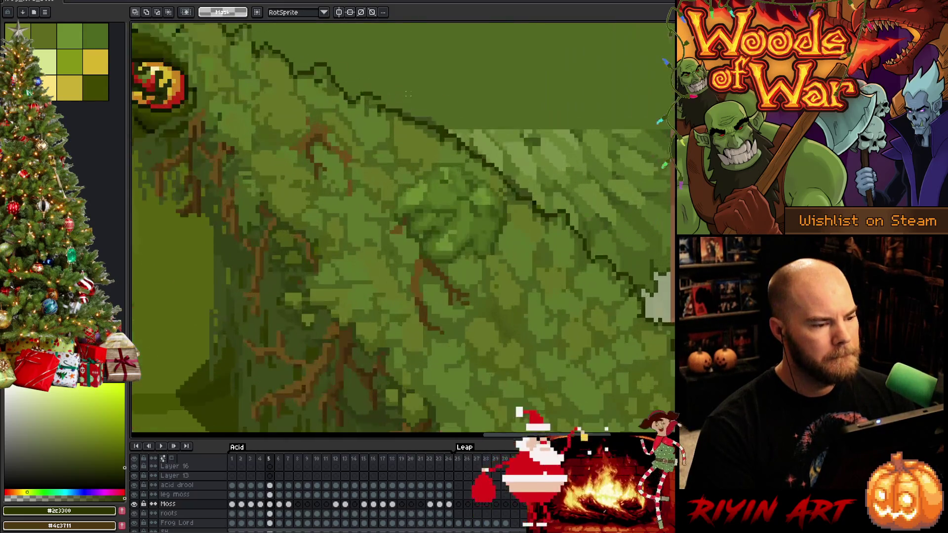
scroll(475, 191, "up", 2)
scroll(496, 258, "up", 2)
scroll(495, 257, "down", 2)
Pan to the frog's mossy back and sample a moss green as the drawing colour
key("b")
key("space")
mouse_move(510, 358)
left_mouse_down()
mouse_move(550, 340)
mouse_move(508, 292)
mouse_move(440, 334)
mouse_move(474, 297)
left_mouse_up()
left_click(458, 223, "alt")
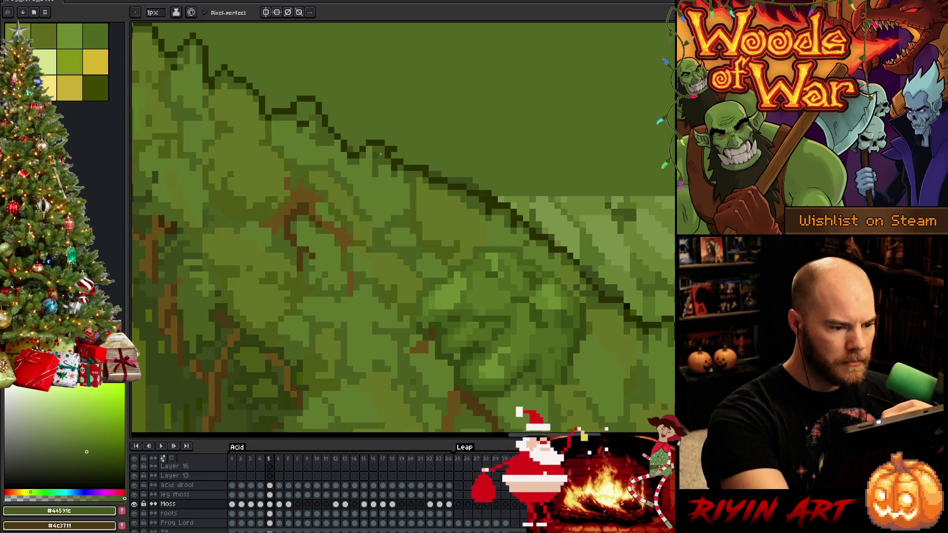
left_click_drag(457, 224, 390, 120)
key("space")
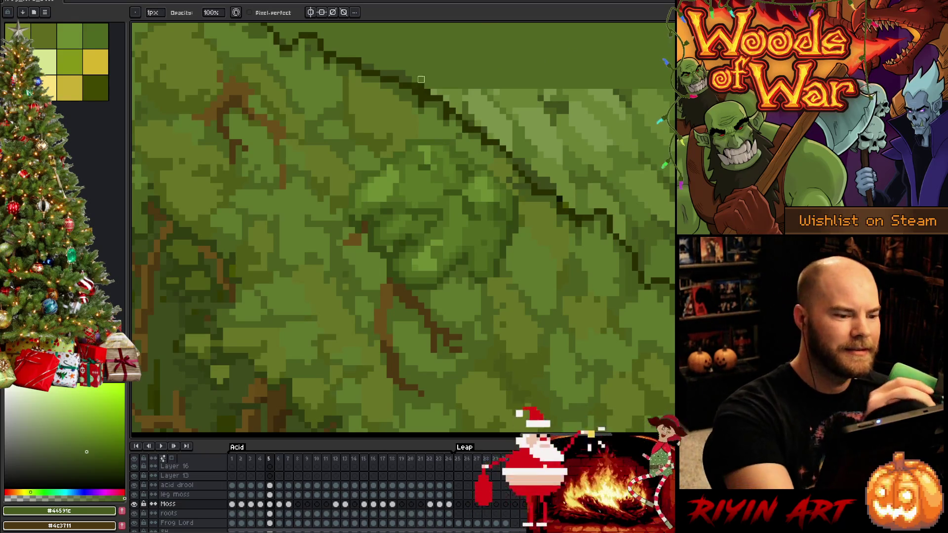
Make Frog Lord the active layer via Move auto-select and bring the back outline into view
key("v")
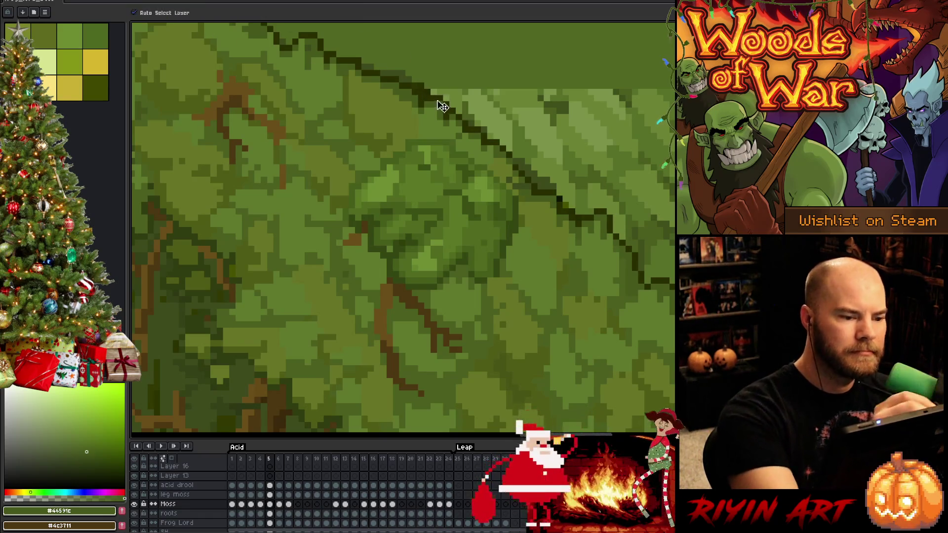
left_click(426, 95)
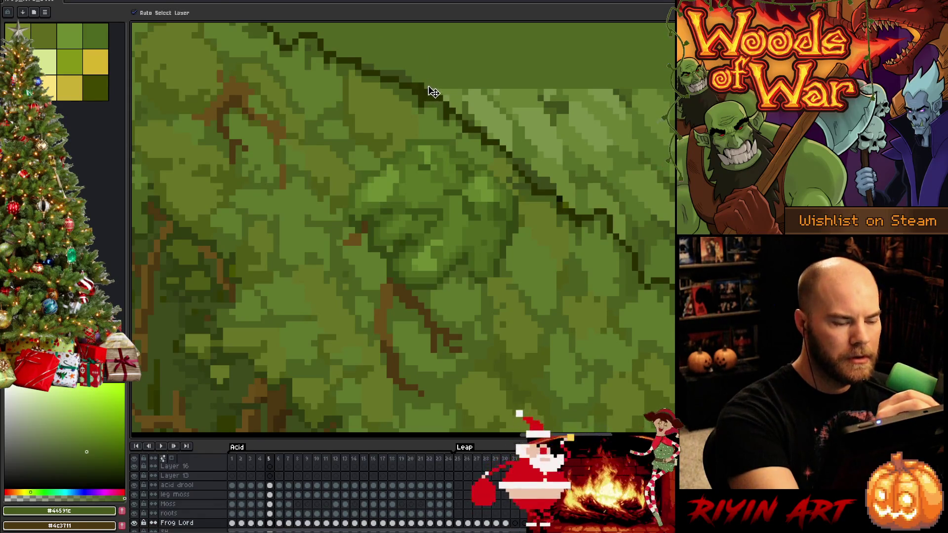
key("b")
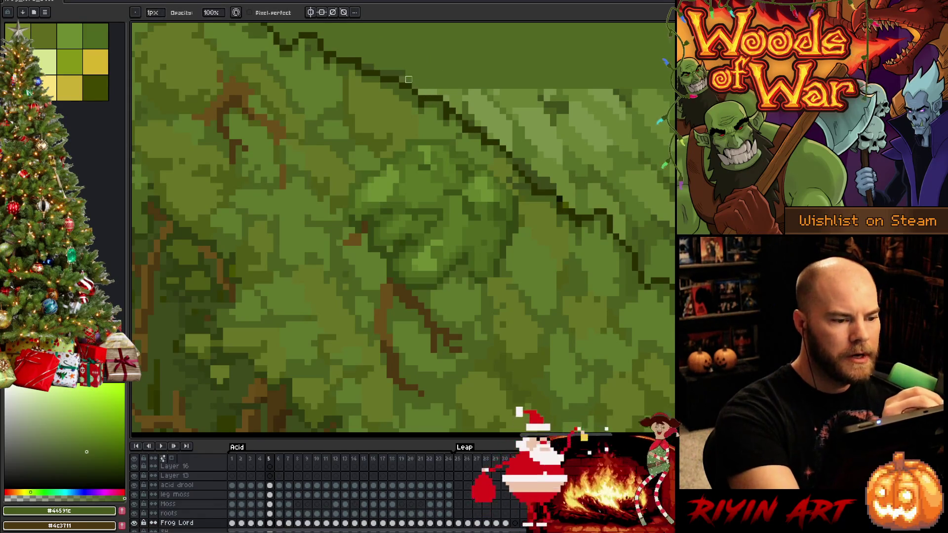
key("h")
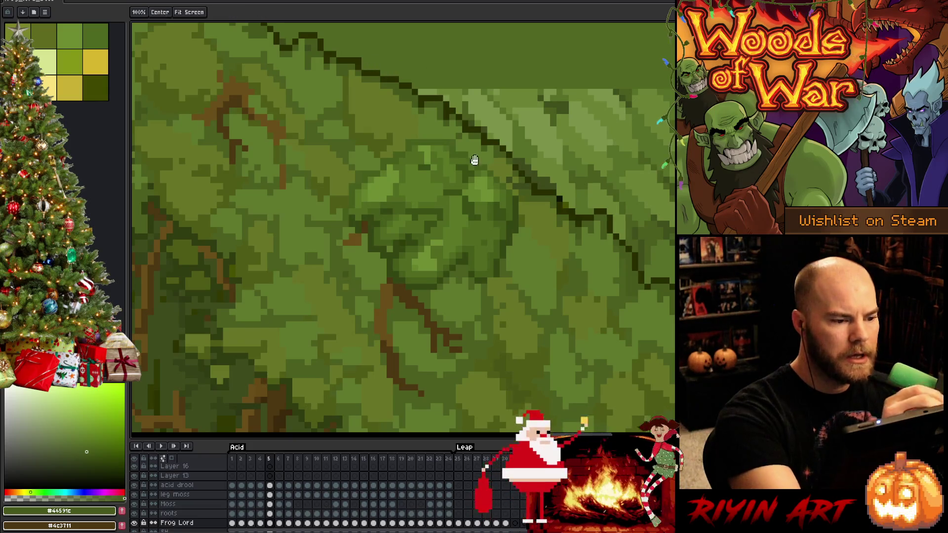
left_click_drag(474, 161, 413, 211)
left_click_drag(466, 180, 476, 275)
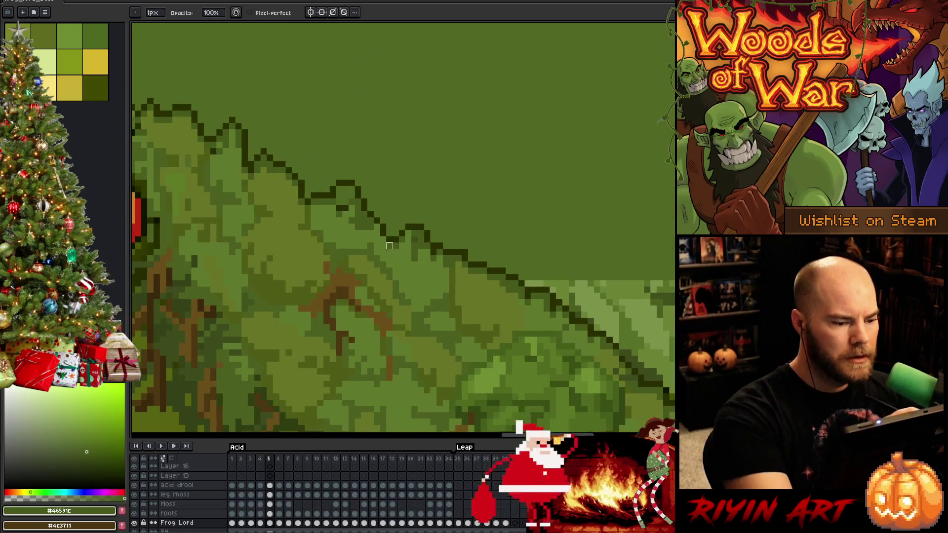
scroll(370, 196, "down", 2)
scroll(370, 196, "down", 2)
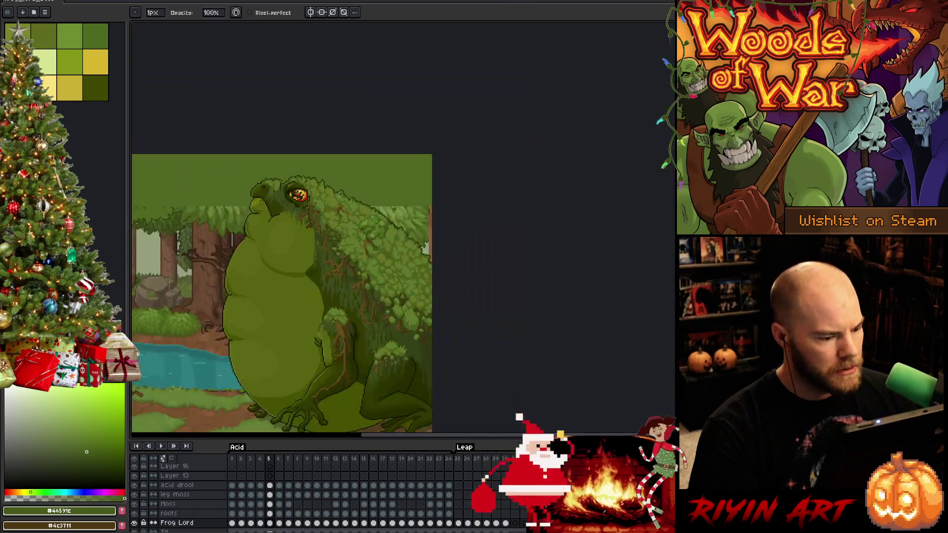
scroll(185, 496, "down", 5)
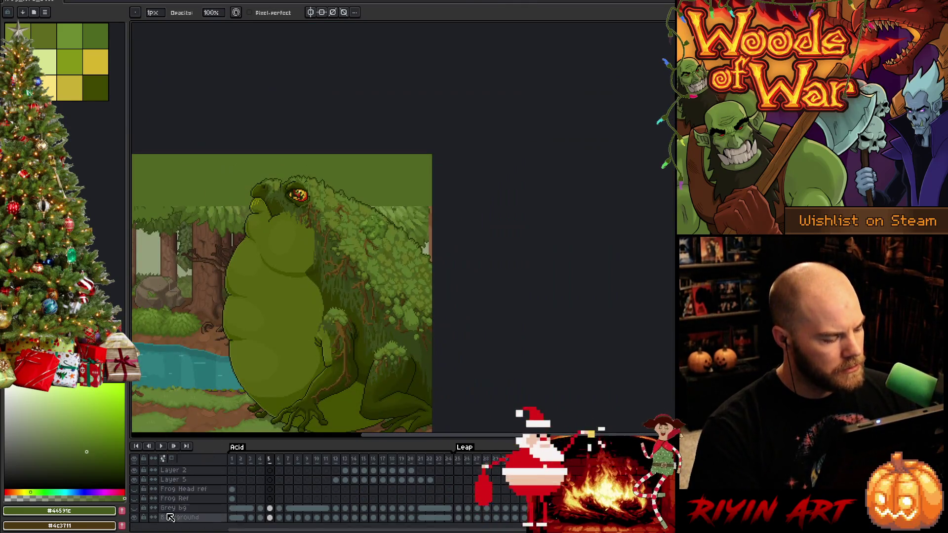
Show the Grey bg layer behind the frog and step back to frame 4
left_click(134, 509)
scroll(360, 268, "up", 2)
scroll(359, 268, "up", 1)
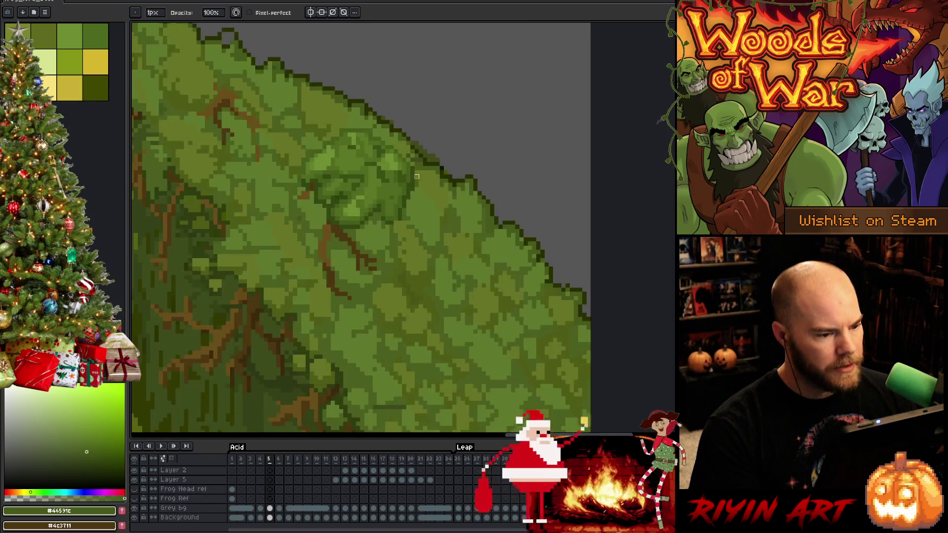
scroll(450, 142, "up", 1)
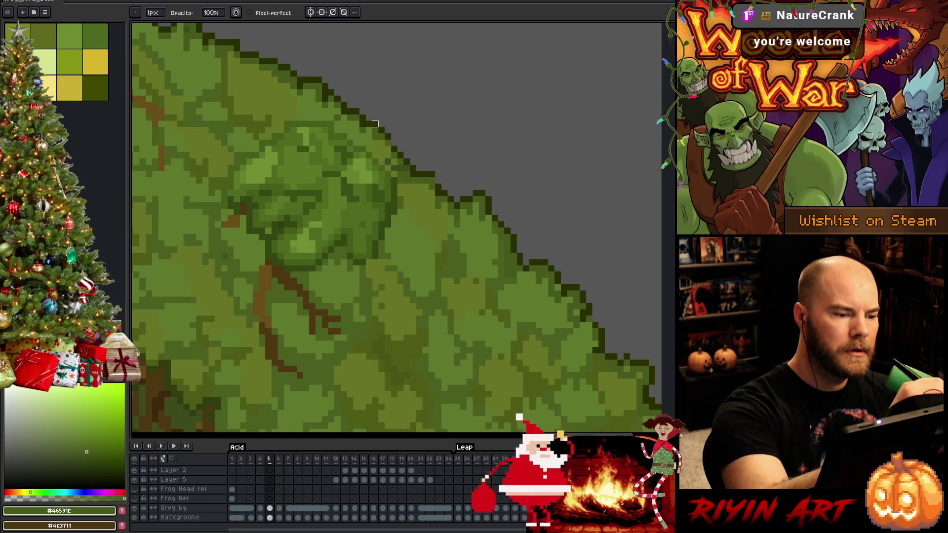
scroll(394, 169, "down", 1)
scroll(435, 222, "down", 1)
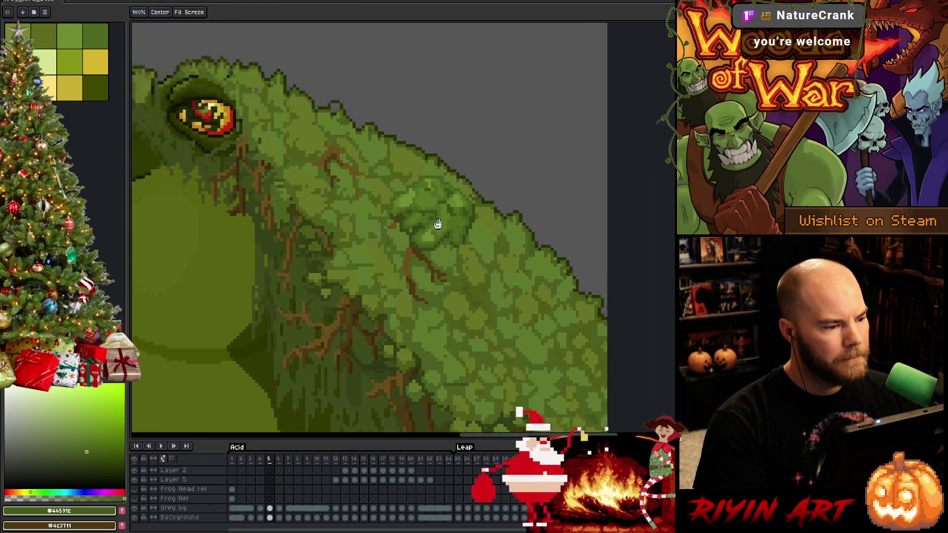
scroll(434, 222, "down", 1)
scroll(449, 222, "down", 1)
scroll(449, 223, "up", 1)
scroll(413, 153, "up", 1)
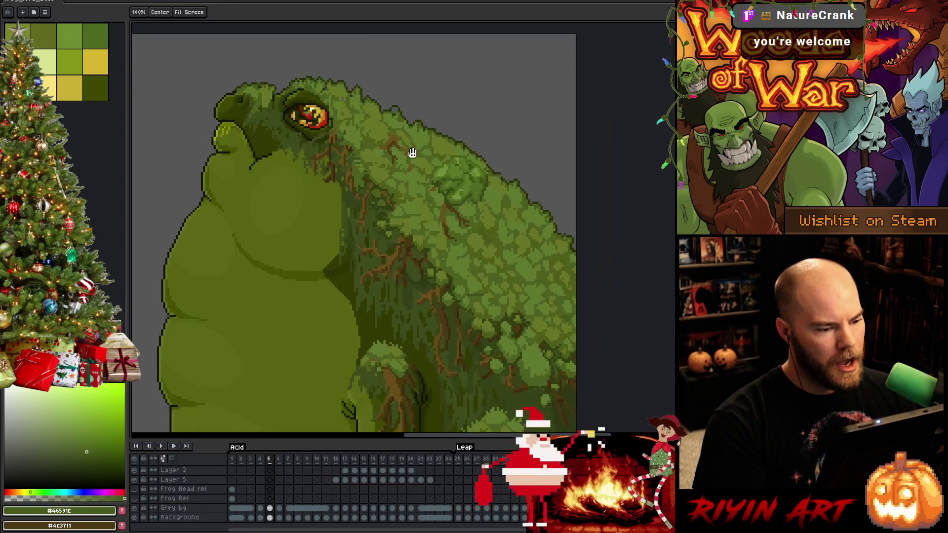
scroll(398, 119, "up", 2)
scroll(398, 204, "down", 2)
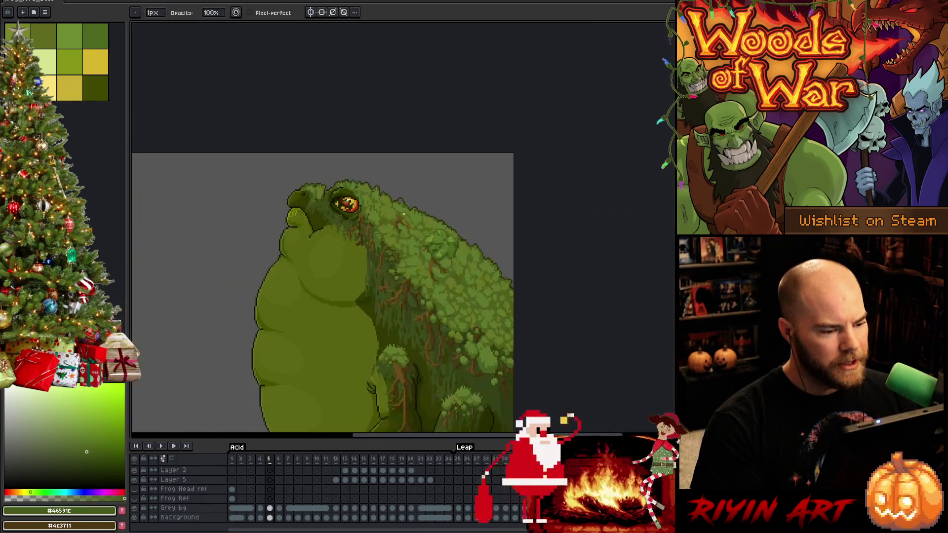
scroll(398, 201, "up", 1)
scroll(397, 197, "down", 1)
key("Left")
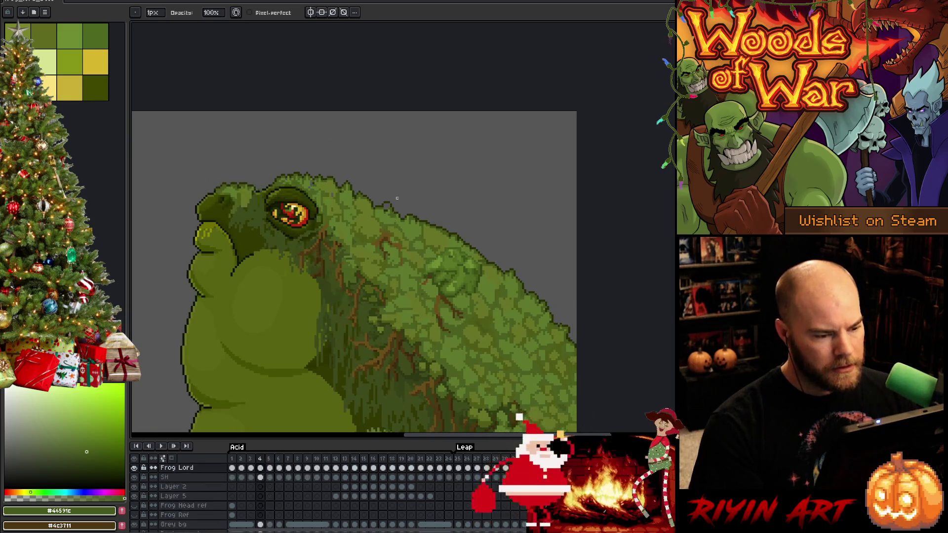
Flip between frames 2 and 3 to compare the frog's pose
key("Left")
key("Left")
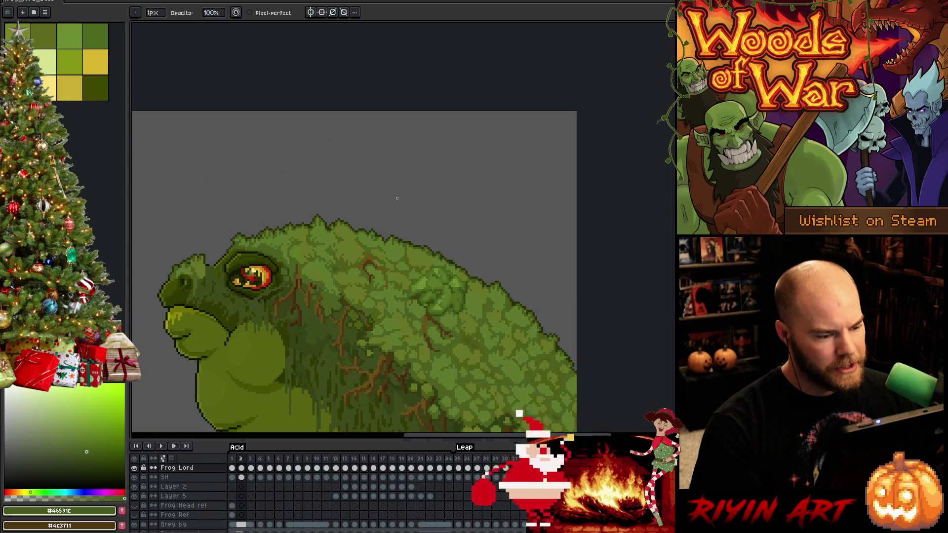
key("Right")
key("Left")
key("Right")
key("Left")
key("Right")
scroll(396, 199, "up", 2)
scroll(371, 224, "up", 2)
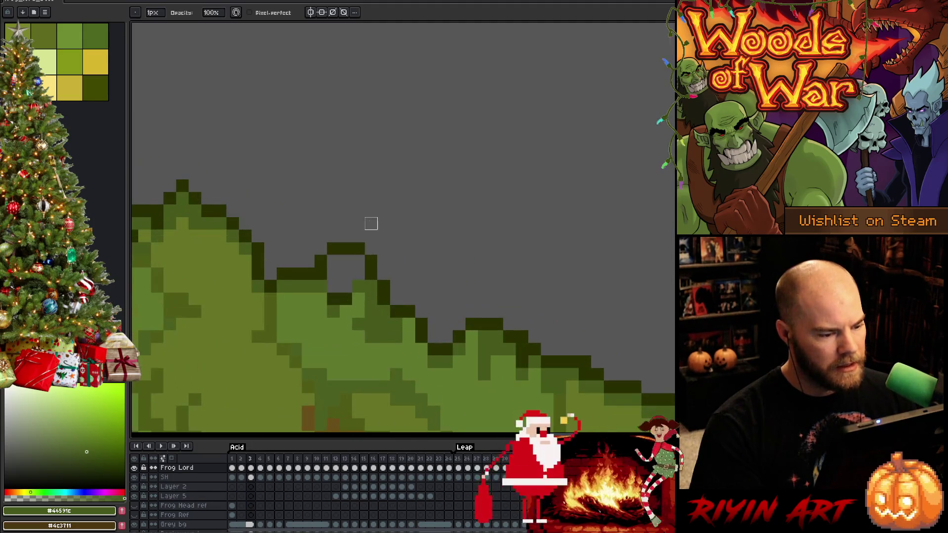
scroll(371, 224, "down", 2)
scroll(341, 252, "down", 1)
scroll(315, 277, "down", 1)
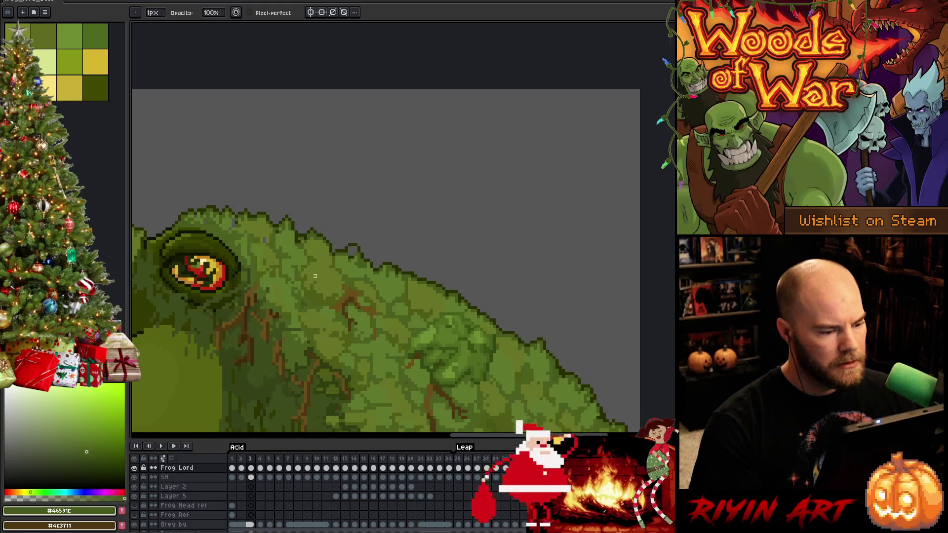
scroll(315, 277, "down", 1)
scroll(315, 218, "up", 1)
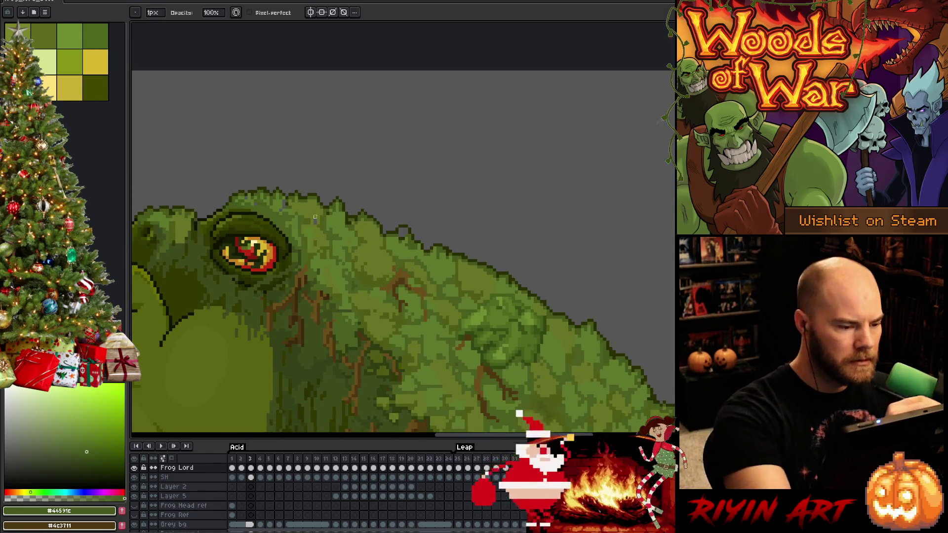
Switch to the eraser, pick a green, and make the Moss layer active
key("e")
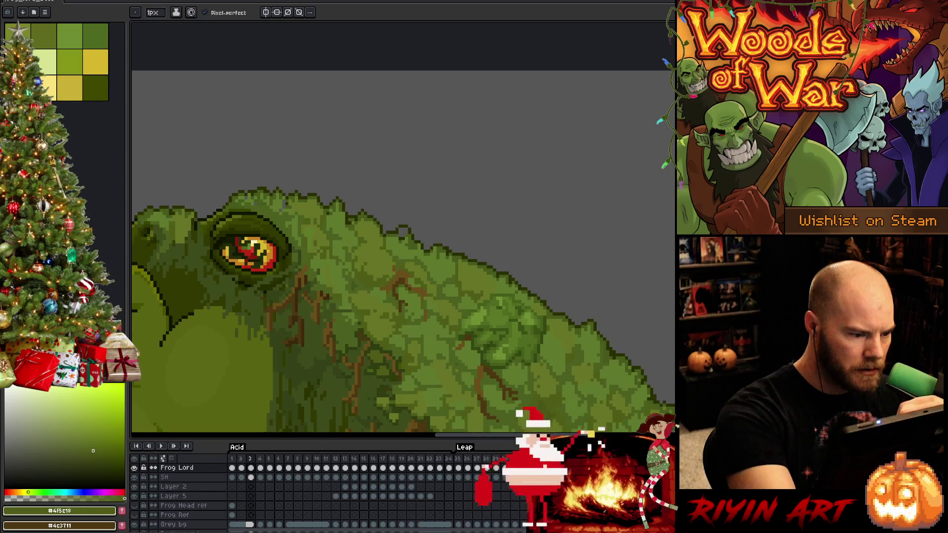
left_click(282, 207, "alt")
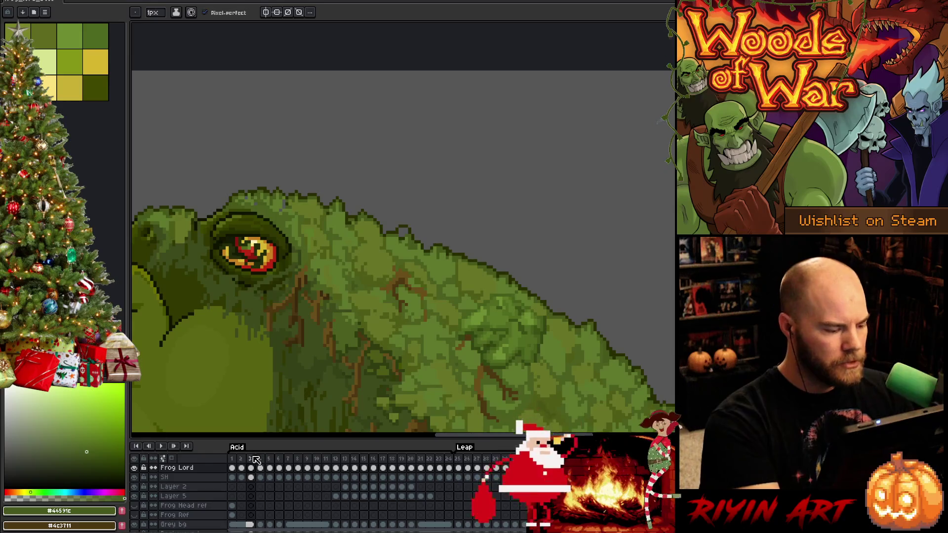
left_click(292, 210, "ctrl")
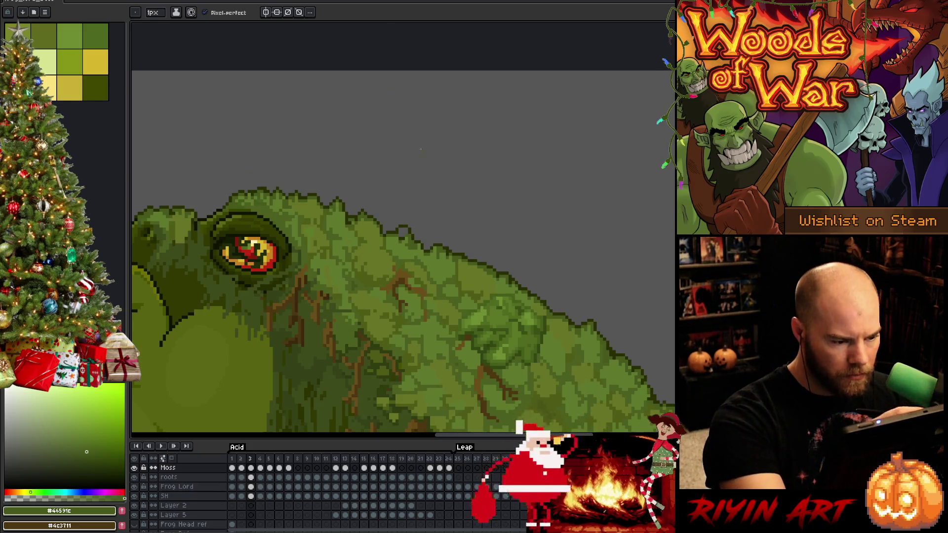
Shade the moss on frame 3 with sampled dark greens along the back, then save
key("Left")
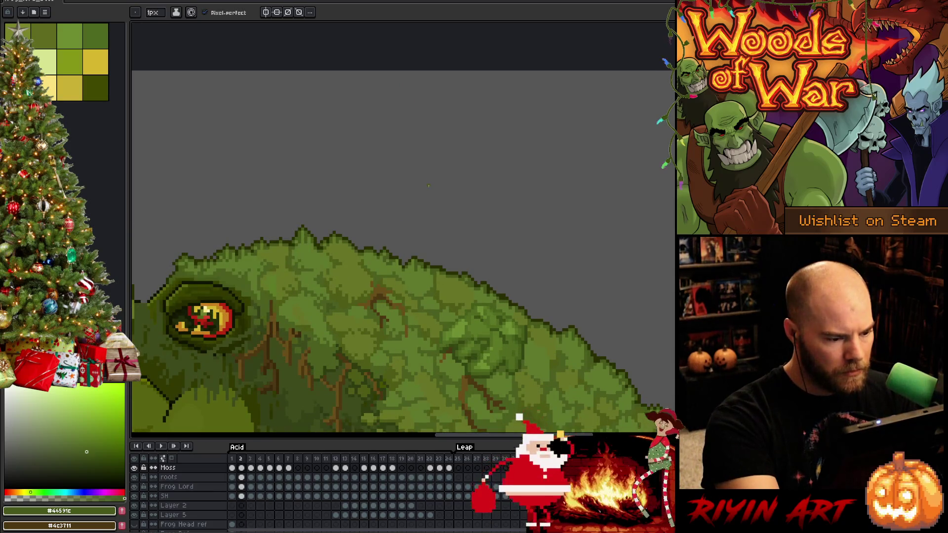
key("Right")
key("b")
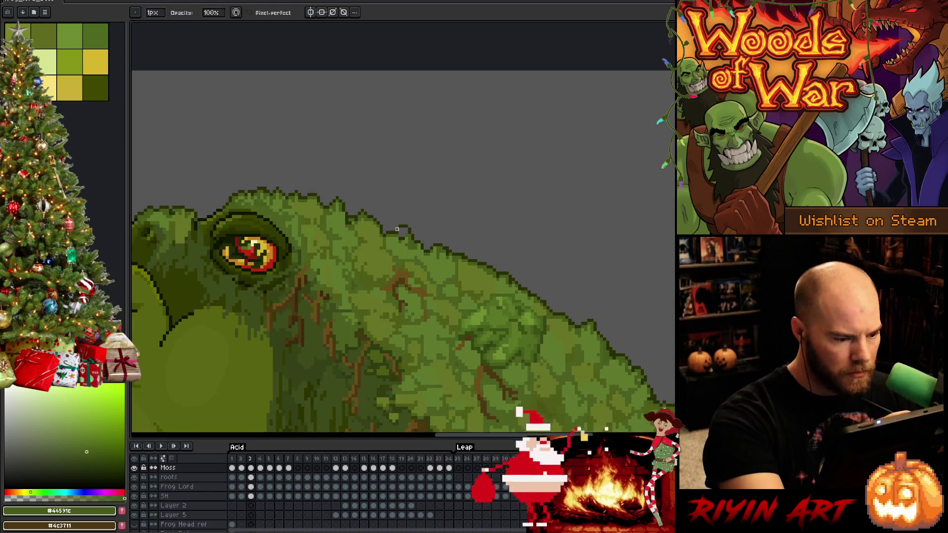
left_click(413, 223, "alt")
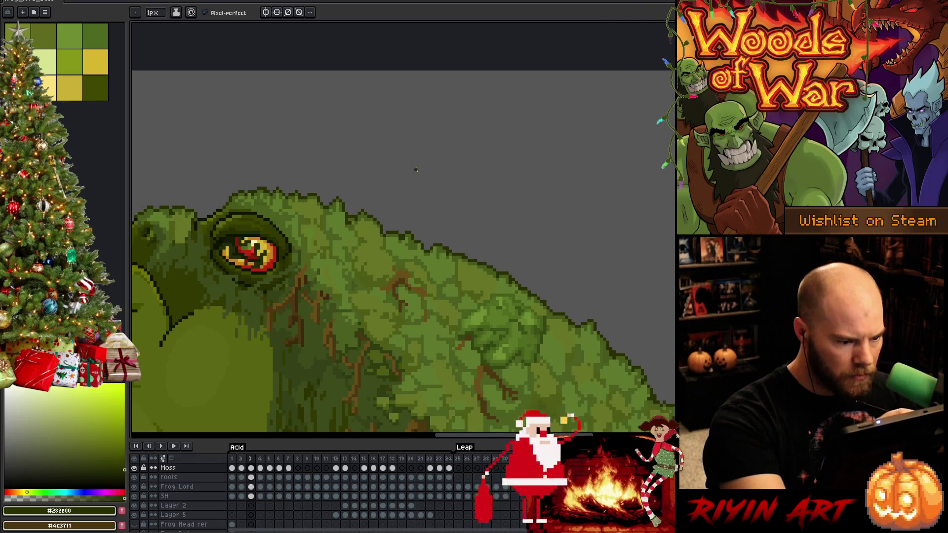
left_click_drag(527, 257, 478, 205)
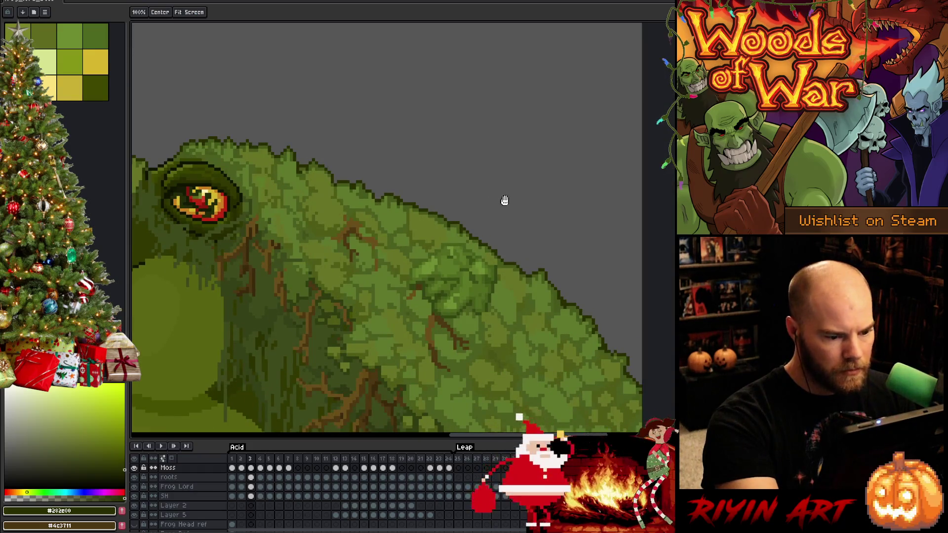
left_click_drag(544, 242, 521, 214)
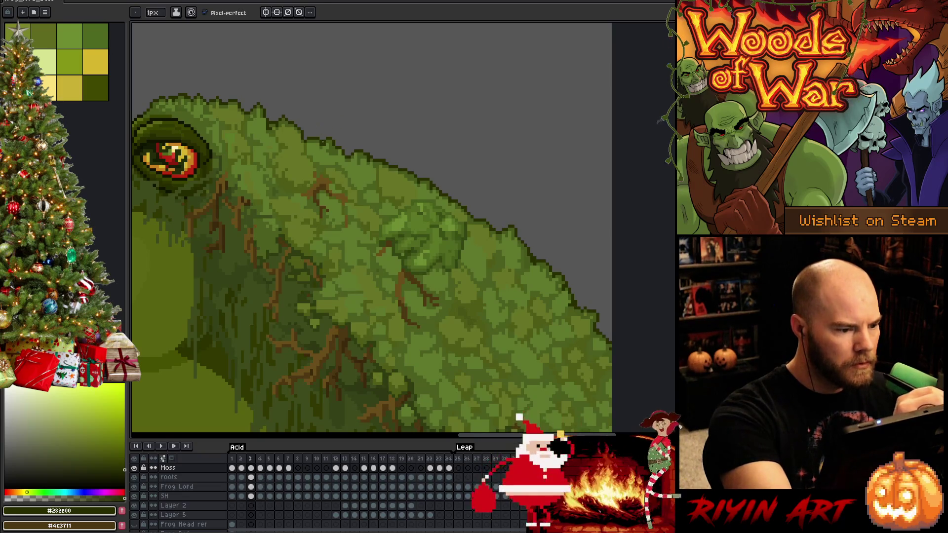
left_click(326, 139, "alt")
left_click(327, 138, "alt")
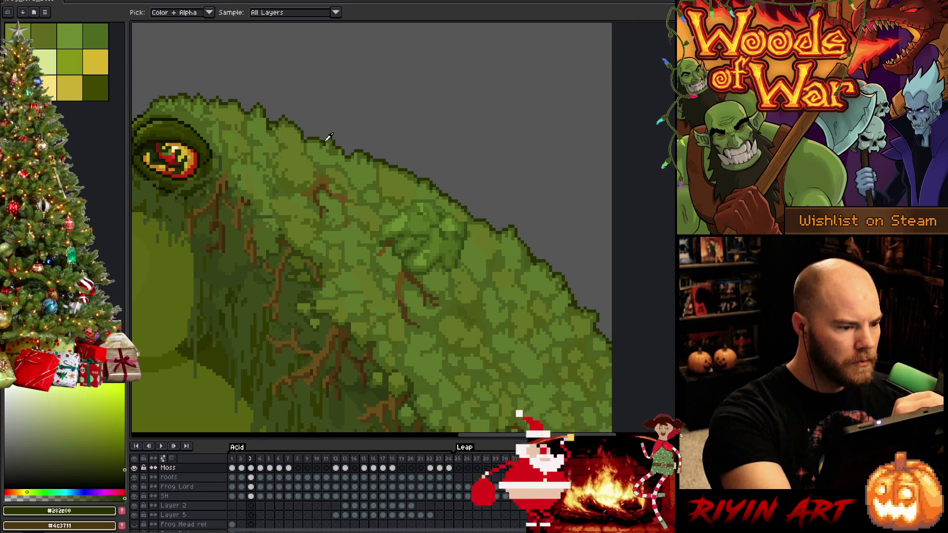
left_click(332, 145, "alt")
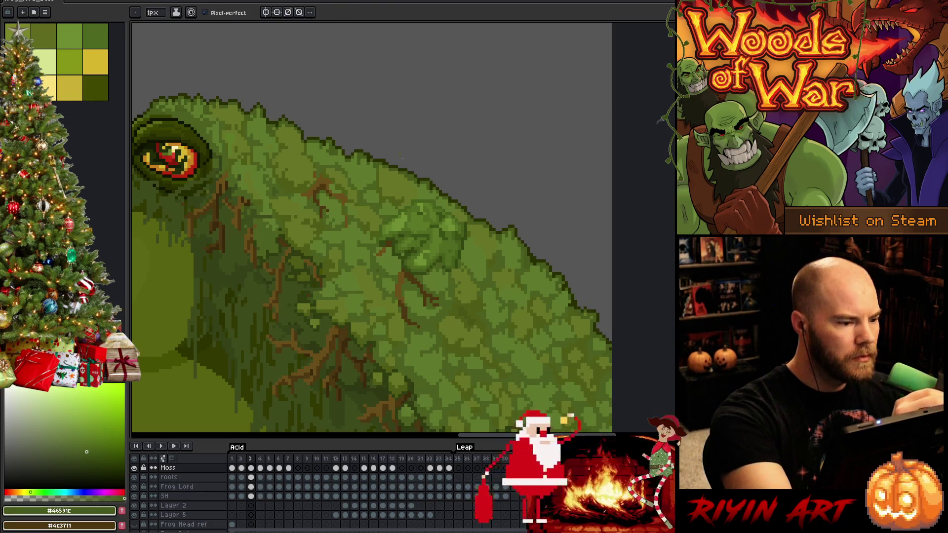
key("ctrl+s")
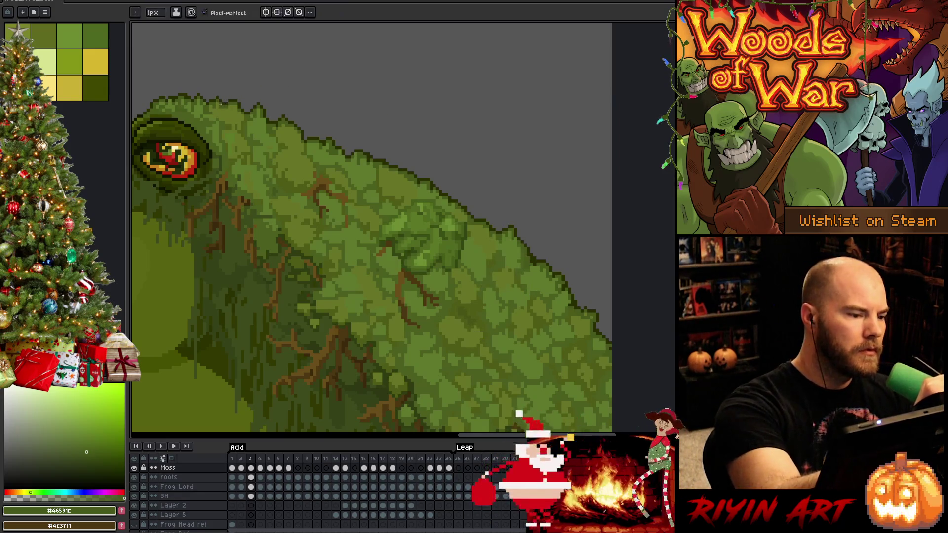
Move to frame 4 and touch up the moss using very dark and mid greens sampled from it
key("alt")
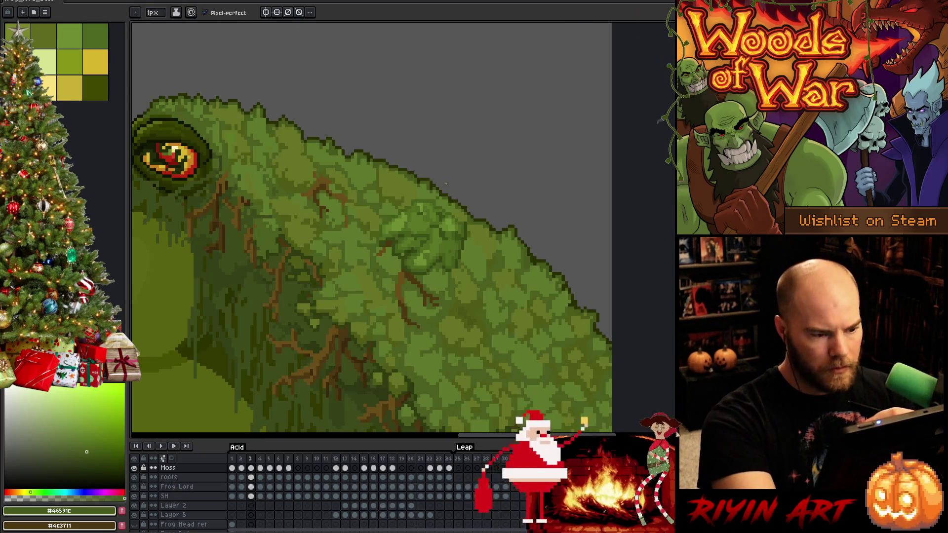
key("b")
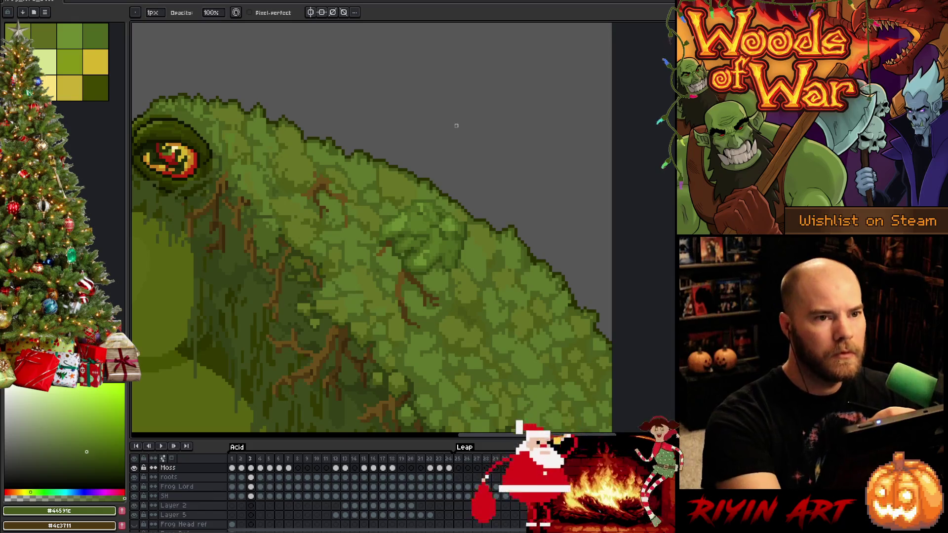
key("Right")
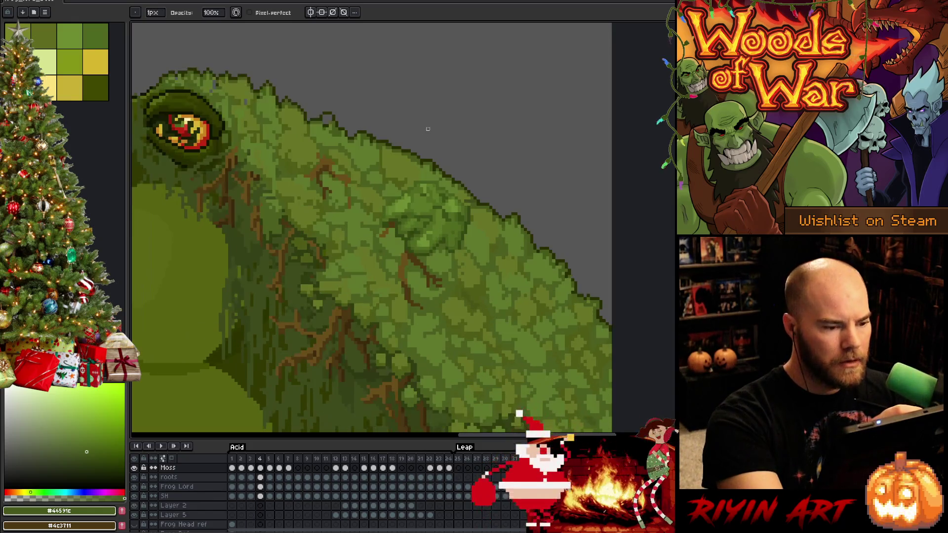
key("Left")
key("Right")
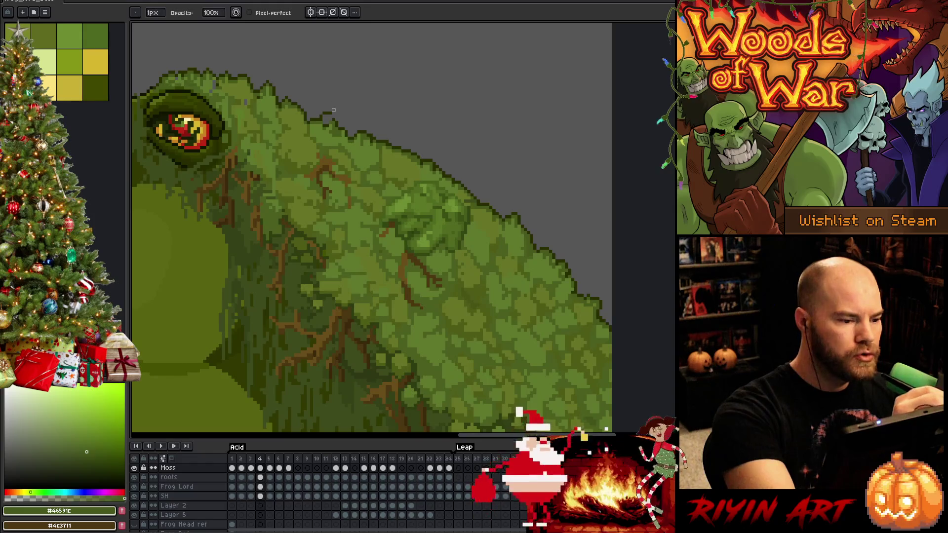
left_click(326, 105, "alt")
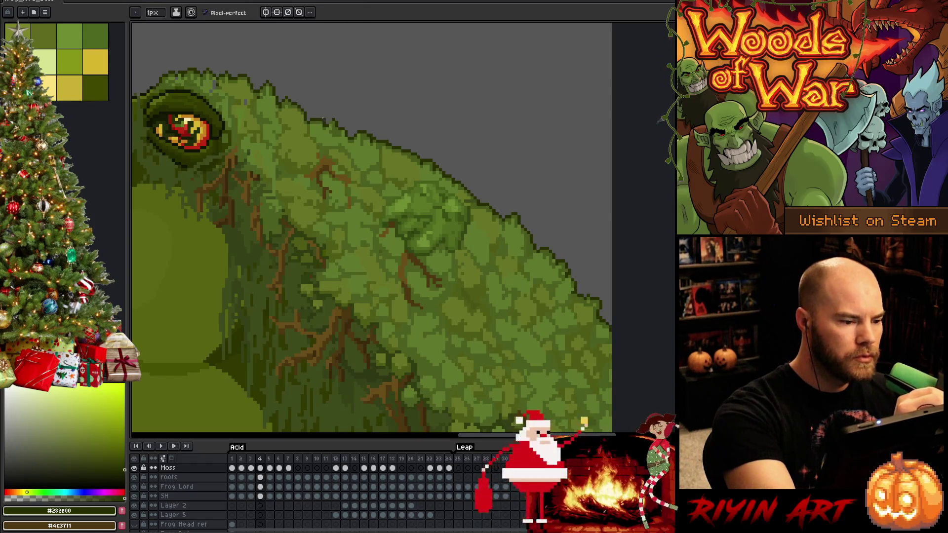
key("b")
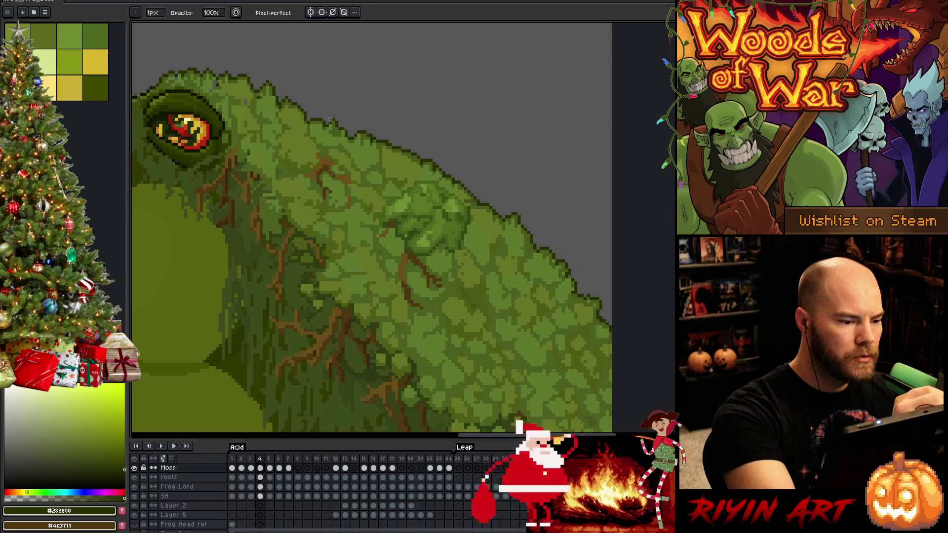
left_click(250, 98, "alt")
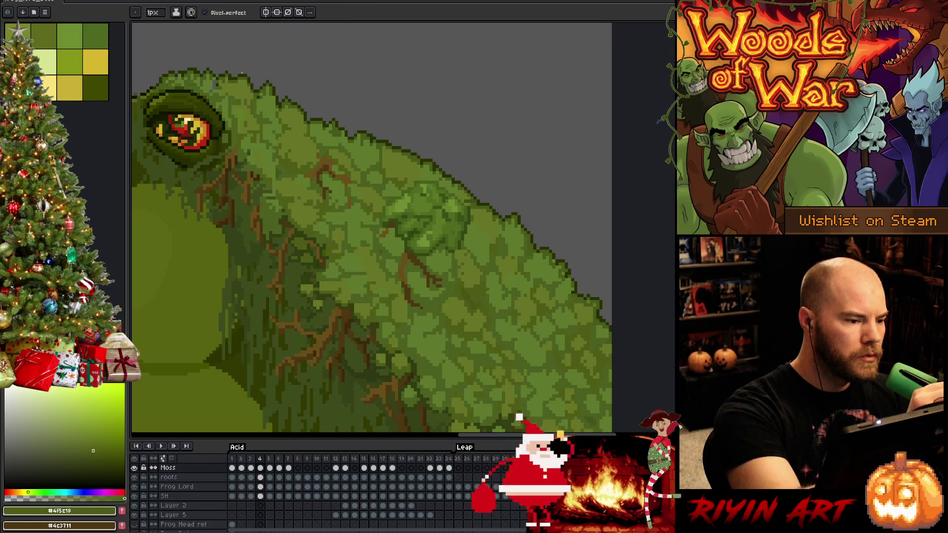
left_click(221, 82, "alt")
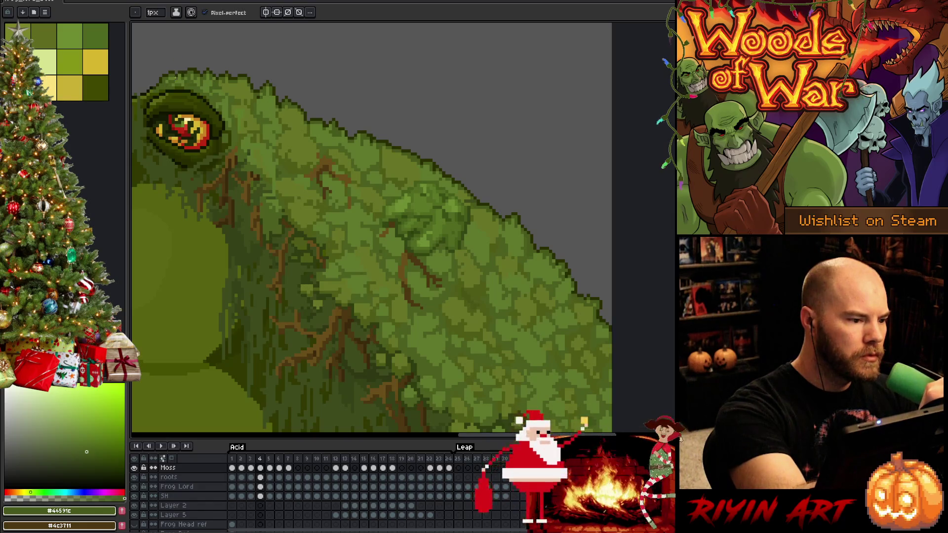
Alternate eraser and pencil with sampled and medium greens to refine frame 4's moss
key("e")
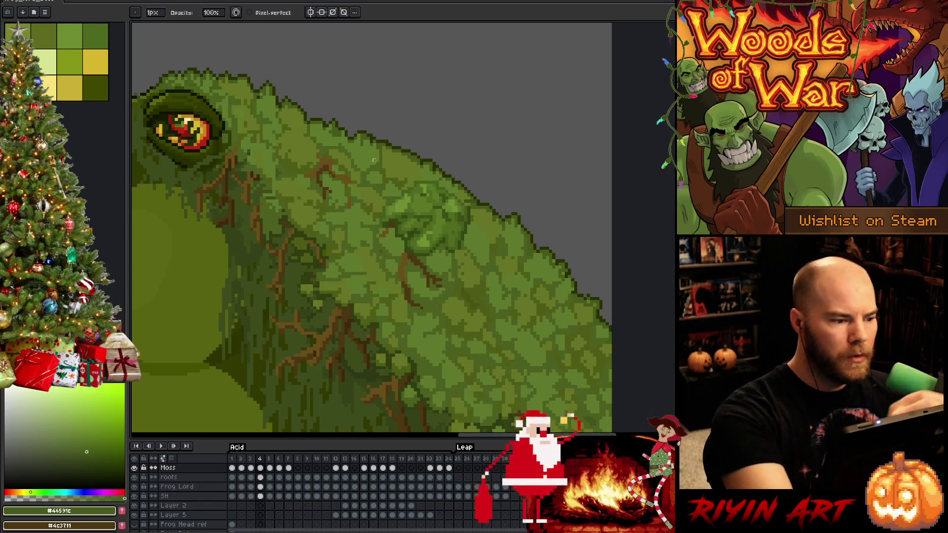
left_click(259, 96, "alt")
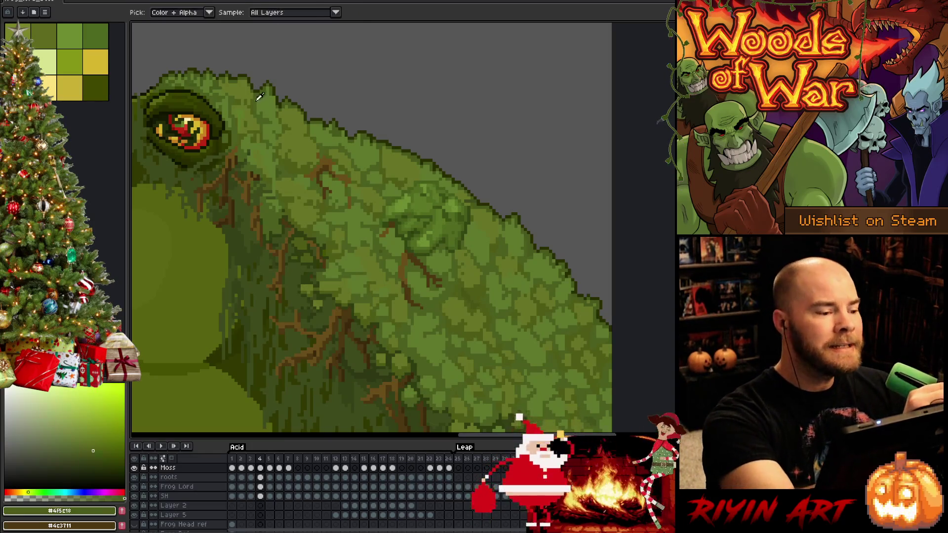
left_click(363, 127, "alt")
key("e")
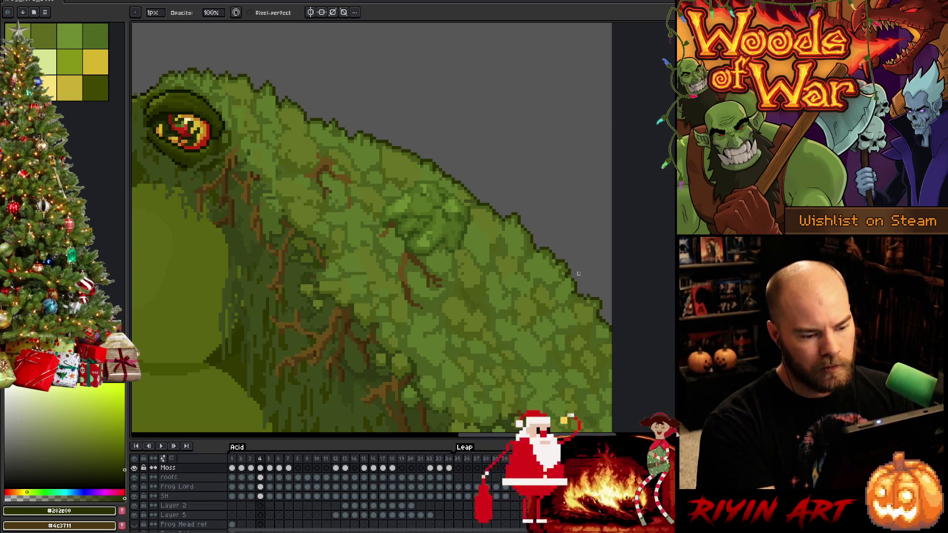
key("b")
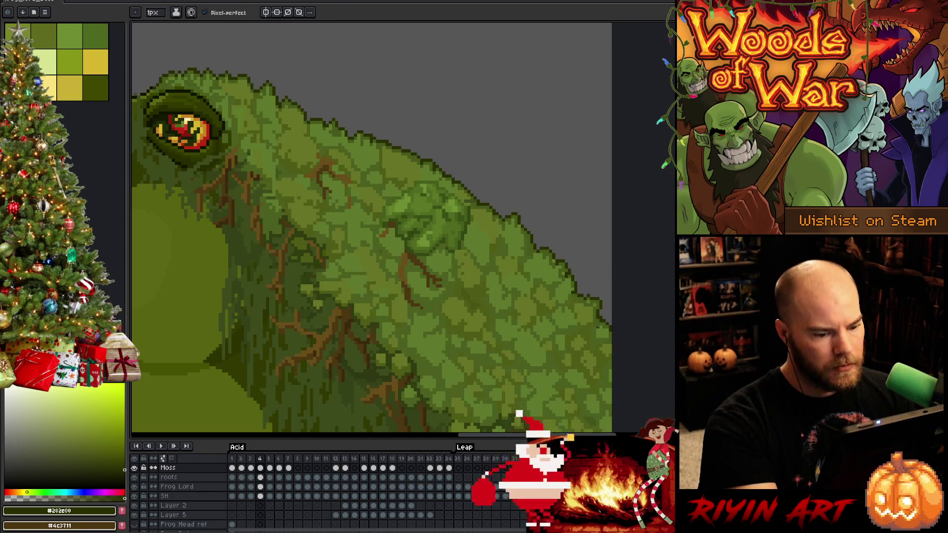
left_click(597, 323, "alt")
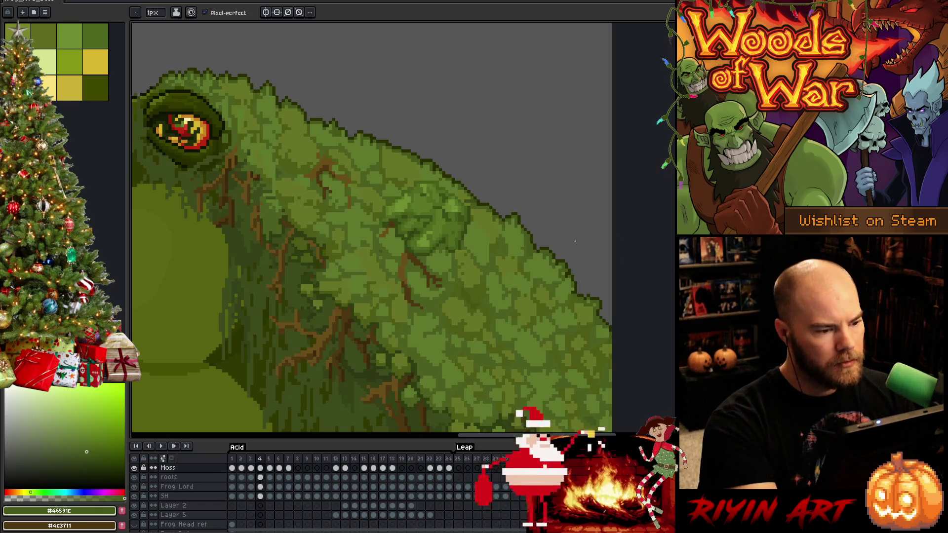
key("e")
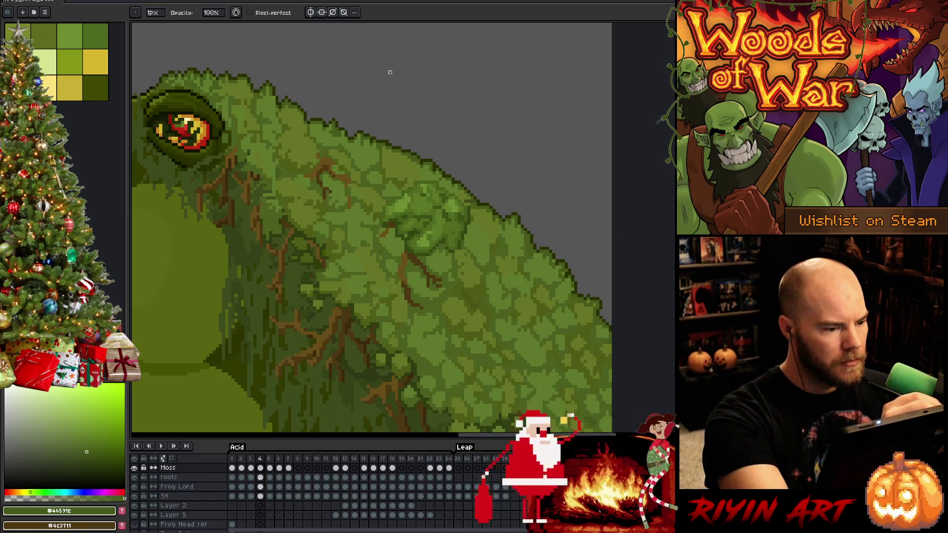
Refine frame 5's moss with lighter olive and sampled back greens, then save the artwork
key("Right")
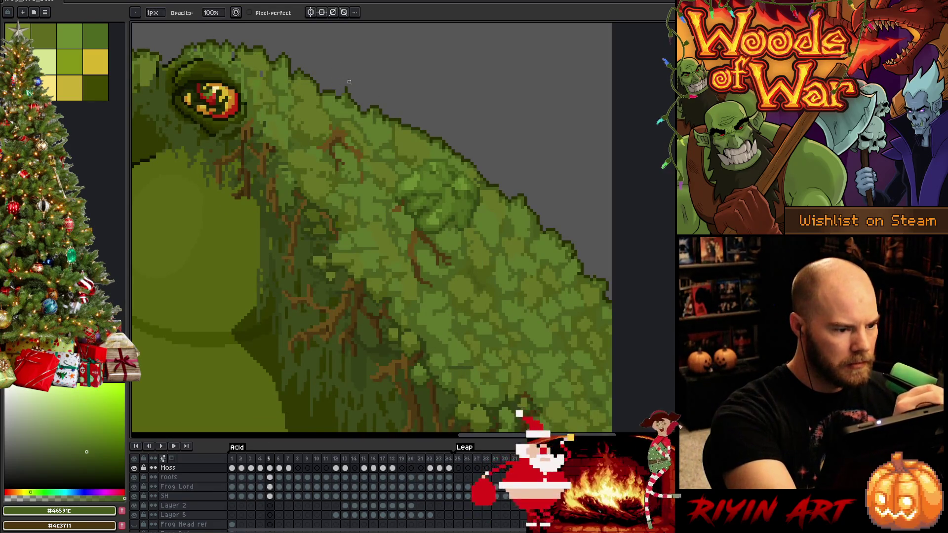
key("b")
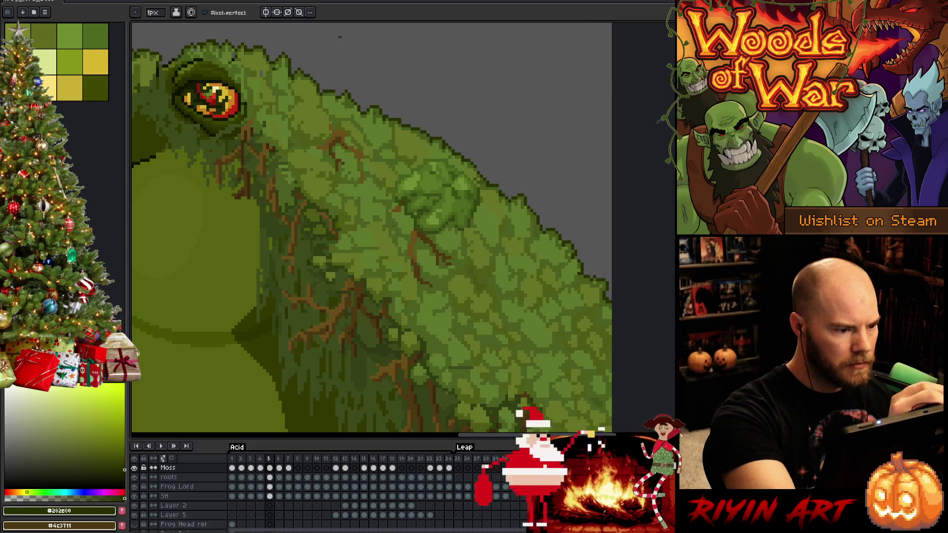
left_click(92, 450)
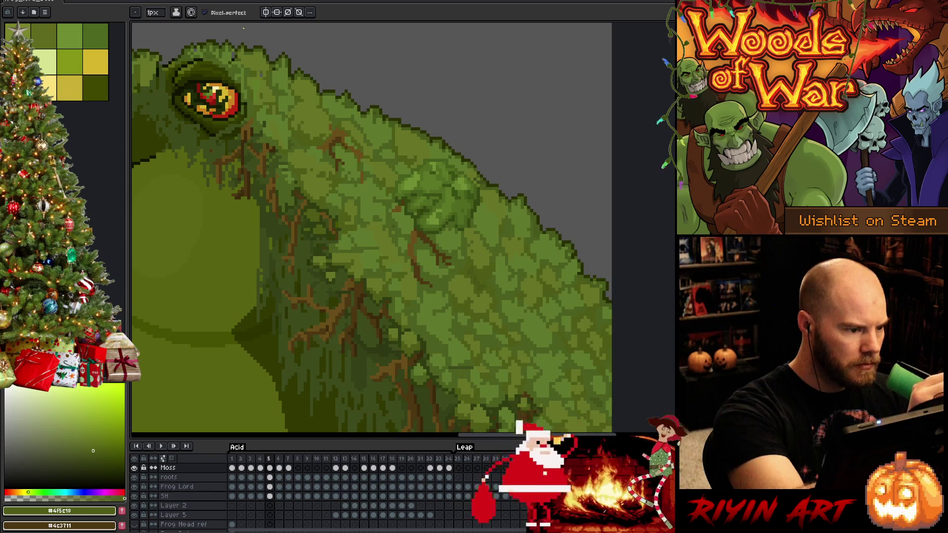
key("i")
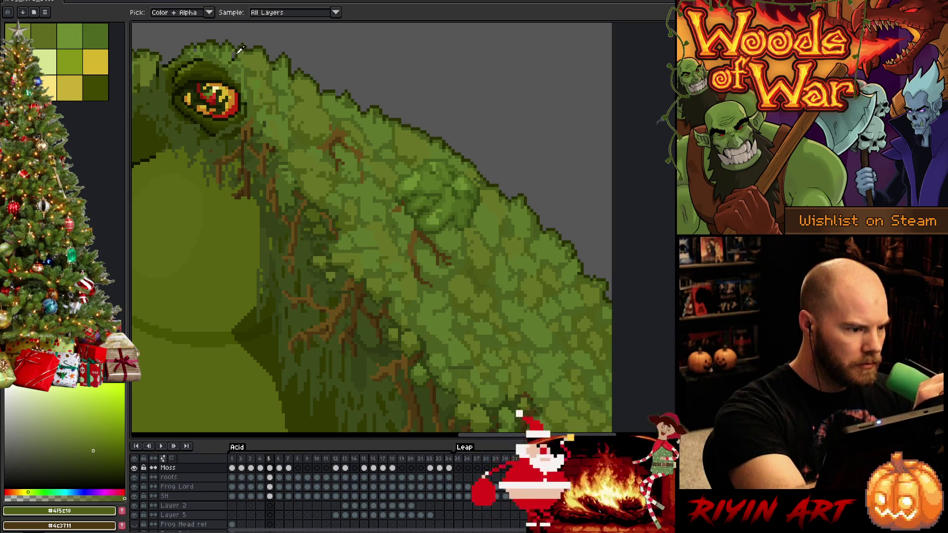
left_click(240, 50, "alt")
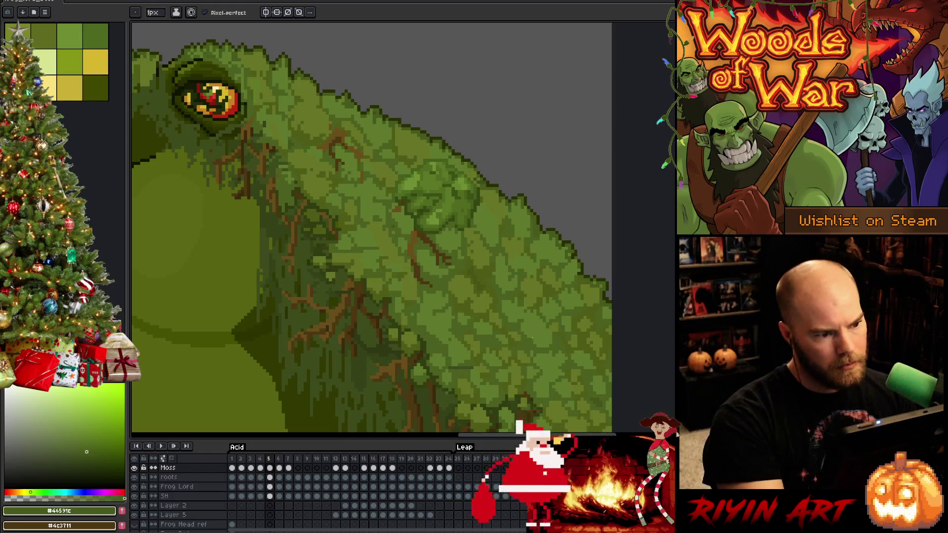
left_click(518, 302, "alt")
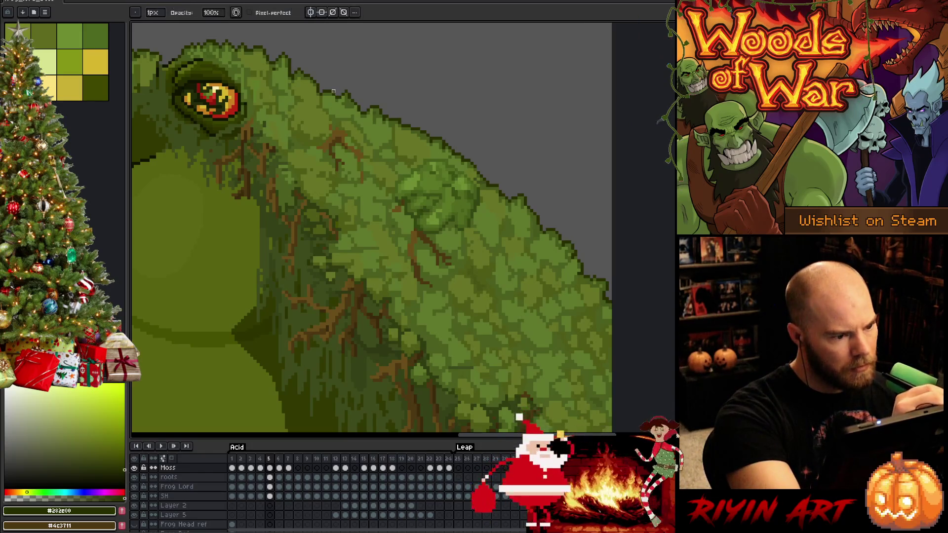
key("b")
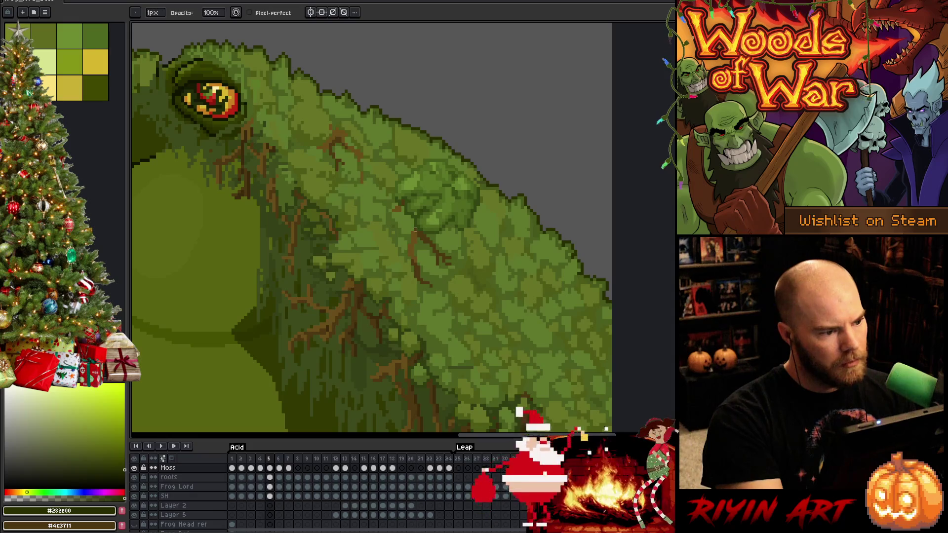
left_click(509, 298, "alt")
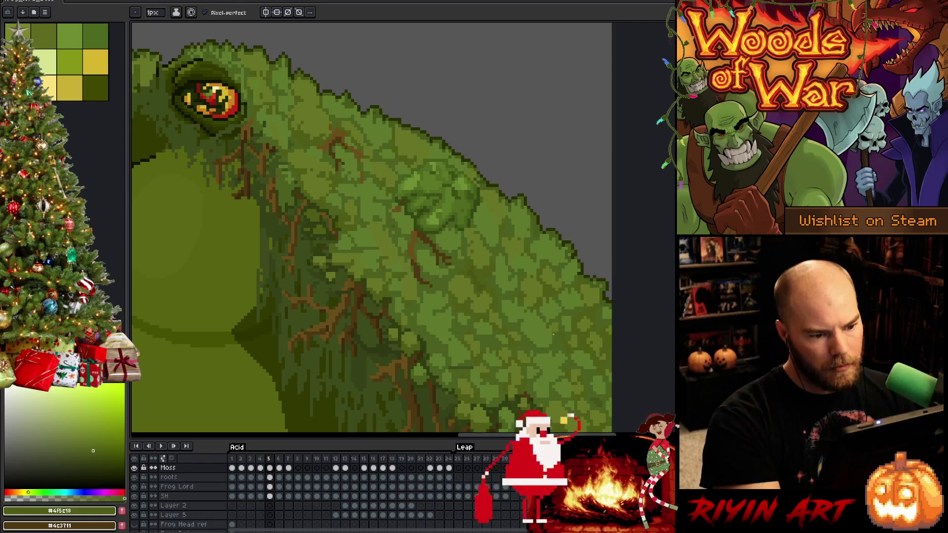
left_click(523, 255, "alt")
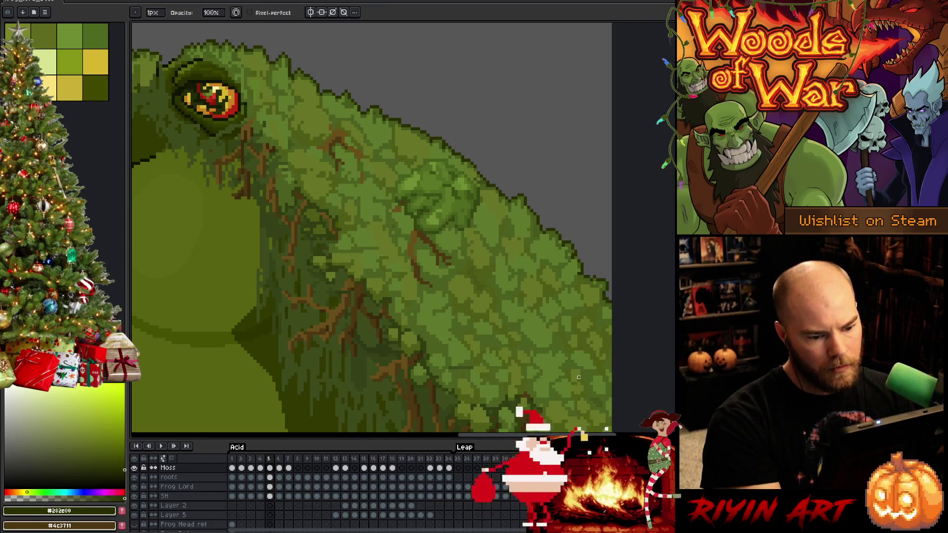
left_click(605, 299, "alt")
key("alt")
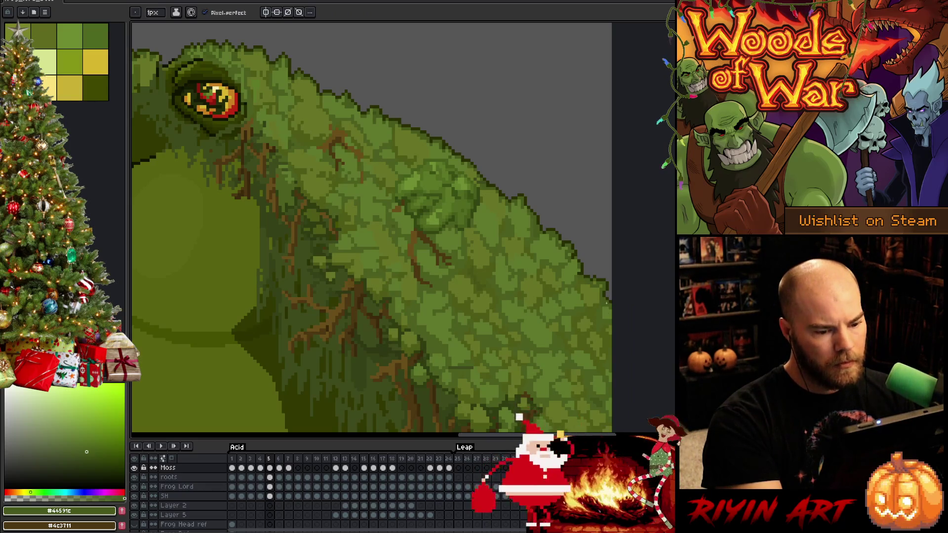
key("ctrl+s")
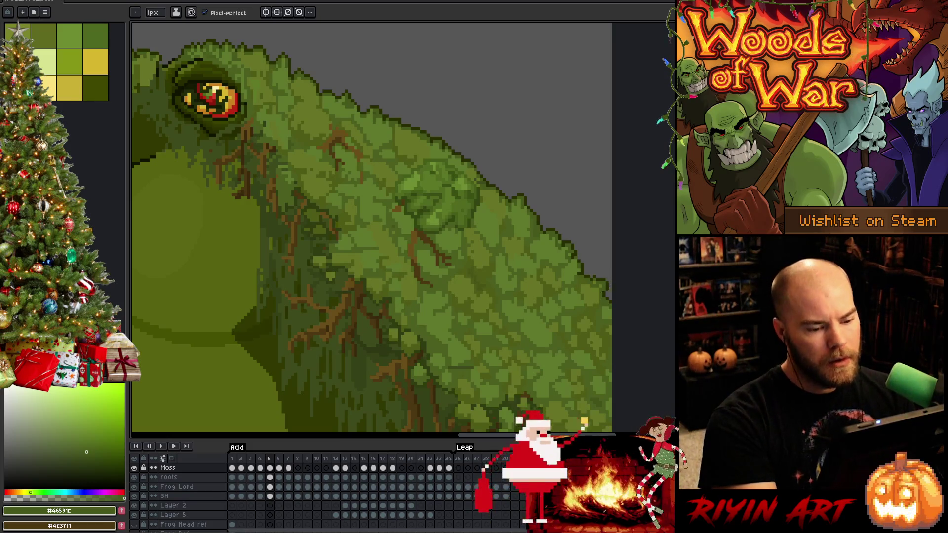
Compare frames 3 to 5 and switch between pencil and eraser for moss corrections
key("Left")
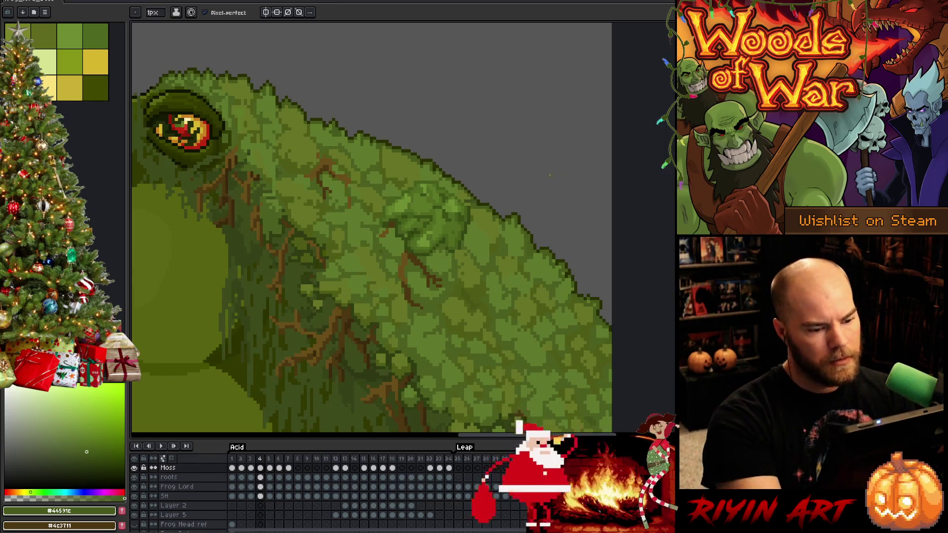
key("Right")
key("Left")
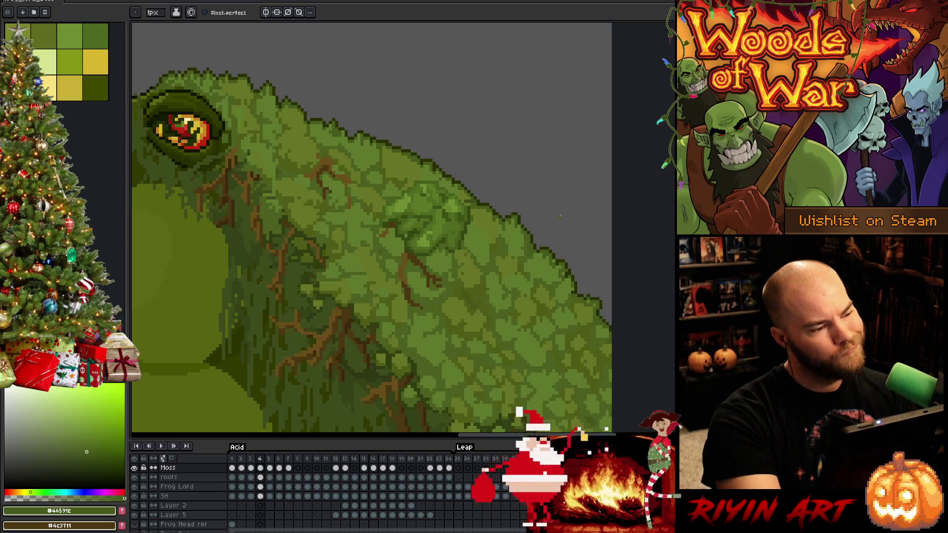
key("Left")
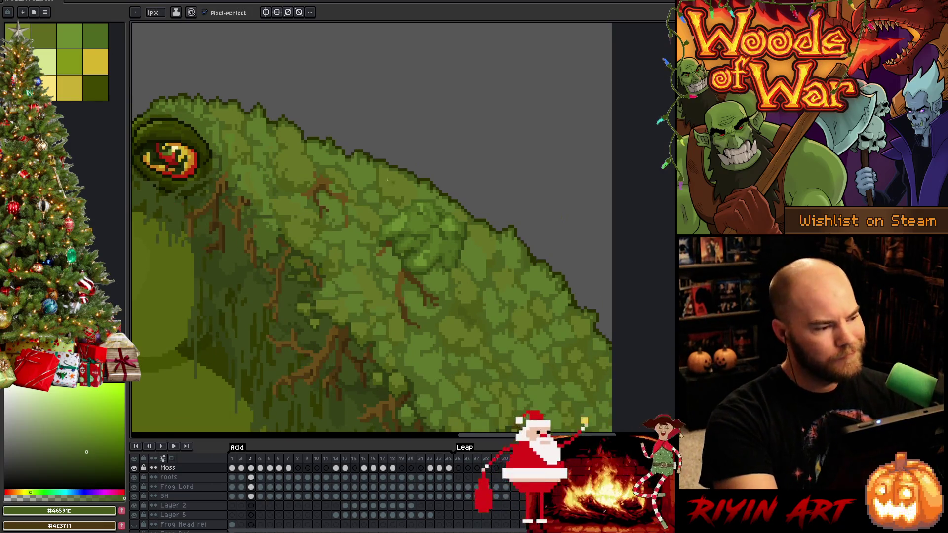
key("b")
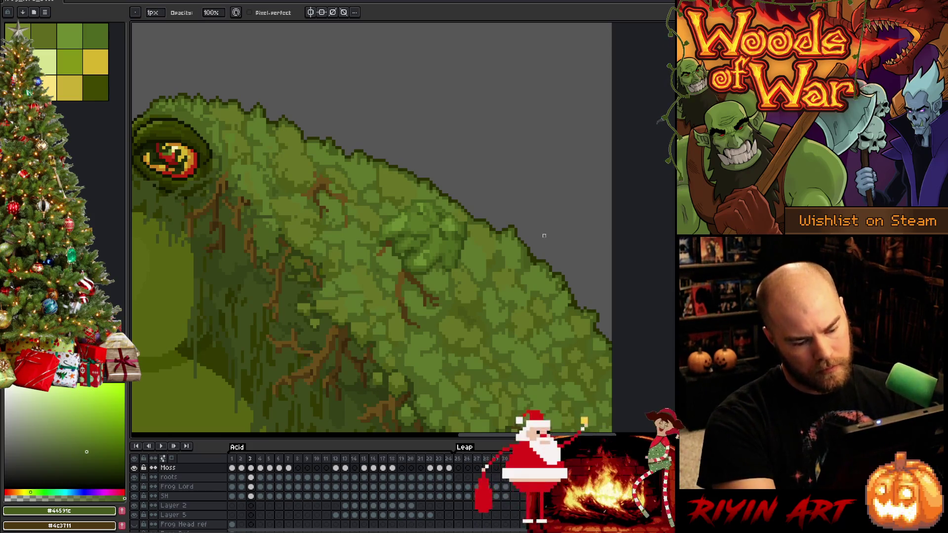
key("Return")
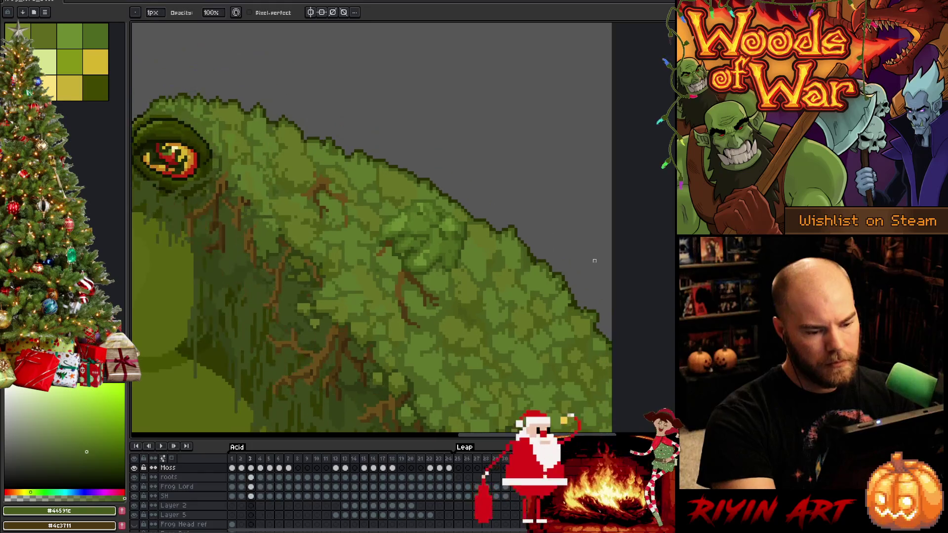
key("e")
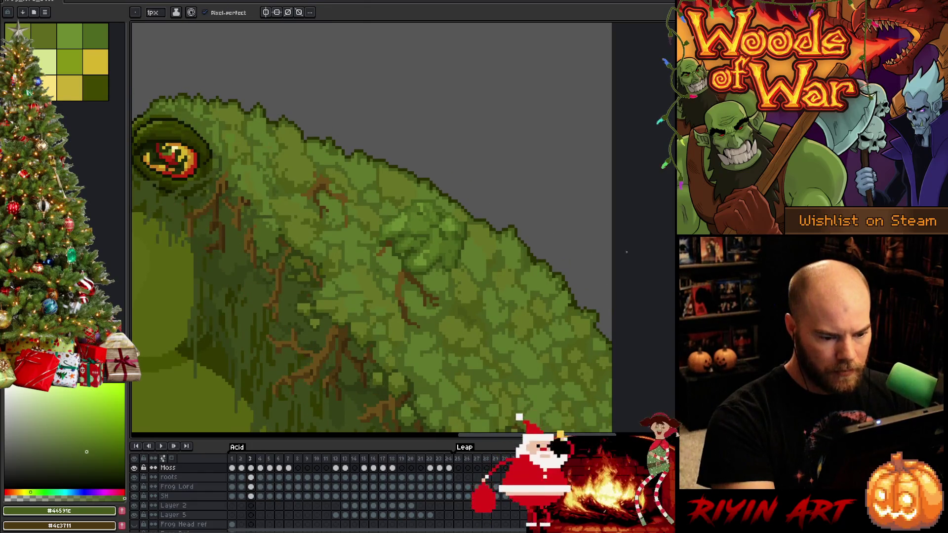
Flip through frames 2 to 6 sampling a moss colour to match the touch-ups across poses
key("Left")
key("Right")
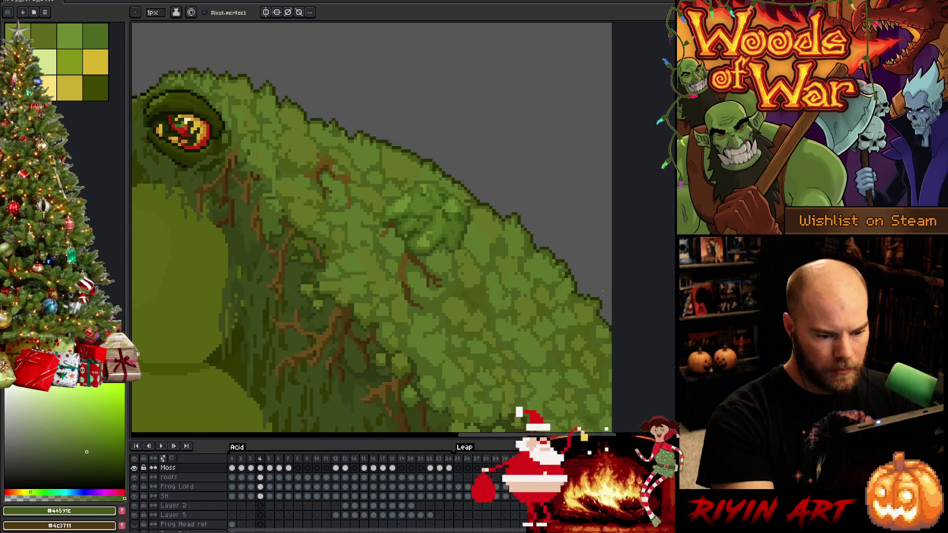
key("Right")
key("Right")
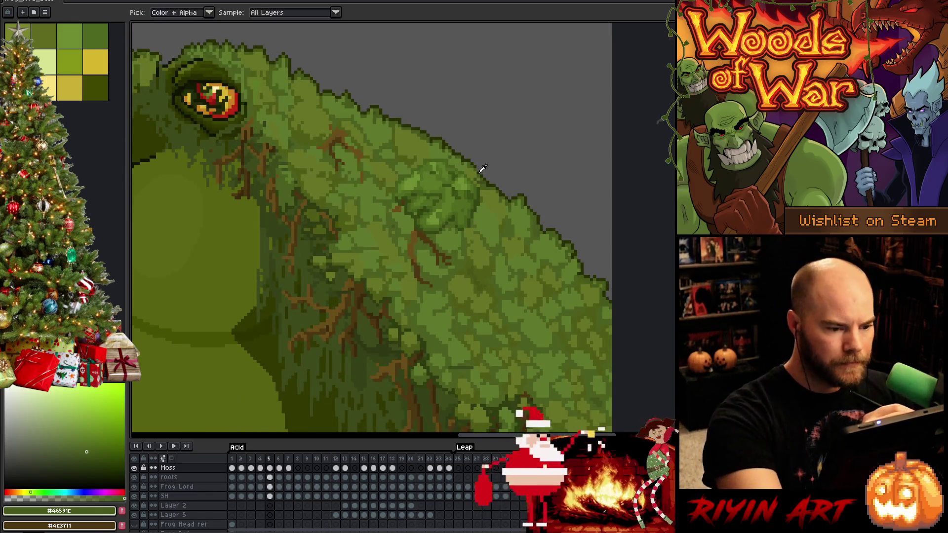
left_click(482, 170, "alt")
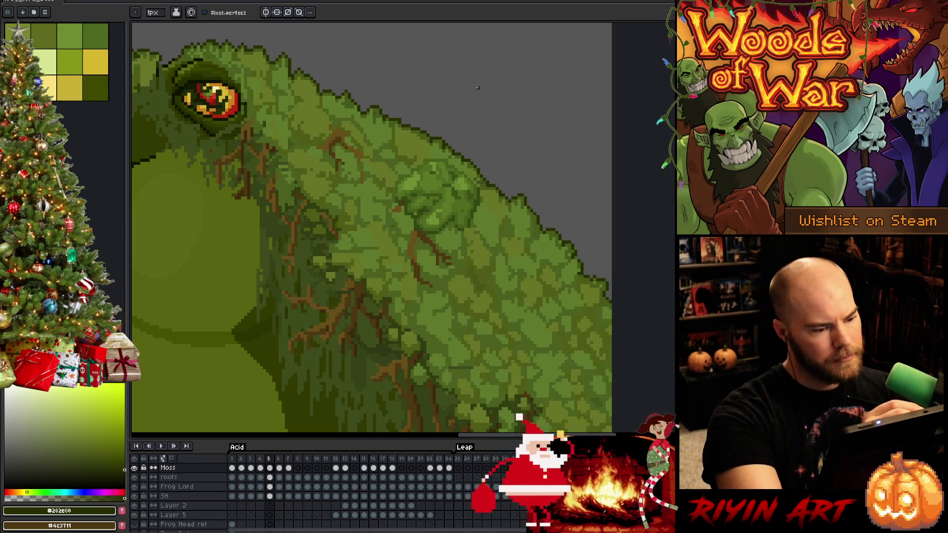
key("Right")
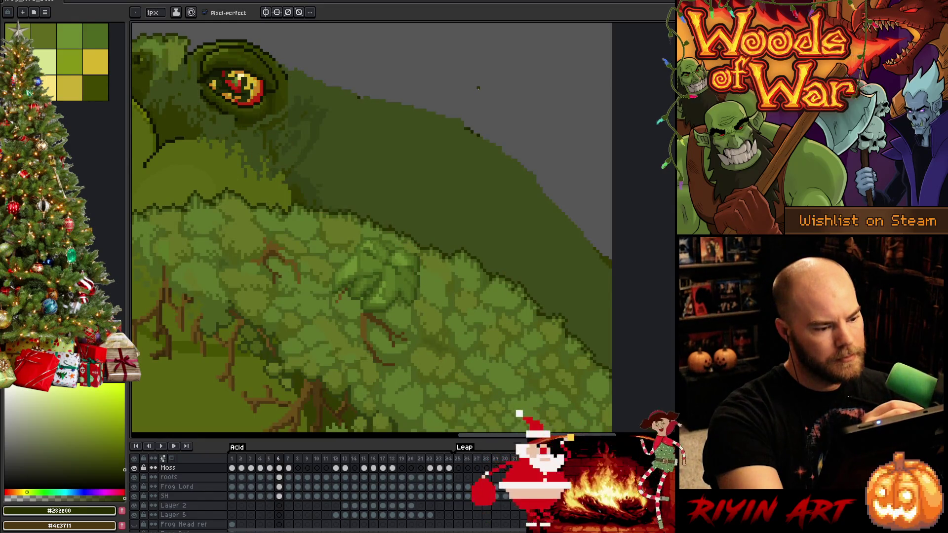
key("Left")
key("Left")
key("Right")
key("Left")
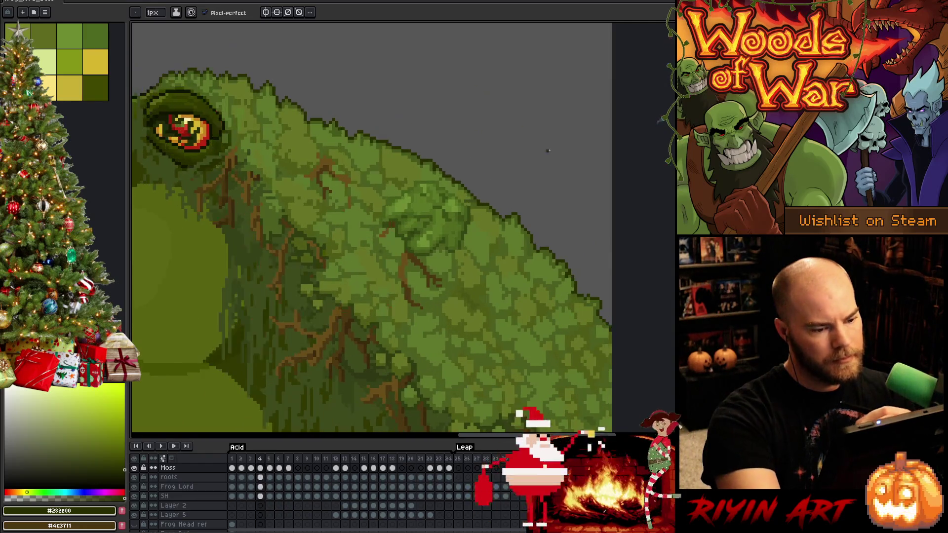
key("Right")
key("Left")
key("Right")
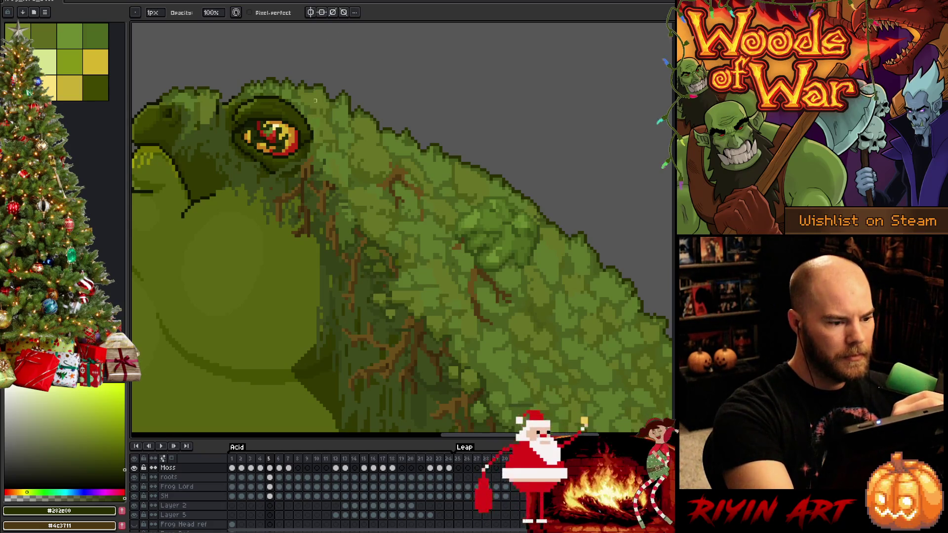
Sample a mid green from the moss while flipping between frames 4 and 5
key("Right")
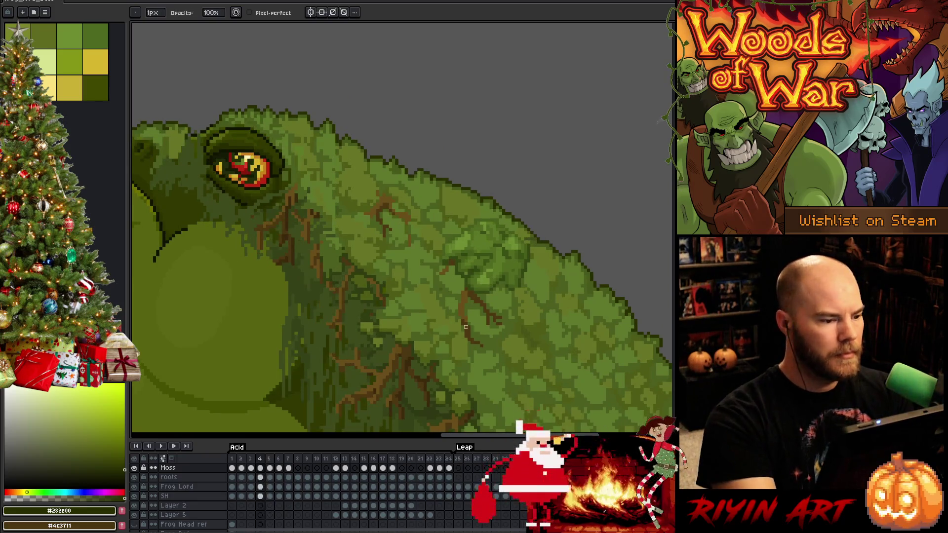
key("Left")
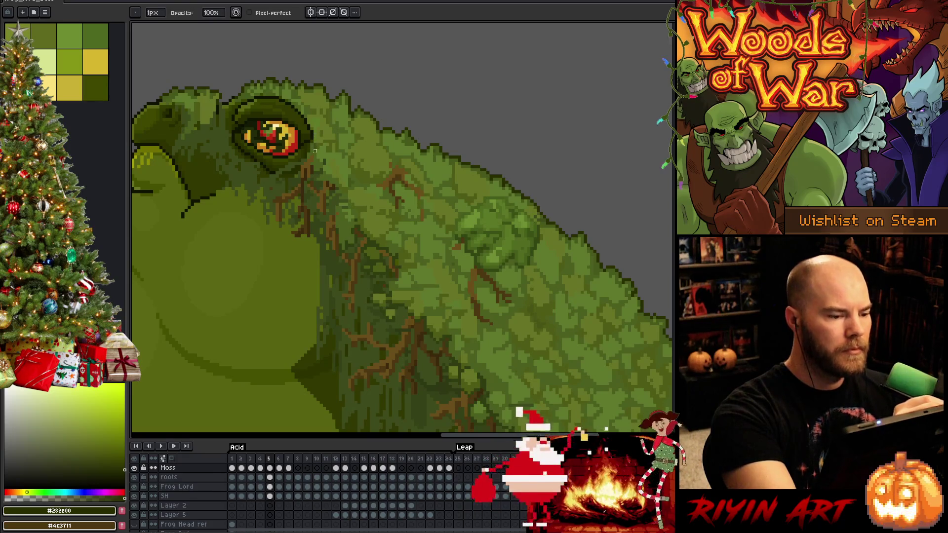
left_click(314, 134, "alt")
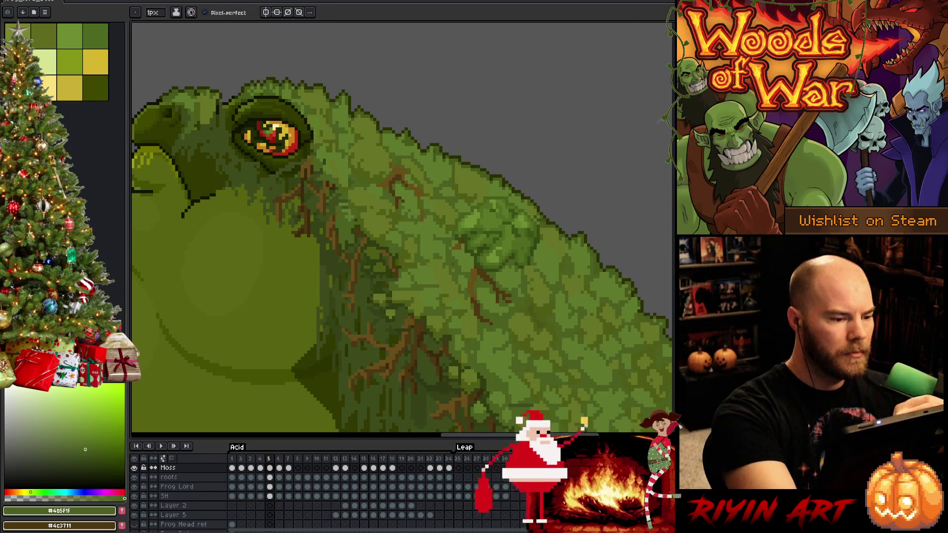
key("Right")
key("Left")
key("Right")
key("Left")
key("Right")
key("Left")
scroll(438, 228, "down", 3)
Flip rapidly between frames to preview the whole frog's motion up to frame 6
key("Right")
key("Left")
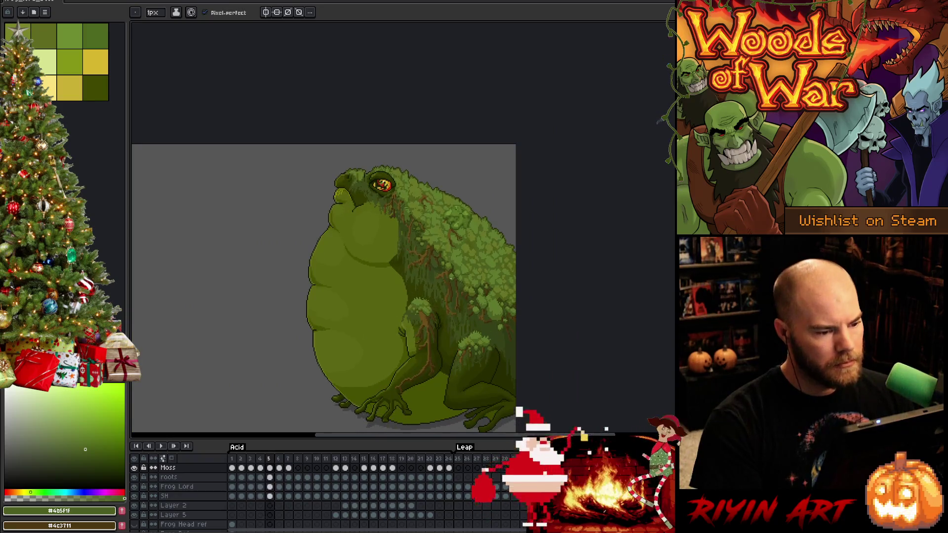
key("Right")
key("Left")
key("Right")
key("Left")
key("Right")
key("Left")
key("Right")
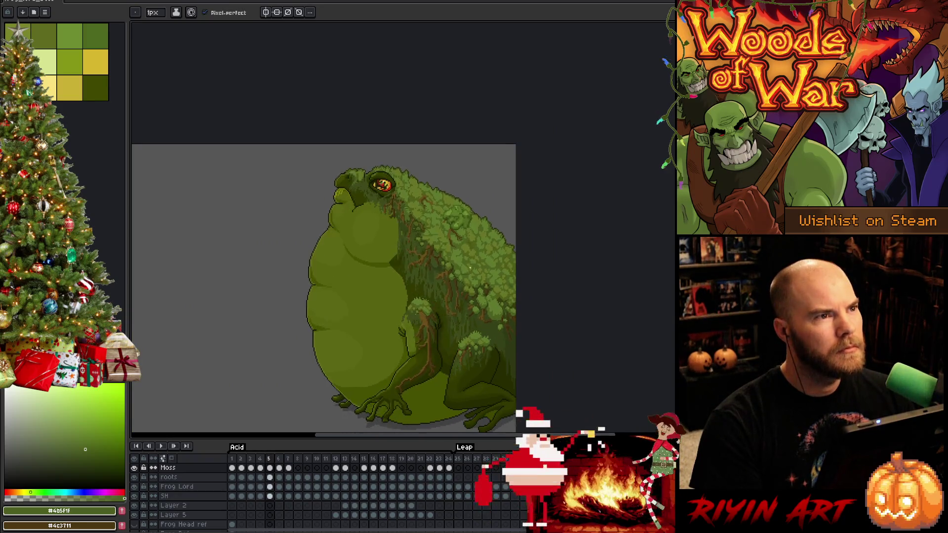
scroll(445, 267, "up", 1)
scroll(444, 266, "up", 1)
scroll(444, 266, "up", 2)
scroll(434, 233, "down", 1)
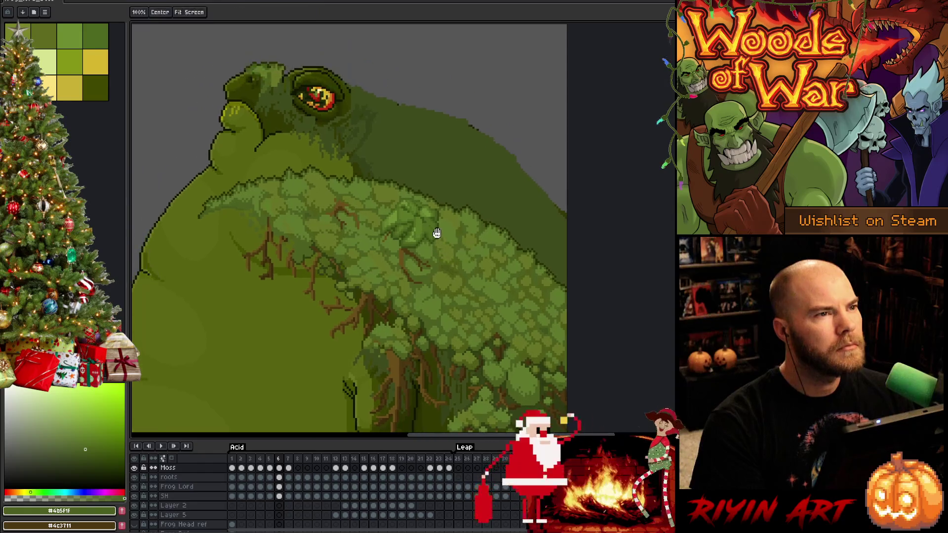
Settle on frame 5, make Grey bg the layer to edit and jump to the leap frames
key("Left")
key("Right")
key("Left")
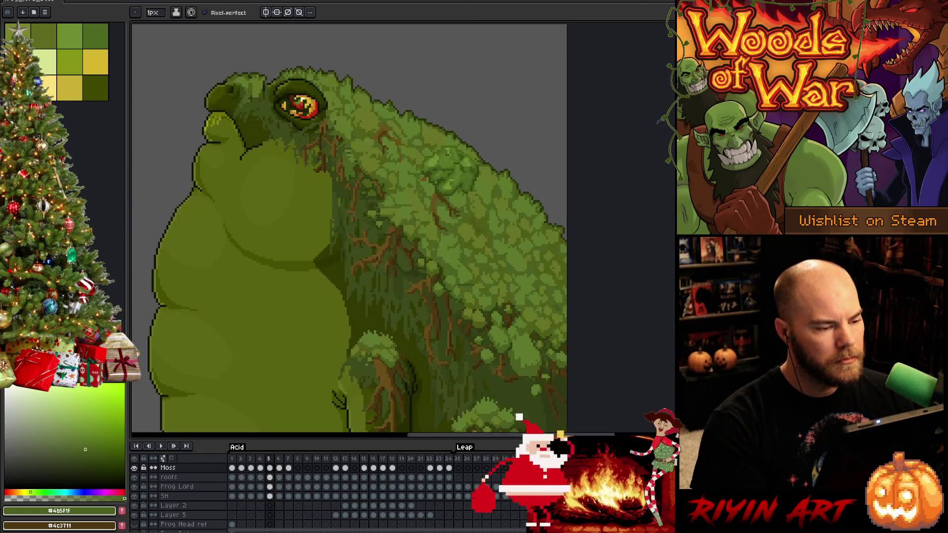
key("Left")
key("Right")
key("Left")
key("Right")
key("Left")
key("Right")
scroll(201, 501, "down", 2)
scroll(200, 504, "down", 2)
left_click(200, 510)
key("Return")
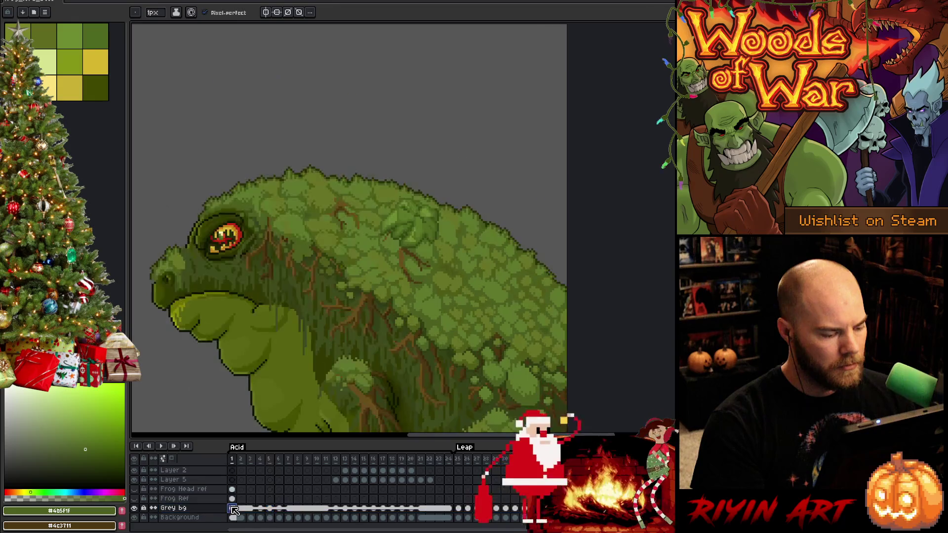
Link the Grey bg cels so one background is shared across the frames
key("Return")
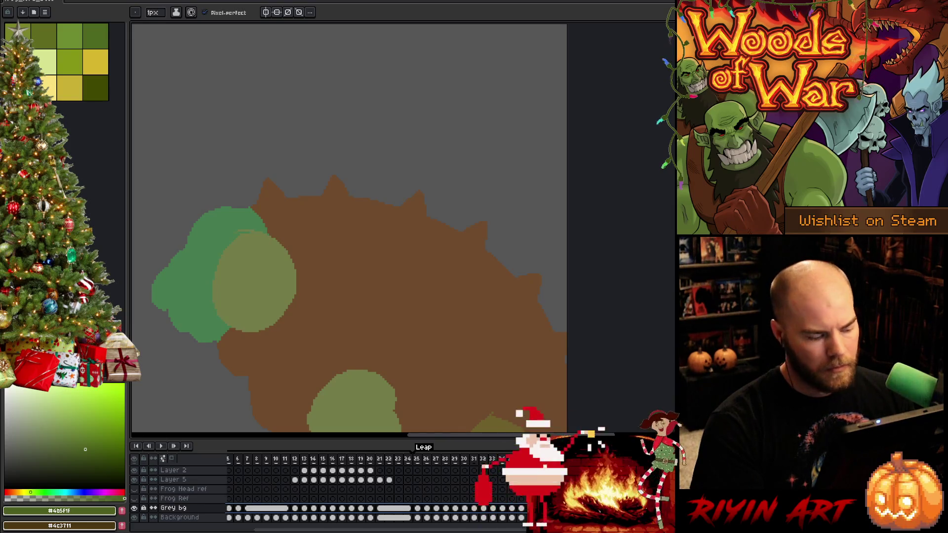
right_click(283, 509)
left_click(294, 517)
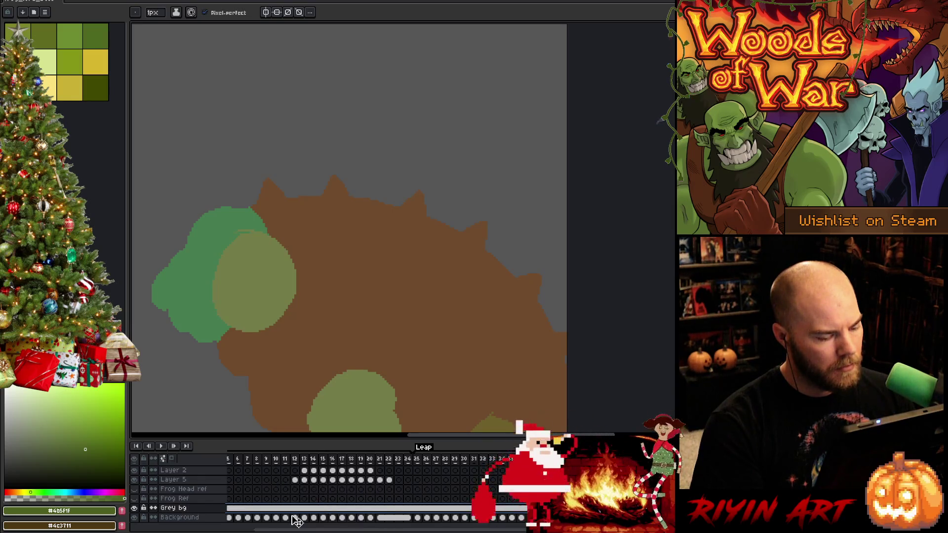
scroll(245, 511, "left", 2)
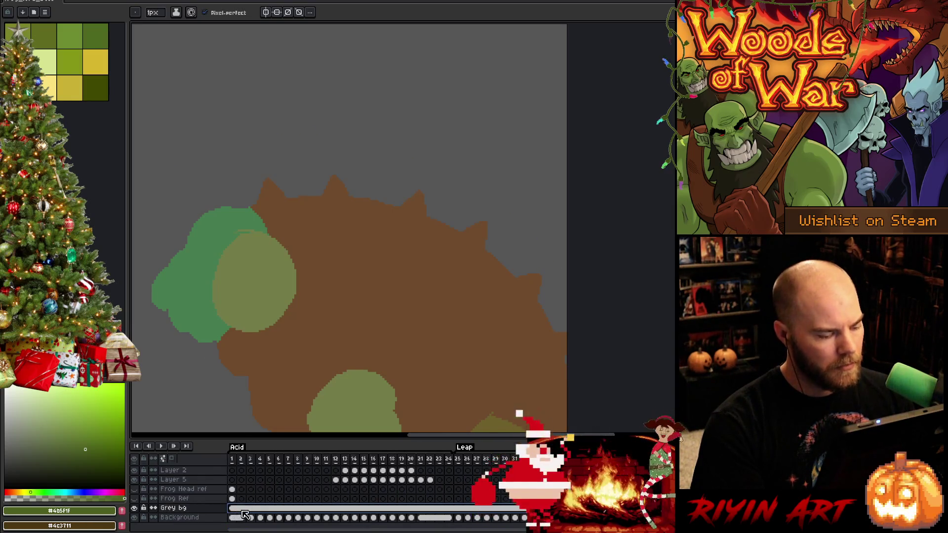
Try darkening the Grey bg cel's lightness with Hue/Saturation, then cancel without changes
left_click(240, 508)
key("ctrl+u")
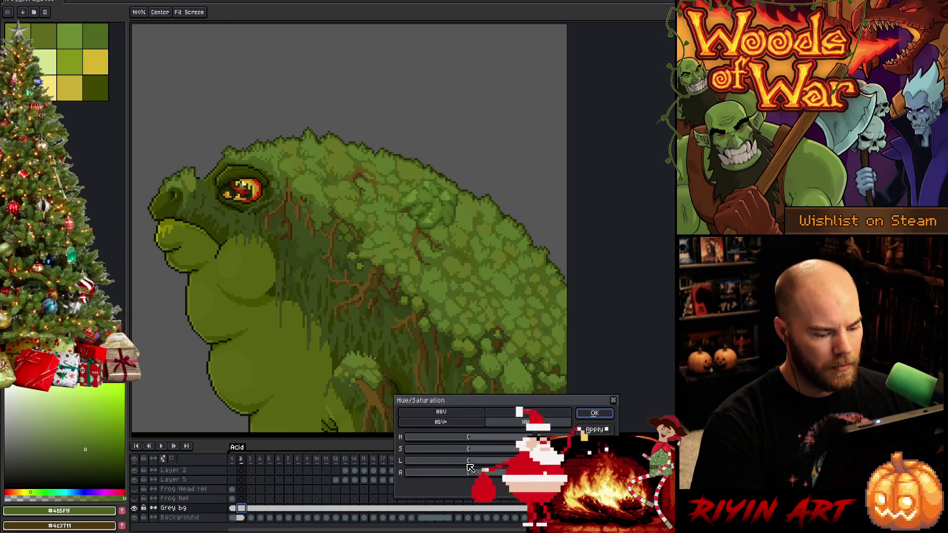
mouse_move(465, 464)
left_mouse_down()
mouse_move(478, 462)
mouse_move(469, 463)
left_mouse_up()
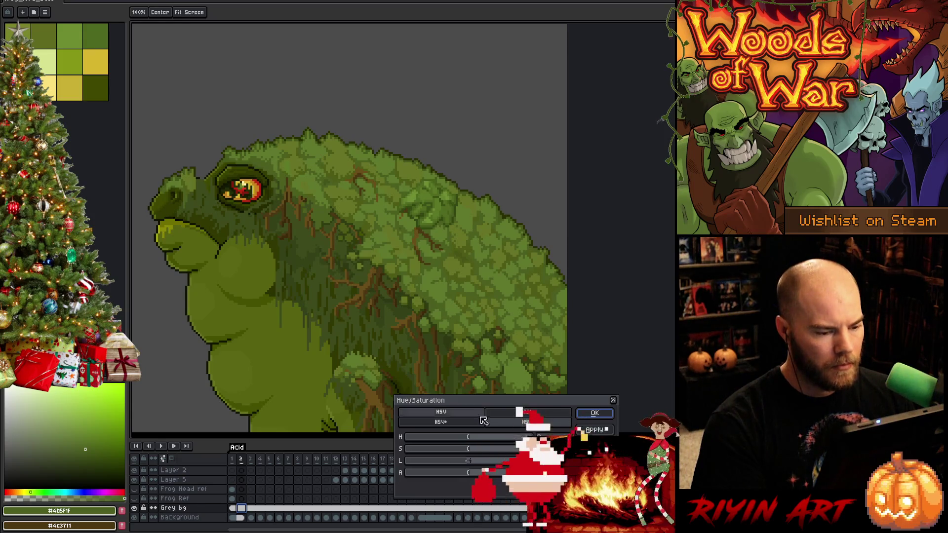
left_click(595, 414)
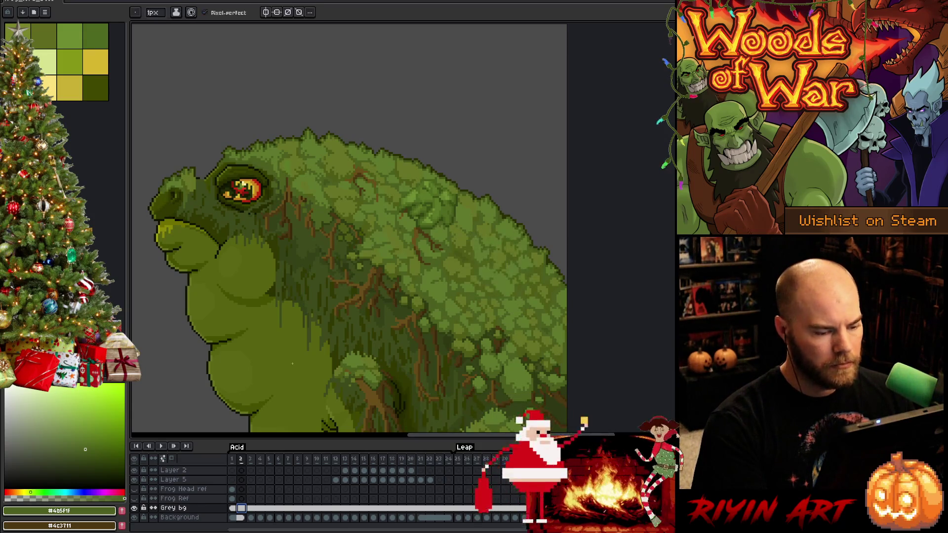
Eyedrop a green from the frog and paint-bucket fill the grey background with it
key("i")
left_click(398, 364)
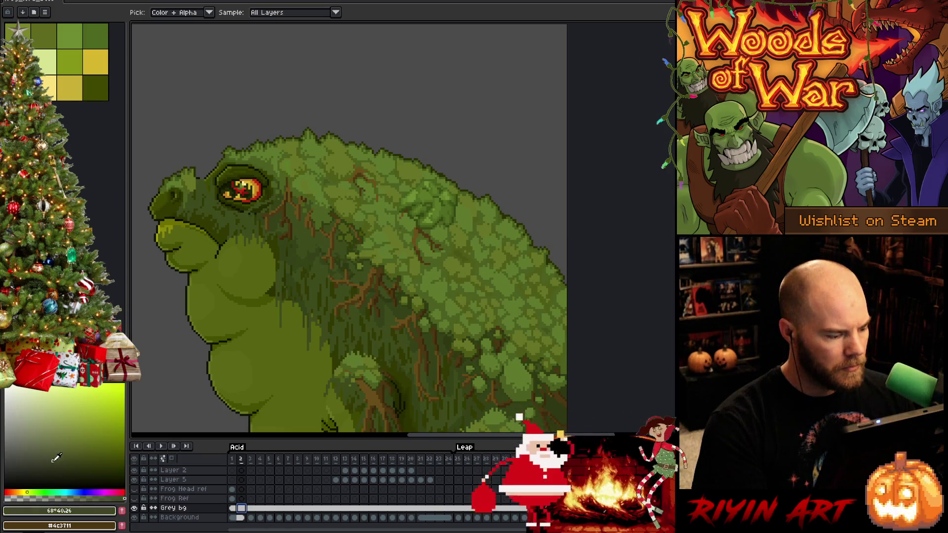
key("g")
left_click(516, 136)
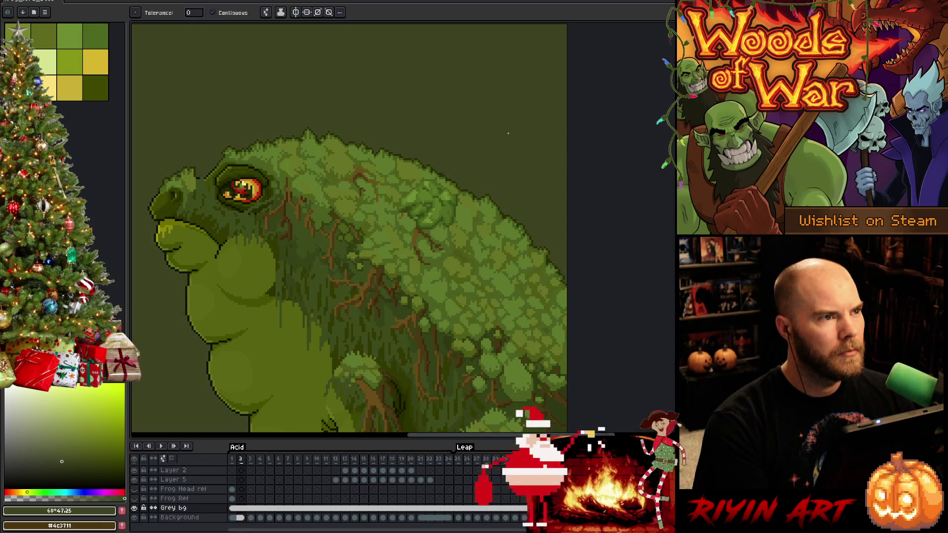
key("space")
left_click_drag(381, 269, 456, 185)
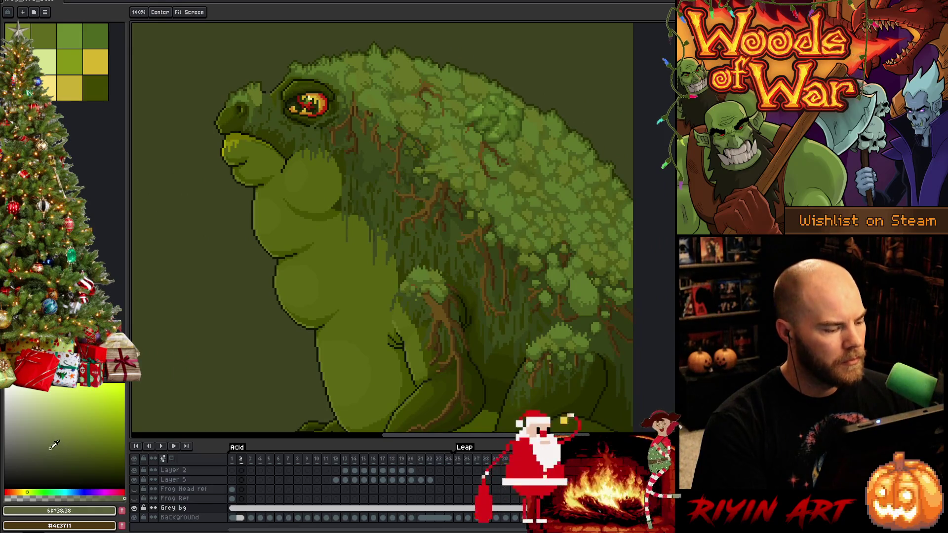
Refill the background with a lighter olive and make the Frog Lord layer active
left_click(49, 448)
key("space")
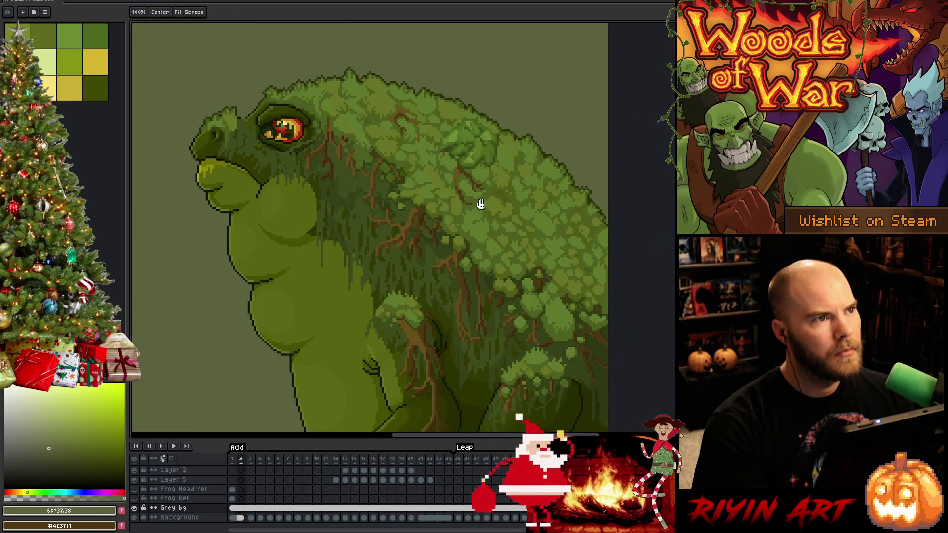
left_click_drag(503, 162, 466, 214)
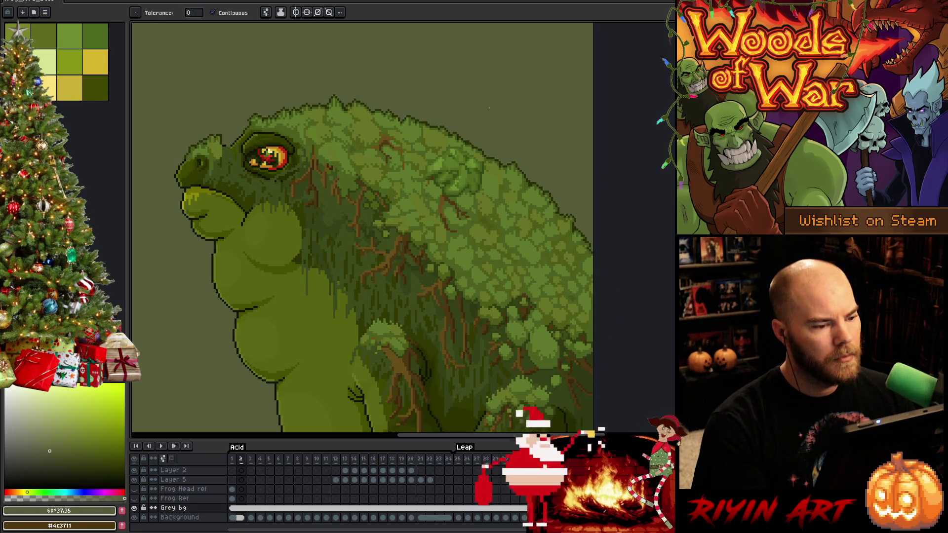
scroll(475, 119, "down", 3)
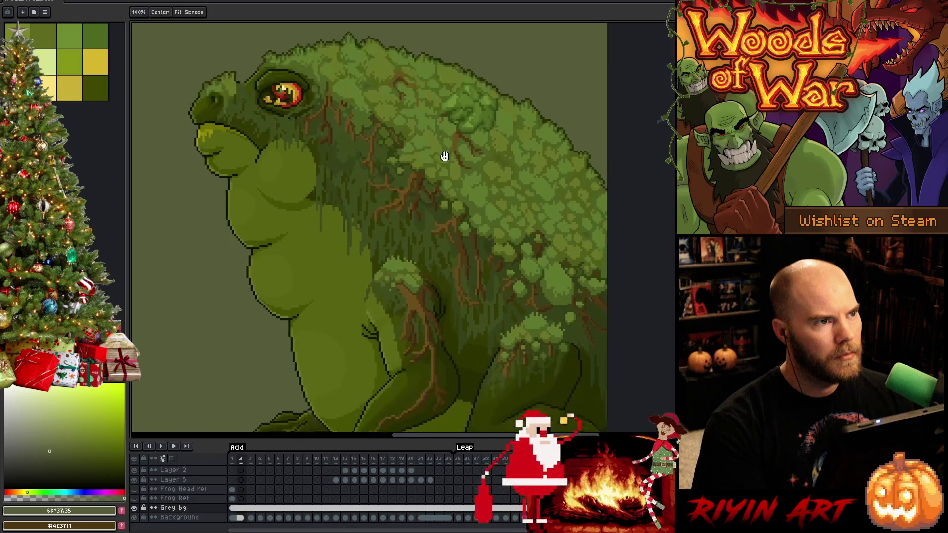
key("m")
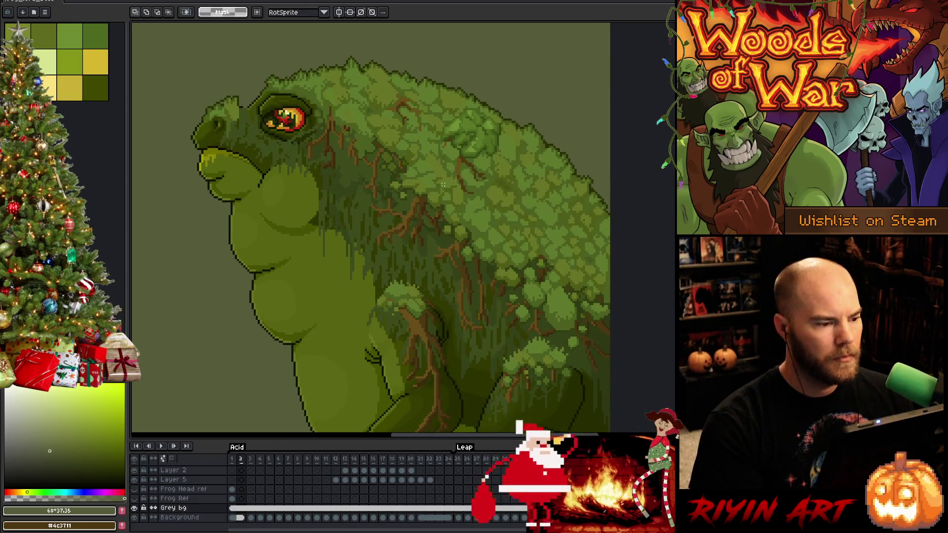
scroll(154, 115, "up", 2)
scroll(223, 111, "up", 2)
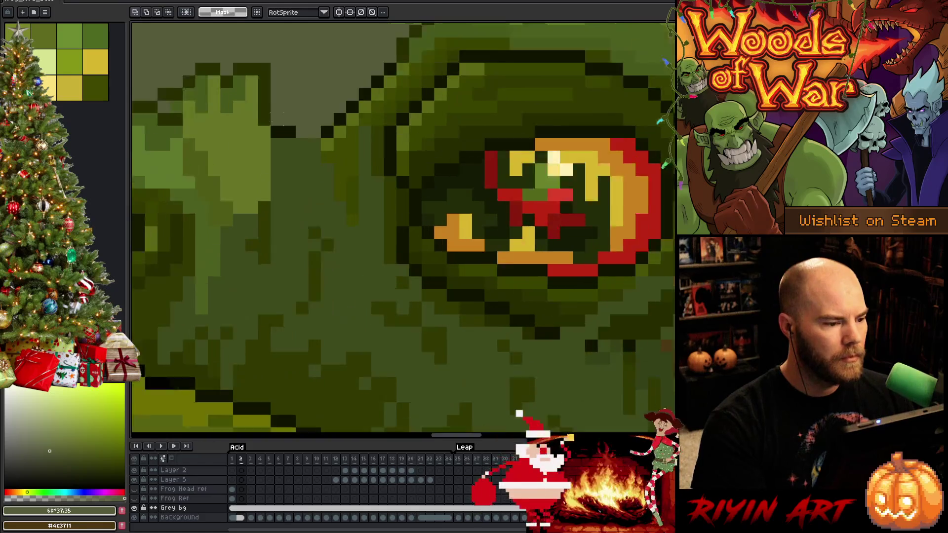
scroll(287, 109, "up", 1)
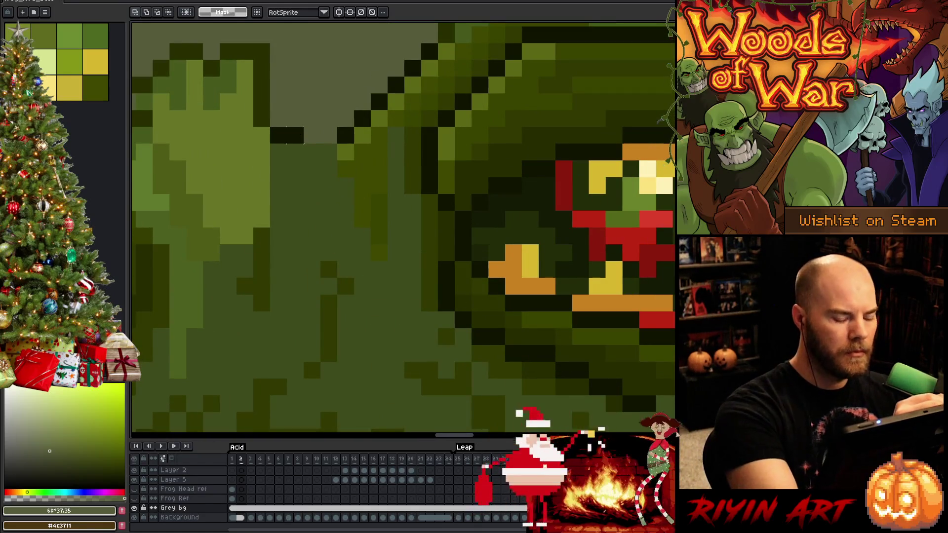
key("v")
left_click(299, 142)
Pencil dark pixels to close the outline gaps near the frog's snout across neighbouring frames
key("b")
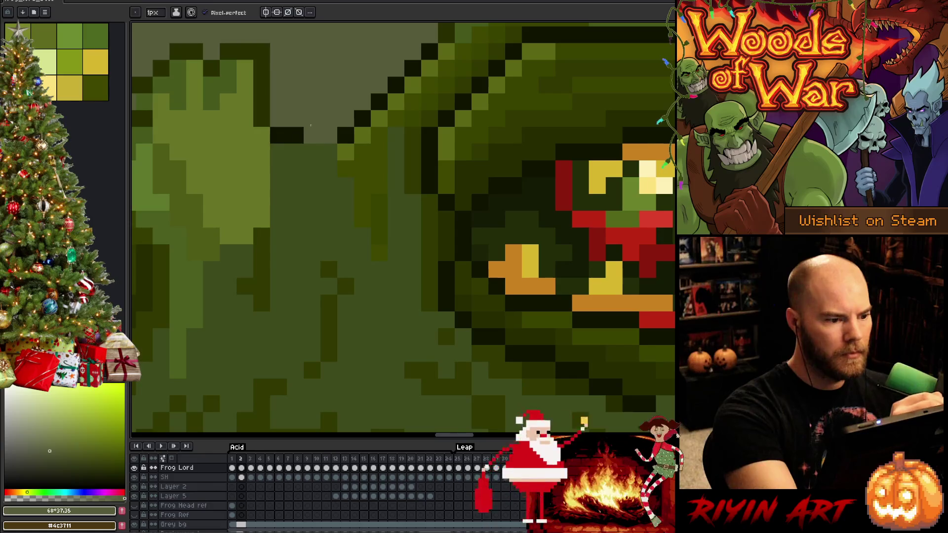
left_click_drag(328, 136, 307, 140)
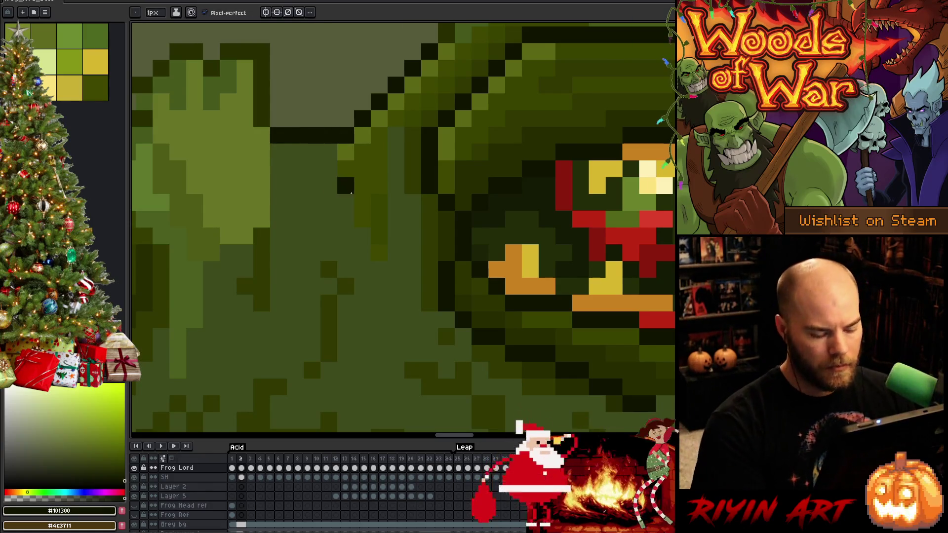
scroll(333, 178, "down", 3)
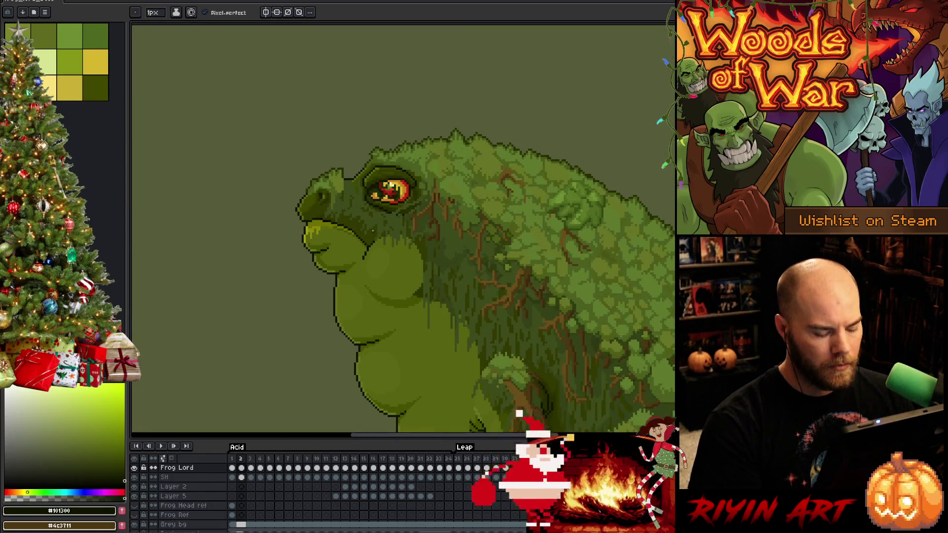
key("Left")
scroll(287, 249, "up", 2)
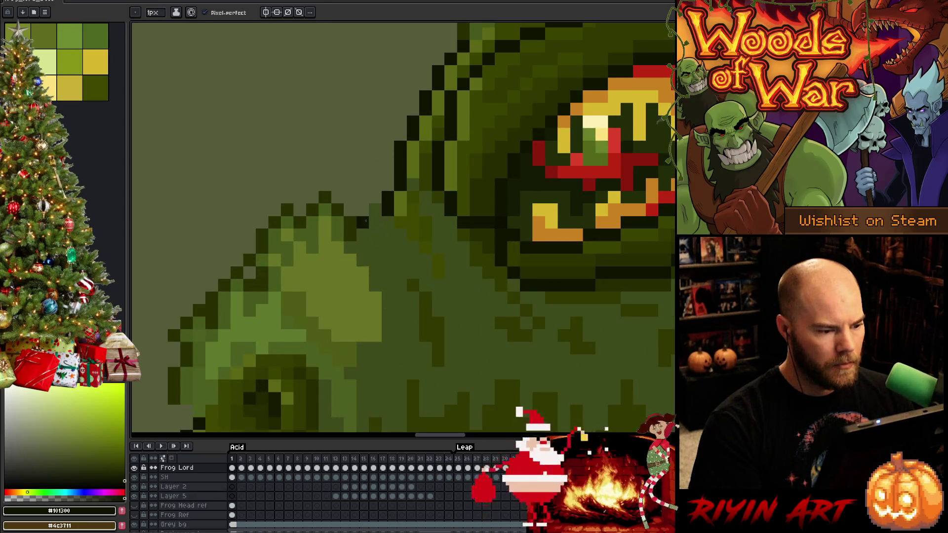
scroll(375, 215, "down", 3)
key("Left")
scroll(385, 226, "up", 2)
scroll(390, 233, "up", 1)
left_click(398, 225)
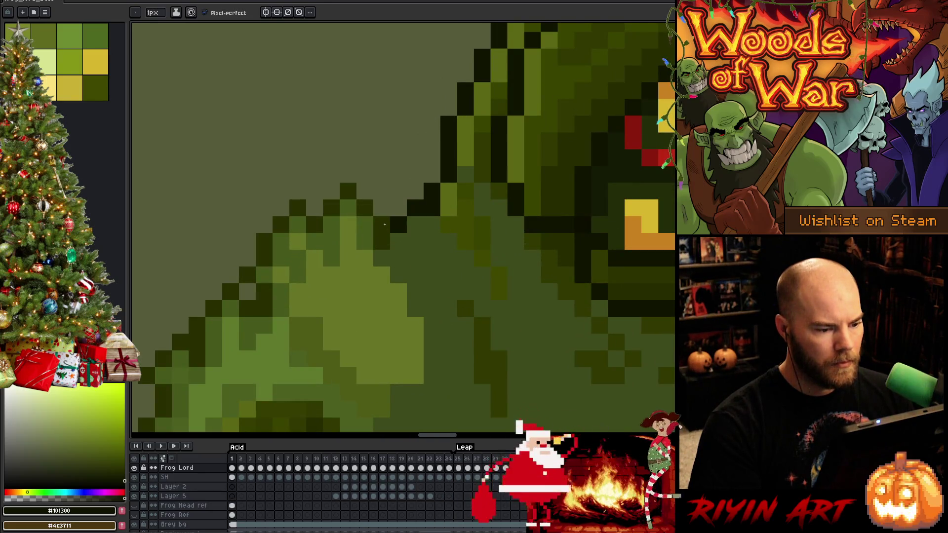
key("alt")
left_click(416, 225)
key("alt")
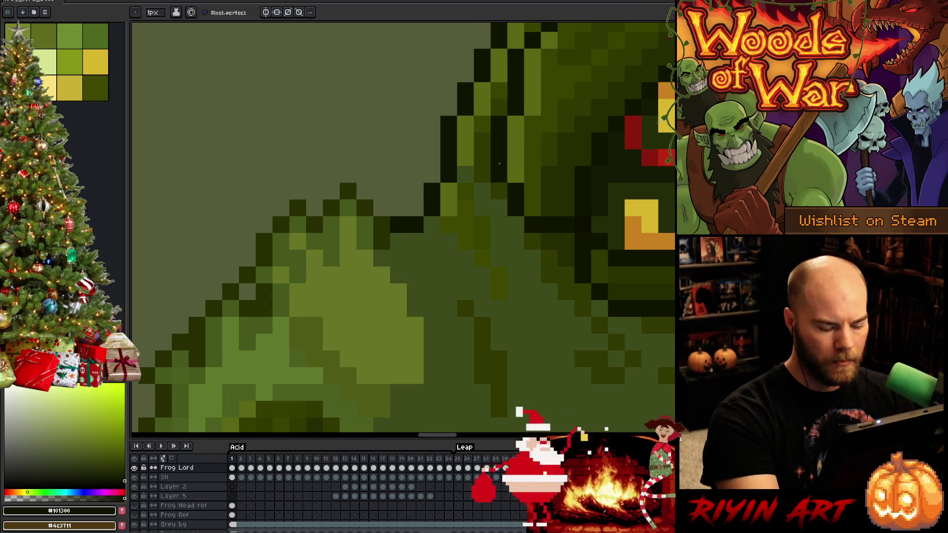
Step between frames 23 and 24 comparing the outline, sampling a green from the frog's skin
key("Right")
key("space")
key("Left")
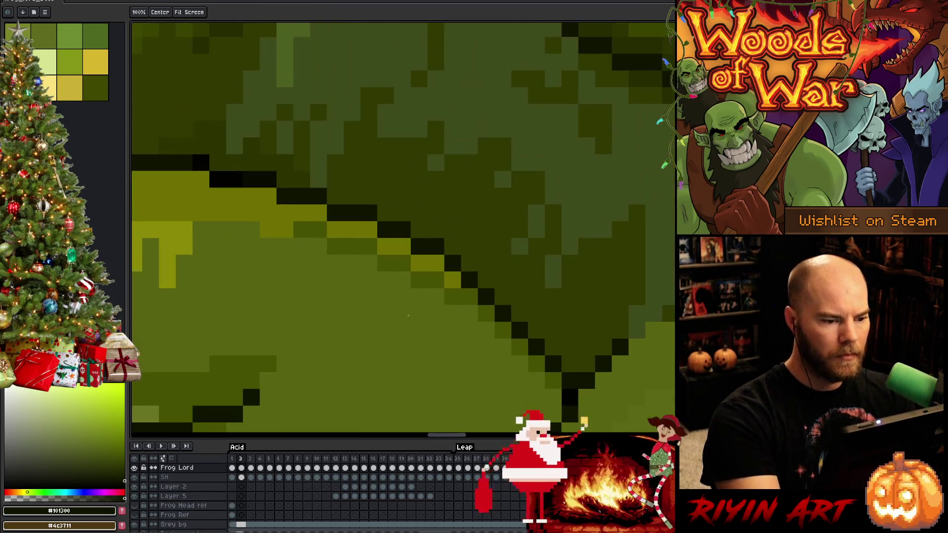
key("Left")
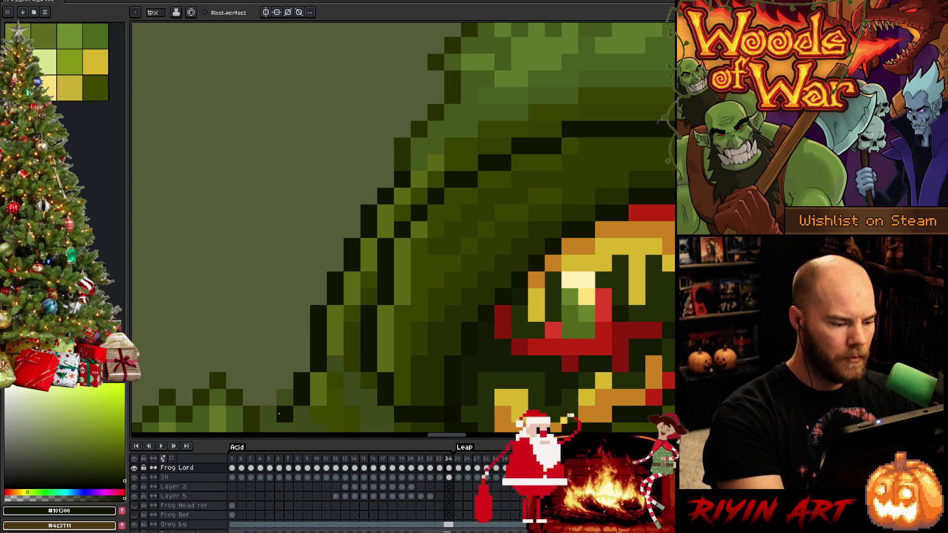
key("alt")
left_click(296, 387, "alt")
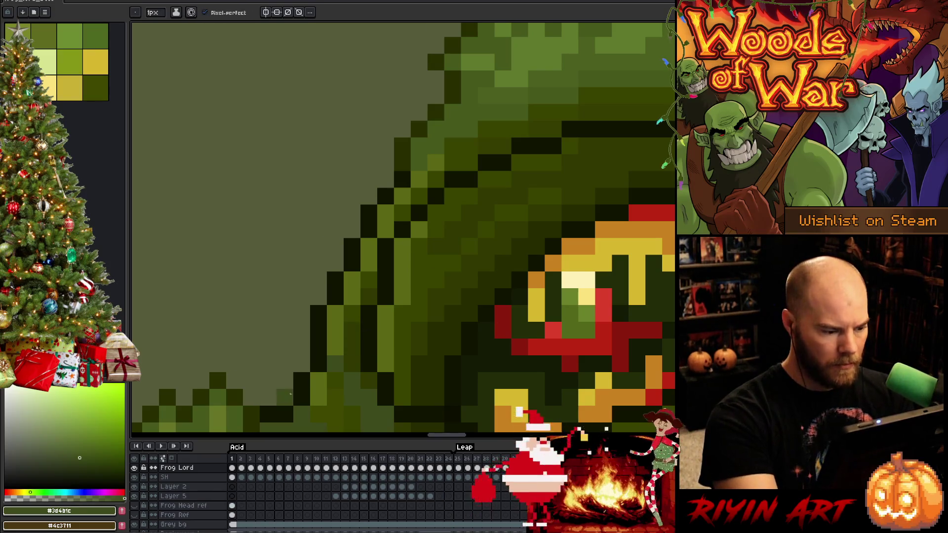
key("Right")
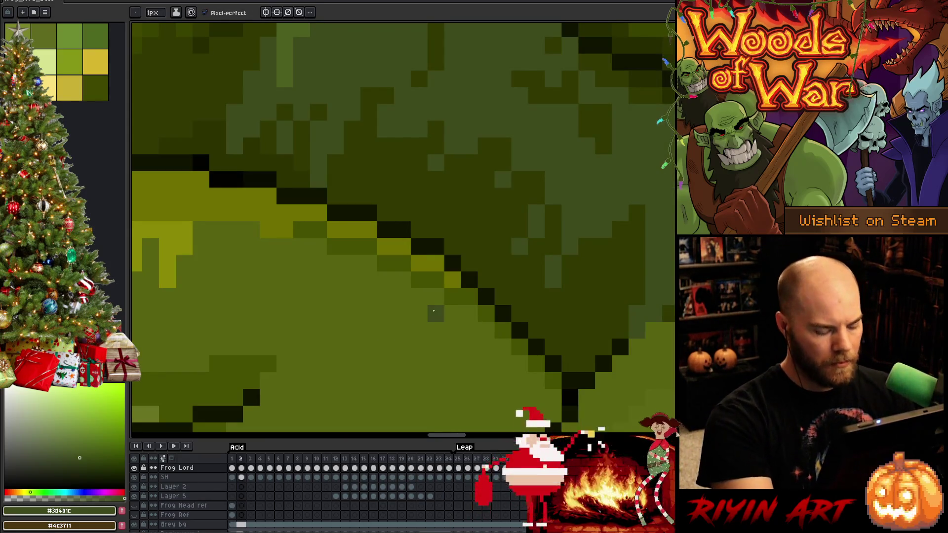
scroll(433, 313, "down", 2)
key("Left")
key("Left")
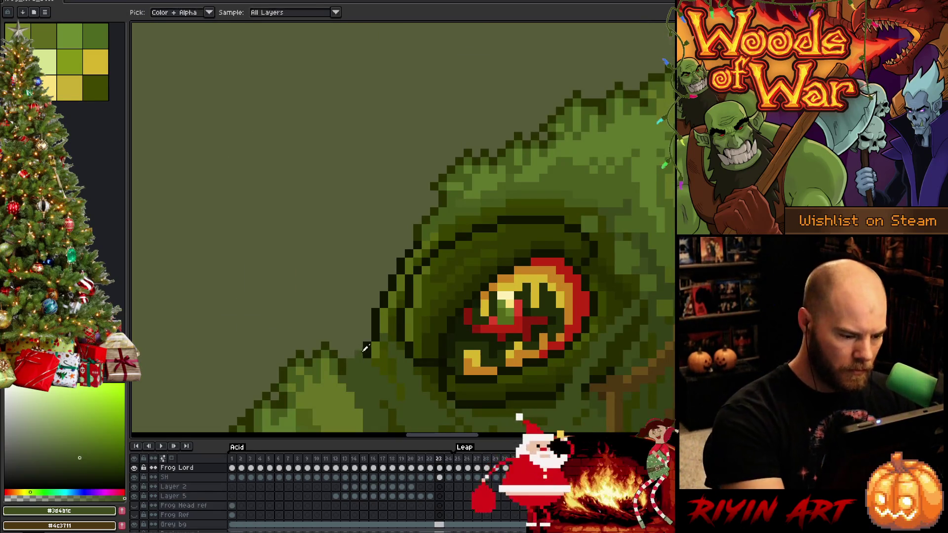
Sample outline and green colours from the frog while stepping through frames 20–24
left_click(358, 361, "alt")
key("Right")
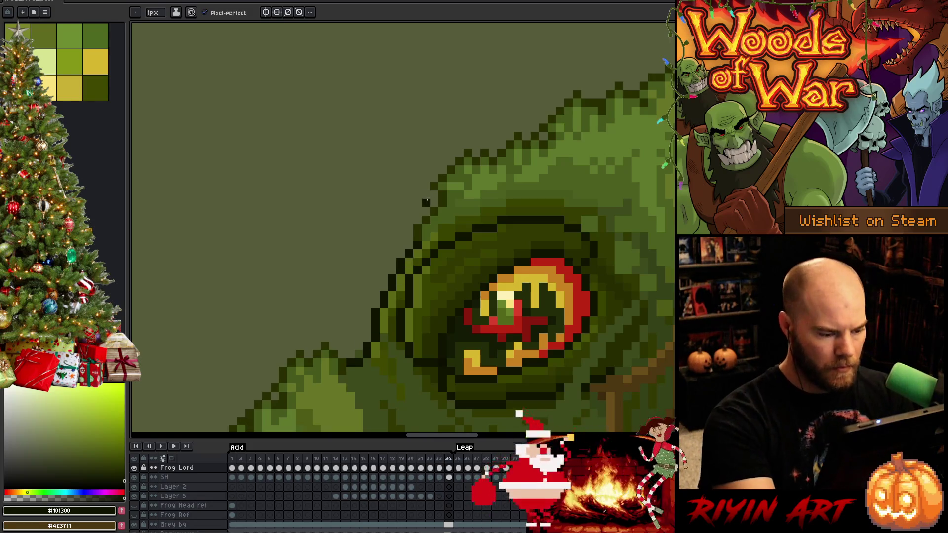
key("Left")
key("Left")
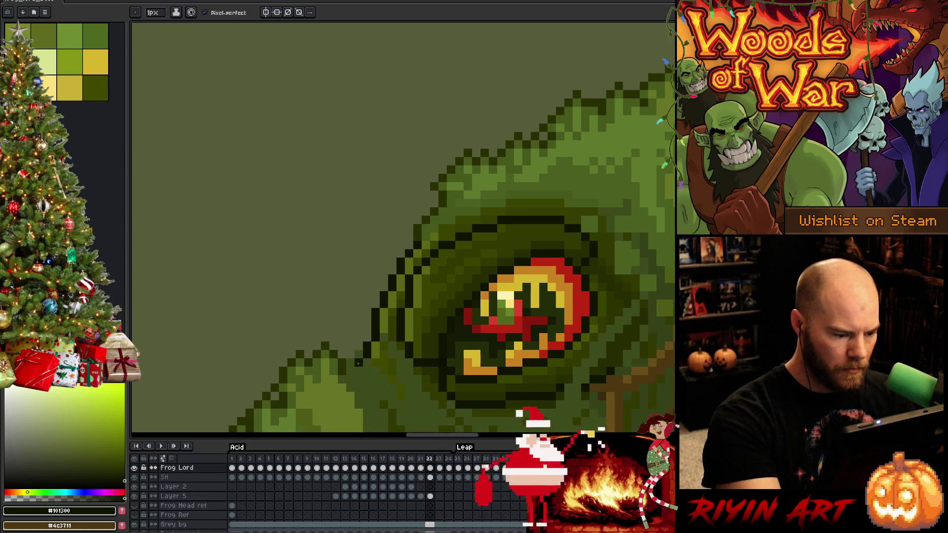
key("Left")
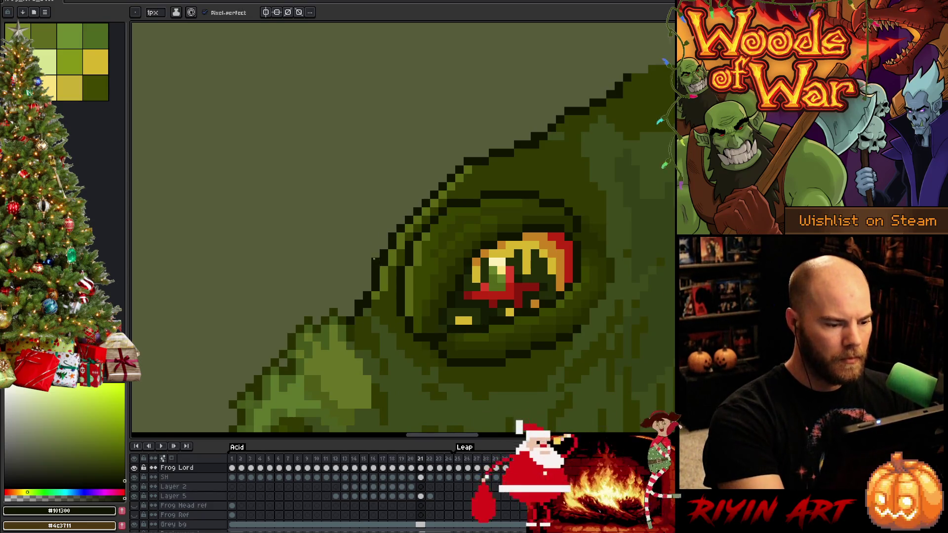
left_click(360, 305, "alt")
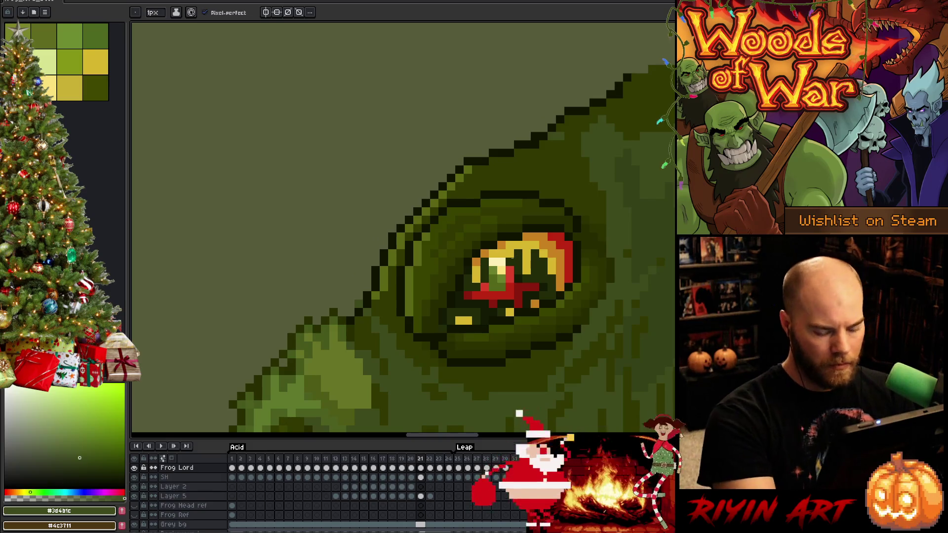
key("Left")
key("Right")
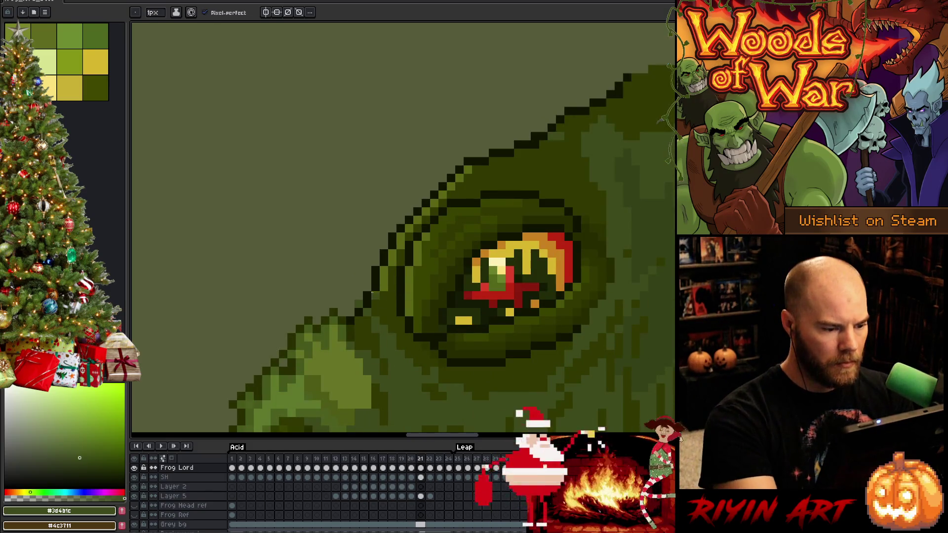
left_click(495, 277, "alt")
key("Left")
key("Right")
key("Left")
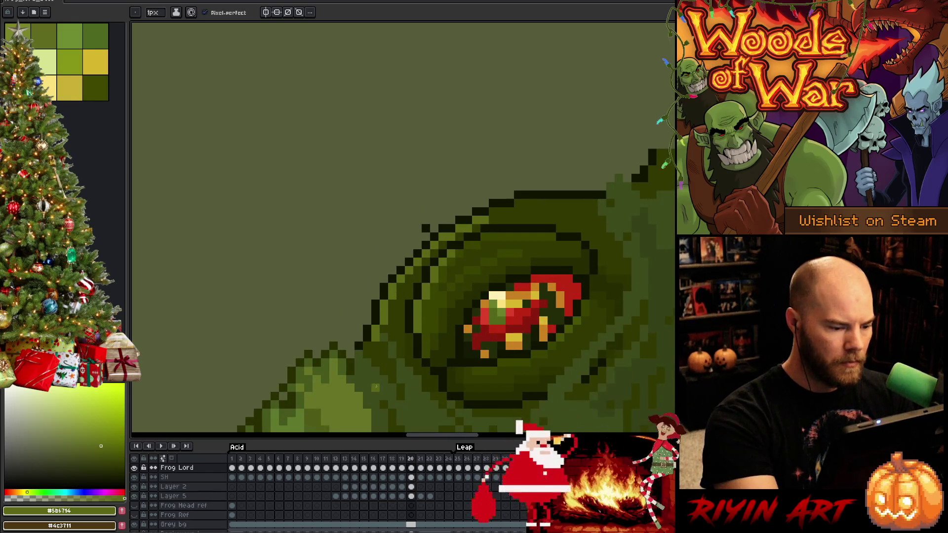
left_click(351, 348, "alt")
left_click(384, 279, "alt")
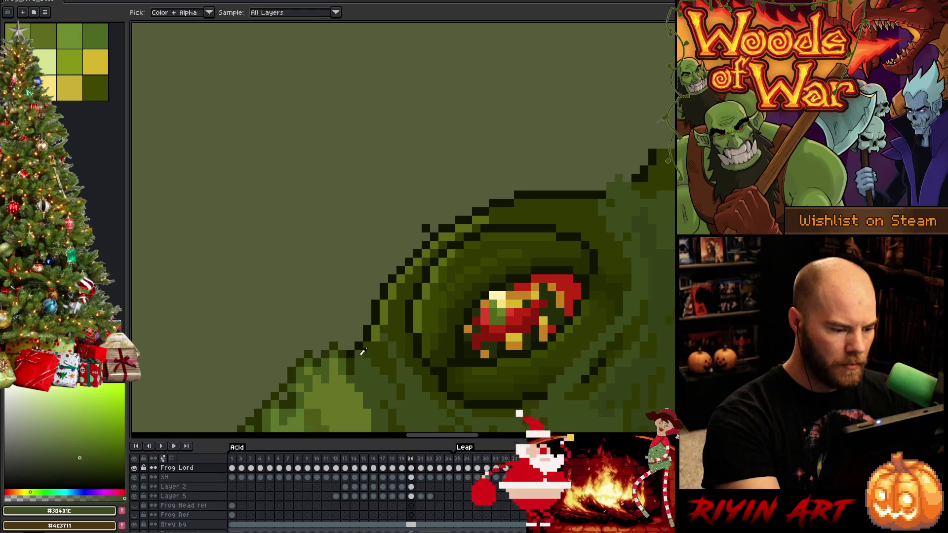
left_click(392, 339, "alt")
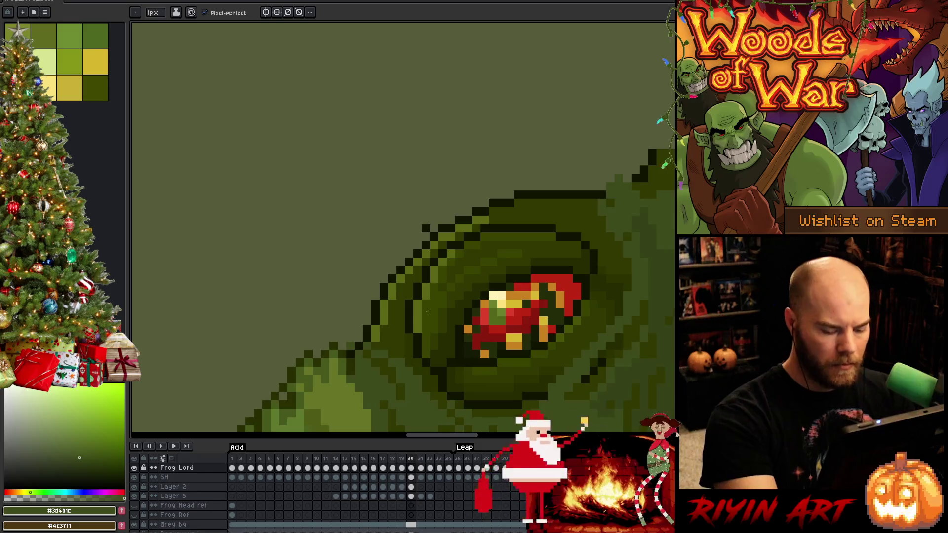
Flip between frames 21 and 22 to compare the eye, sample more greens, and save the file
key("Right")
key("Right")
key("Left")
key("Right")
key("Left")
key("Right")
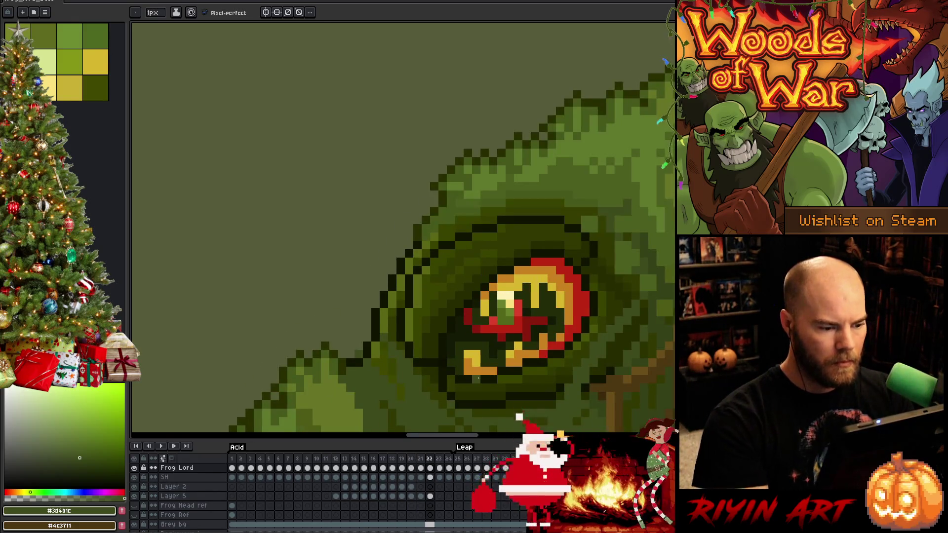
key("Left")
key("Left")
key("Right")
key("Right")
key("Left")
key("Right")
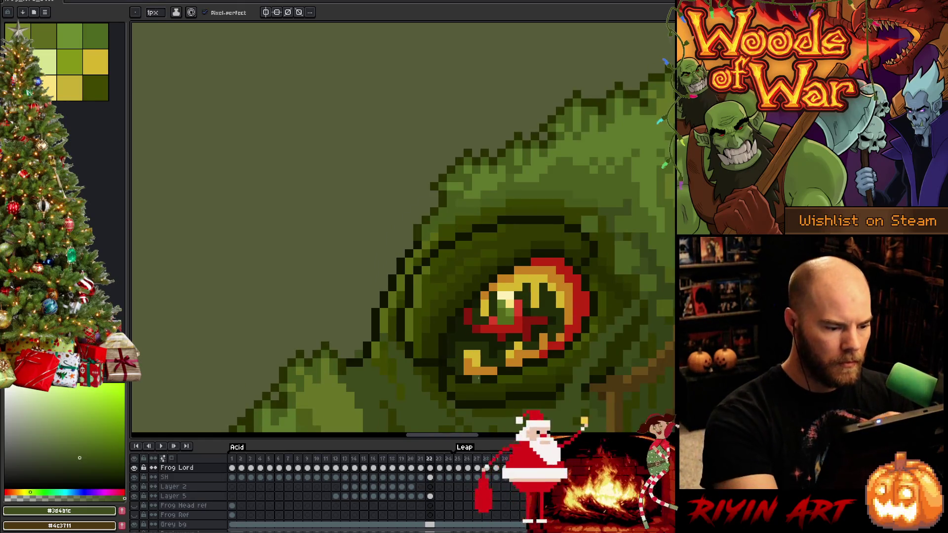
left_click(393, 330, "alt")
left_click(409, 363, "alt")
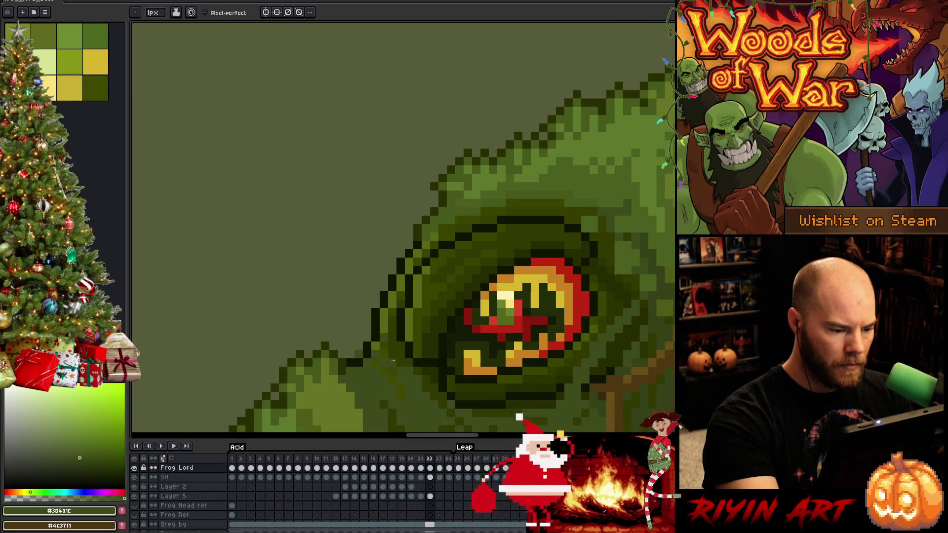
left_click(388, 335, "alt")
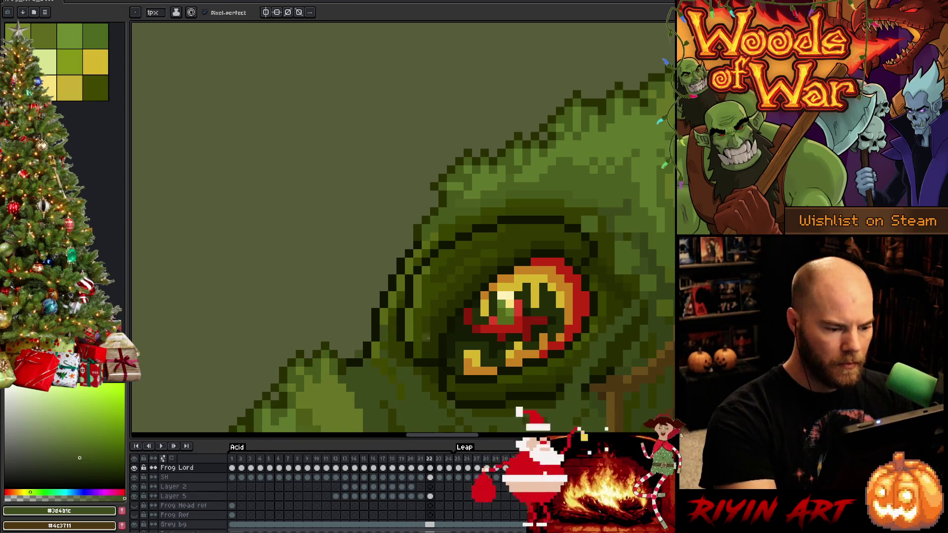
left_click(393, 345, "alt")
key("ctrl+s")
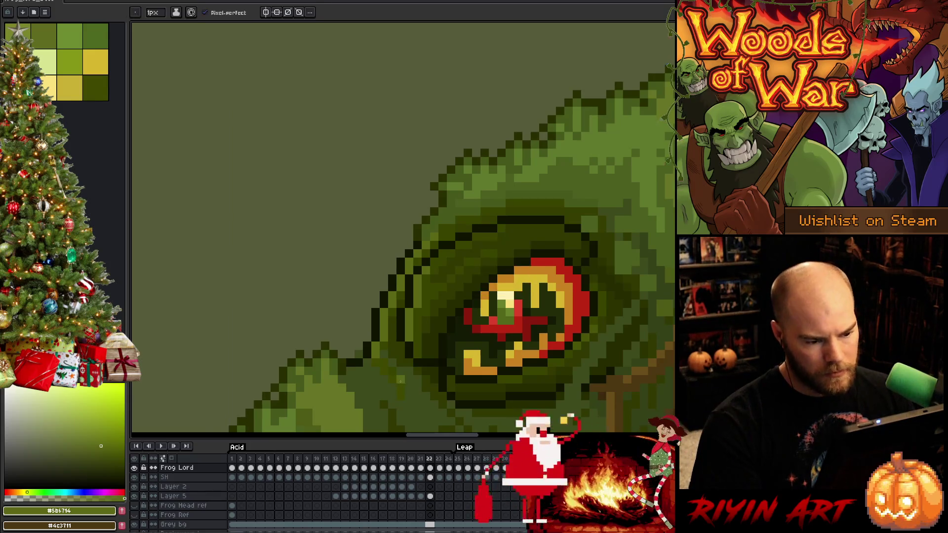
scroll(401, 382, "down", 5)
scroll(403, 296, "up", 2)
scroll(408, 226, "up", 1)
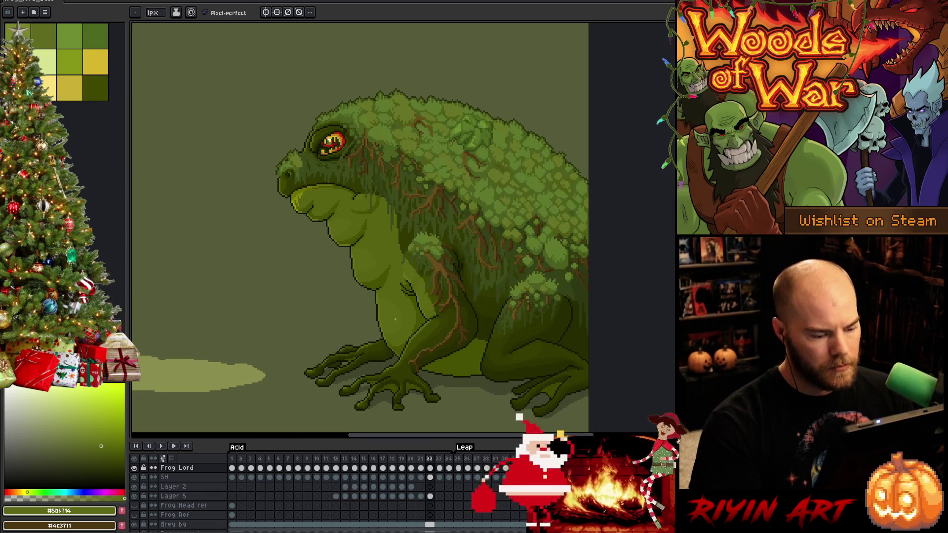
Step back through the animation from frame 21 to around frame 16, reviewing frog and puddle
key("comma")
key("comma")
key("period")
key("comma")
scroll(326, 142, "up", 2)
scroll(356, 90, "up", 1)
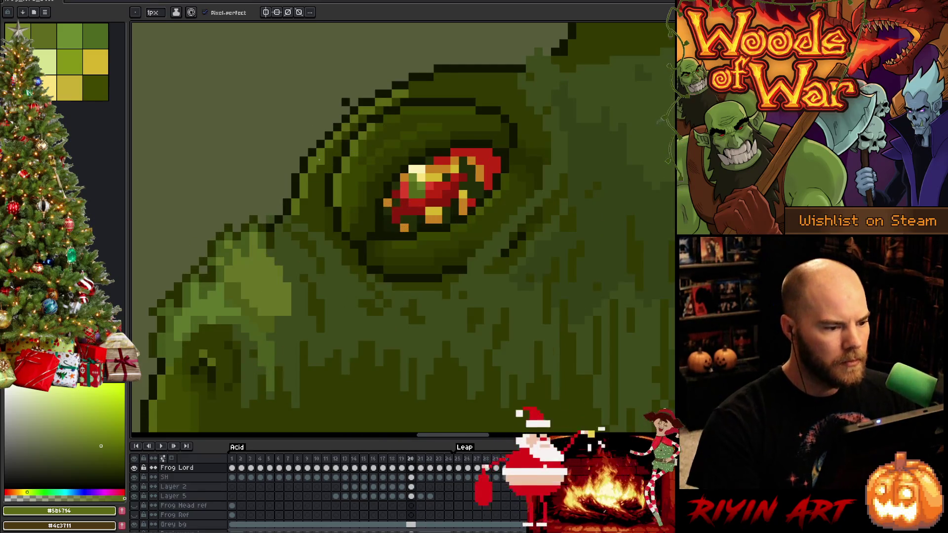
scroll(362, 111, "down", 2)
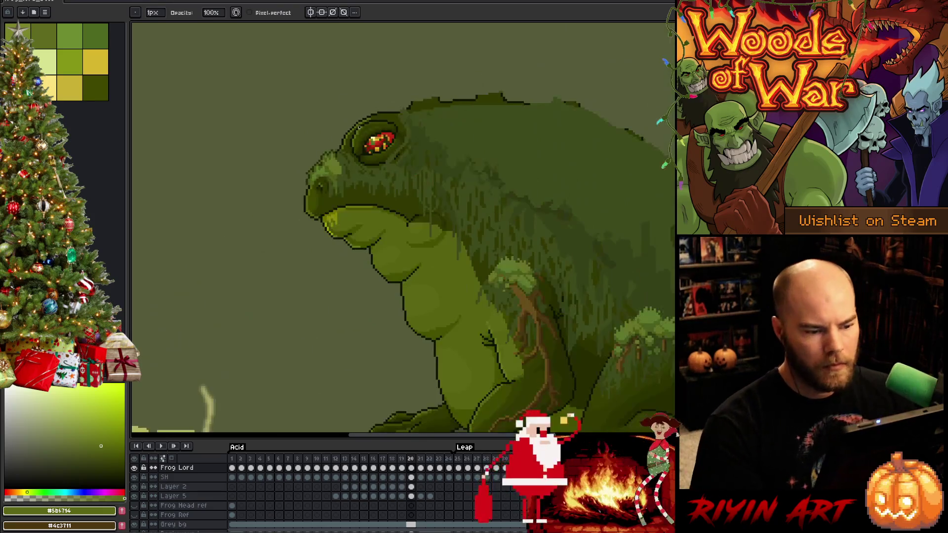
scroll(362, 127, "down", 1)
left_click_drag(473, 139, 423, 189)
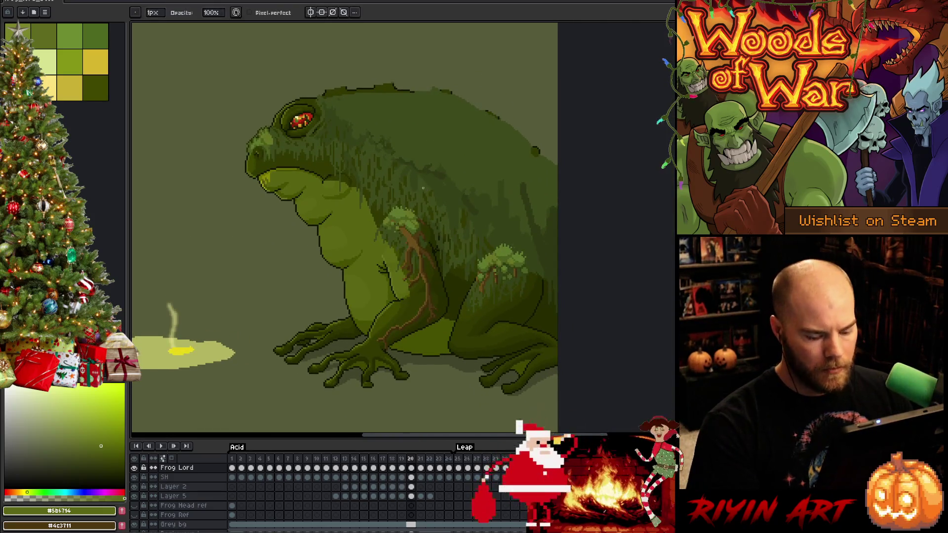
key("Left")
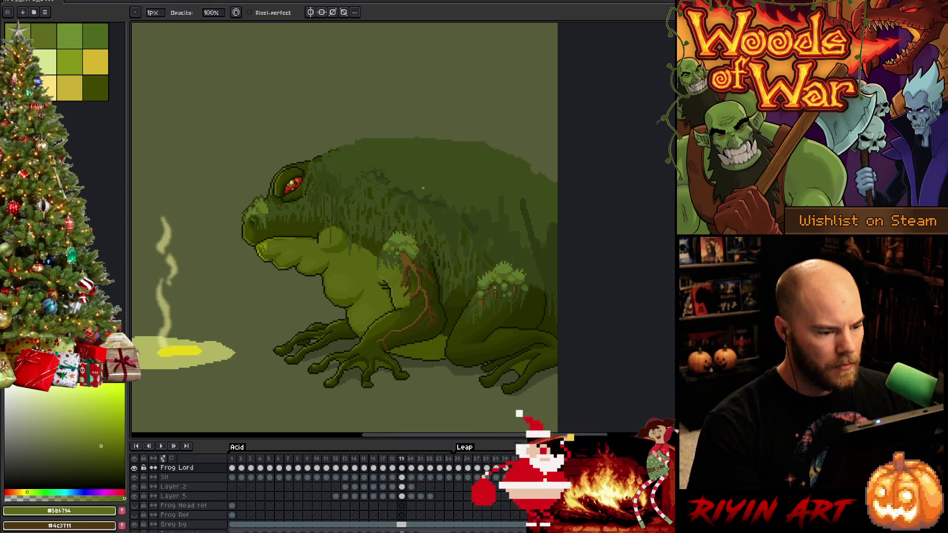
key("Left")
key("Left")
key("Left")
key("Left")
key("Left")
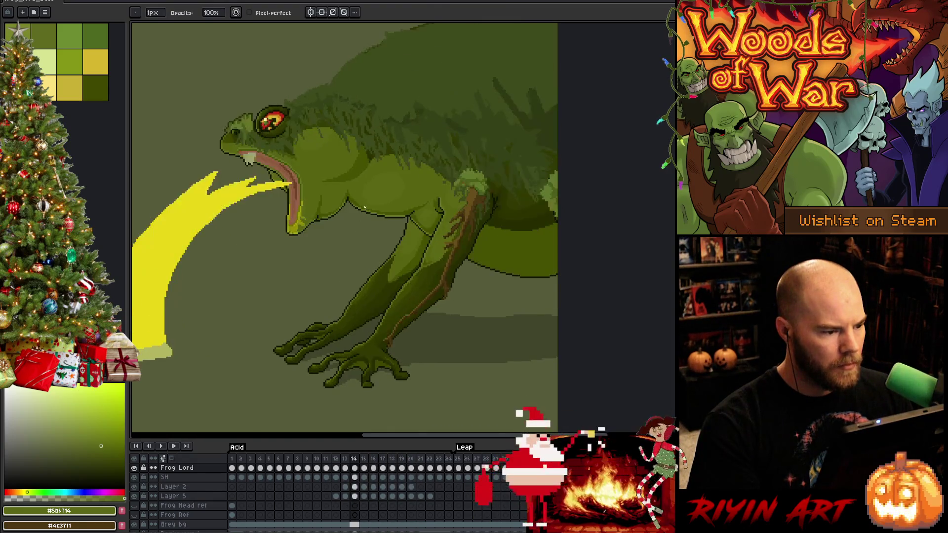
key("Right")
key("Right")
key("Right")
key("Left")
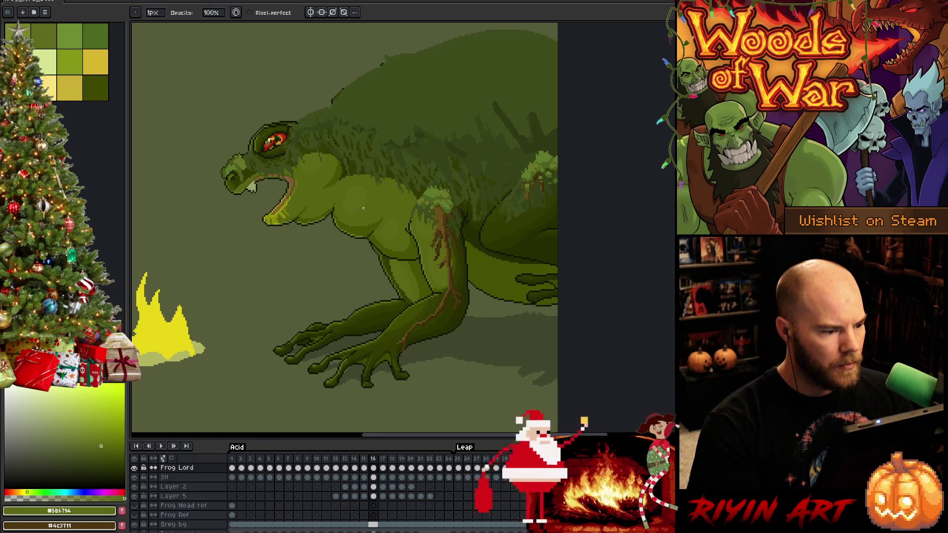
key("Left")
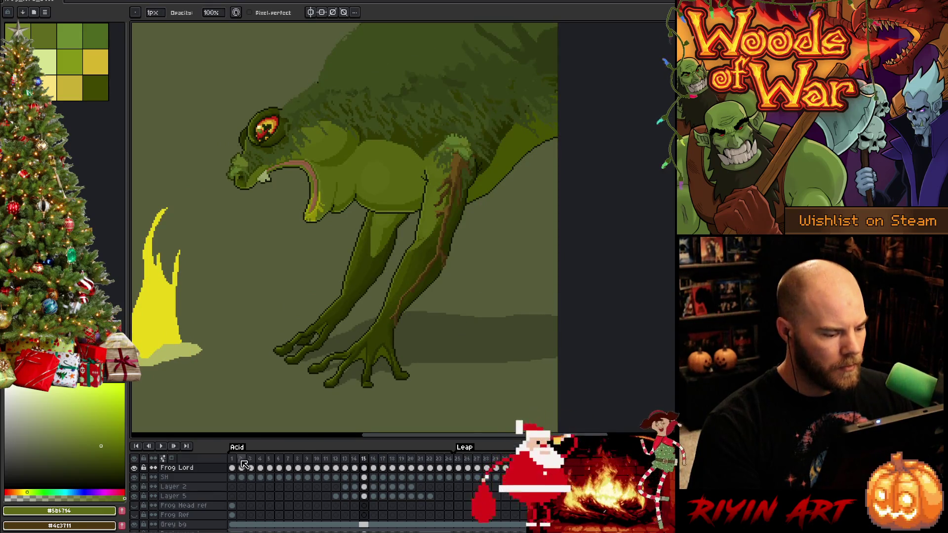
Jump to frame 1 with the sitting frog and save the file
left_click(235, 465)
scroll(388, 208, "up", 1)
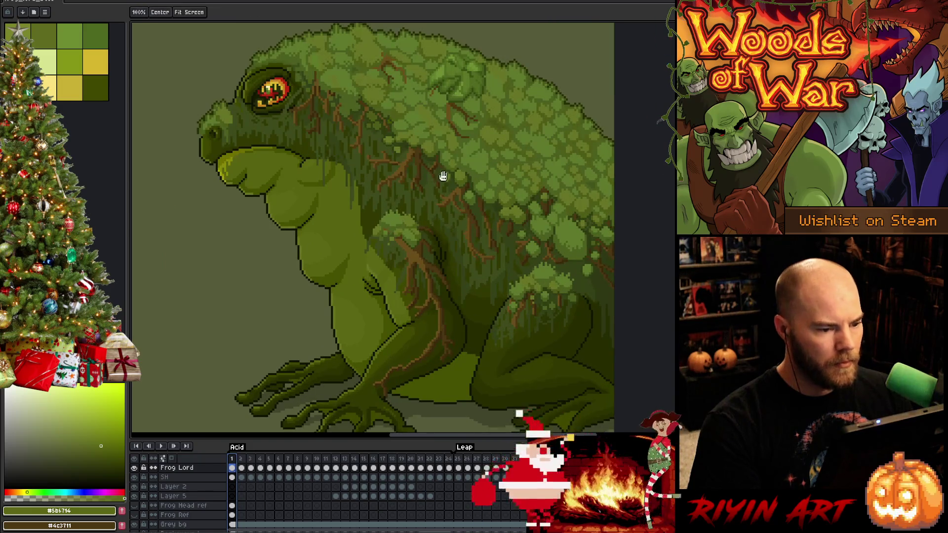
scroll(411, 314, "up", 1)
key("ctrl+s")
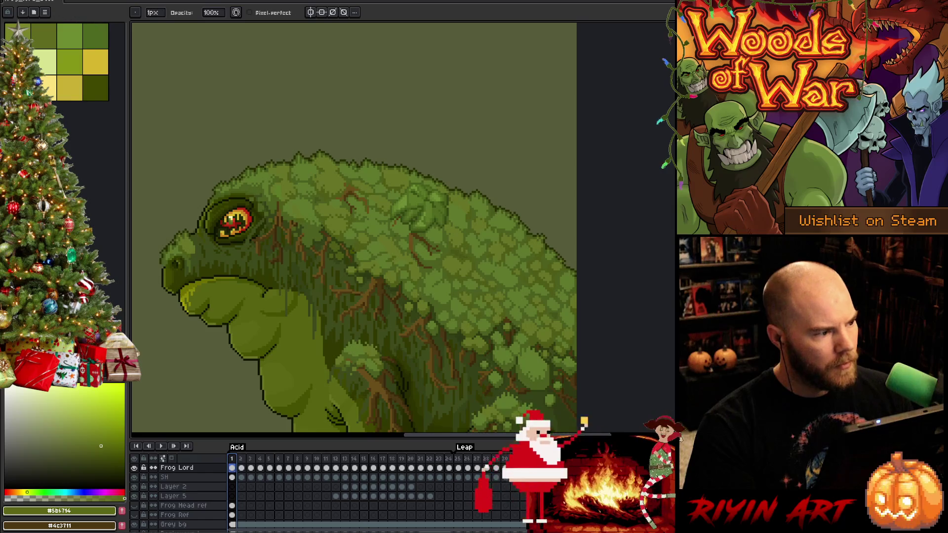
left_click(9, 3)
Save As a new version, changing v15 to frog_lord_boss_v16.aseprite
left_click(52, 74)
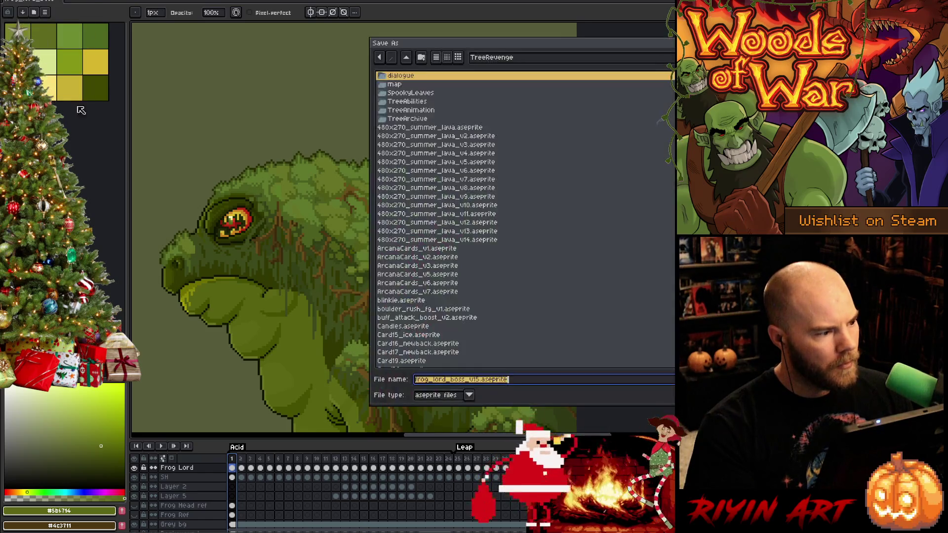
left_click(479, 379)
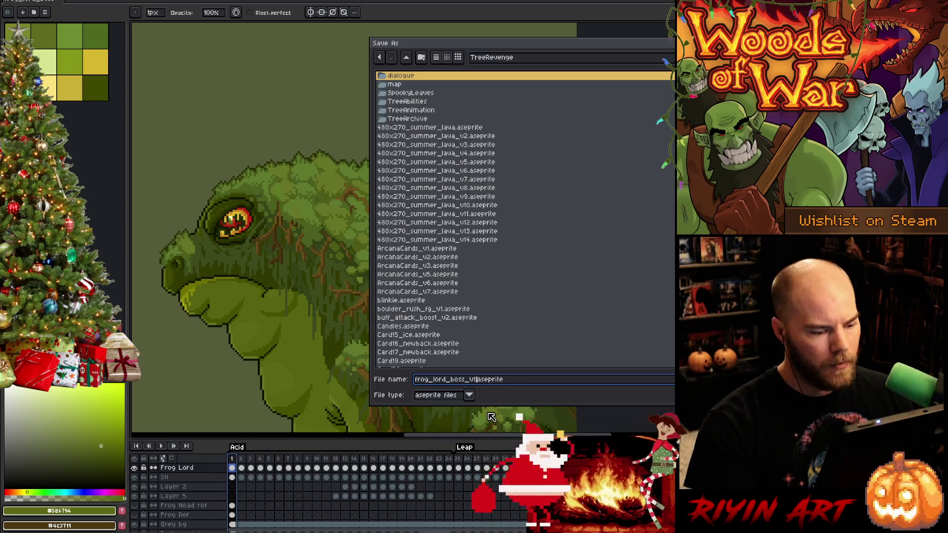
key("BackSpace")
type("6")
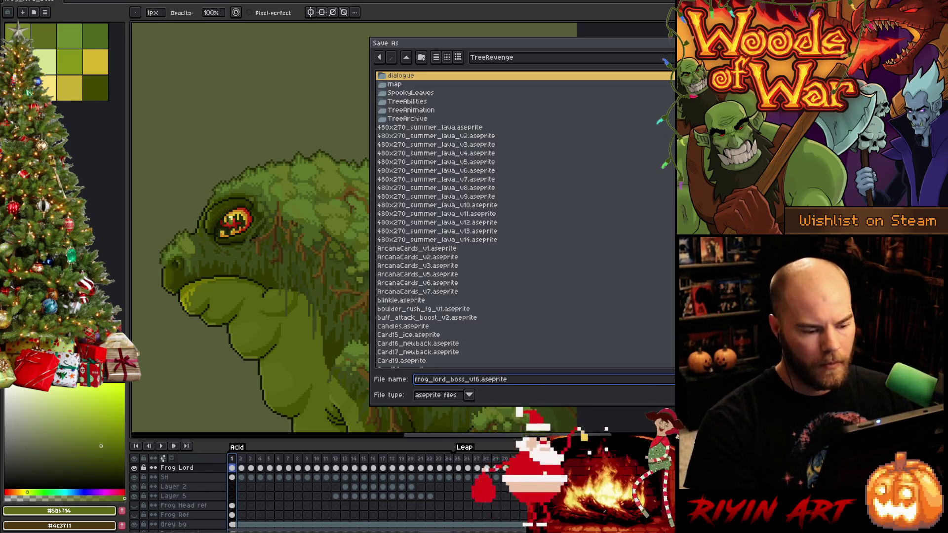
key("Return")
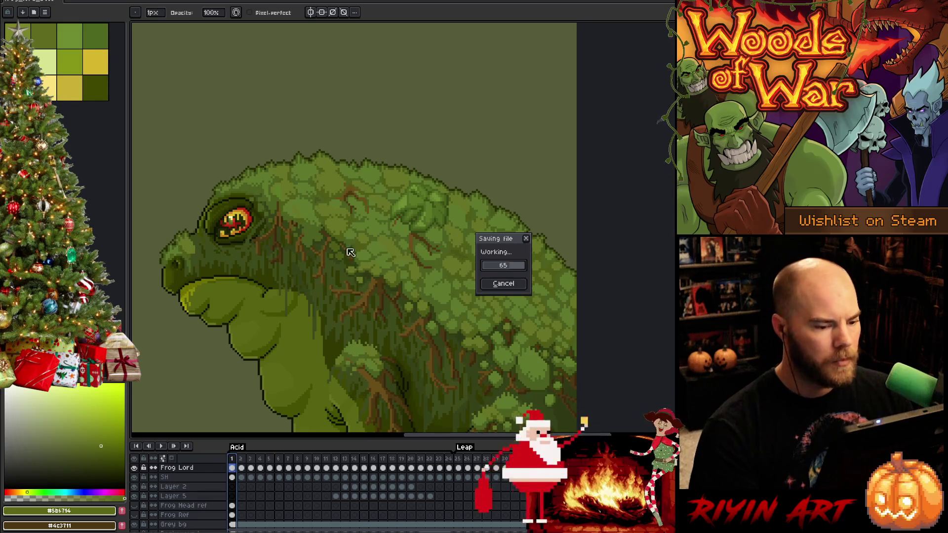
key("Return")
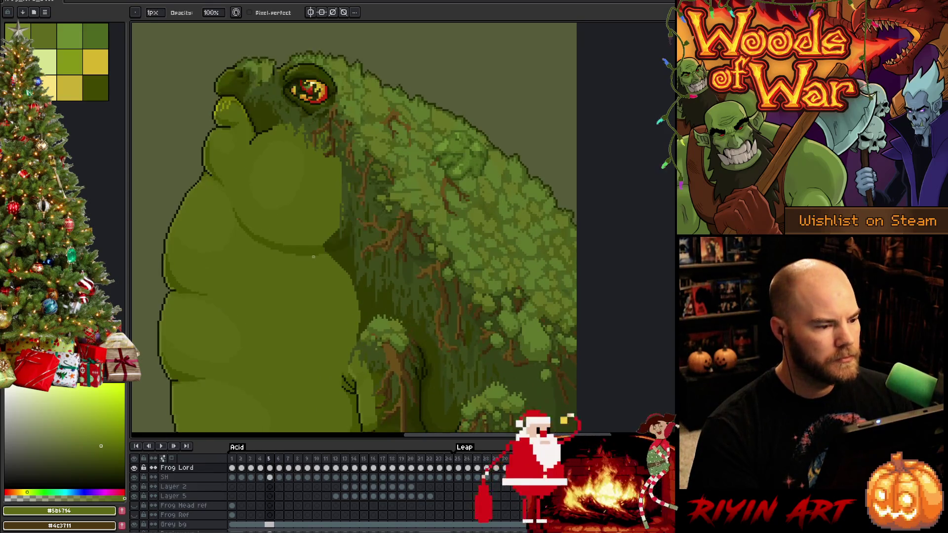
scroll(315, 255, "down", 1)
scroll(296, 193, "up", 2)
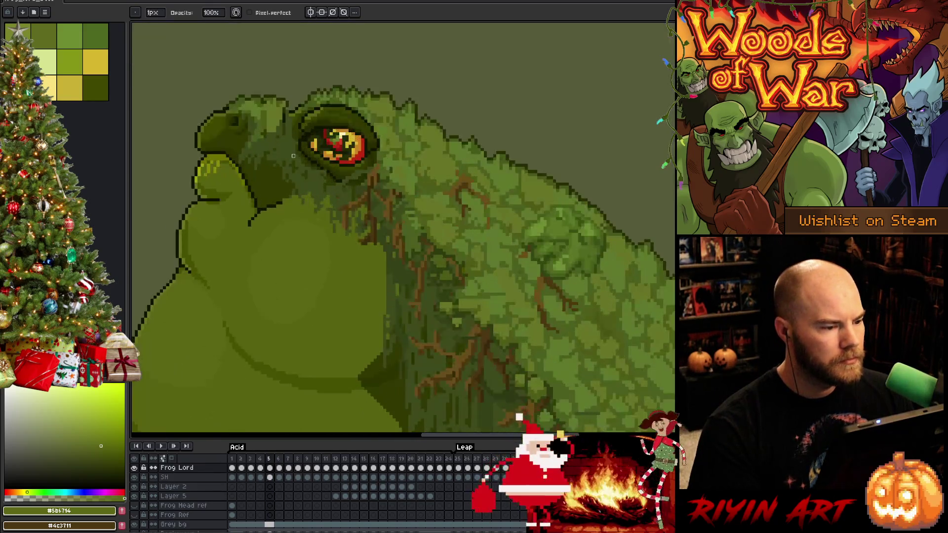
scroll(282, 162, "up", 1)
scroll(255, 132, "up", 2)
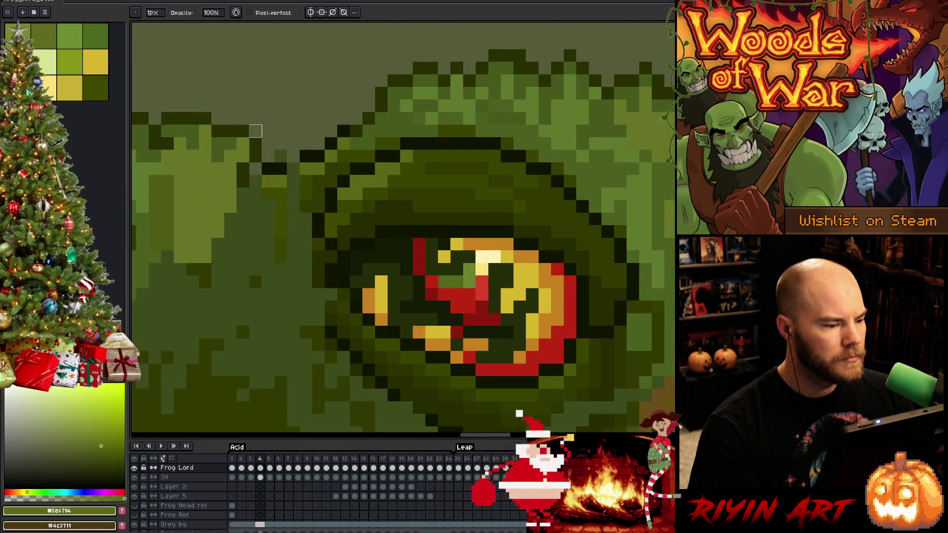
Eyedrop a mid green and paint a short lighter stroke beside the frog's eye
key("i")
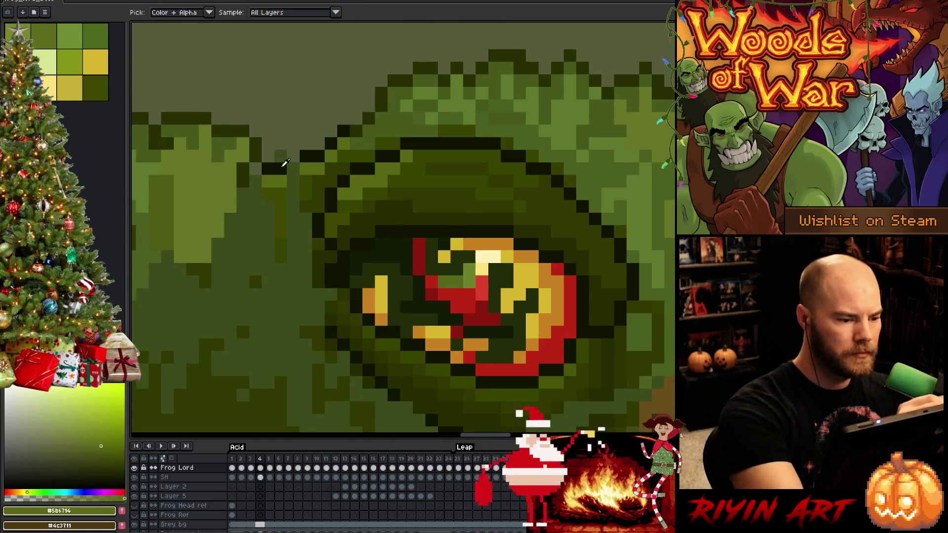
left_click(283, 166)
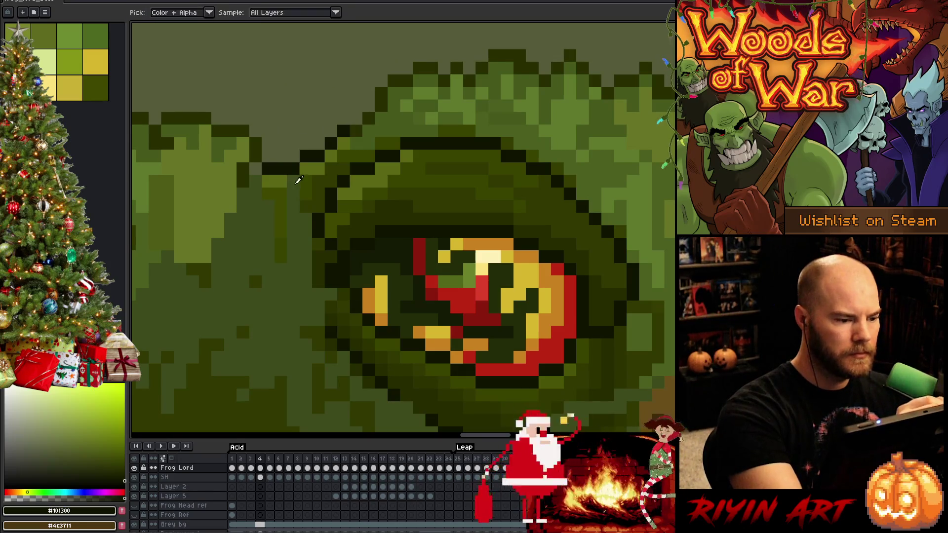
left_click(299, 179)
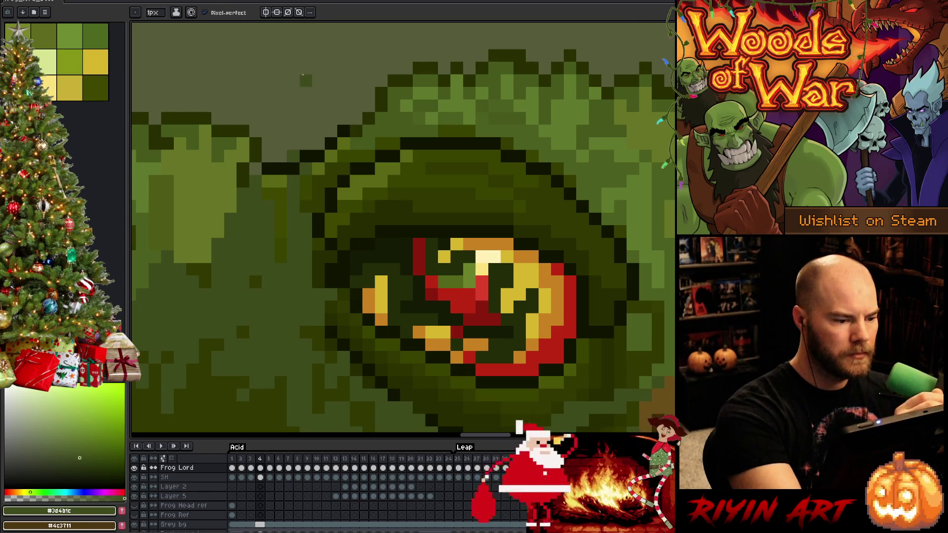
left_click(271, 166, "alt")
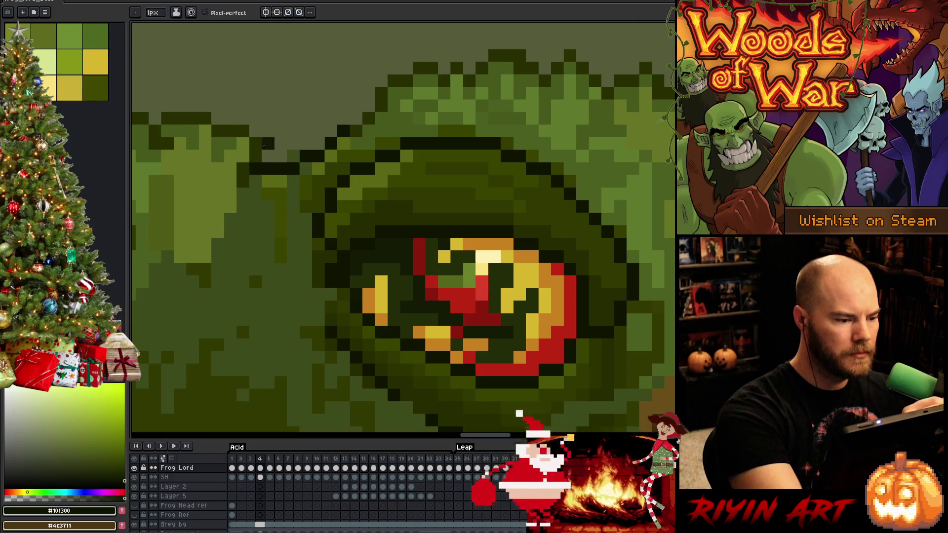
scroll(324, 200, "up", 3)
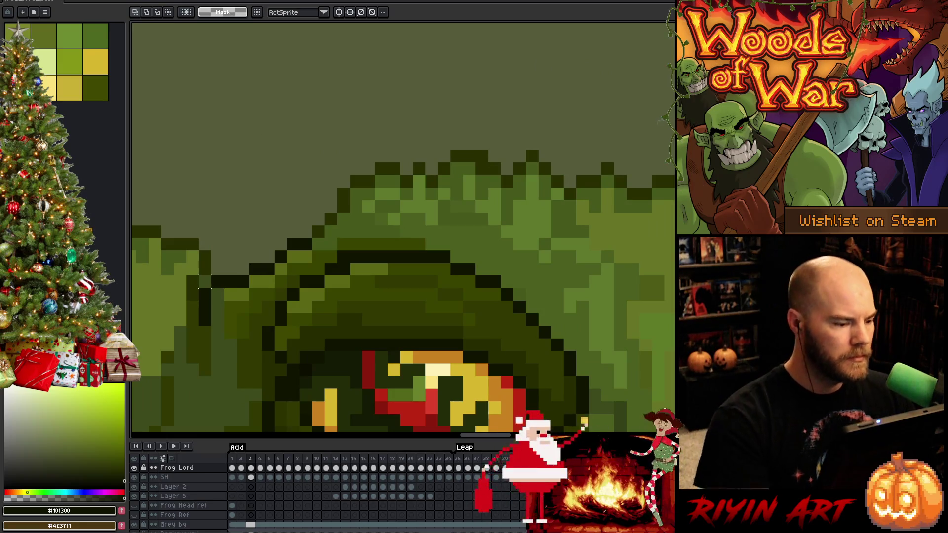
left_click(254, 280, "alt")
left_click_drag(243, 334, 247, 359)
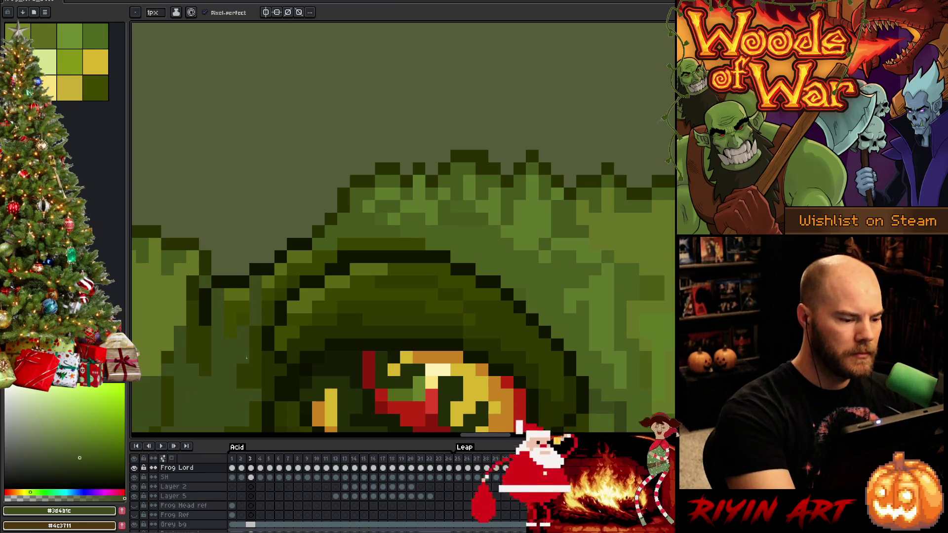
Sample a lighter green and paint over dark outline pixels on the frog's head
left_click(207, 282, "alt")
left_click(221, 305, "alt")
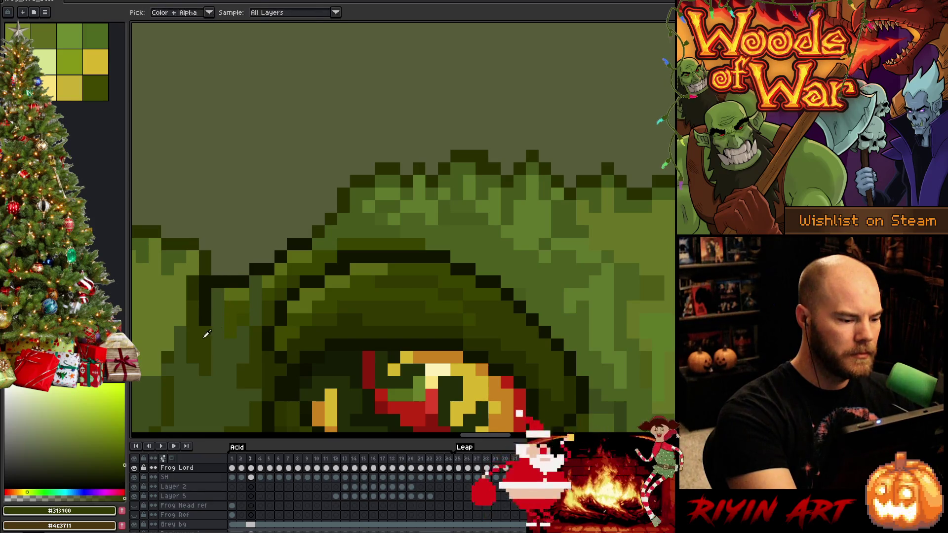
left_click_drag(211, 305, 219, 324)
scroll(222, 341, "down", 2)
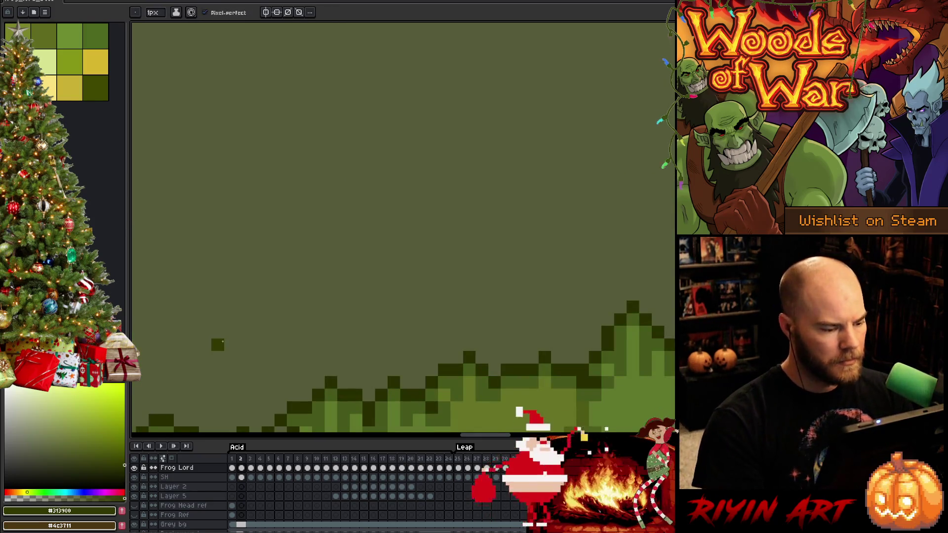
scroll(296, 260, "down", 1)
scroll(388, 186, "down", 2)
scroll(365, 246, "down", 1)
Advance to frame 5 and lighten two dark outline pixels on the frog's head with a sampled green
key("Right")
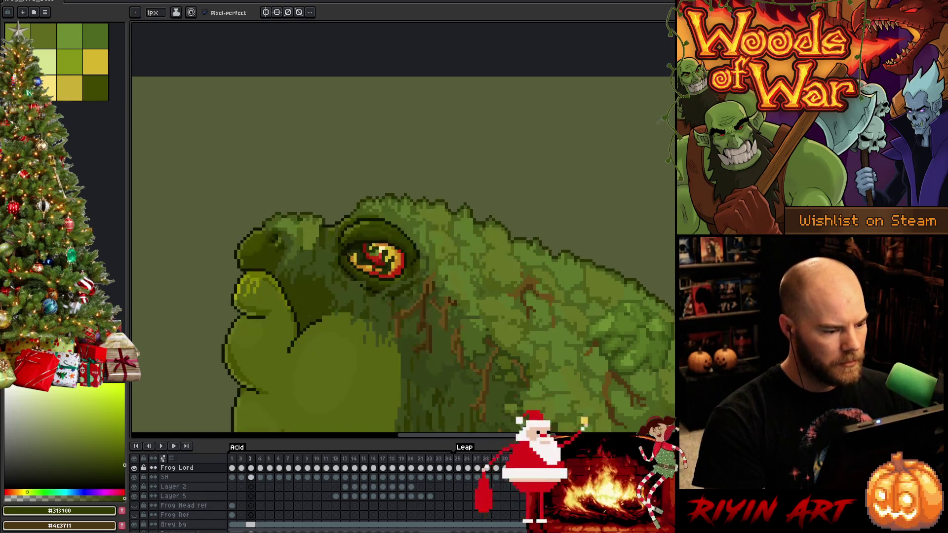
key("Right")
key("Right")
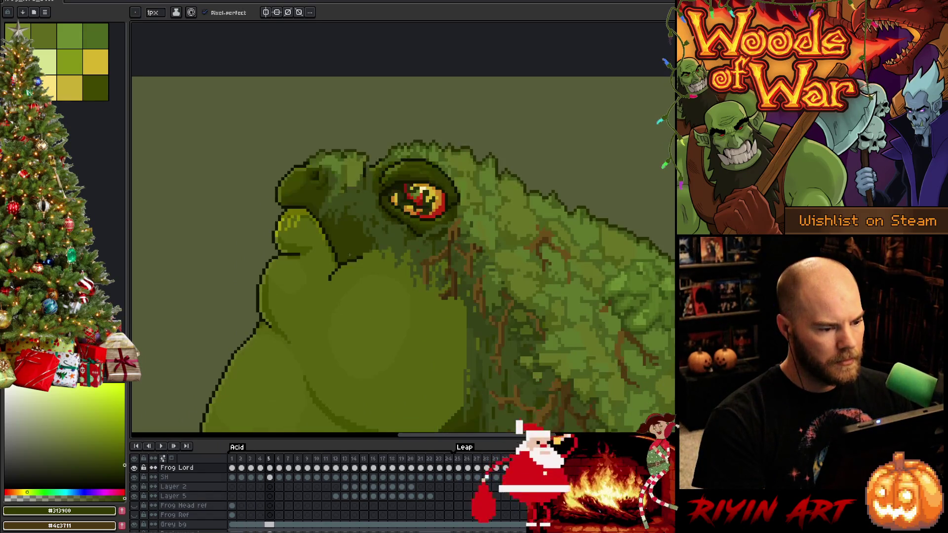
scroll(350, 255, "up", 3)
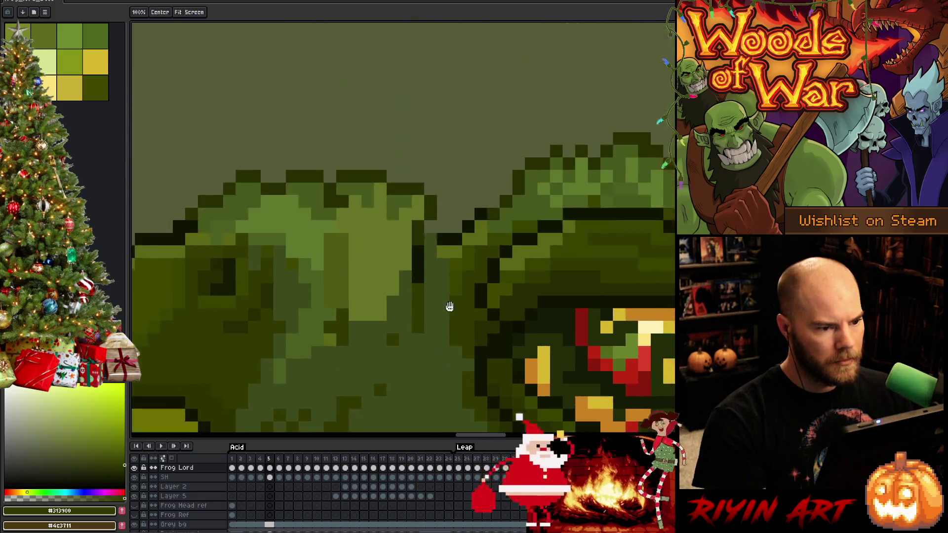
left_click(417, 307, "alt")
left_click_drag(418, 274, 417, 298)
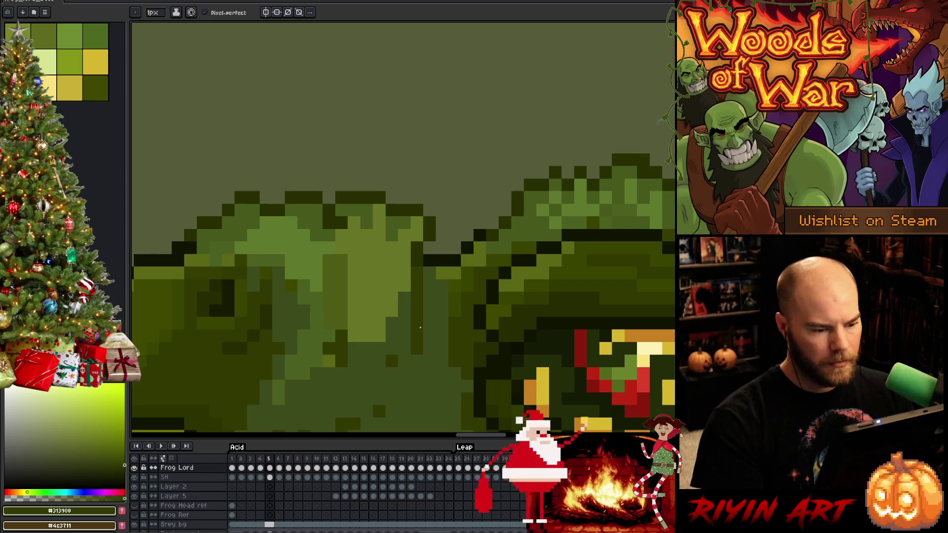
Flip between frames 5 and 6 to compare the head outline
key("Right")
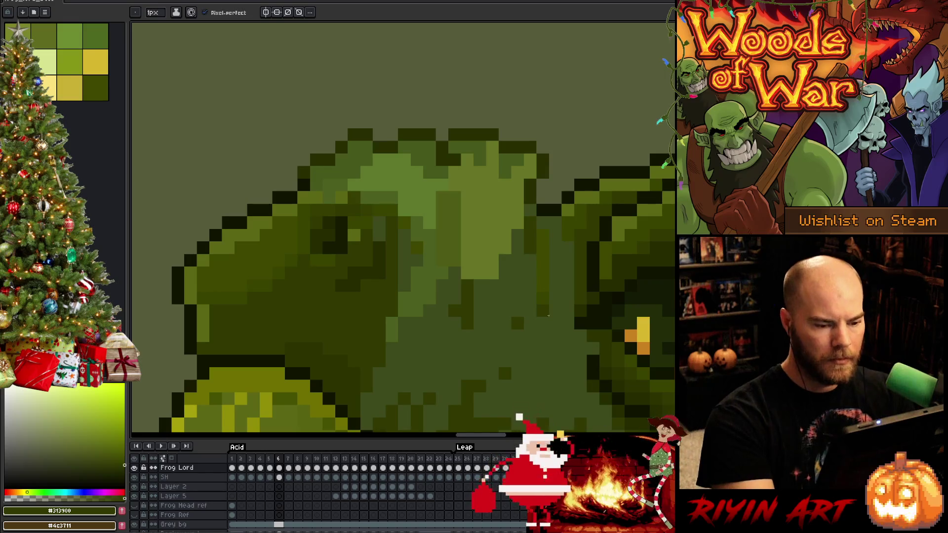
key("Left")
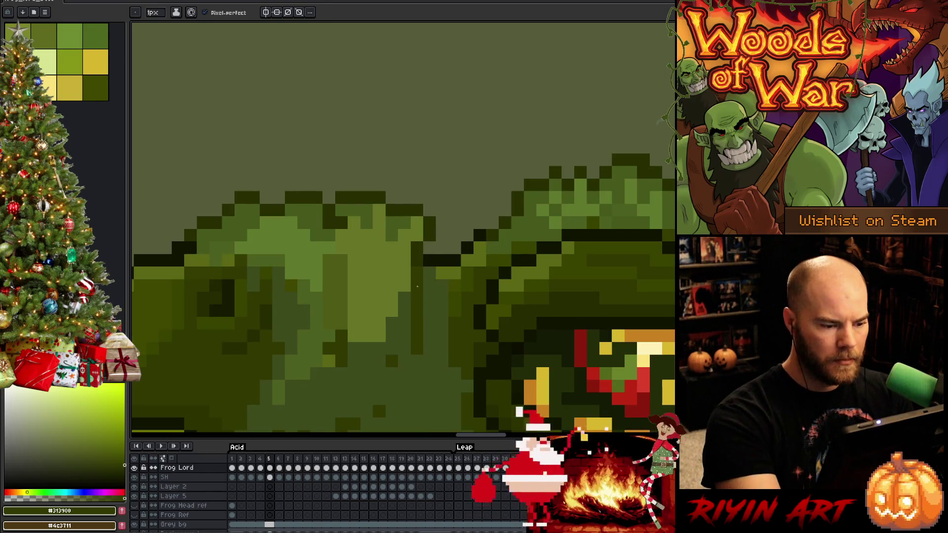
key("Left")
key("Right")
key("Right")
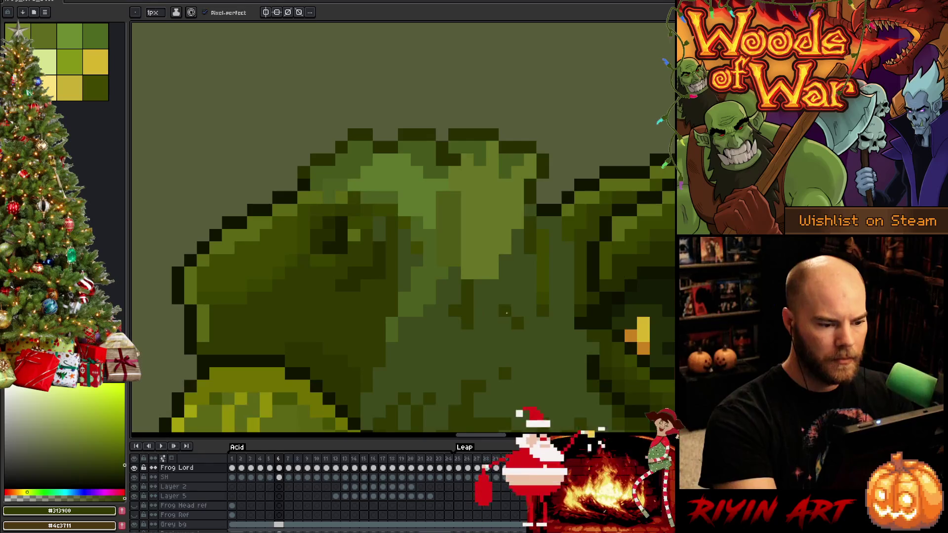
key("Right")
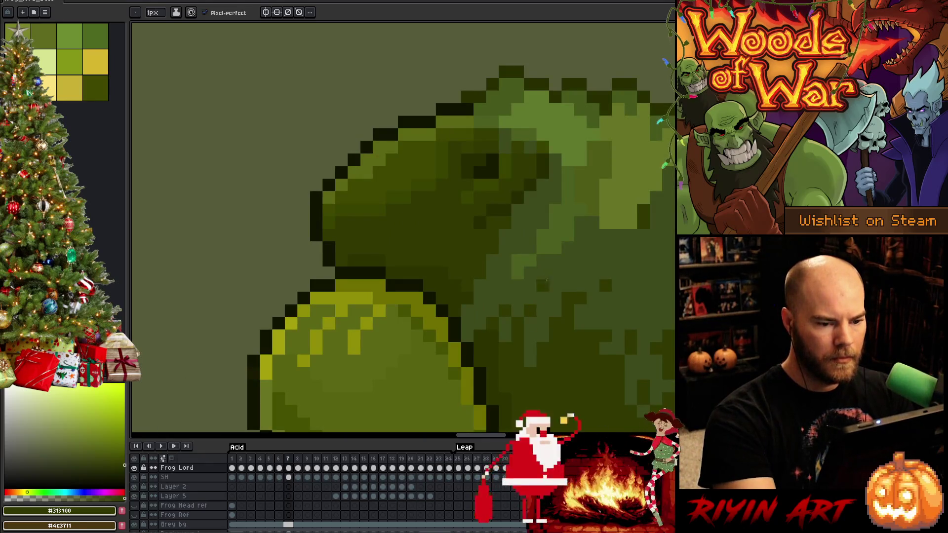
Repaint stray dark pixels above the frog's eye with dark olive #313900 in frame 7
left_click_drag(544, 283, 212, 402)
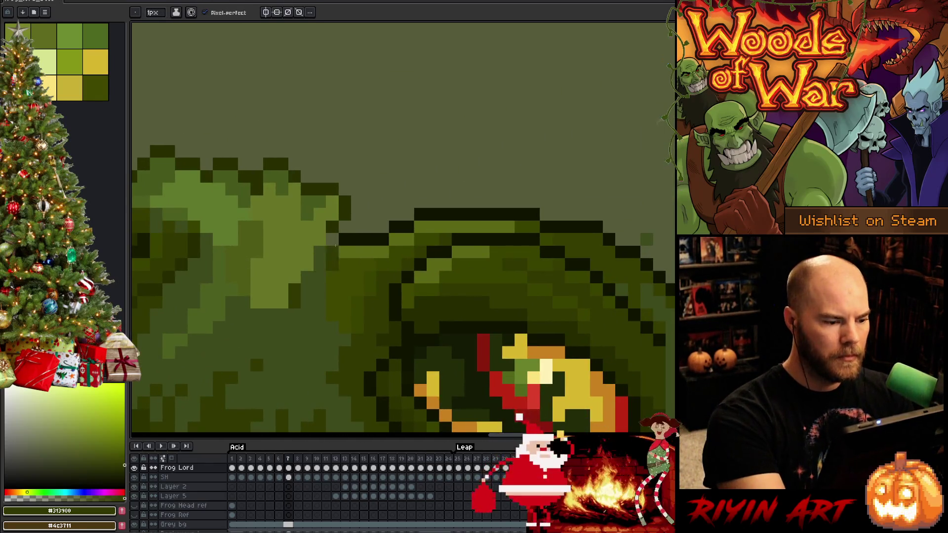
left_click(333, 268, "alt")
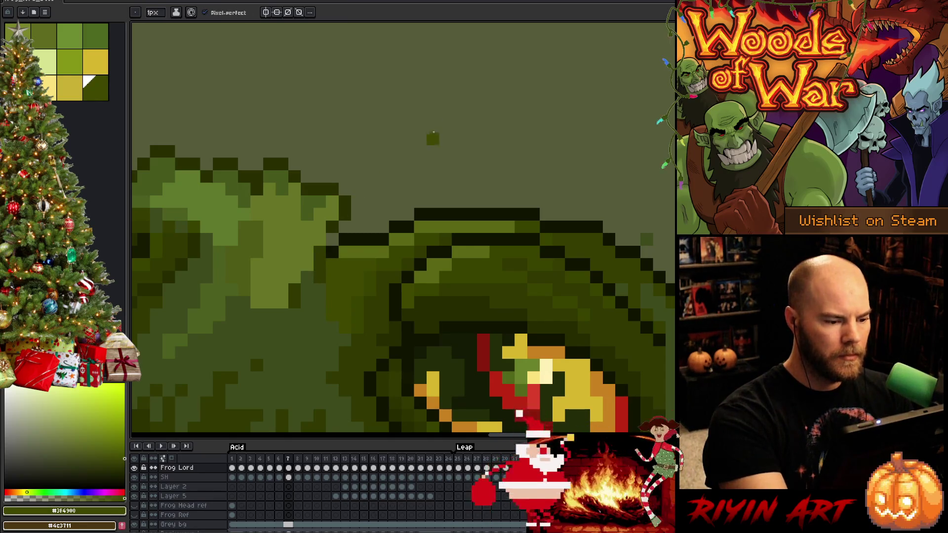
left_click(345, 253, "alt")
left_click(333, 259)
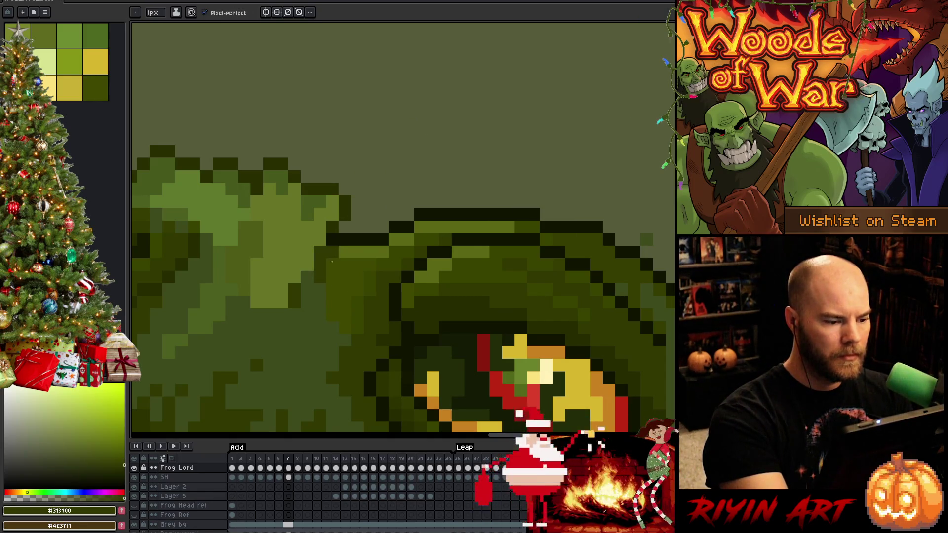
left_click(332, 264, "alt")
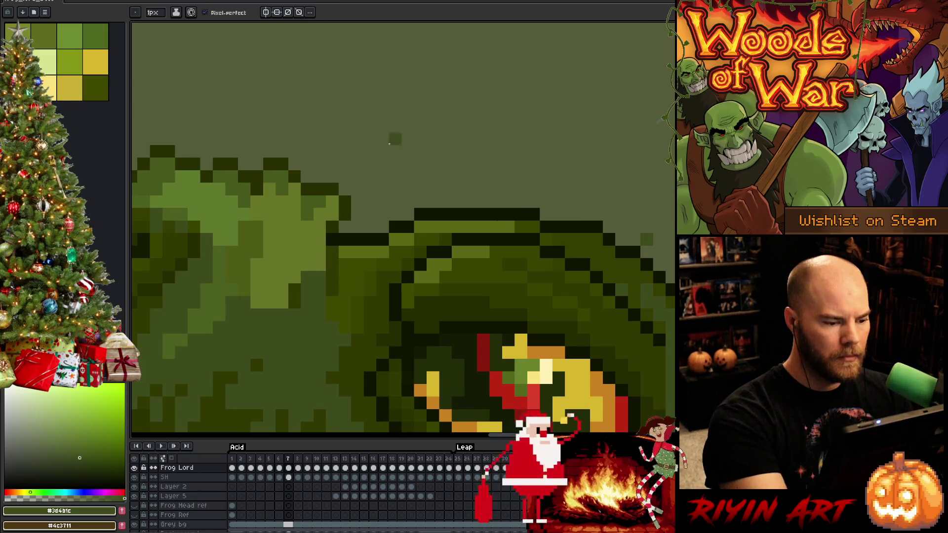
left_click(332, 268, "alt")
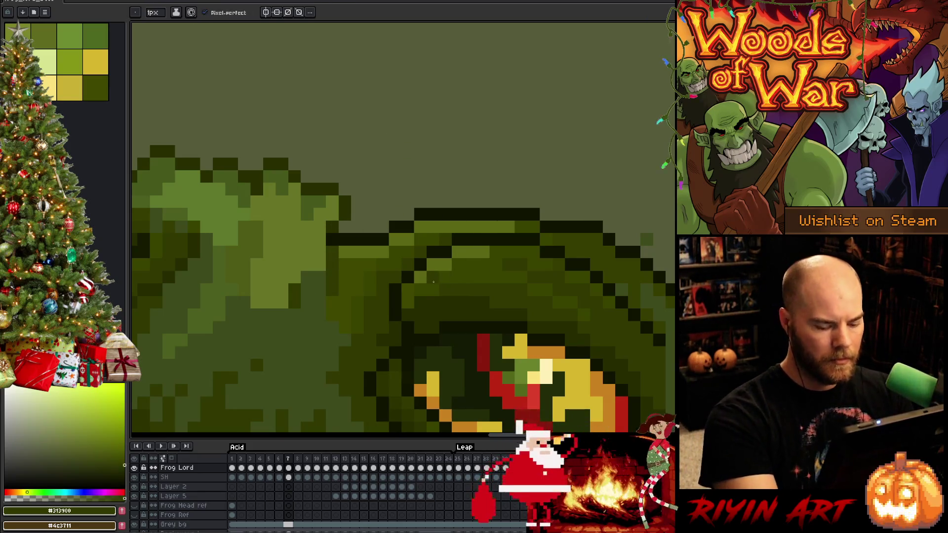
Flip between the open-mouth frame 8 and closed-mouth frame 9 to compare the eye
key("Right")
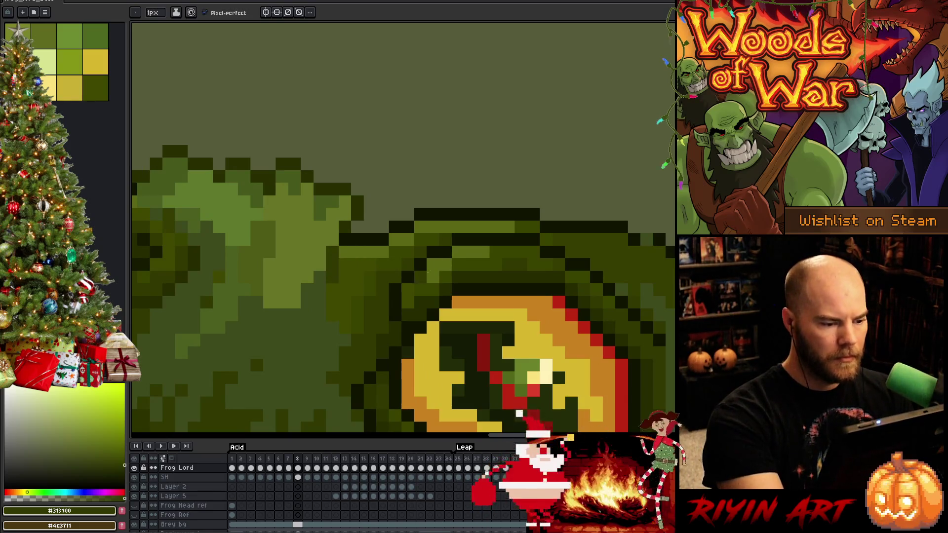
key("Right")
key("Left")
key("Right")
key("Left")
key("Right")
key("Left")
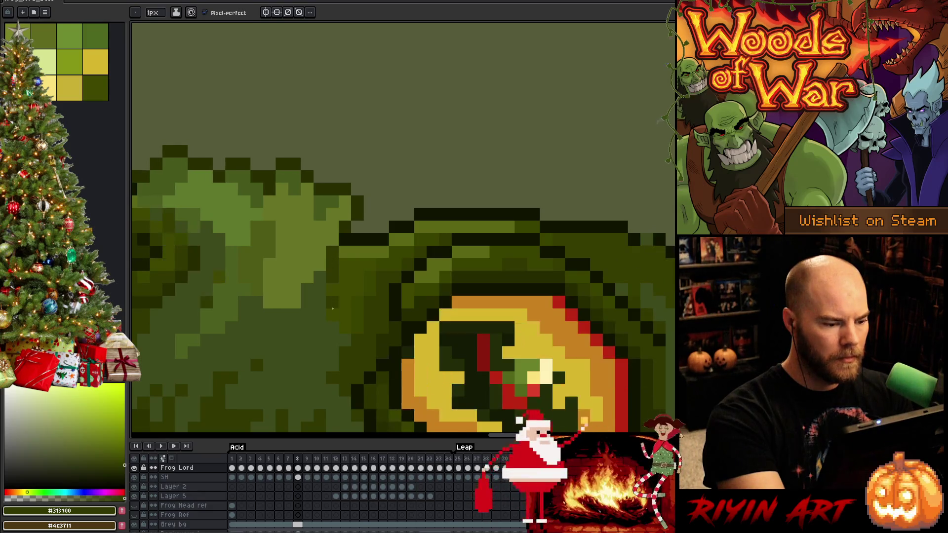
key("Right")
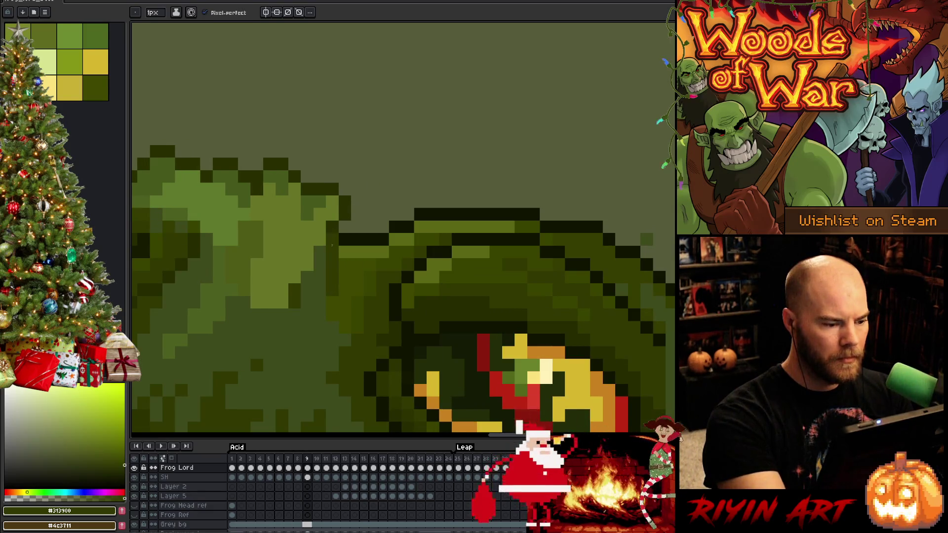
Recolour two stray dark outline pixels olive in frame 9, then step back to frame 8
left_click(337, 235, "alt")
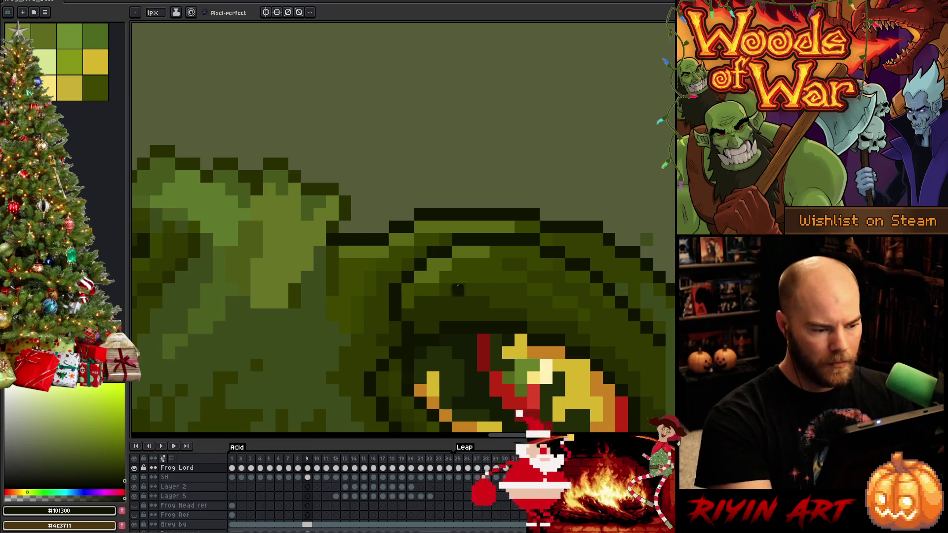
left_click(335, 230, "alt")
left_click(335, 236)
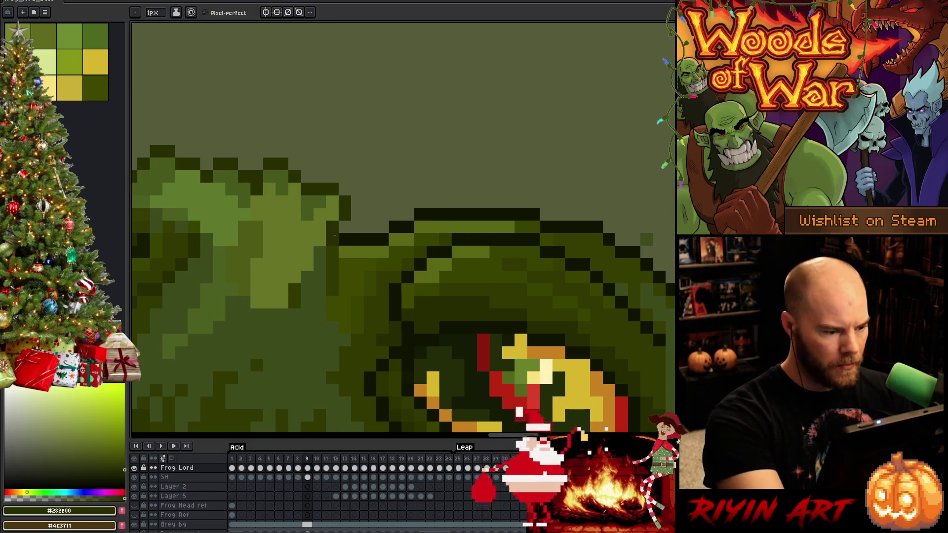
key("Left")
key("Left")
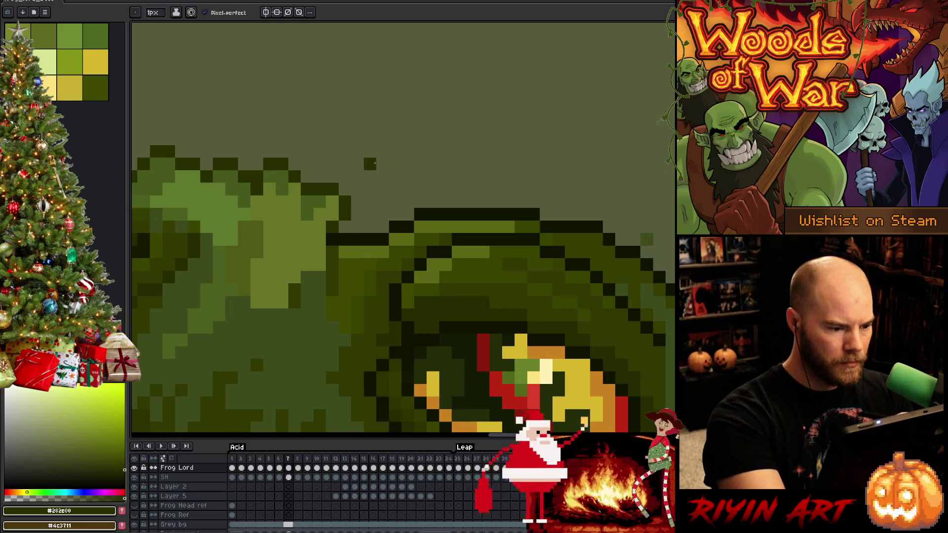